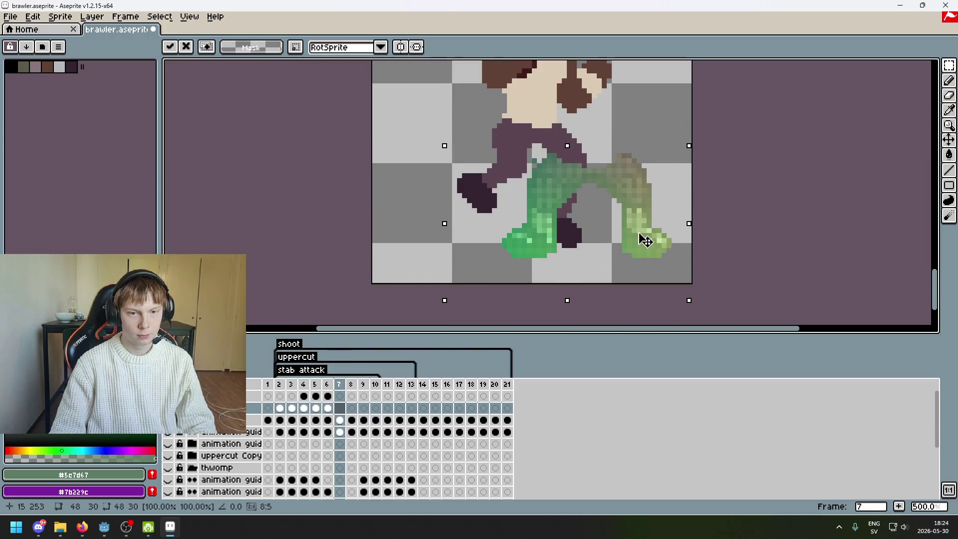
Move the pasted green legs right and down, commit them, and compare poses across frames 5–7.
mouse_move(555, 206)
mouse_down()
mouse_move(617, 242)
mouse_move(643, 188)
mouse_up()
click(703, 221)
key(Left)
key(Left)
key(Left)
key(Left)
key(Right)
key(Right)
key(Right)
key(Right)
key(Left)
key(Left)
key(Left)
key(Left)
key(Left)
key(Right)
Bring frame 4's right green leg onto frame 7, placed over the dark foot.
key(Right)
drag(629, 260, 518, 205)
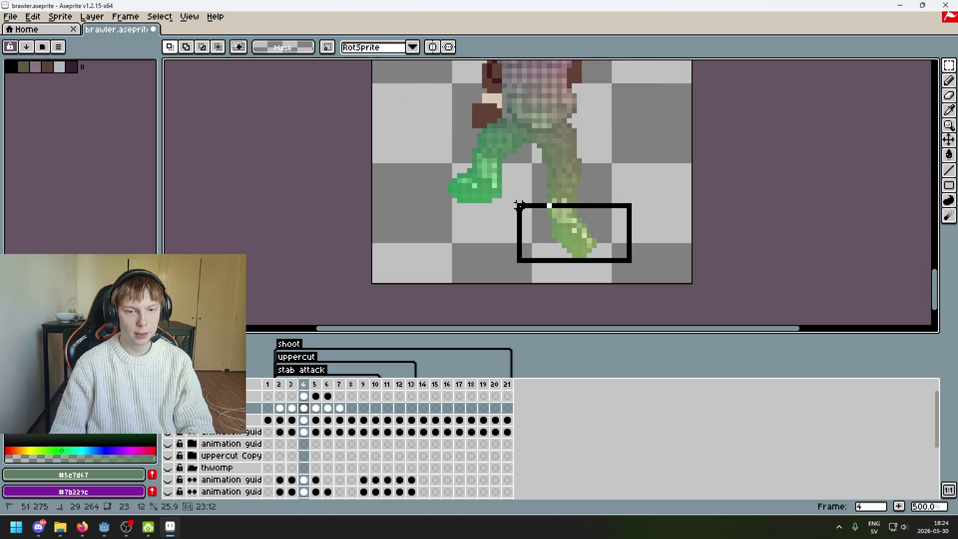
click(658, 181)
key(Right)
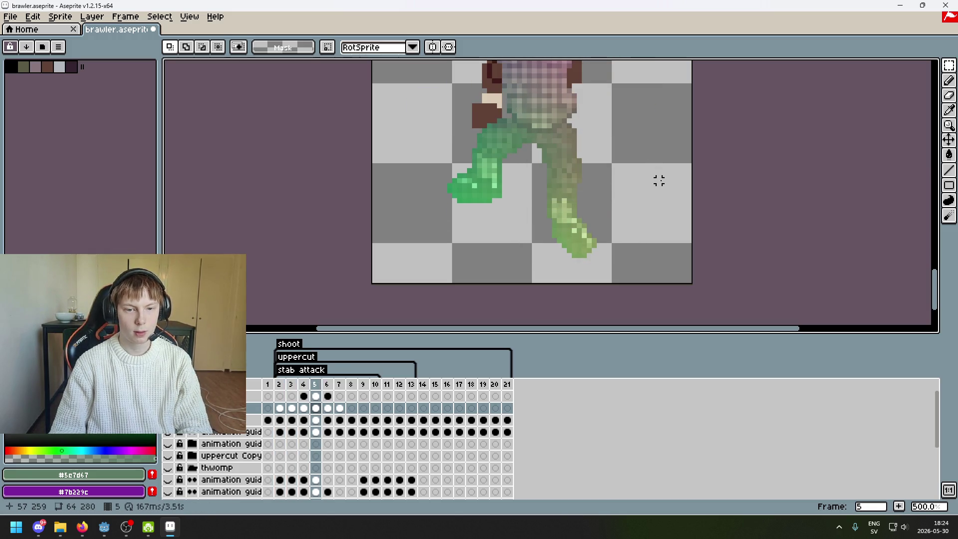
key(Right)
key(Right)
scroll(634, 226, up, 1)
key(ctrl+v)
mouse_move(613, 250)
mouse_down()
mouse_move(612, 277)
mouse_move(602, 226)
mouse_up()
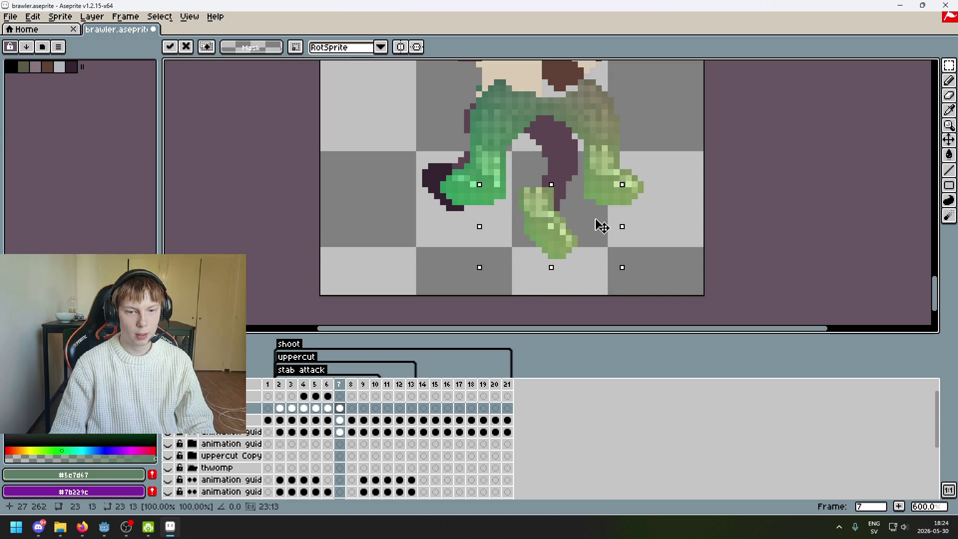
key(Return)
Shift the boot's upper pixel strips (9x3, then 8x2) to realign with the leg.
scroll(613, 220, up, 1)
scroll(494, 184, up, 3)
drag(431, 160, 569, 201)
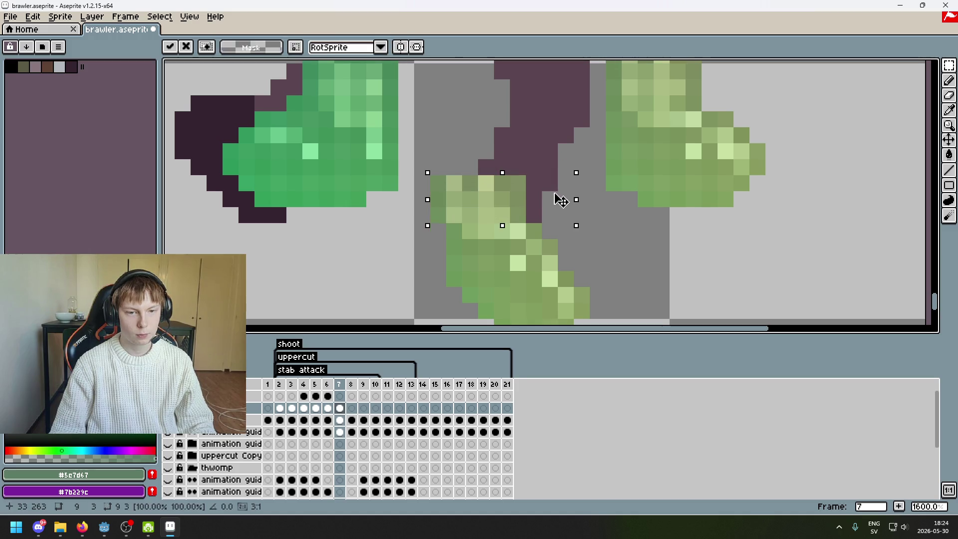
key(ctrl+d)
key(v)
key(b)
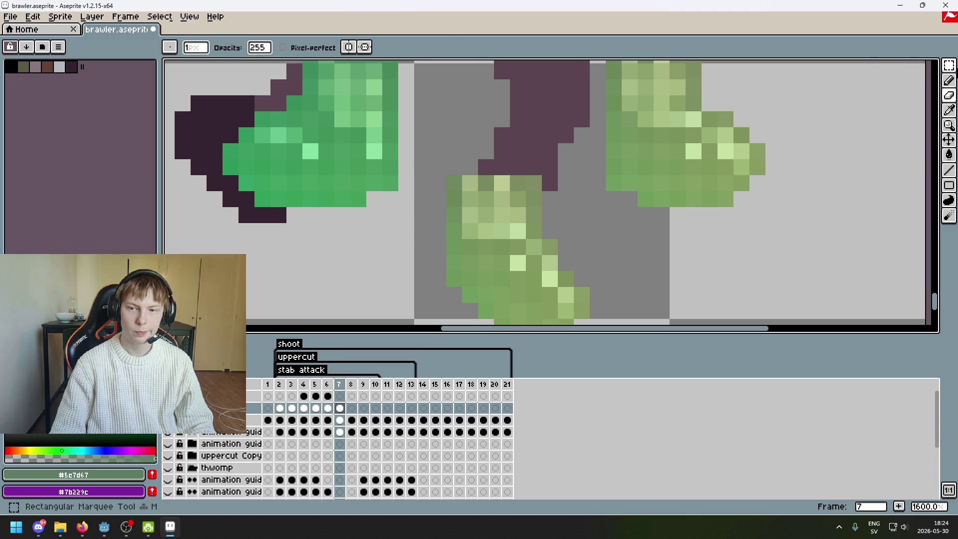
key(m)
mouse_move(437, 181)
mouse_down()
mouse_move(549, 206)
mouse_move(535, 194)
mouse_up()
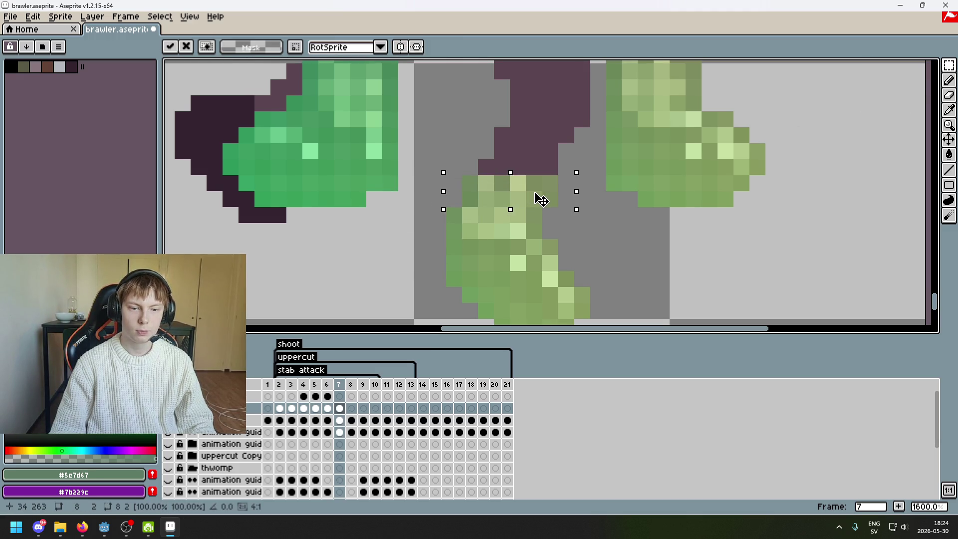
click(596, 207)
scroll(599, 200, down, 5)
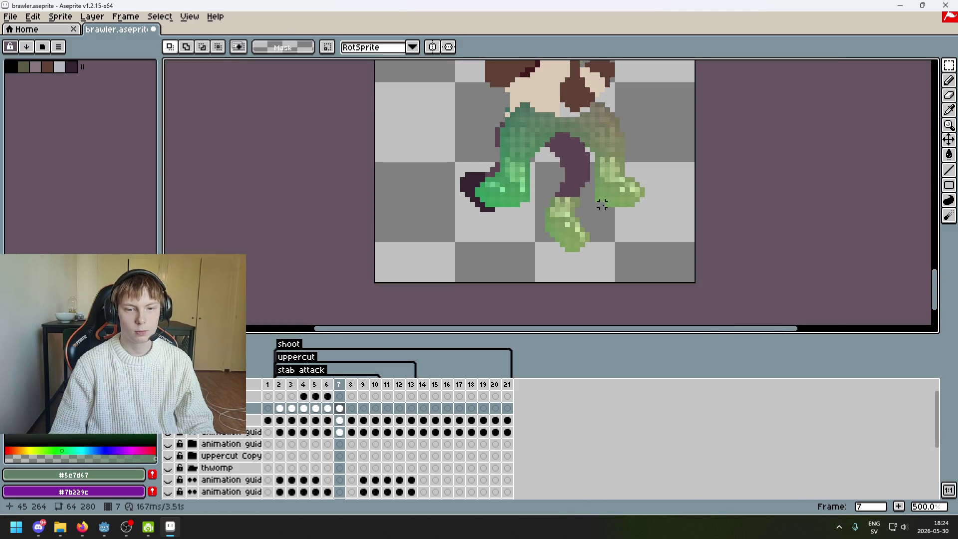
Try rectangle selections of small strips near the right limb, clearing each.
scroll(600, 190, up, 4)
scroll(600, 191, down, 2)
drag(560, 90, 774, 321)
mouse_move(785, 254)
mouse_down()
mouse_move(708, 235)
mouse_move(560, 100)
mouse_up()
click(599, 125)
scroll(622, 196, down, 3)
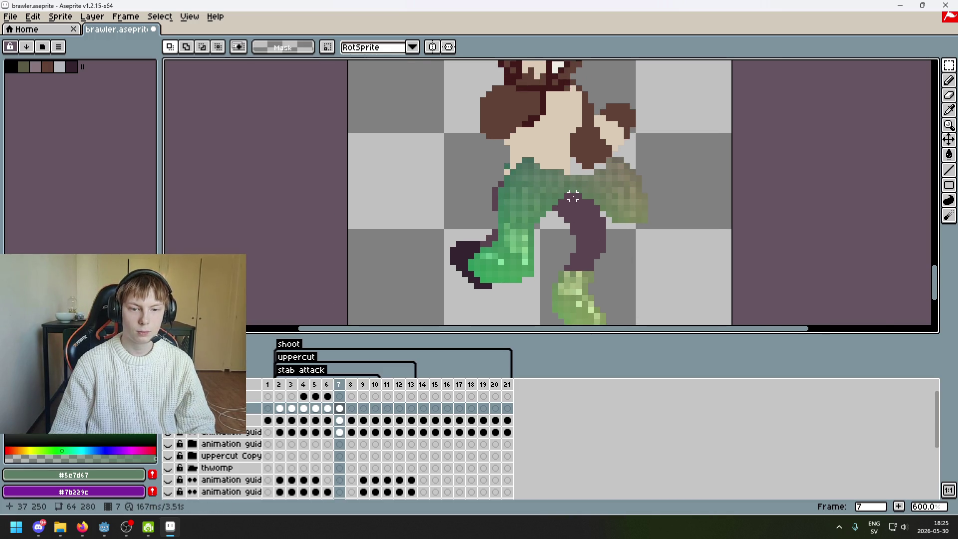
scroll(568, 212, up, 3)
drag(581, 212, 815, 203)
click(831, 128)
Select the right limb, then the left green leg, with rectangles, dropping both unchanged.
mouse_move(785, 91)
mouse_down()
mouse_move(659, 314)
mouse_move(579, 286)
mouse_up()
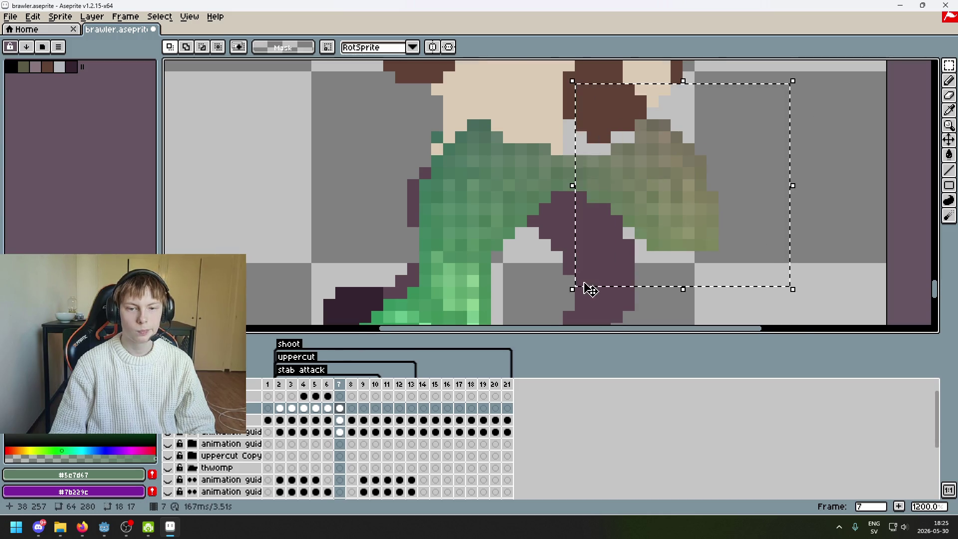
scroll(584, 282, down, 4)
click(551, 213)
scroll(538, 154, up, 2)
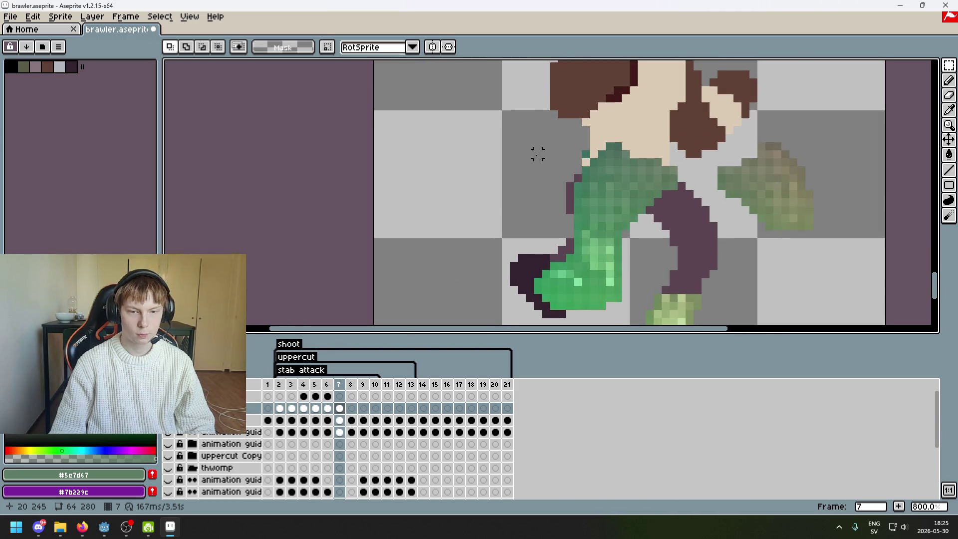
drag(507, 124, 695, 256)
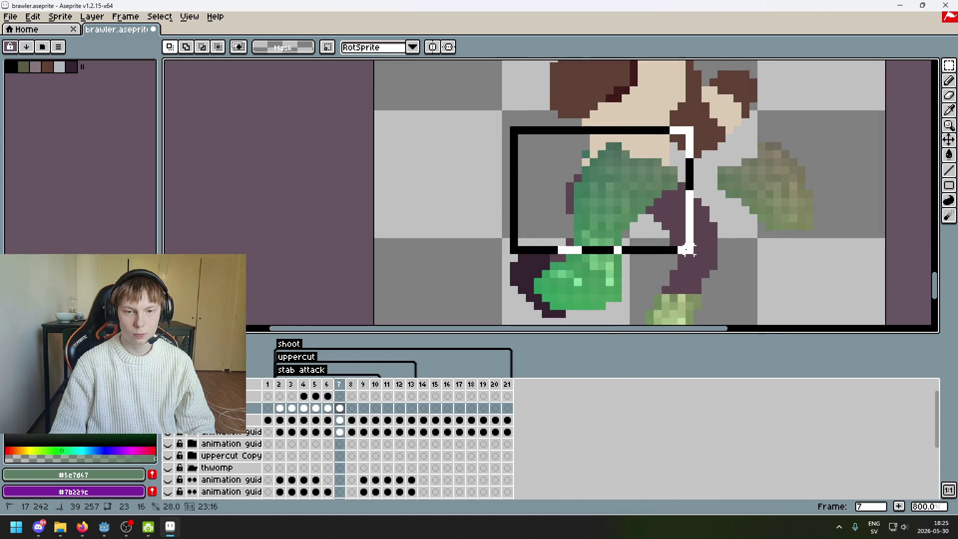
click(737, 242)
Lasso the left green leg and move it up and left, uncovering the dark shorts.
key(q)
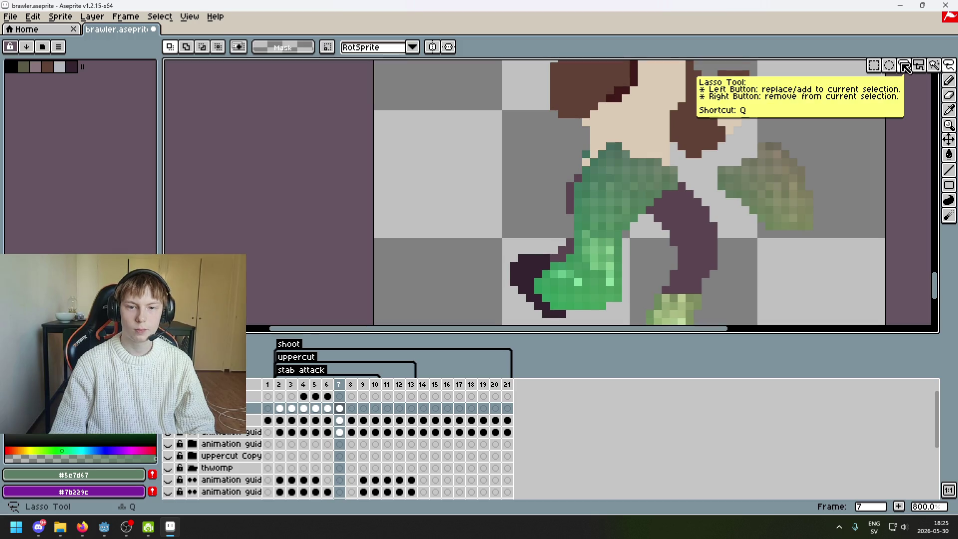
drag(697, 178, 617, 275)
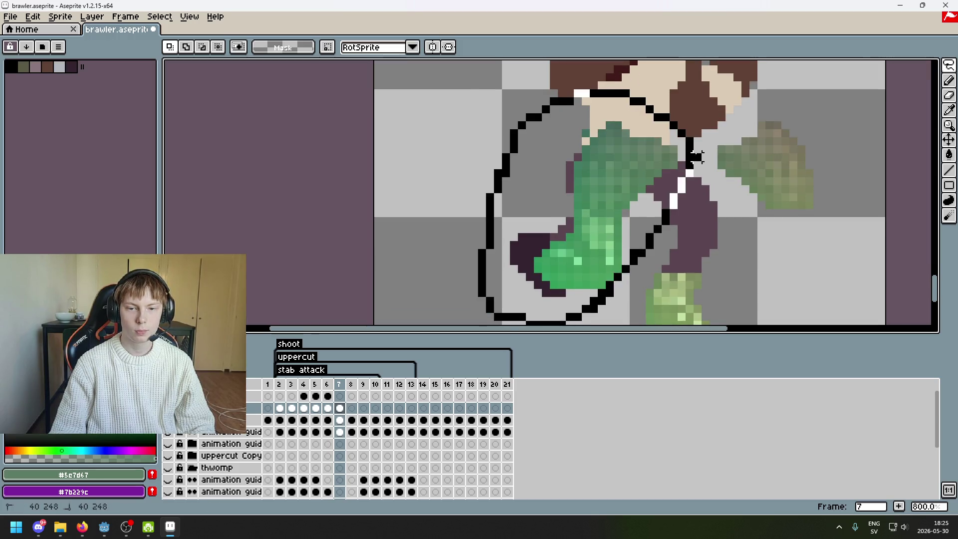
drag(695, 157, 694, 160)
drag(592, 150, 473, 95)
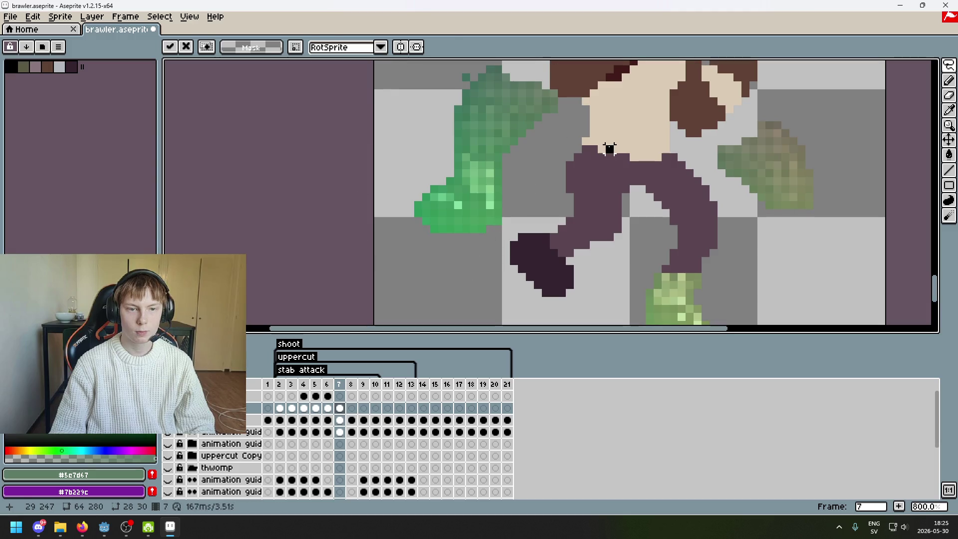
key(Return)
Compare frame 7's new pose against frames 6 and 2.
click(327, 384)
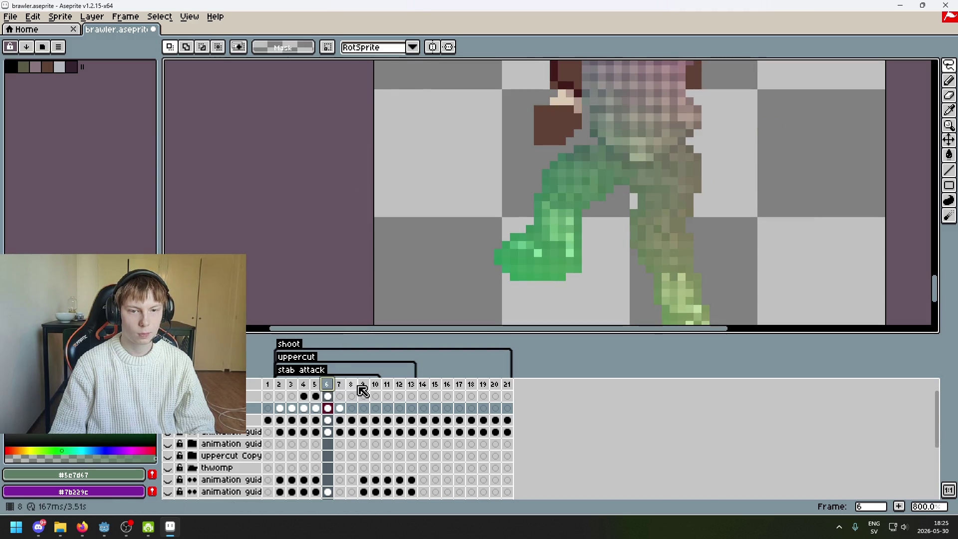
click(338, 385)
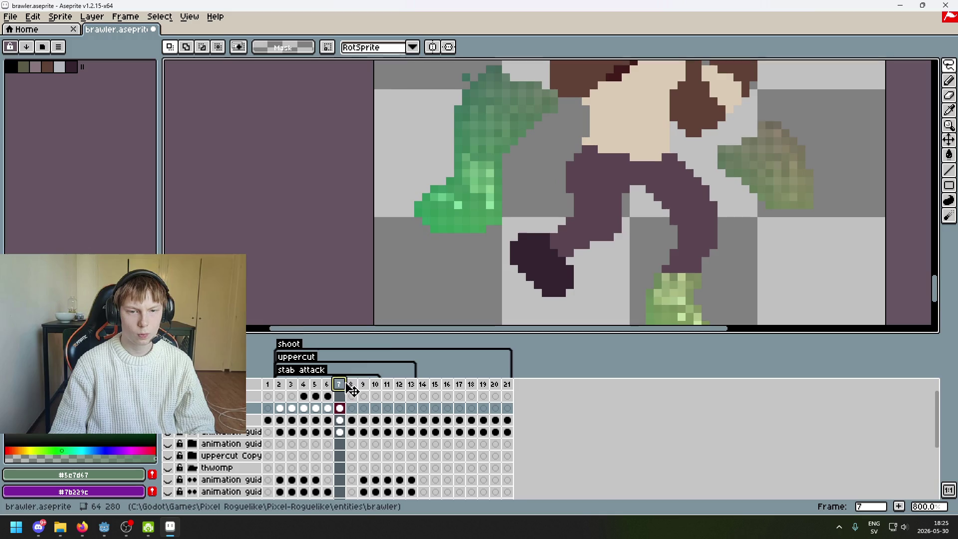
drag(488, 190, 477, 242)
scroll(455, 130, up, 5)
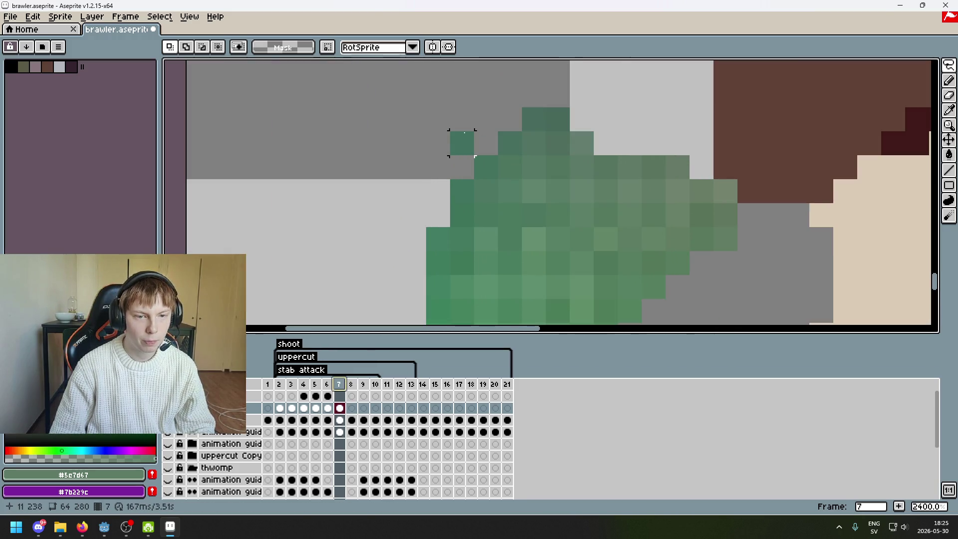
scroll(462, 143, down, 7)
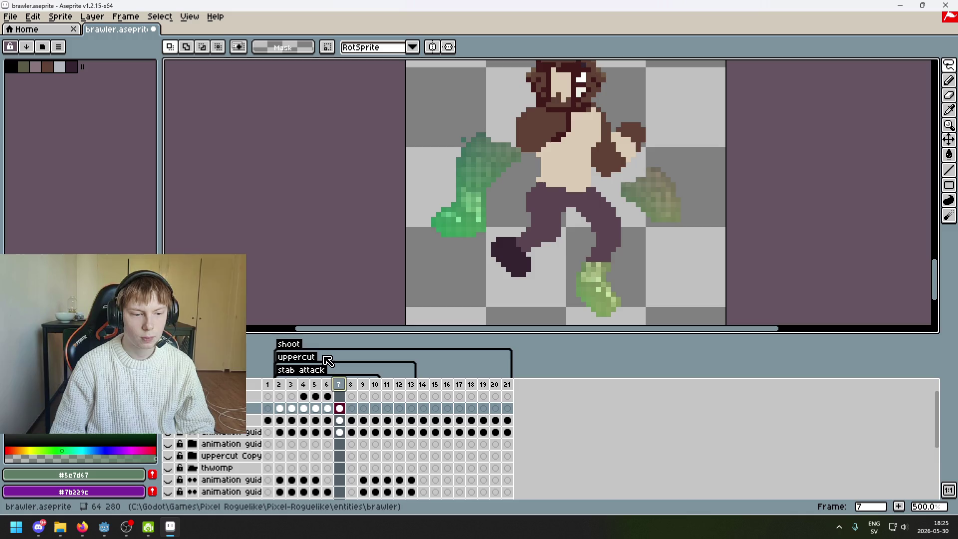
click(278, 389)
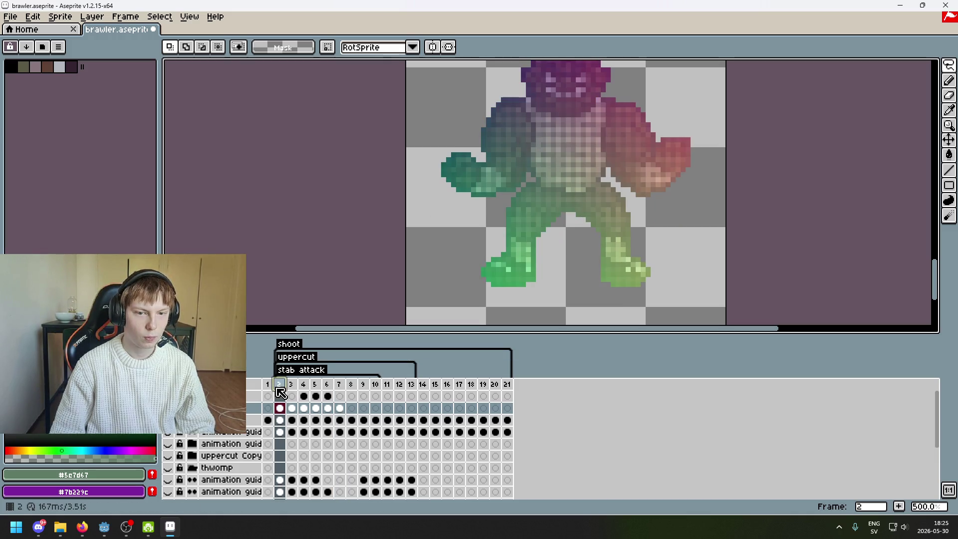
click(340, 385)
Clean up the stray green pixel and move the view up to the upper body.
scroll(514, 159, up, 2)
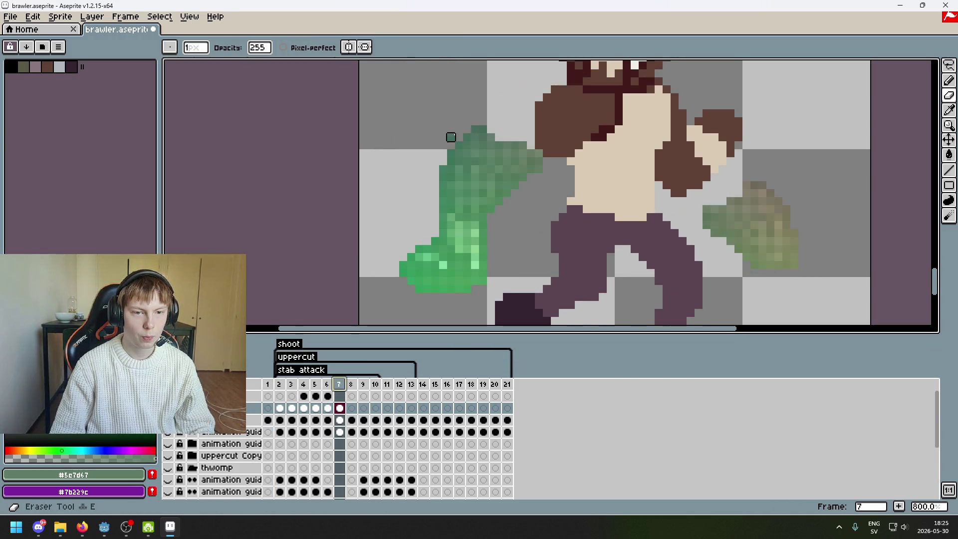
key(b)
scroll(513, 159, down, 3)
scroll(514, 160, down, 1)
drag(514, 159, 516, 131)
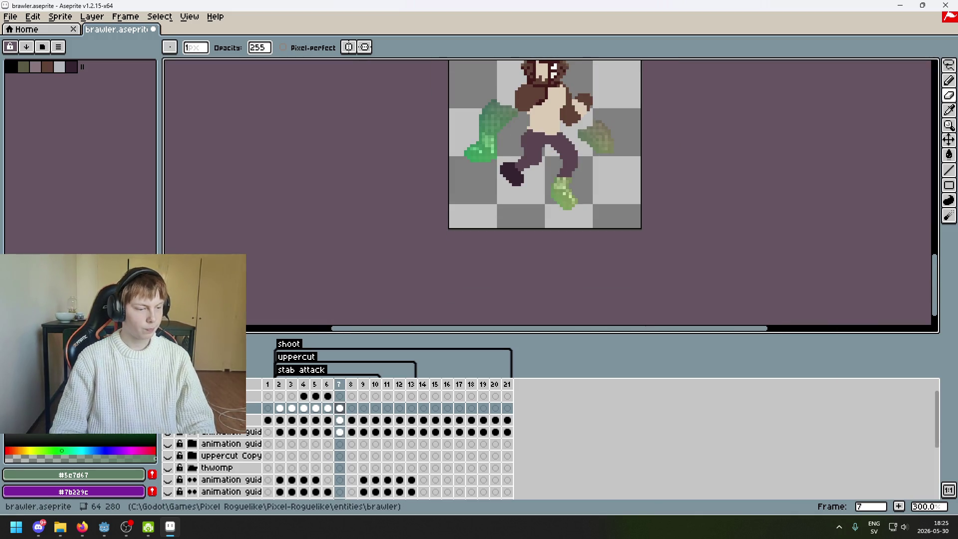
scroll(429, 145, up, 2)
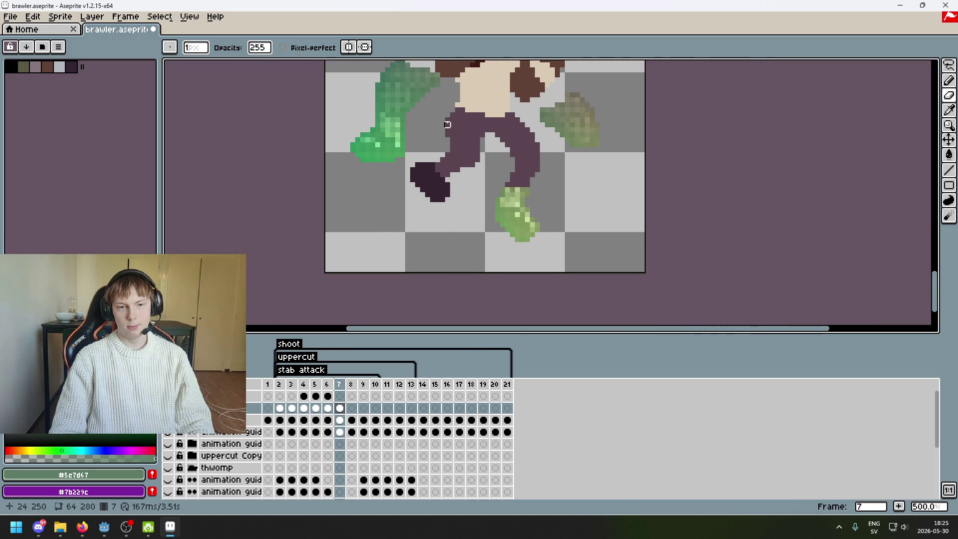
scroll(600, 118, up, 1)
scroll(617, 117, right, 1)
scroll(618, 118, up, 1)
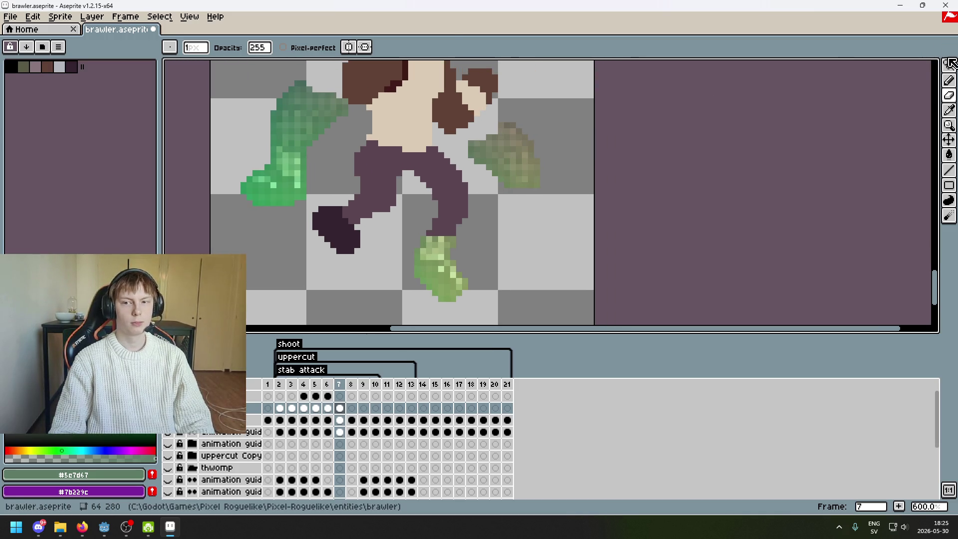
click(949, 65)
Lasso the green hand and move it onto the body, then undo and deselect.
scroll(539, 141, up, 1)
scroll(459, 133, up, 2)
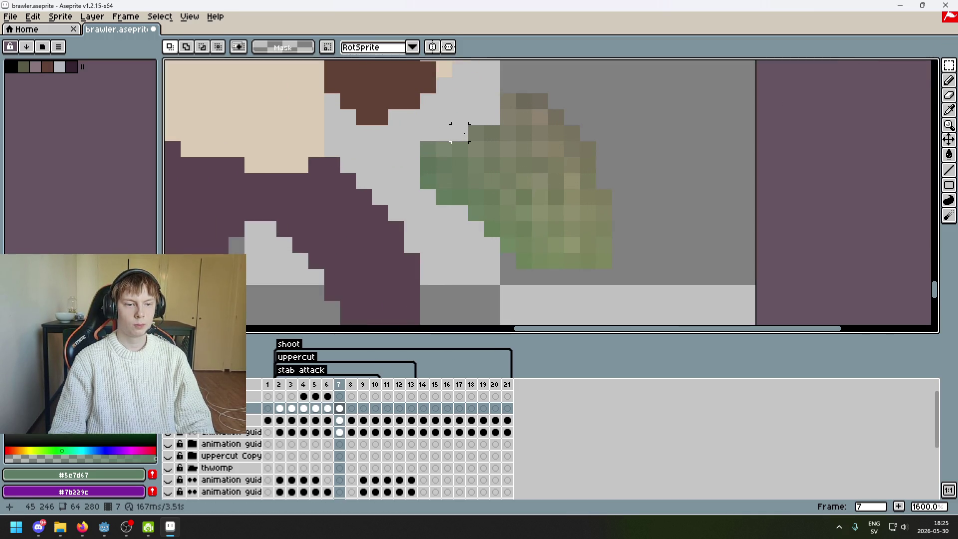
drag(948, 65, 912, 66)
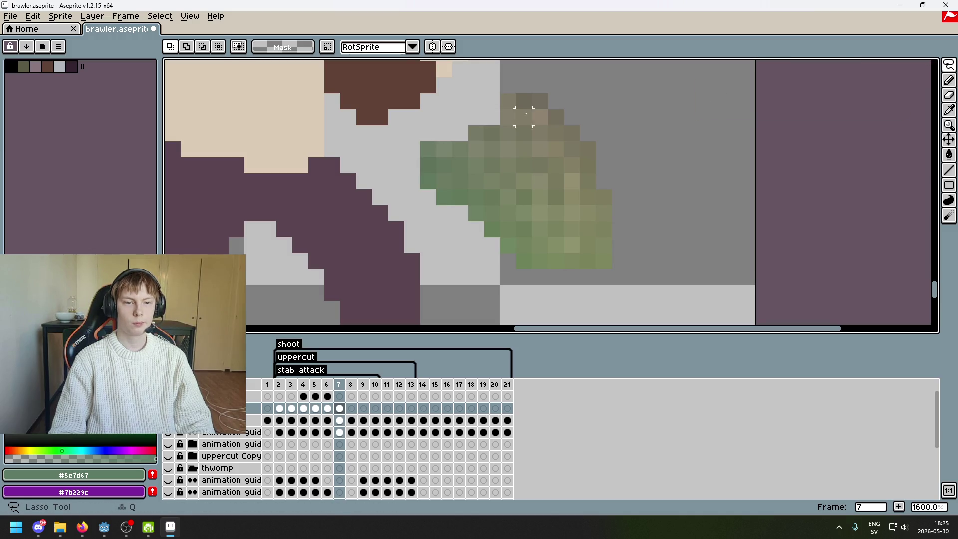
scroll(660, 124, left, 3)
click(580, 157)
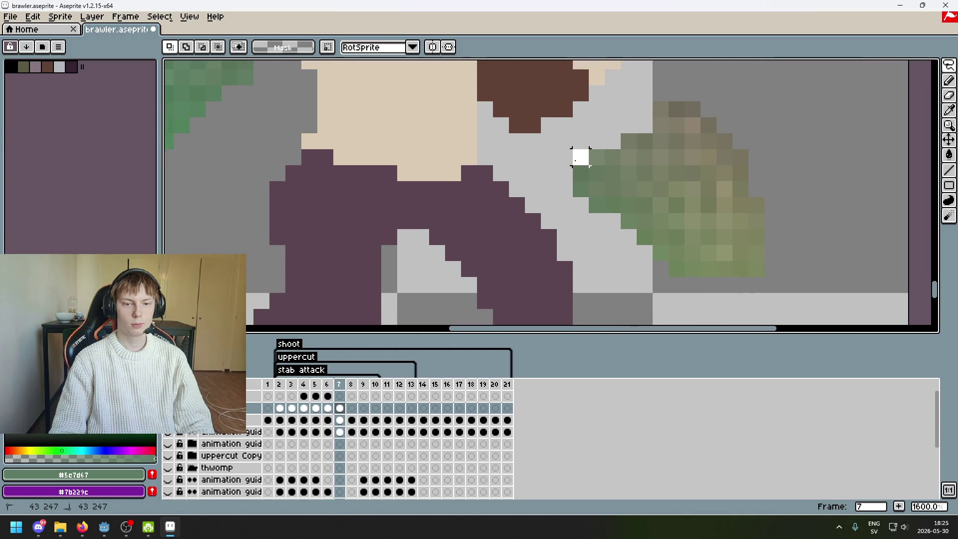
mouse_move(653, 125)
mouse_down()
mouse_move(693, 119)
mouse_move(482, 202)
mouse_up()
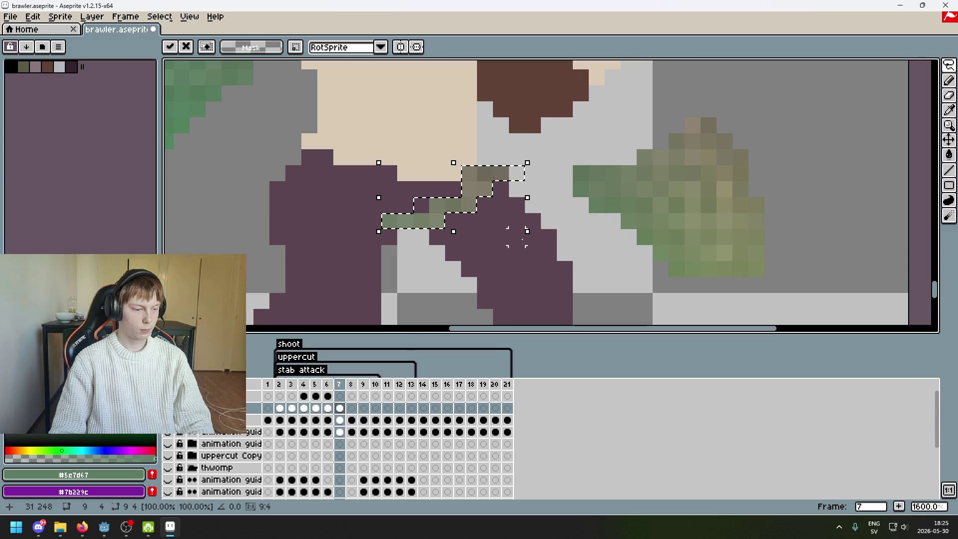
key(ctrl+z)
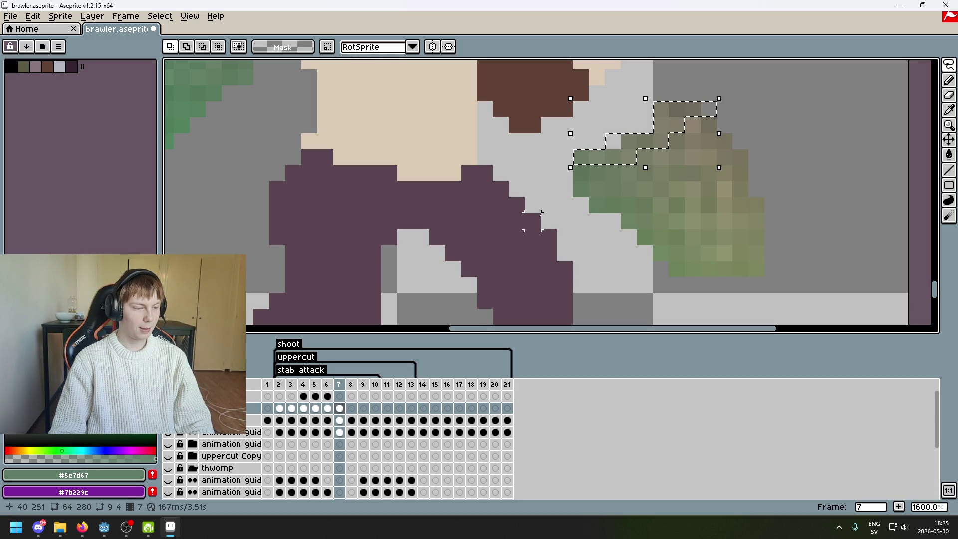
key(ctrl+d)
Lasso a sliver along the fist's top edge, then undo the attempt.
drag(949, 65, 911, 72)
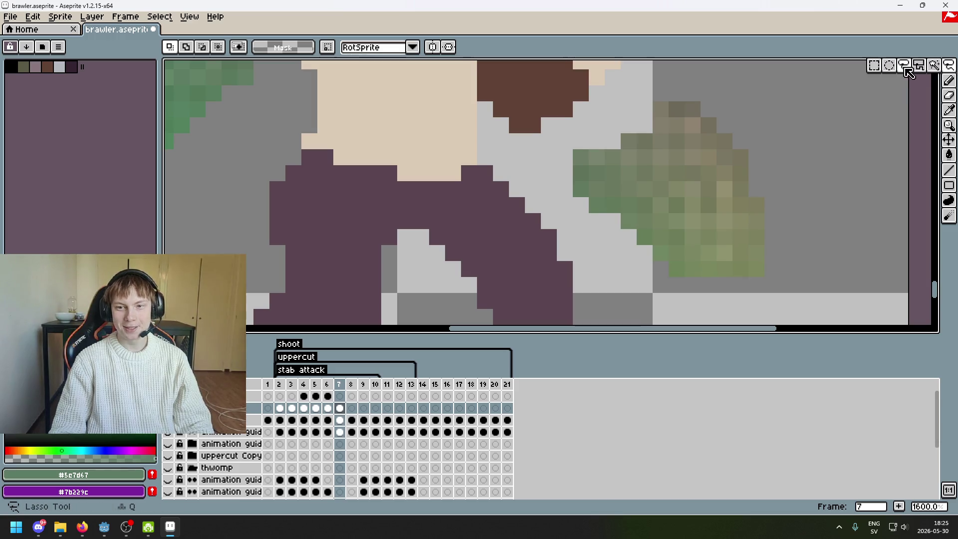
click(692, 108)
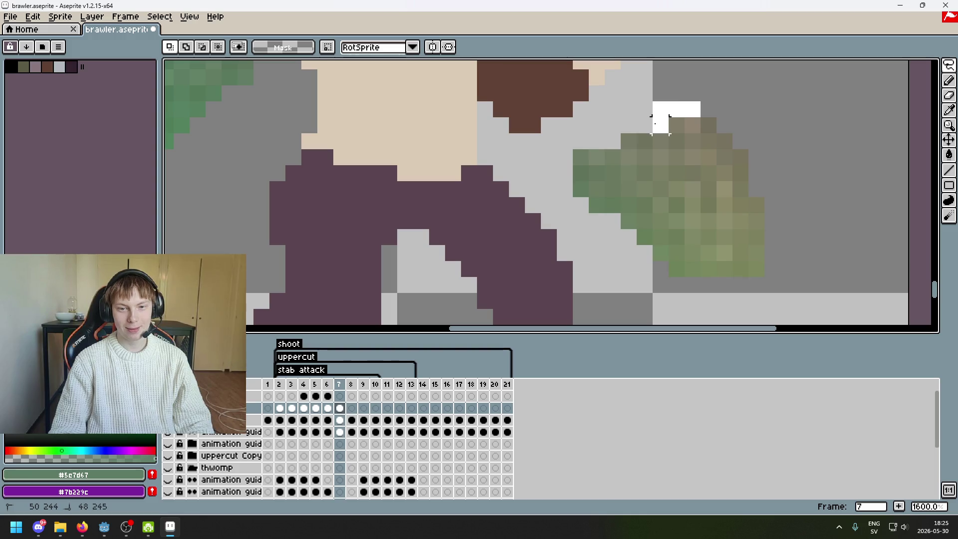
drag(660, 125, 654, 122)
drag(706, 105, 671, 114)
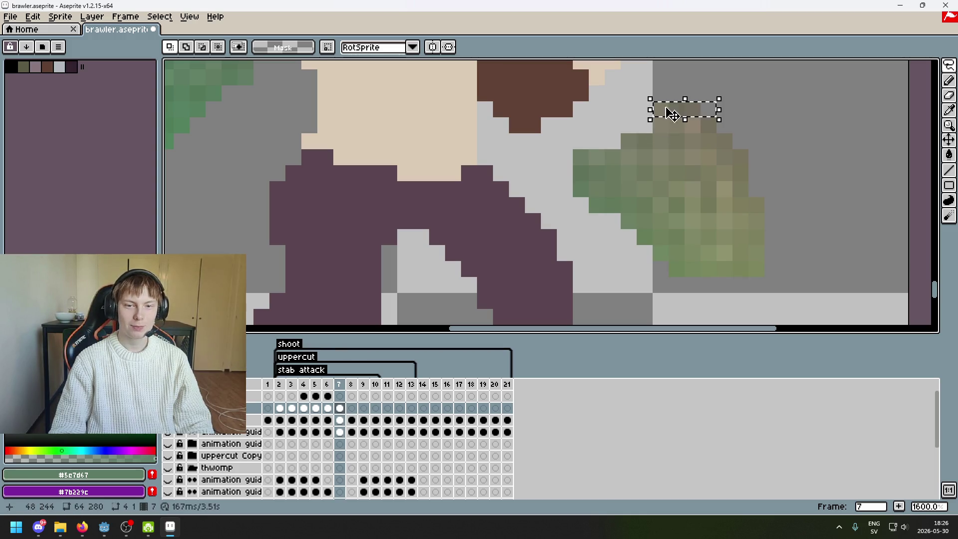
scroll(739, 122, down, 4)
scroll(663, 180, up, 3)
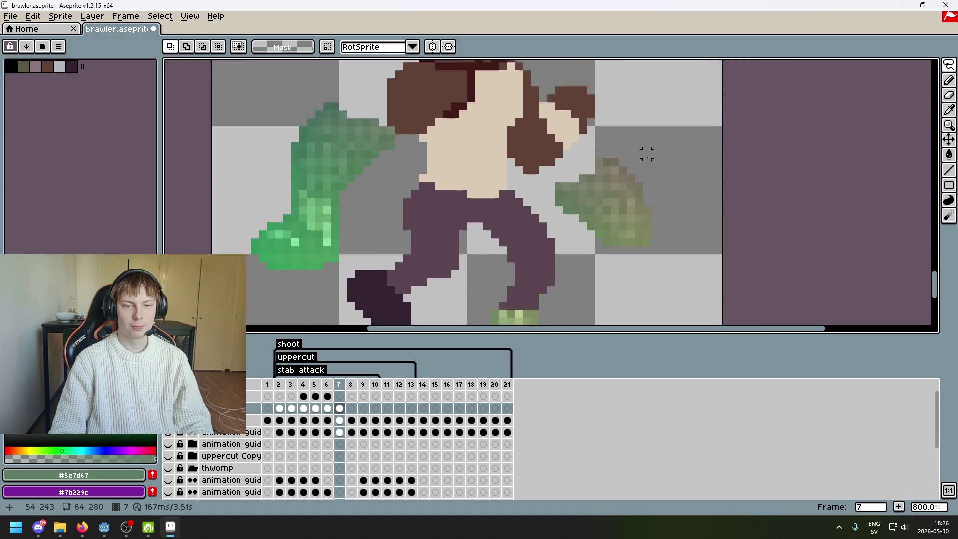
scroll(646, 154, up, 1)
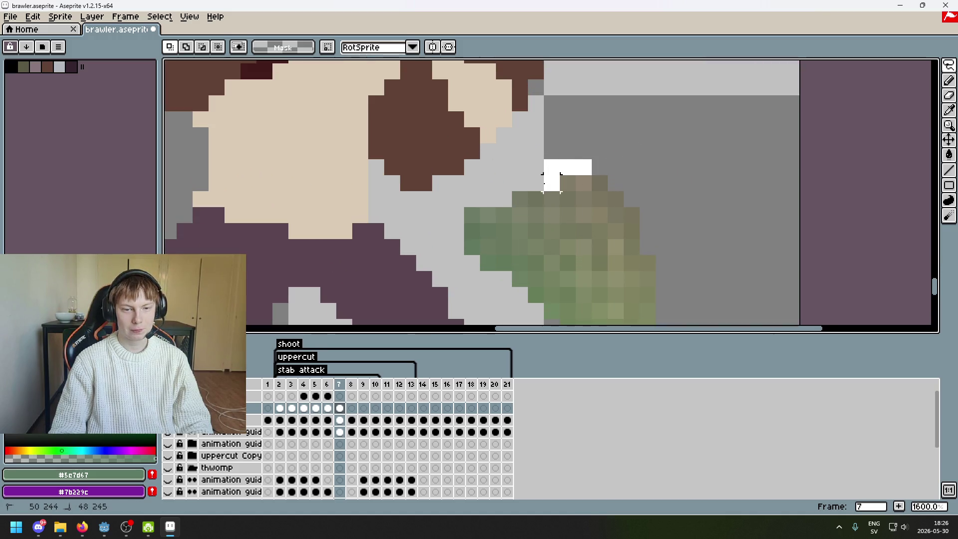
key(ctrl+z)
key(ctrl+z)
Select an 8×4 block on the fist's top edge and move it down-left onto the shorts.
click(583, 166)
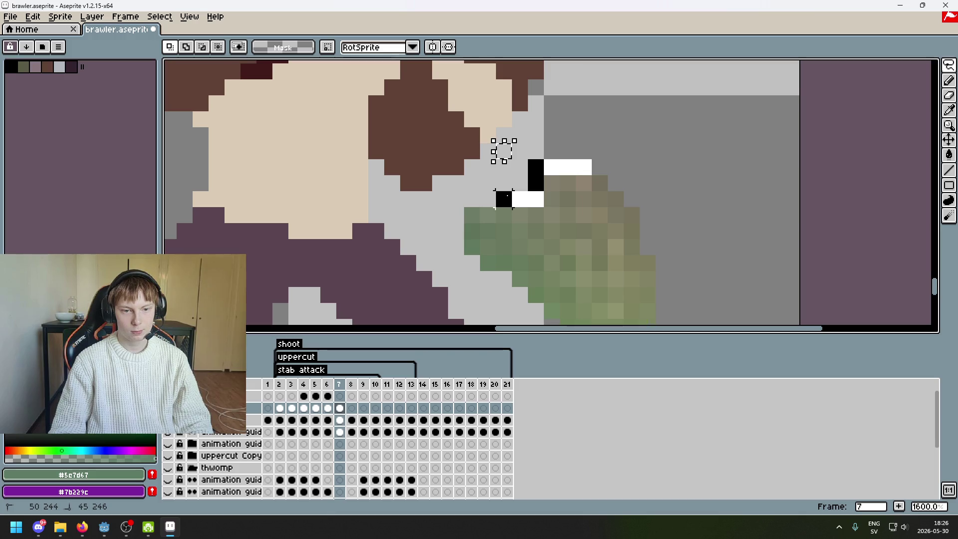
drag(487, 215, 468, 219)
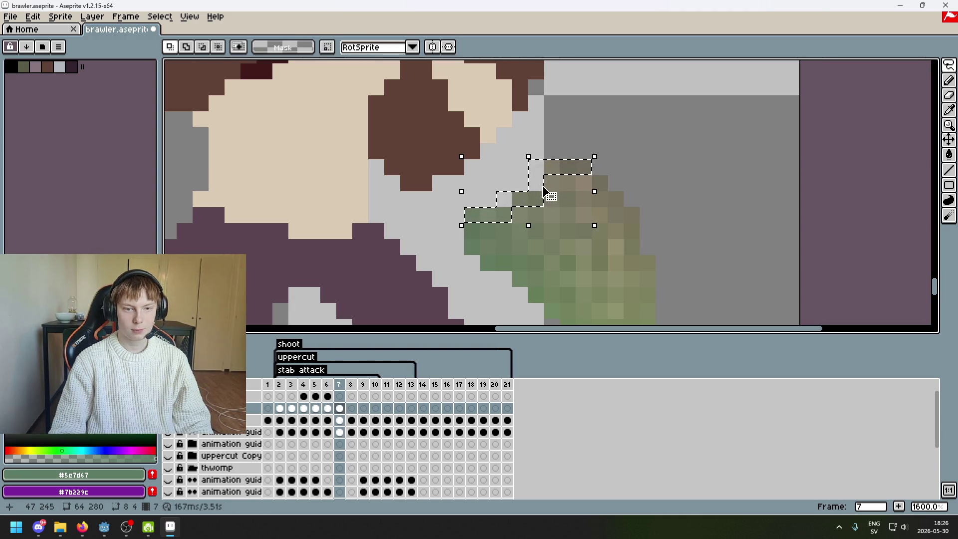
drag(546, 190, 344, 269)
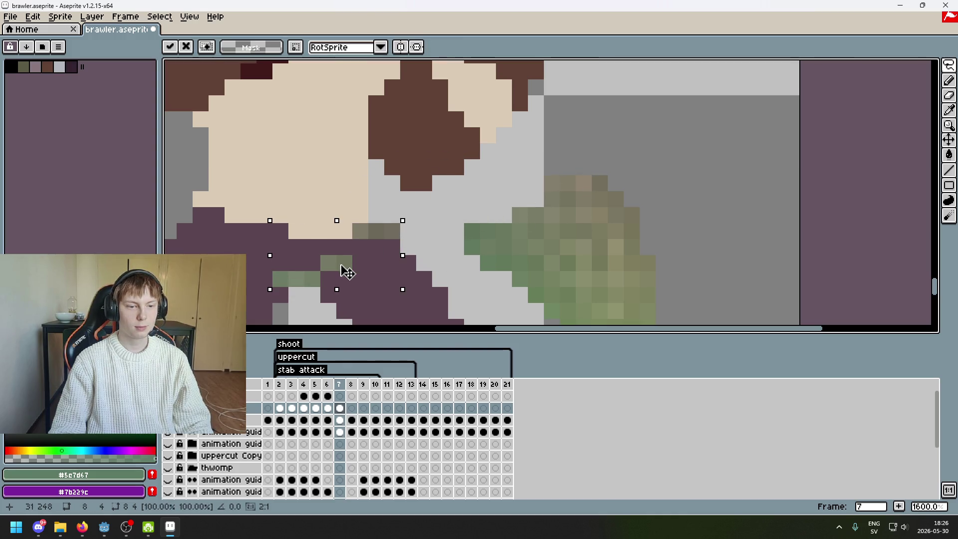
key(ctrl+z)
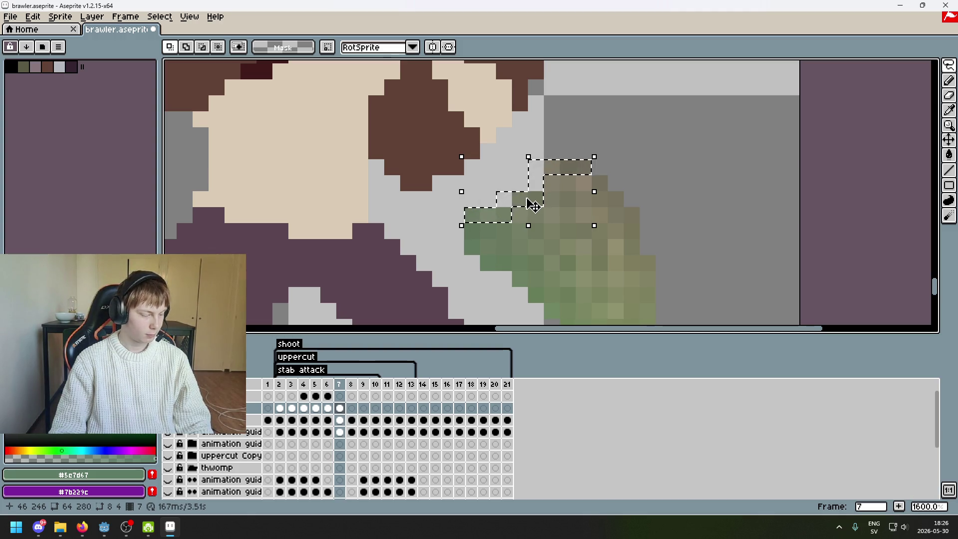
scroll(571, 208, left, 3)
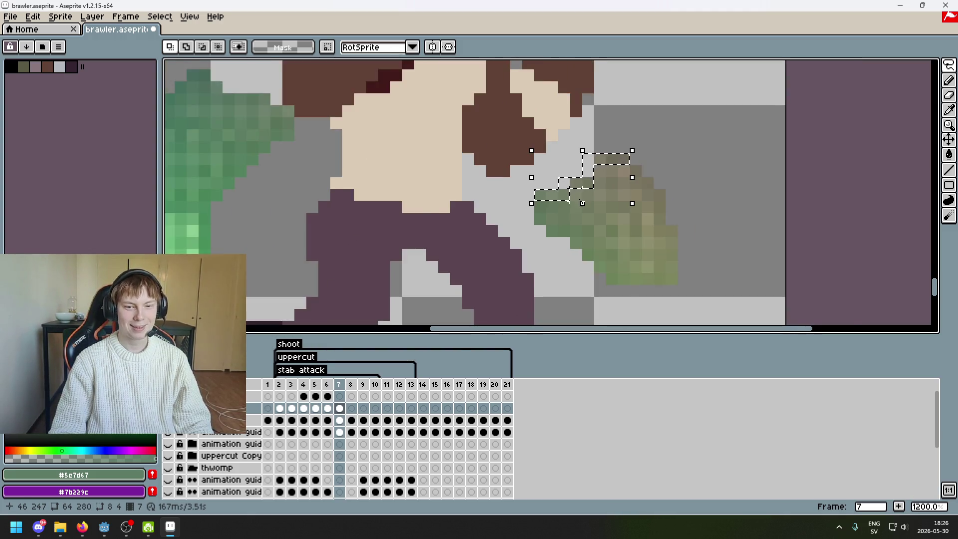
drag(589, 174, 444, 219)
key(ctrl+z)
drag(579, 178, 397, 249)
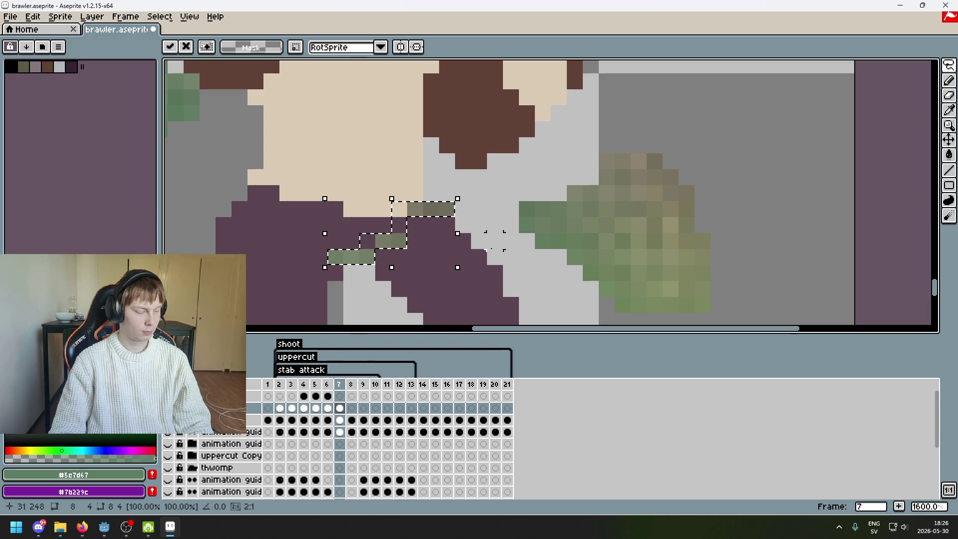
click(495, 257)
Select a 6×4 block of the moved green pixels and nudge it up one pixel.
mouse_move(948, 64)
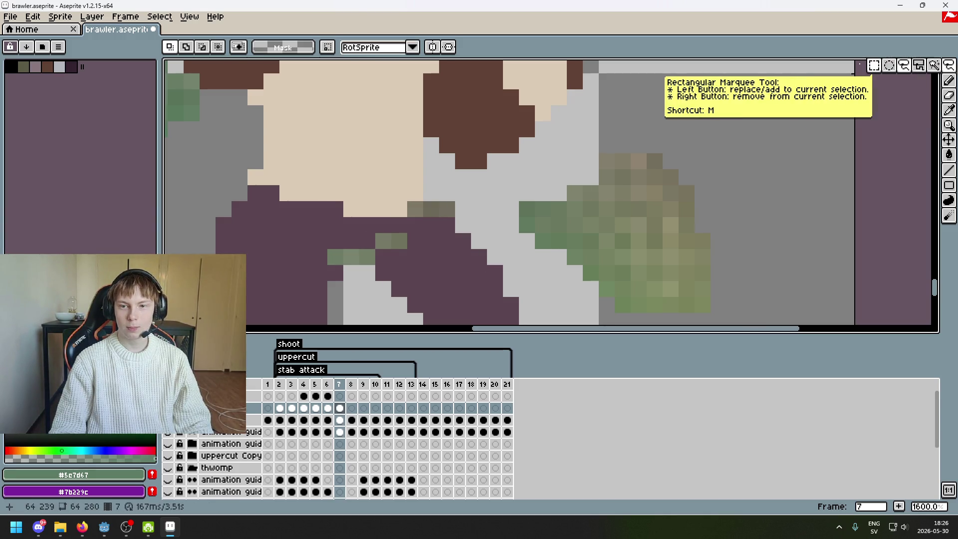
click(873, 67)
scroll(499, 209, up, 3)
drag(414, 190, 641, 226)
drag(610, 160, 414, 288)
drag(548, 280, 547, 250)
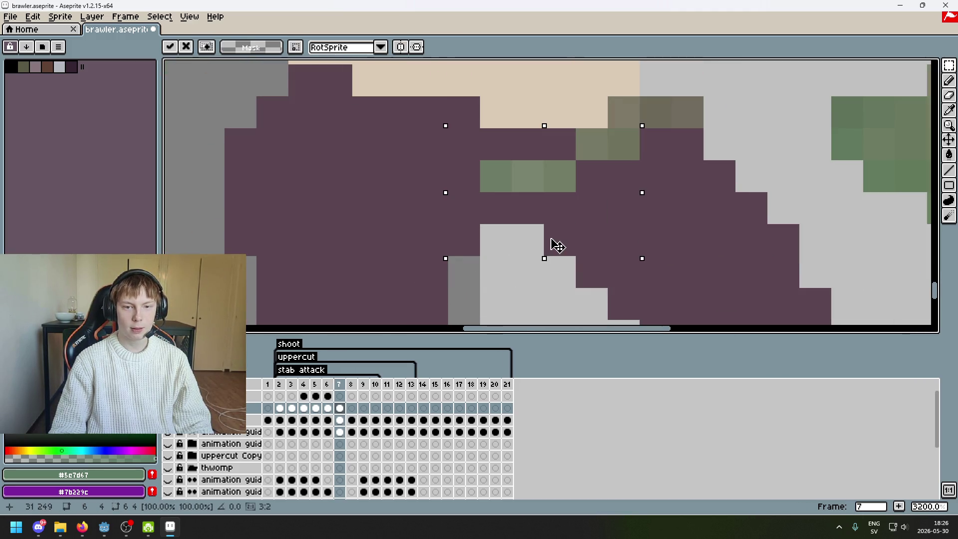
key(Return)
Trace a polygon selection along the fist's top edge, then undo it.
scroll(614, 224, down, 2)
scroll(624, 199, down, 2)
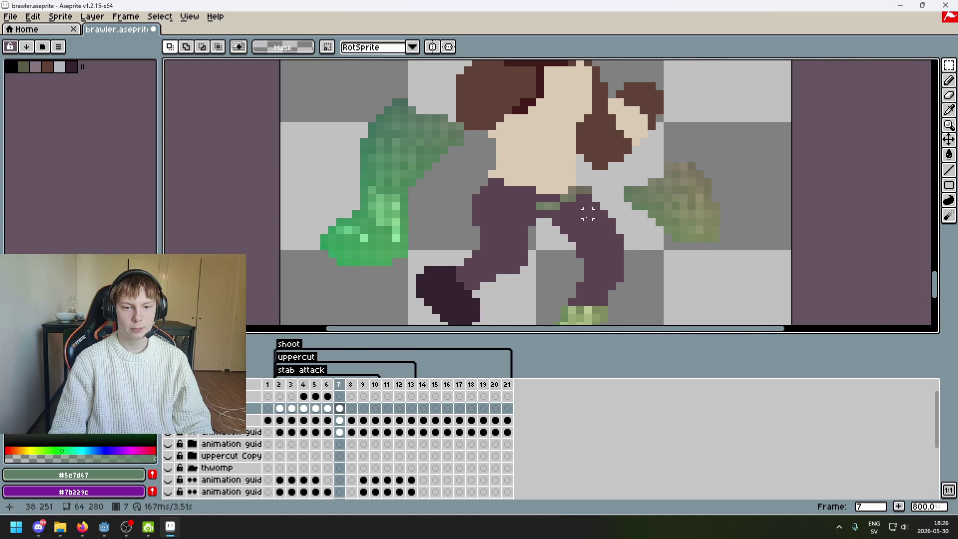
scroll(628, 192, down, 1)
scroll(626, 188, up, 3)
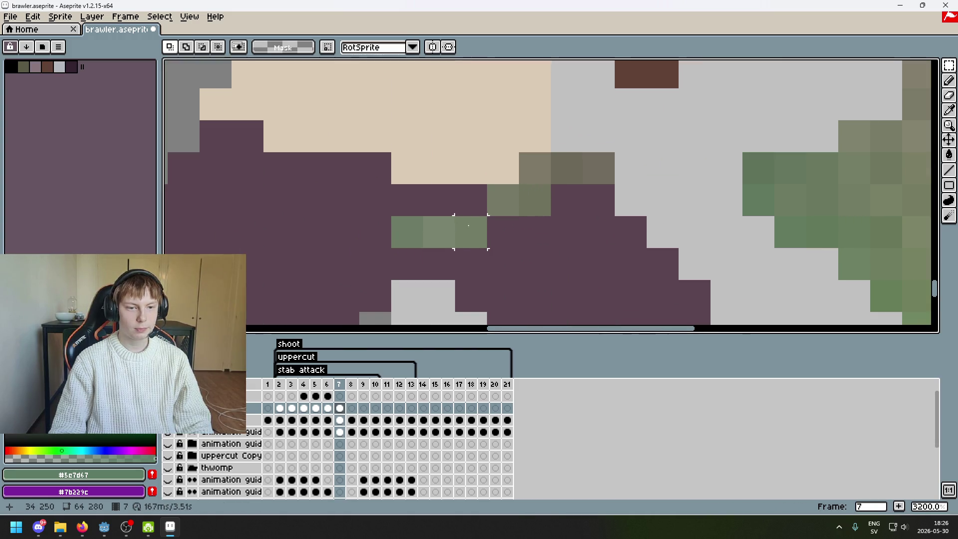
scroll(548, 200, down, 4)
scroll(624, 170, up, 1)
scroll(630, 163, up, 1)
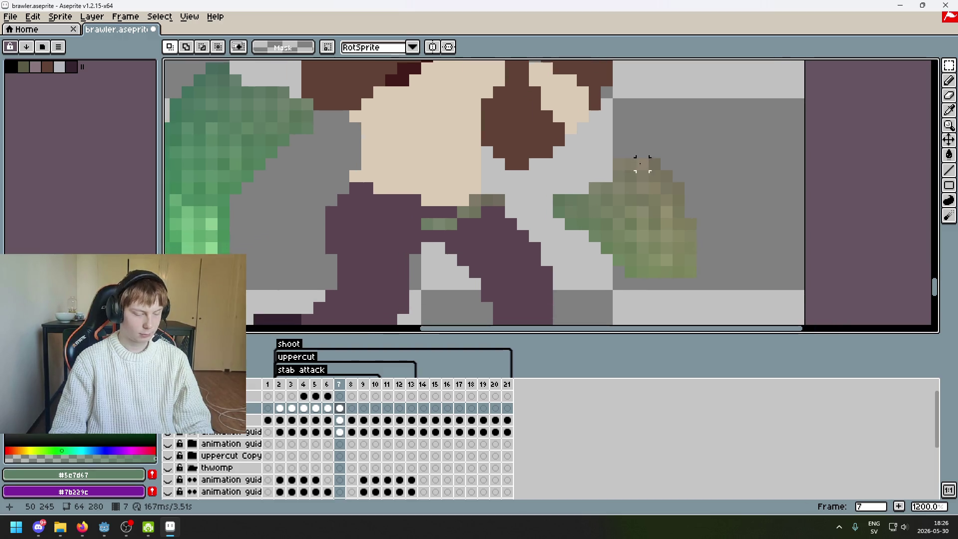
scroll(566, 145, right, 3)
click(927, 72)
scroll(556, 200, up, 1)
drag(460, 200, 491, 200)
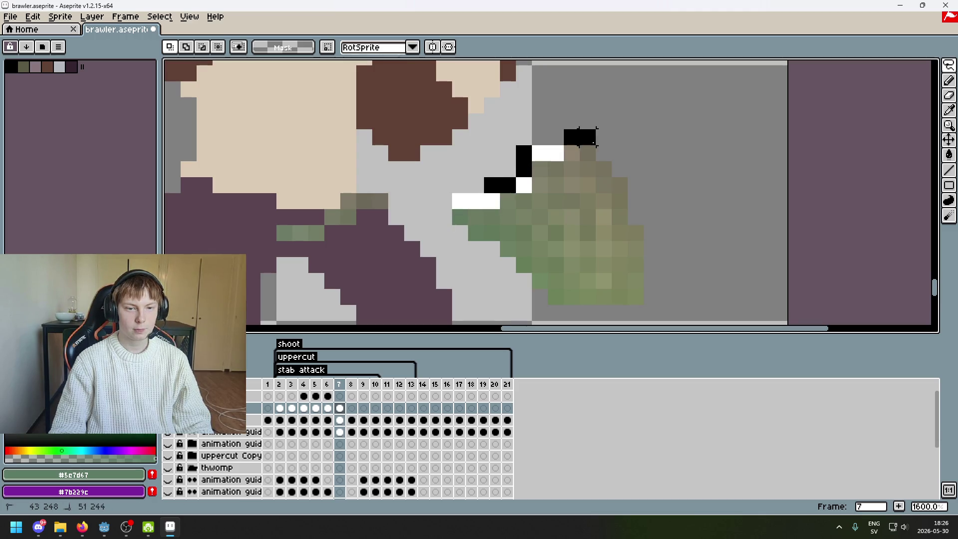
double_click(611, 145)
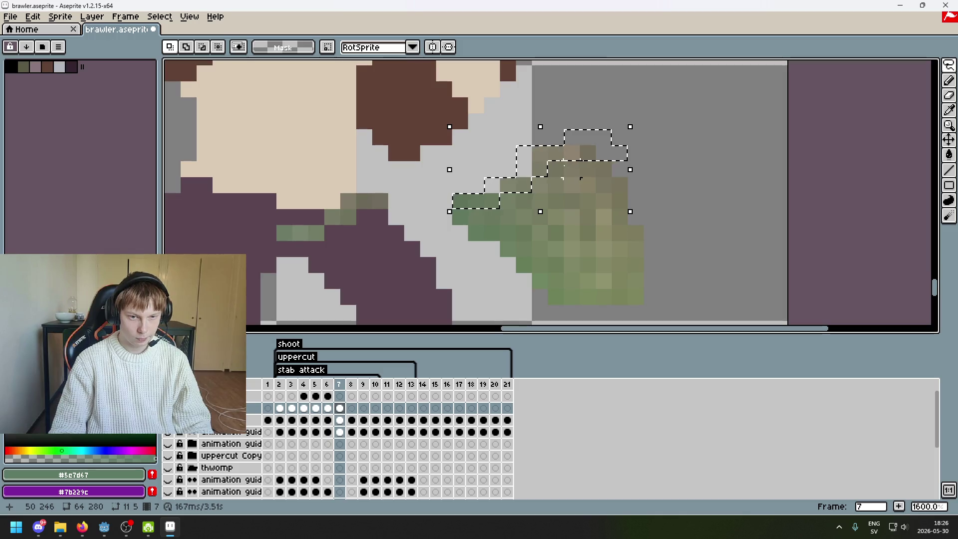
key(ctrl+z)
key(ctrl+z)
key(ctrl+z)
key(ctrl+z)
key(ctrl+z)
key(ctrl+z)
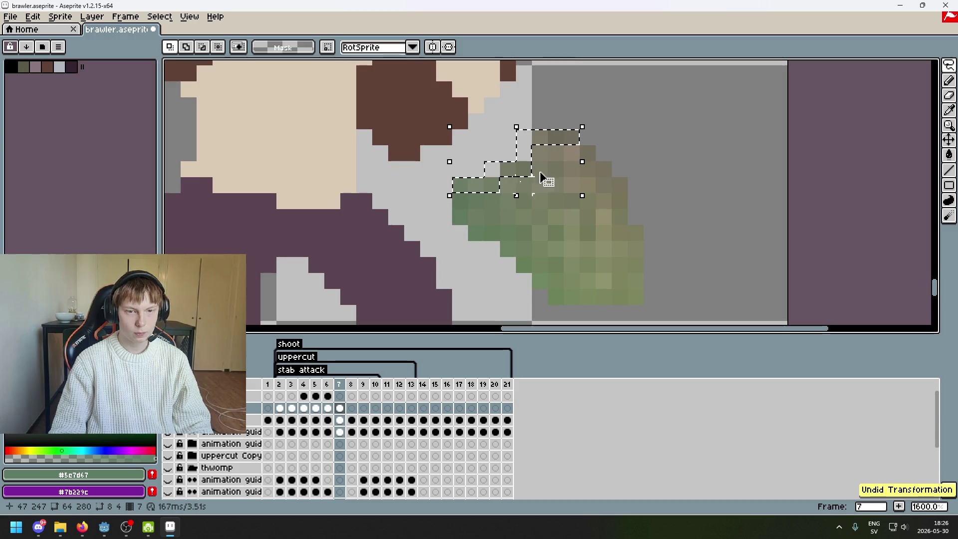
Undo the earlier moves, reselect the fist's top-edge pixels, and drop the strip onto the waist.
scroll(587, 158, down, 1)
scroll(587, 158, down, 2)
scroll(588, 158, up, 1)
scroll(593, 159, up, 1)
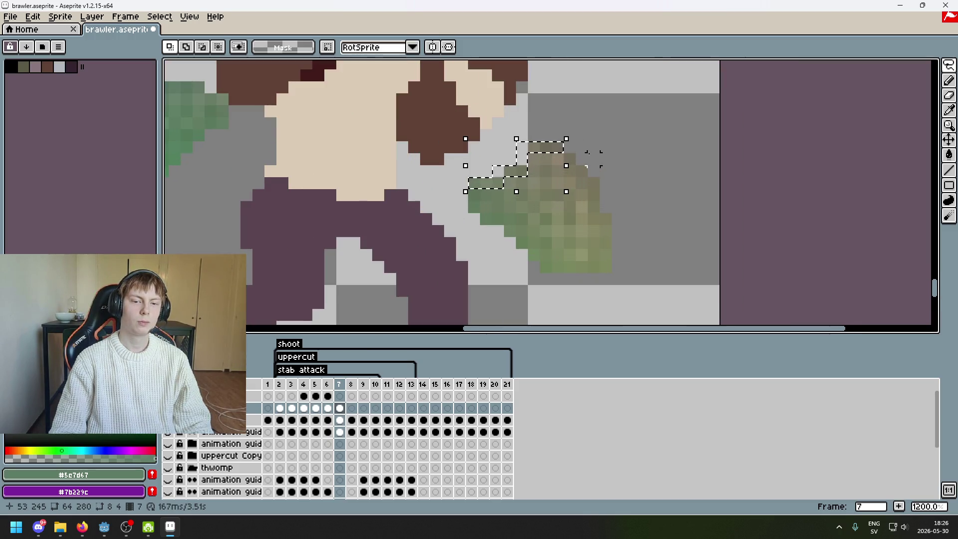
key(ctrl+z)
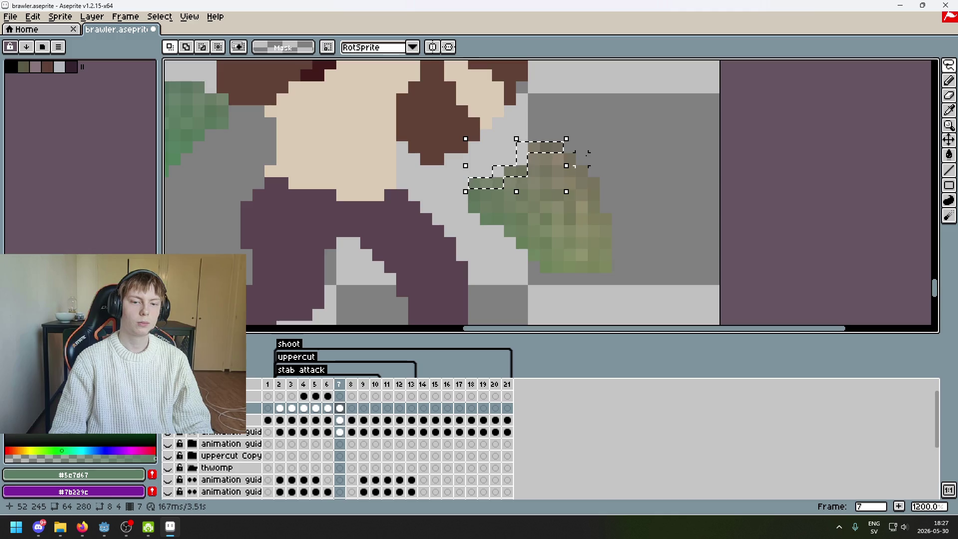
key(ctrl+z)
key(ctrl+z)
click(949, 65)
click(879, 66)
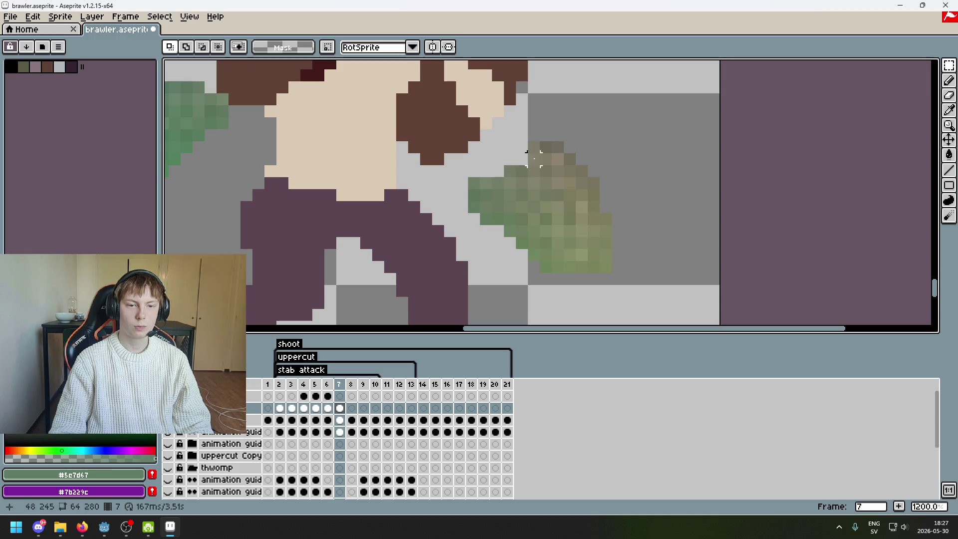
scroll(566, 129, up, 1)
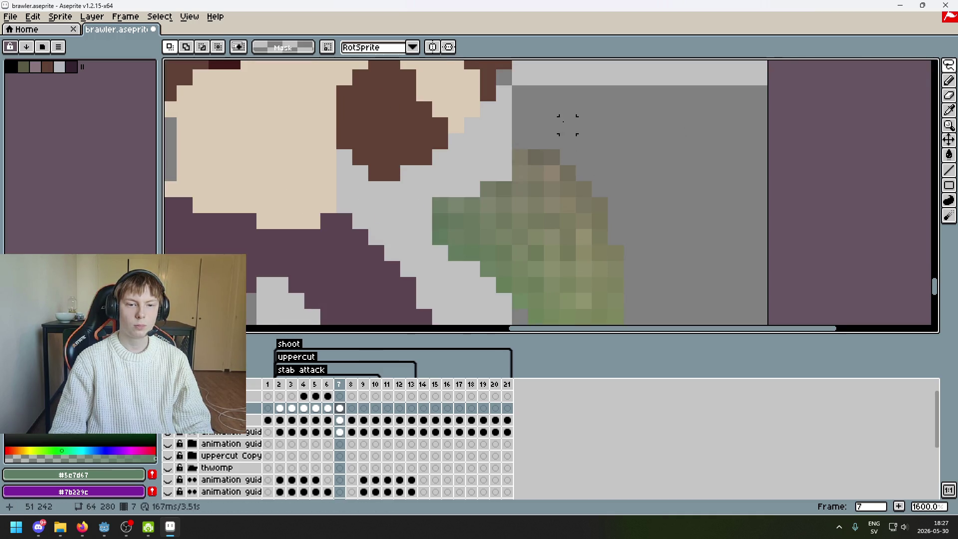
mouse_move(654, 111)
mouse_down()
mouse_move(451, 186)
mouse_move(461, 190)
mouse_up()
click(610, 131)
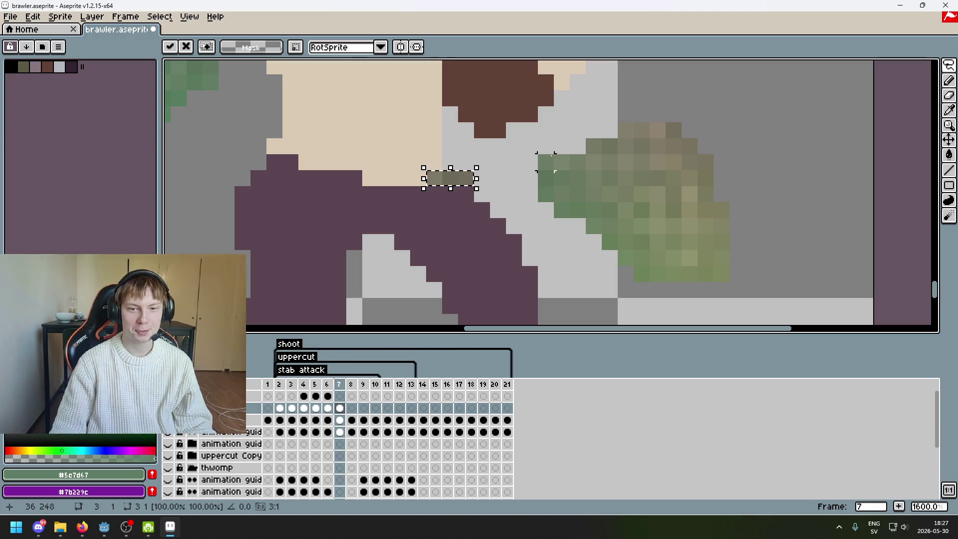
click(561, 163)
Reposition the olive strip down onto the shorts' waistband and confirm it.
mouse_move(546, 162)
mouse_down()
mouse_move(581, 162)
mouse_move(431, 233)
mouse_up()
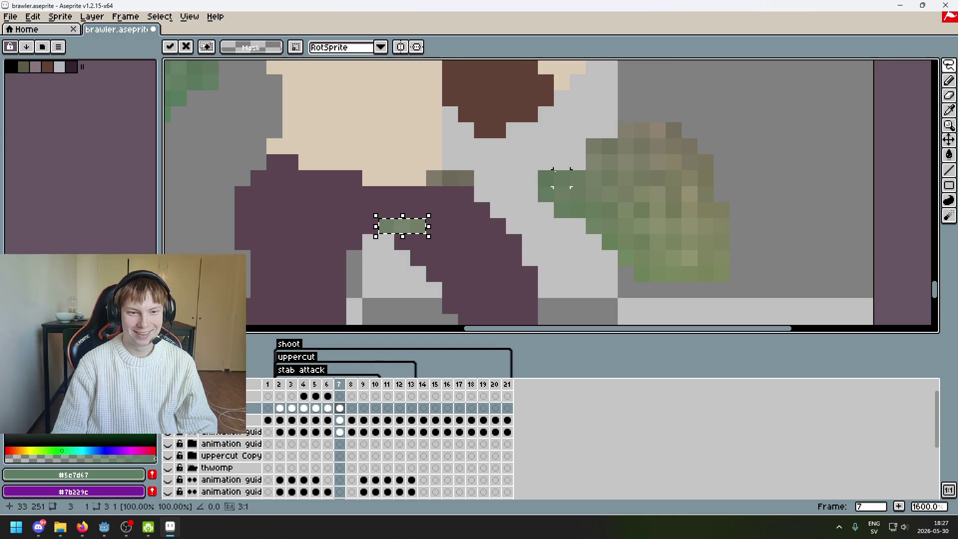
mouse_move(594, 146)
mouse_down()
mouse_move(602, 154)
mouse_move(618, 140)
mouse_up()
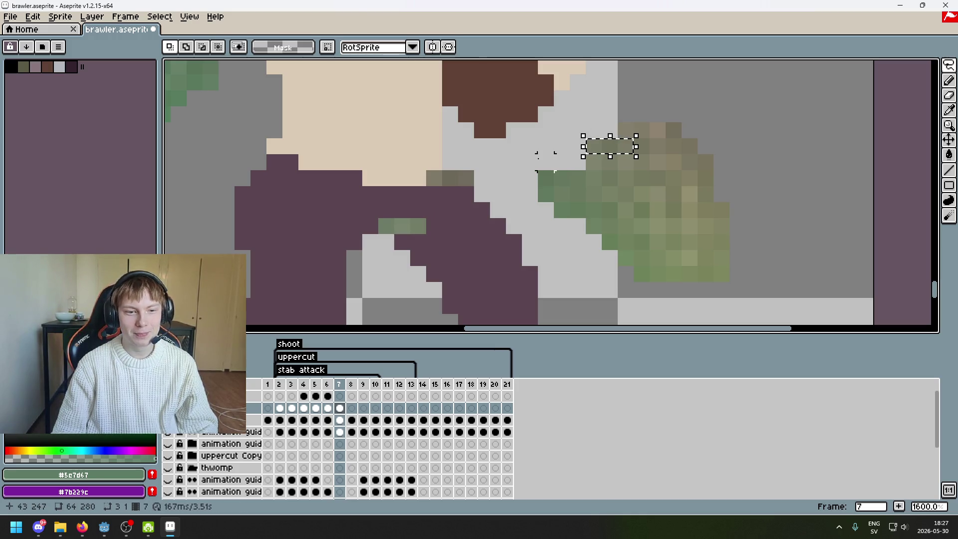
key(ctrl+z)
key(ctrl+z)
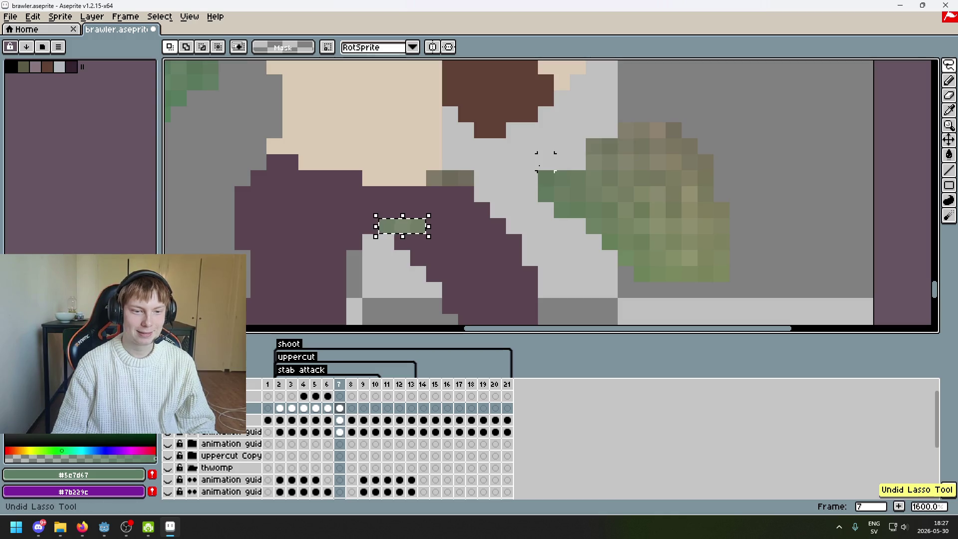
key(ctrl+z)
drag(572, 172, 406, 235)
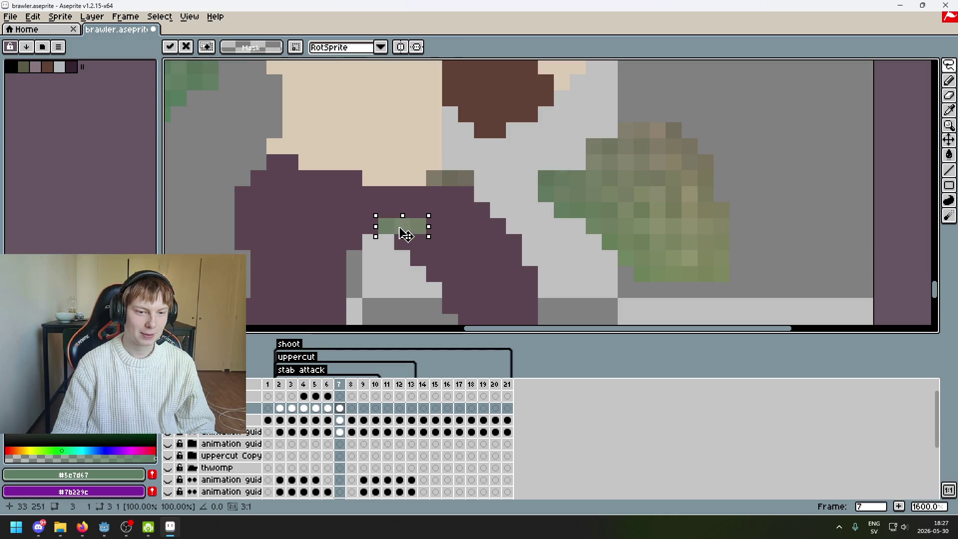
drag(594, 146, 610, 146)
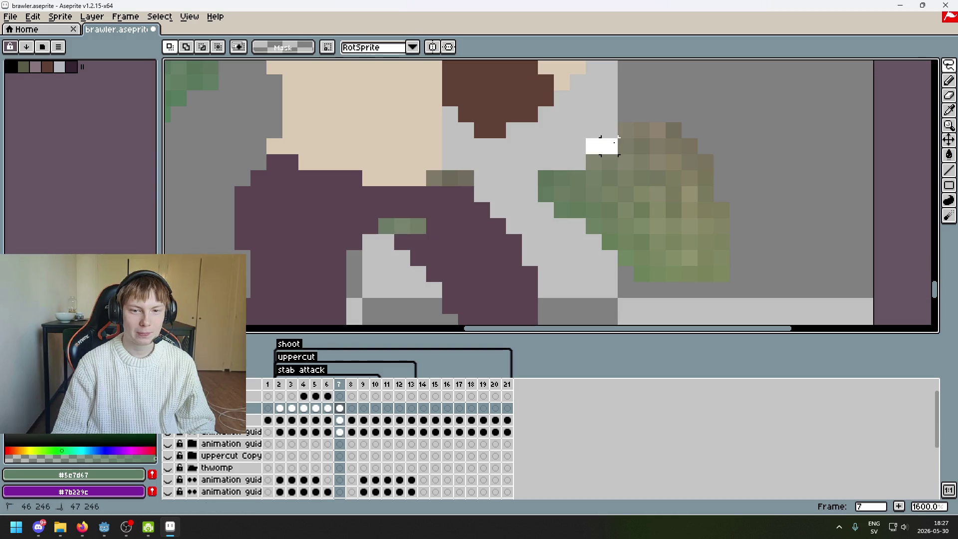
Shift the green block one pixel left and move a row of the fist's top pixels into a stepped diagonal.
mouse_move(693, 123)
mouse_down()
mouse_move(574, 145)
mouse_move(609, 144)
mouse_move(584, 159)
mouse_up()
drag(418, 218, 409, 216)
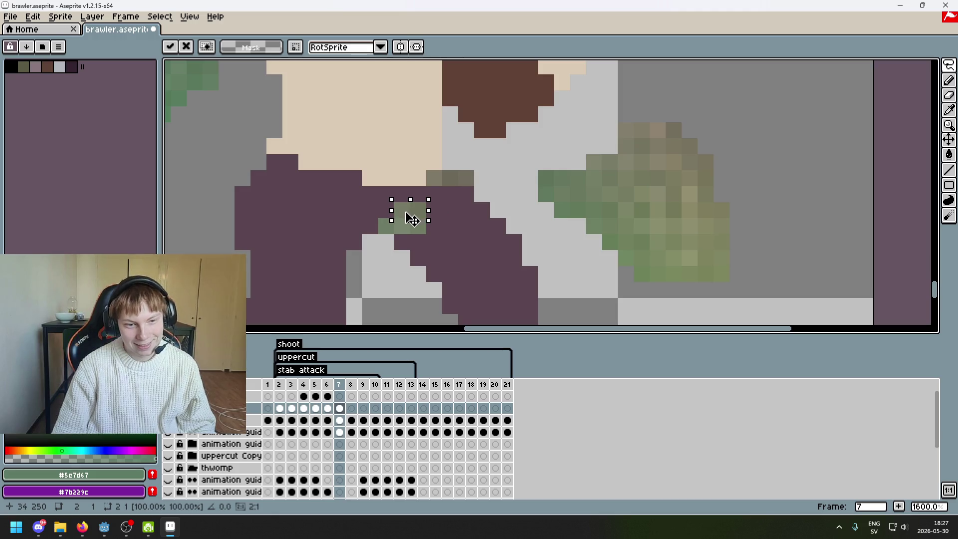
drag(629, 134, 696, 131)
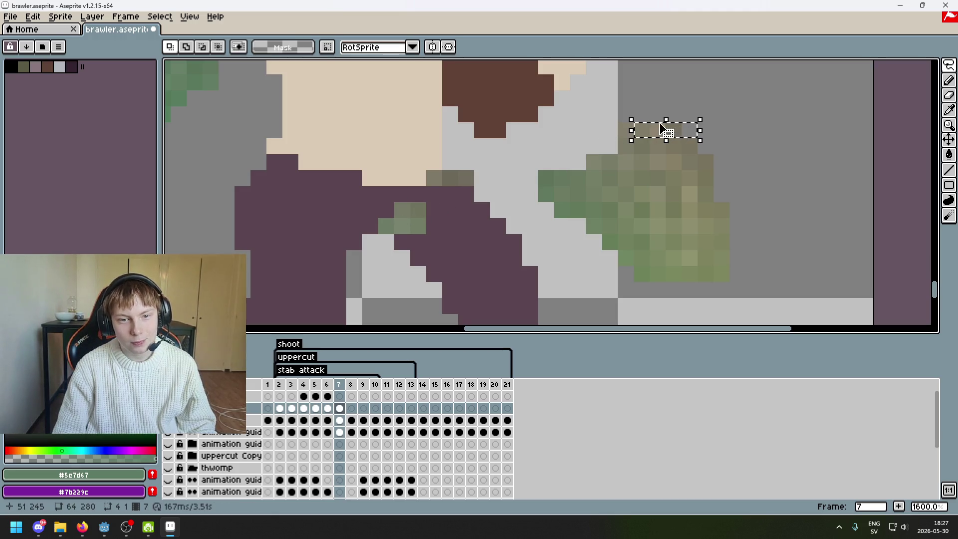
mouse_move(610, 131)
mouse_down()
mouse_move(666, 130)
mouse_move(474, 203)
mouse_up()
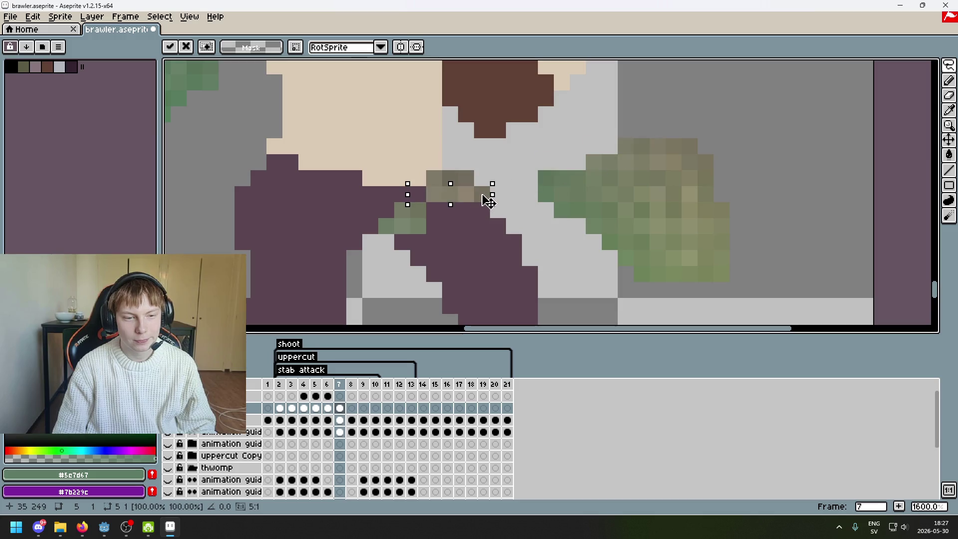
click(497, 162)
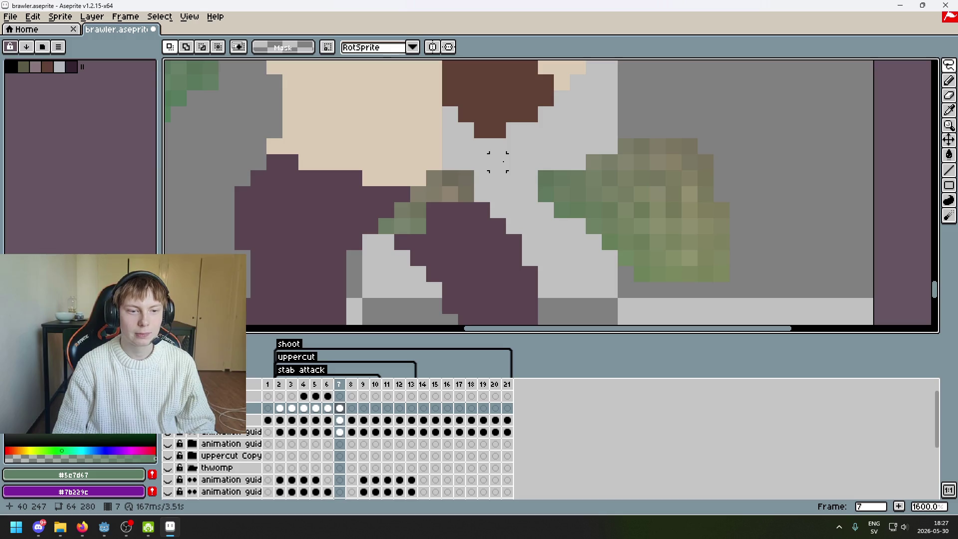
Outline the top edge of the green fist with a lasso selection.
drag(520, 223, 574, 181)
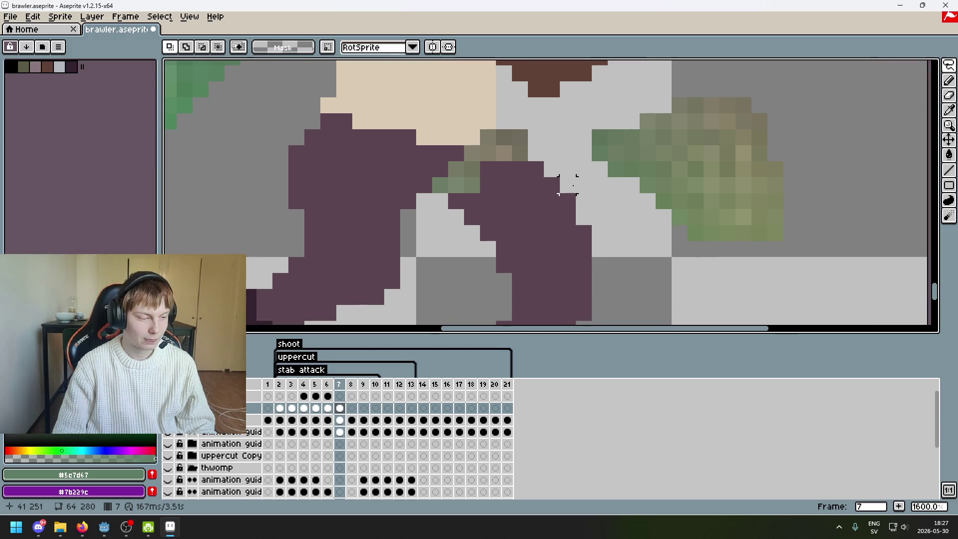
drag(599, 137, 631, 137)
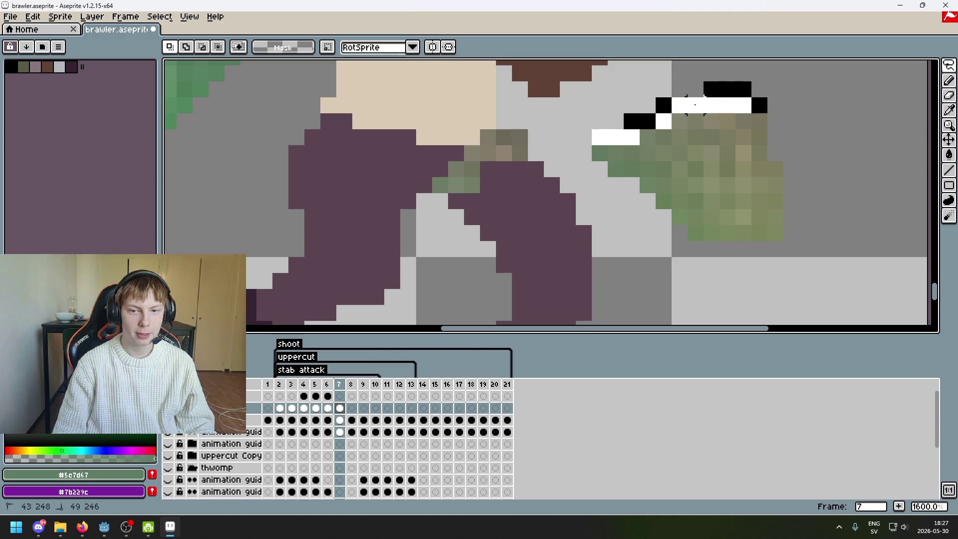
drag(688, 99, 767, 114)
scroll(630, 130, down, 2)
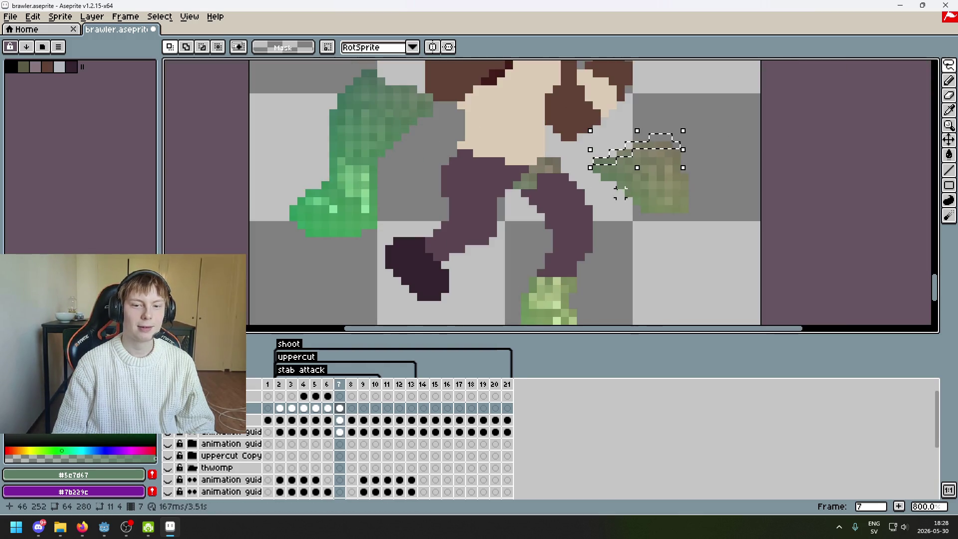
Move the lassoed top of the green fist left over the dark shorts and commit it.
scroll(630, 131, up, 2)
click(629, 129)
mouse_move(629, 130)
mouse_down()
mouse_move(477, 230)
mouse_move(482, 221)
mouse_up()
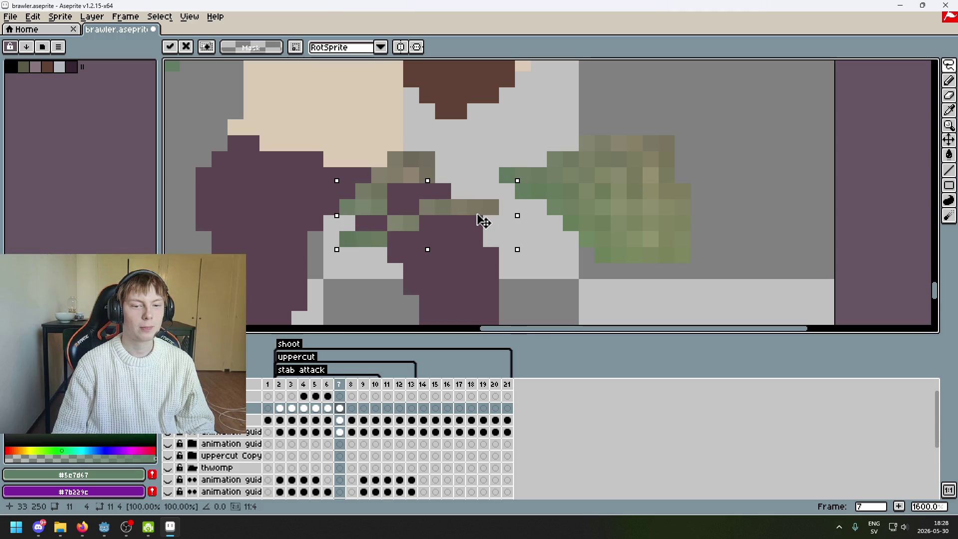
key(Return)
Raise two green sleeve pixels one step and shift a three-pixel green row up and right.
scroll(474, 195, up, 1)
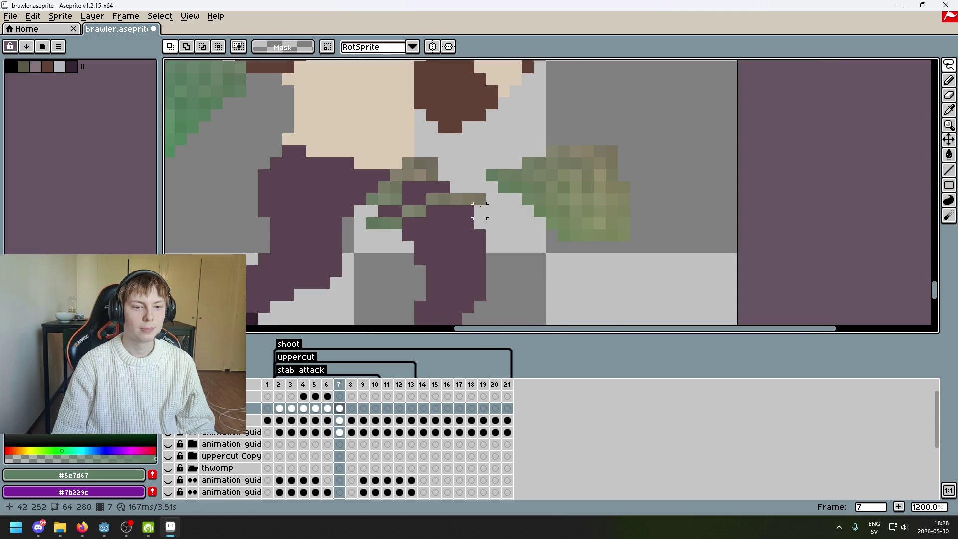
scroll(474, 195, up, 2)
scroll(474, 195, down, 4)
scroll(394, 206, up, 4)
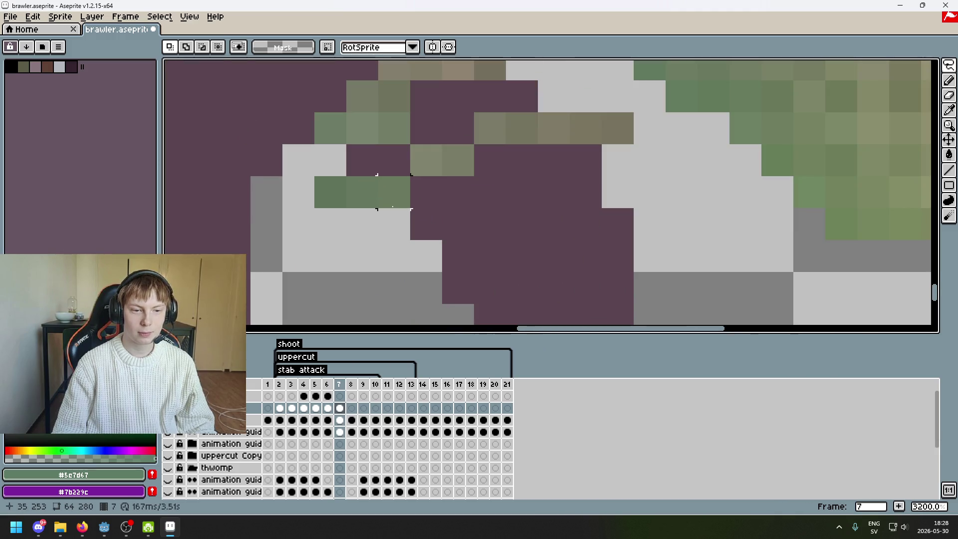
mouse_move(411, 146)
mouse_down()
mouse_move(473, 174)
mouse_move(463, 129)
mouse_up()
mouse_move(409, 177)
mouse_down()
mouse_move(315, 207)
mouse_move(392, 170)
mouse_move(361, 170)
mouse_up()
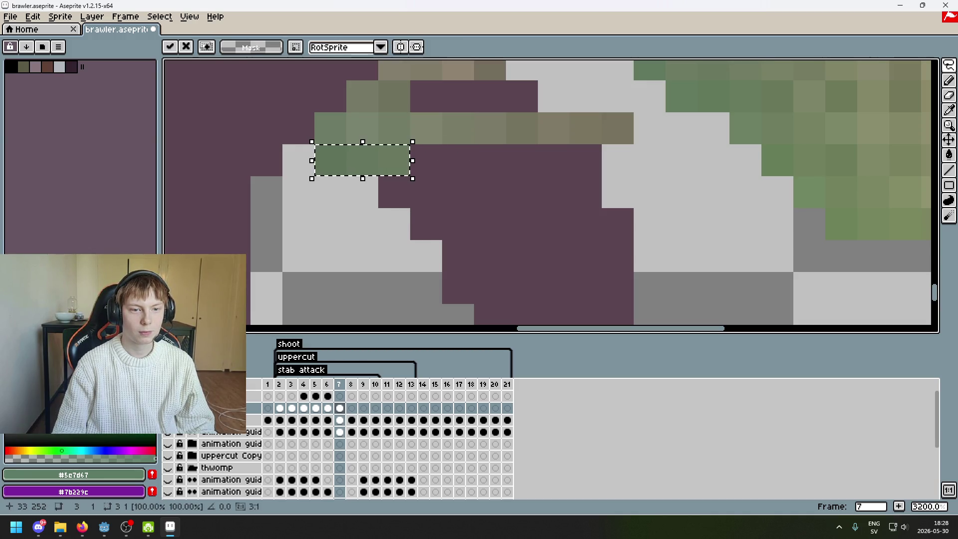
Try moving a green stripe down toward the boot, then undo that move.
scroll(582, 160, down, 4)
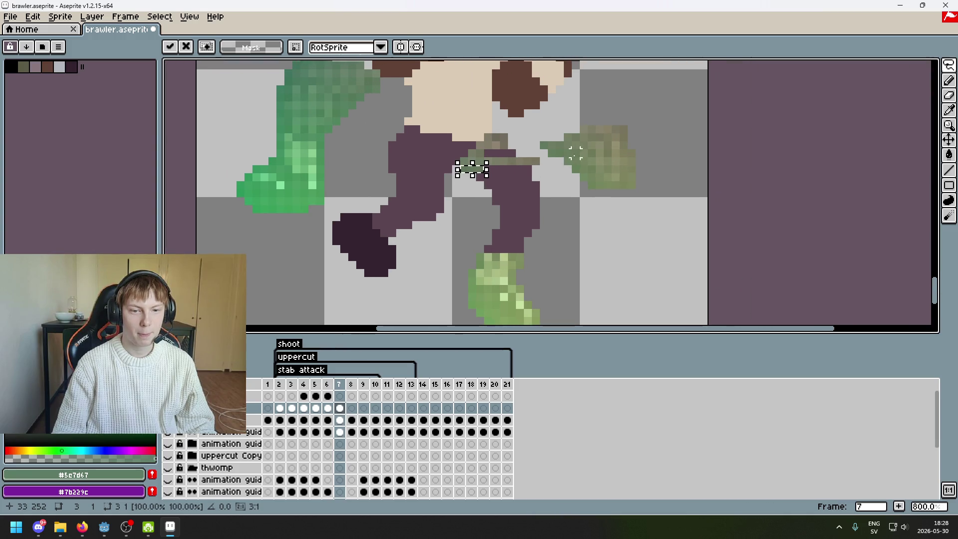
scroll(623, 175, up, 1)
mouse_move(653, 190)
mouse_down()
mouse_move(528, 189)
mouse_move(681, 209)
mouse_move(490, 287)
mouse_up()
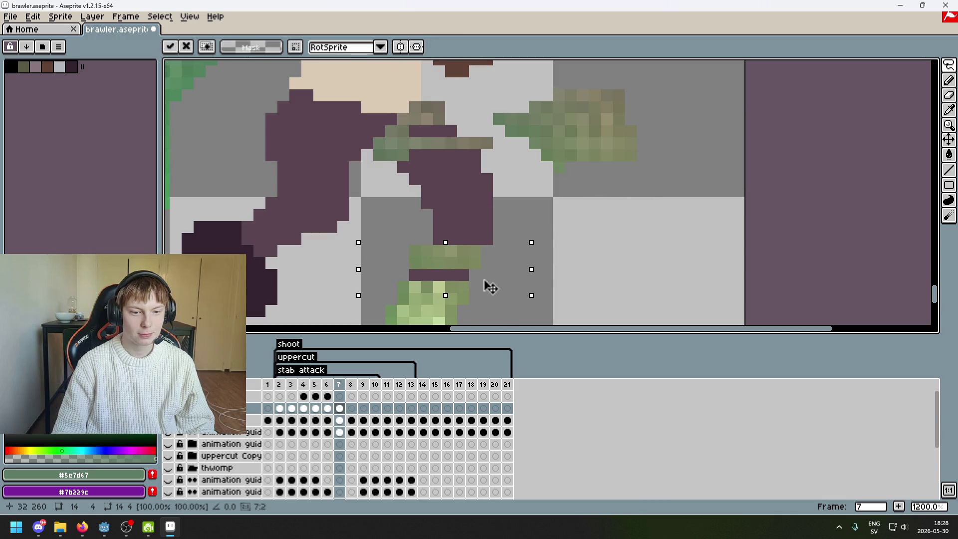
key(ctrl+z)
key(ctrl+z)
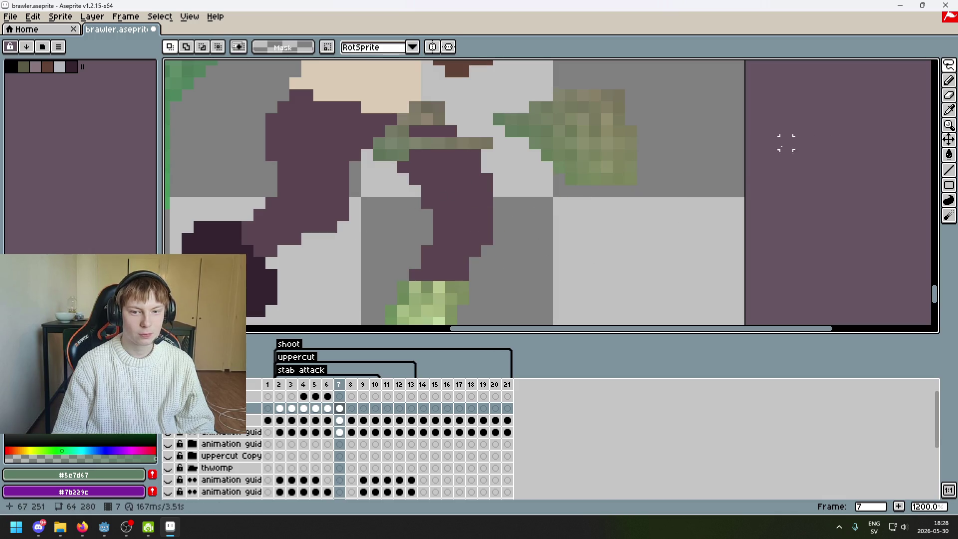
With the Rectangular Marquee, move the lower part of the green fist below the shorts.
click(949, 65)
click(878, 72)
drag(686, 223, 514, 159)
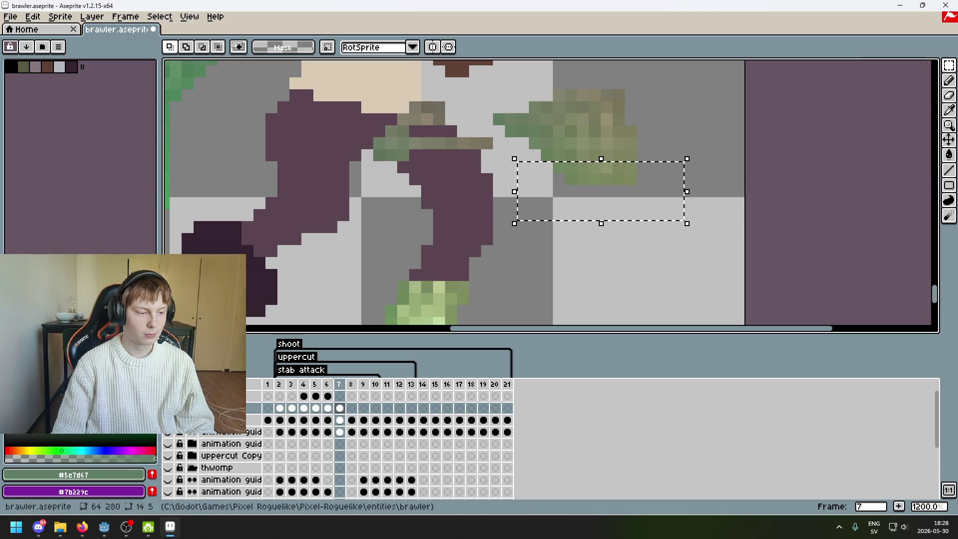
drag(588, 199, 430, 286)
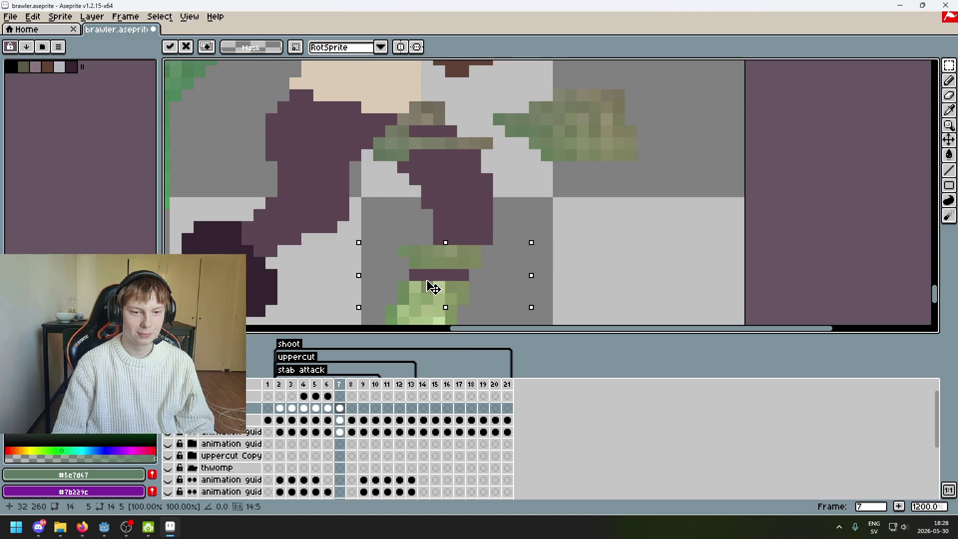
click(654, 201)
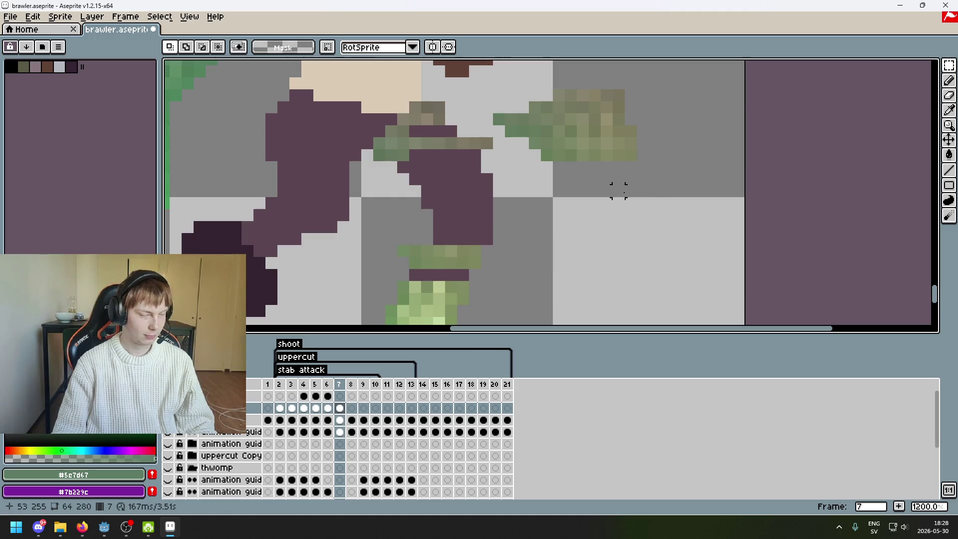
Reposition the green rows under the shorts to form alternating green and dark stripes.
mouse_move(539, 148)
mouse_down()
mouse_move(639, 185)
mouse_move(496, 256)
mouse_up()
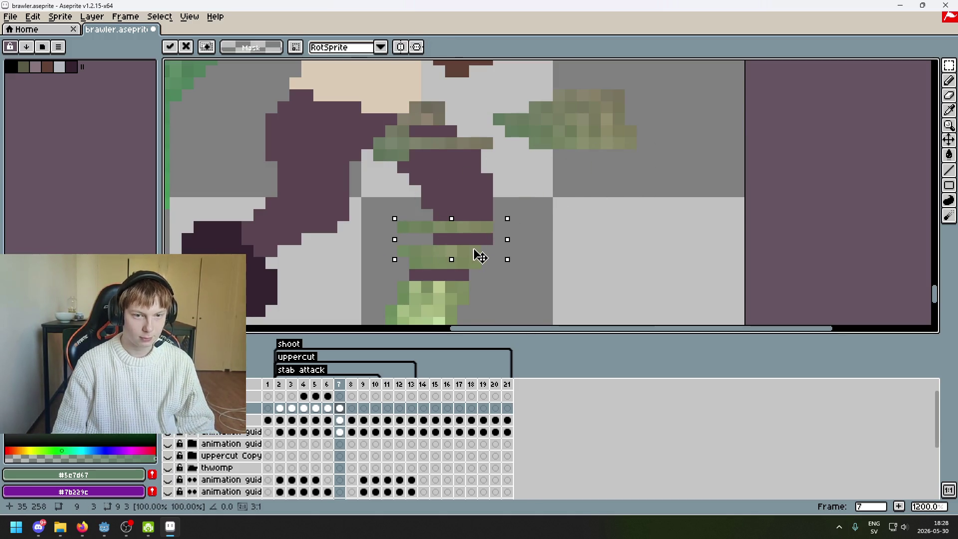
click(605, 165)
mouse_move(526, 135)
mouse_down()
mouse_move(656, 187)
mouse_move(492, 226)
mouse_up()
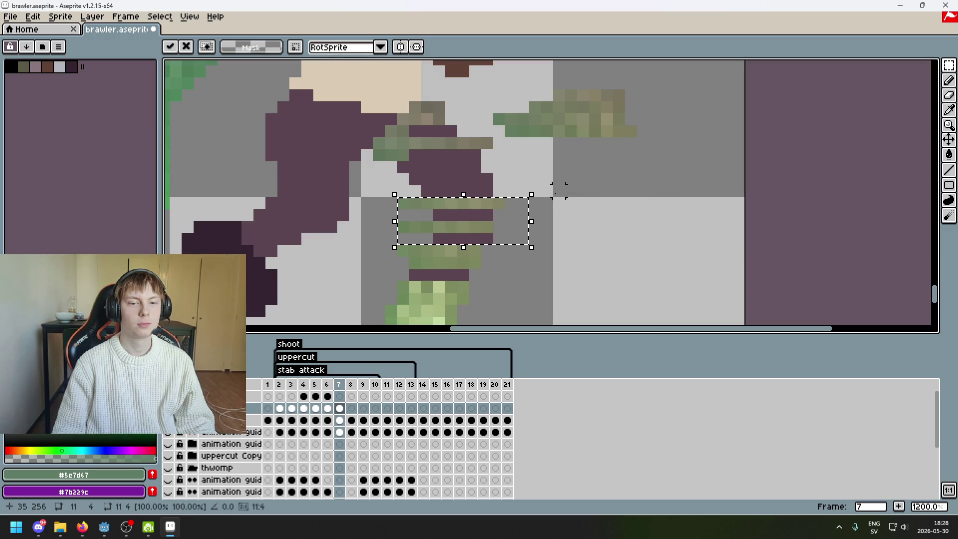
drag(626, 147, 573, 202)
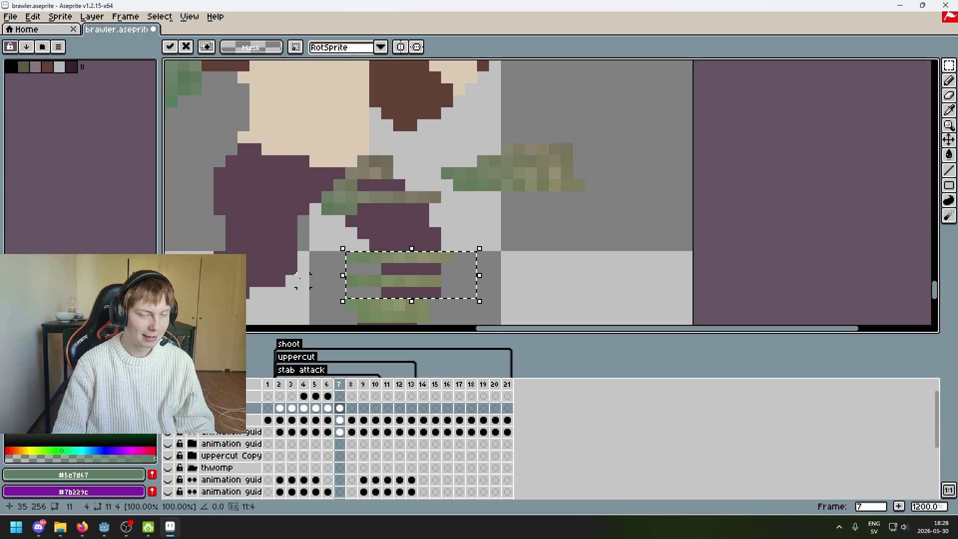
click(554, 197)
Lasso the outstretched sleeve pixels and move them down-left under the shorts.
scroll(555, 199, down, 1)
scroll(564, 195, down, 3)
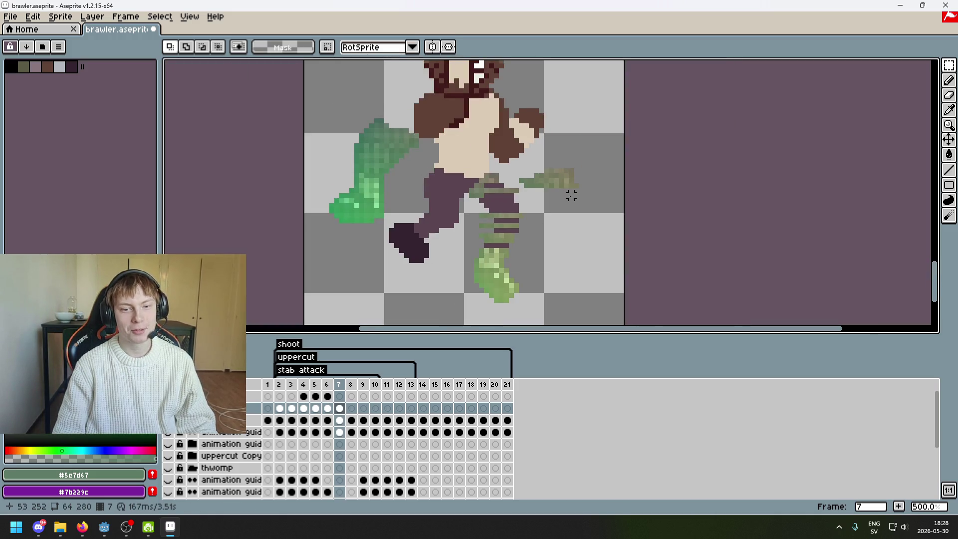
scroll(561, 193, up, 2)
scroll(506, 193, up, 3)
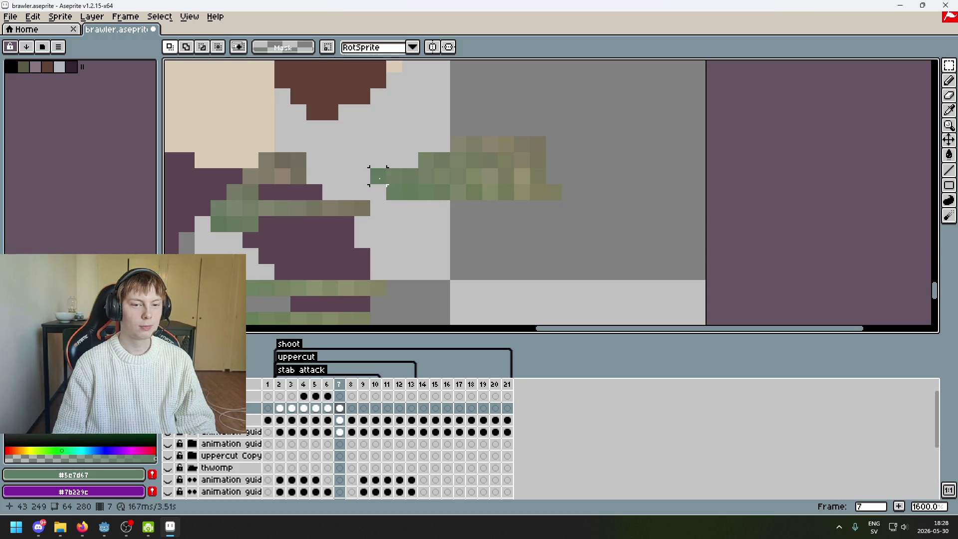
key(q)
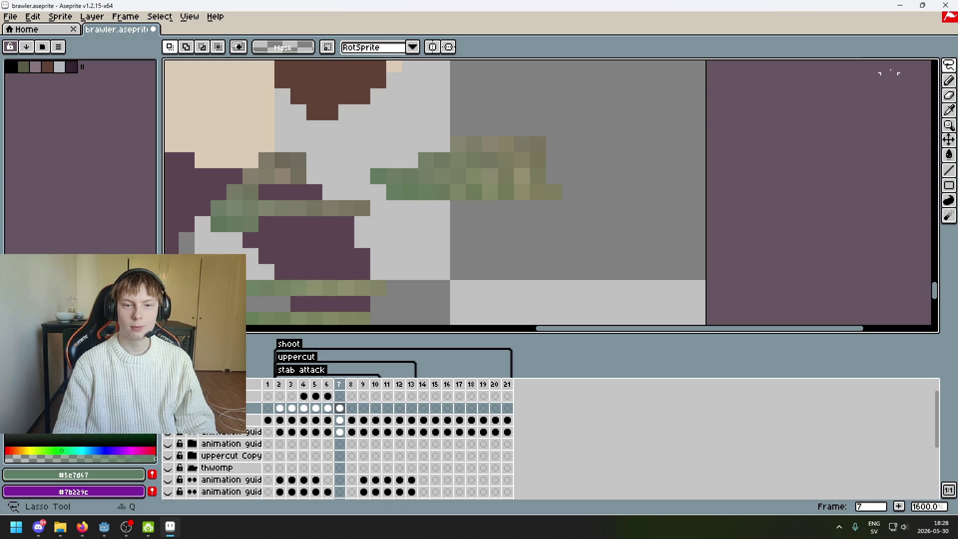
mouse_move(394, 176)
mouse_down()
mouse_move(427, 160)
mouse_move(376, 177)
mouse_up()
key(i)
key(v)
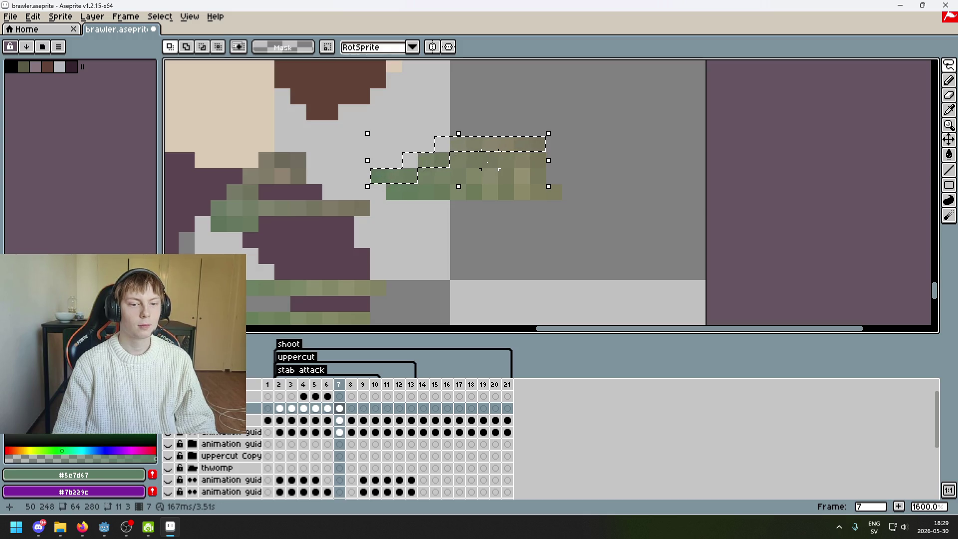
drag(451, 171, 291, 251)
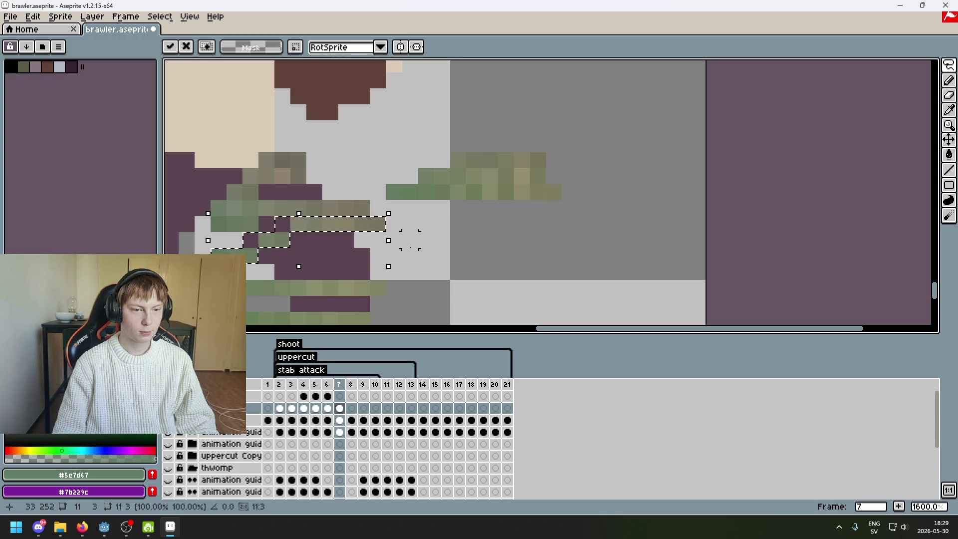
Select the remaining sleeve row with the Rectangular Marquee and lower a green stripe one pixel.
mouse_move(948, 65)
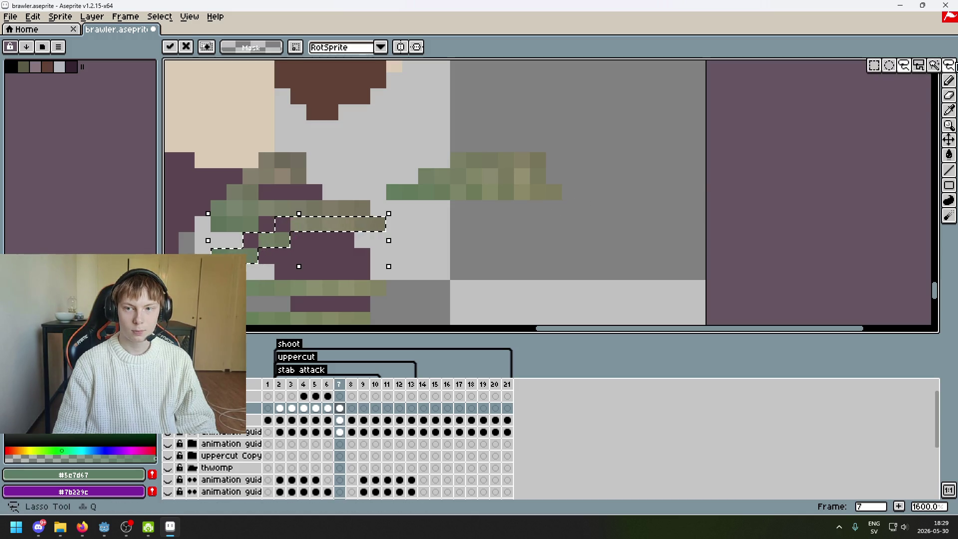
click(876, 68)
mouse_move(383, 202)
mouse_down()
mouse_move(628, 134)
mouse_move(667, 185)
mouse_up()
scroll(770, 109, down, 3)
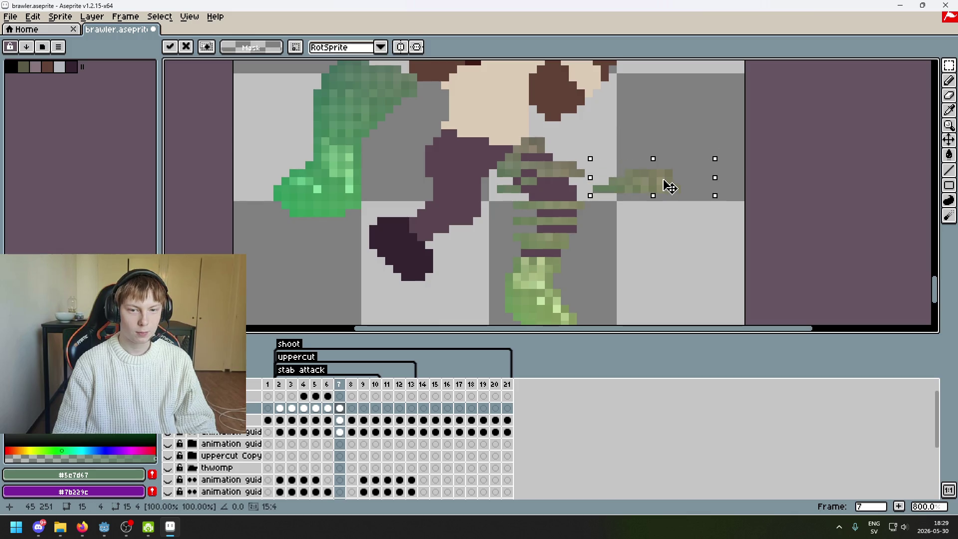
scroll(667, 184, up, 2)
mouse_move(440, 210)
mouse_down()
mouse_move(559, 219)
mouse_move(539, 233)
mouse_move(691, 185)
mouse_move(493, 235)
mouse_up()
click(614, 226)
scroll(594, 225, up, 1)
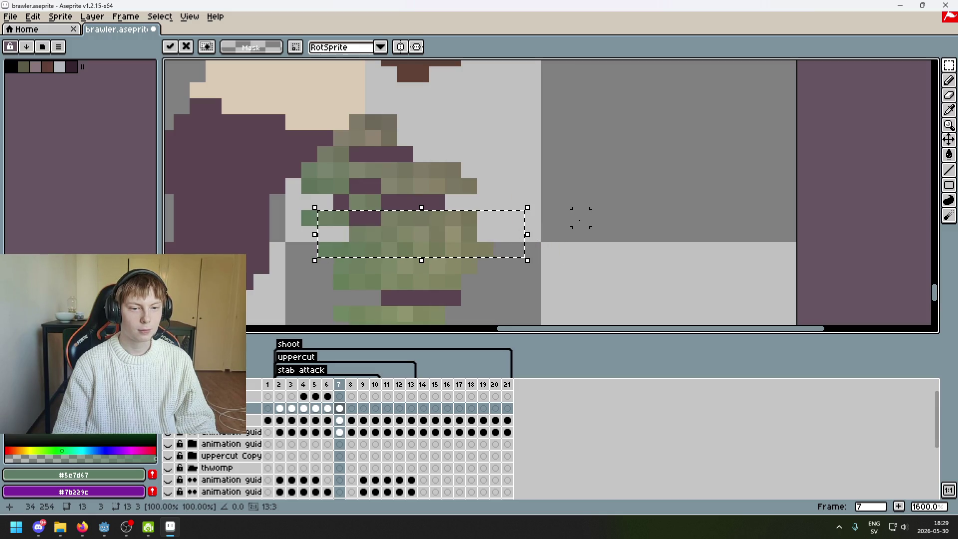
click(571, 215)
Try shifting a three-pixel green stripe two pixels right, cancel it, and deselect.
drag(546, 215, 677, 197)
scroll(462, 199, up, 1)
drag(428, 202, 488, 212)
click(549, 226)
scroll(499, 215, down, 1)
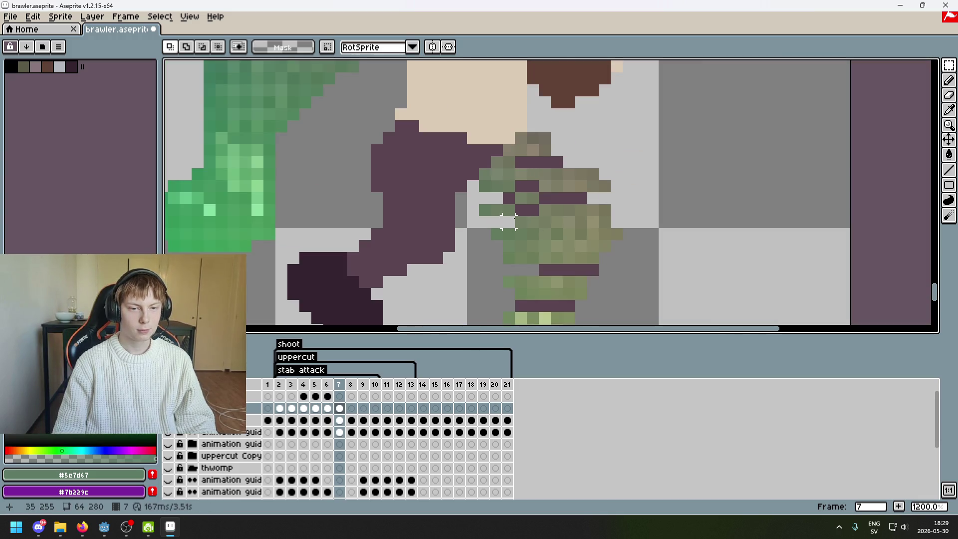
scroll(473, 207, up, 1)
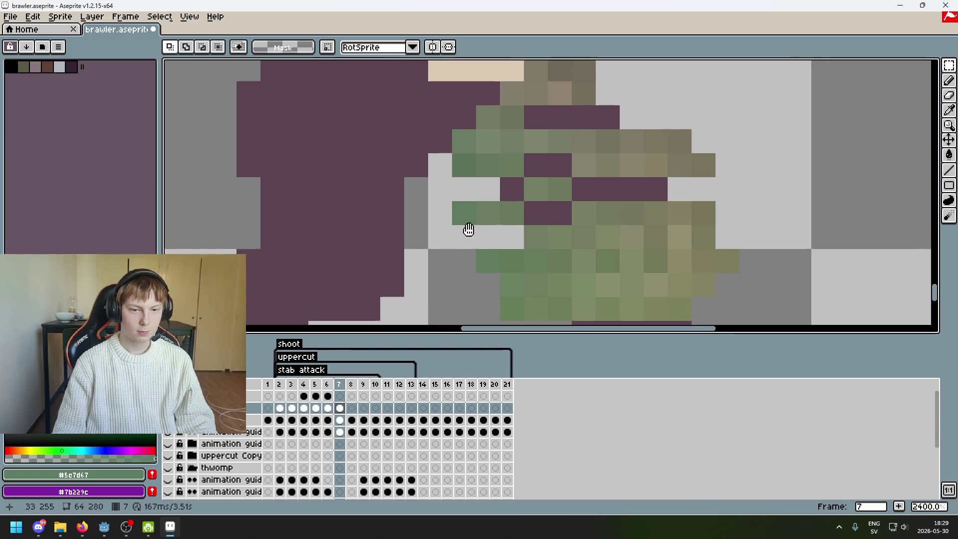
scroll(467, 225, right, 3)
mouse_move(382, 212)
mouse_down()
mouse_move(449, 232)
mouse_move(466, 227)
mouse_up()
key(Escape)
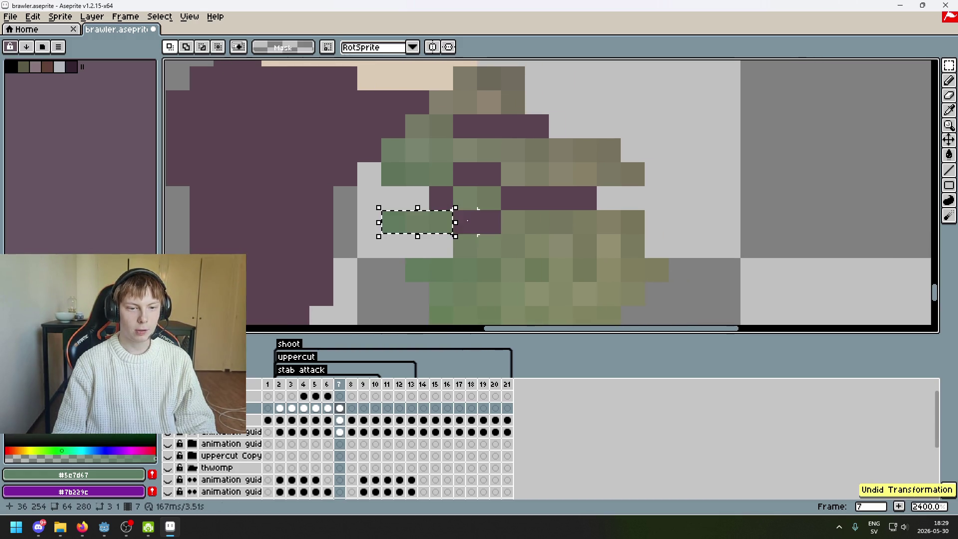
scroll(509, 224, down, 5)
key(ctrl+d)
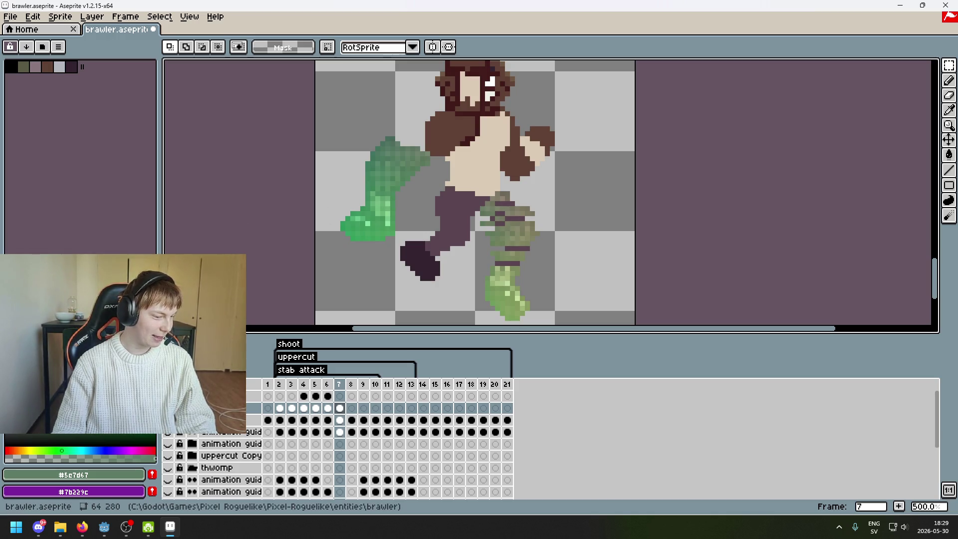
scroll(547, 283, up, 1)
scroll(572, 223, up, 3)
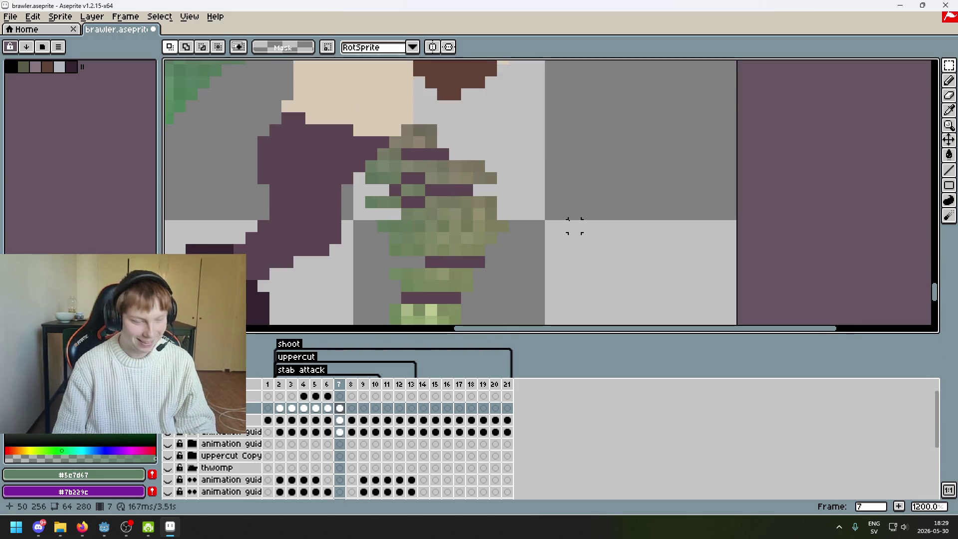
scroll(593, 165, up, 1)
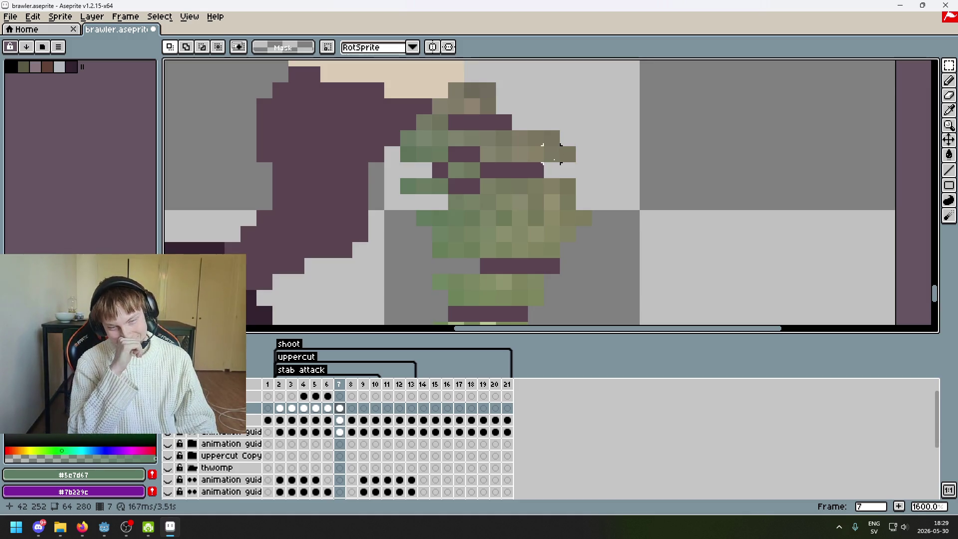
drag(503, 121, 457, 155)
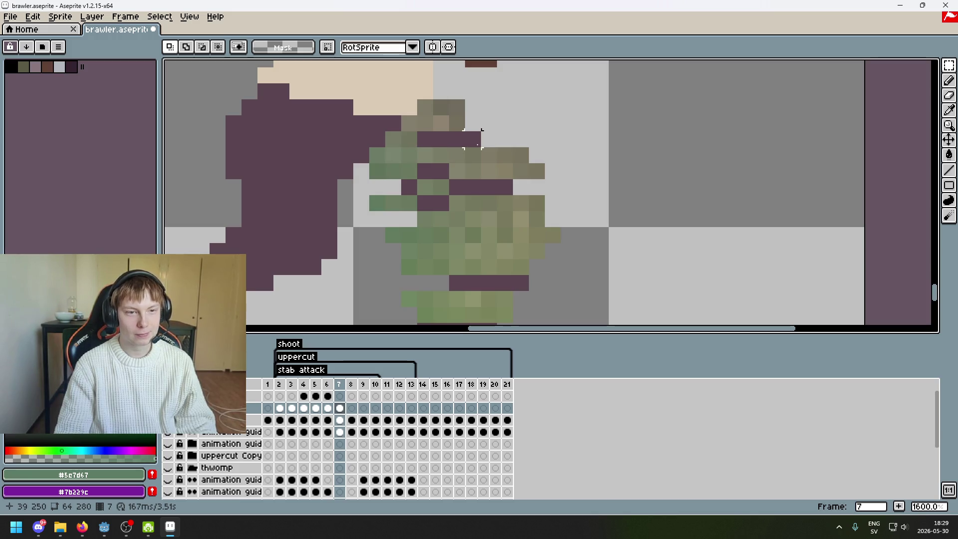
drag(472, 139, 473, 228)
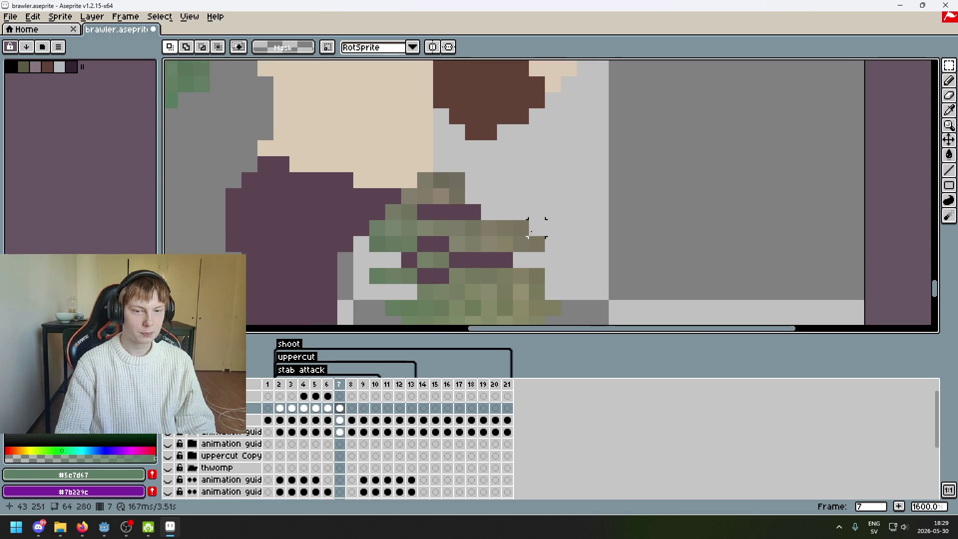
mouse_move(949, 65)
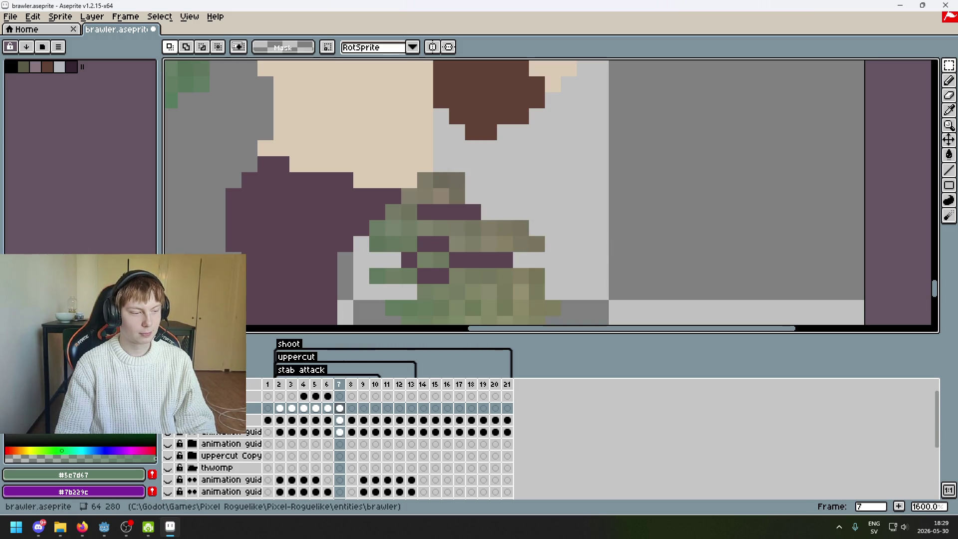
drag(524, 227, 467, 230)
click(584, 243)
drag(529, 227, 480, 230)
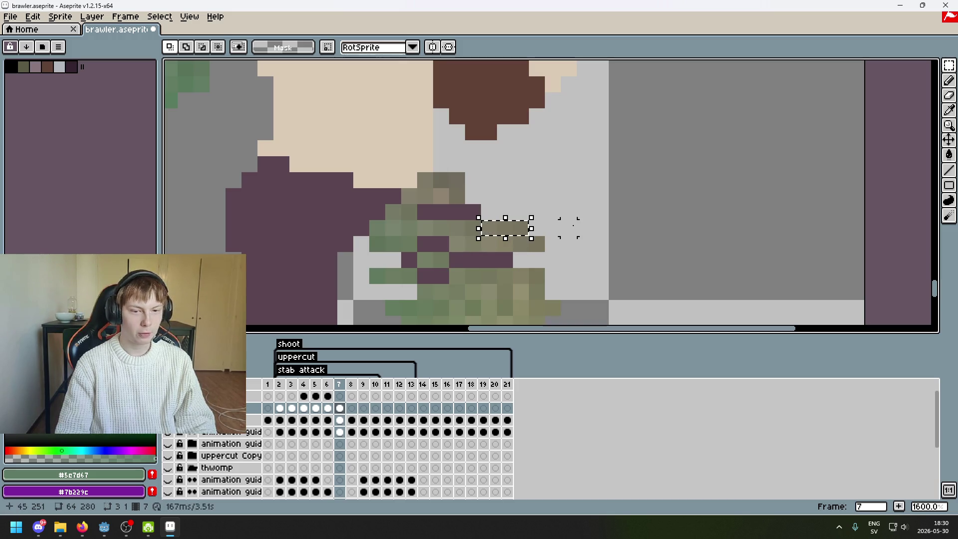
click(569, 226)
scroll(569, 226, down, 1)
scroll(569, 226, up, 1)
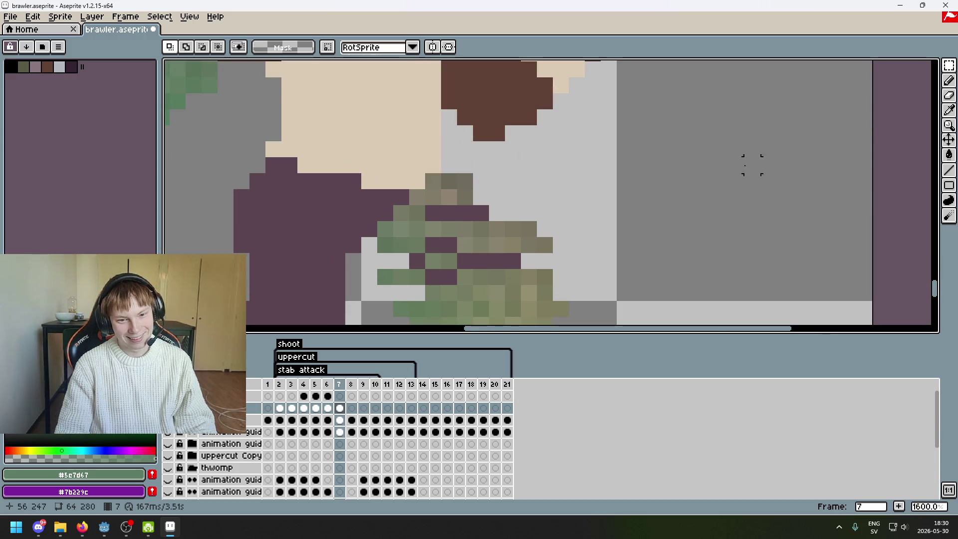
click(948, 81)
click(949, 65)
click(904, 66)
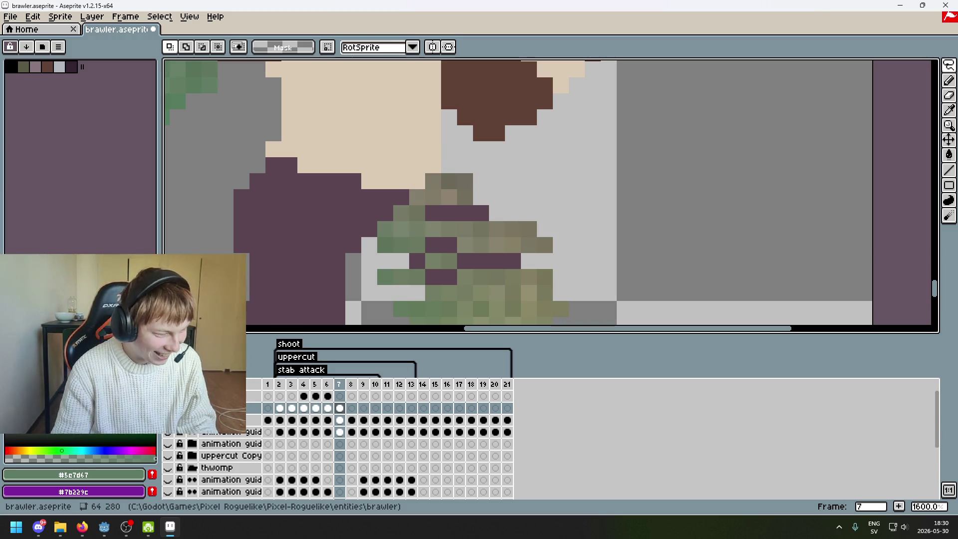
key(alt+Tab)
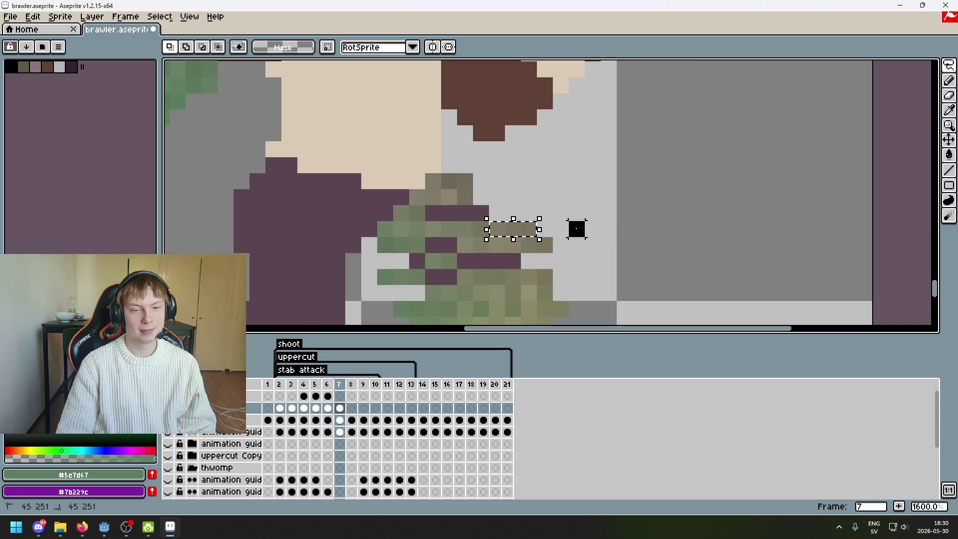
scroll(554, 240, right, 2)
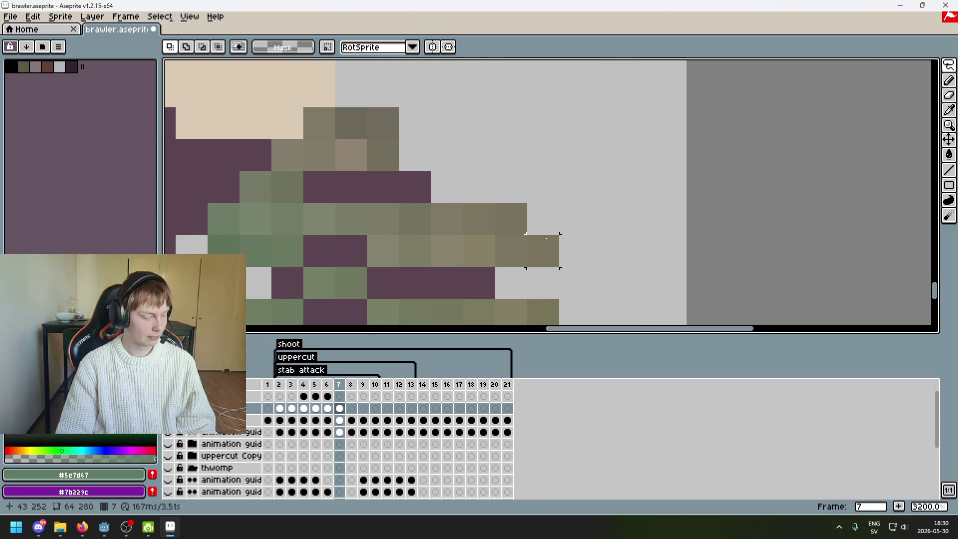
scroll(623, 210, down, 1)
scroll(659, 195, up, 3)
drag(630, 179, 566, 170)
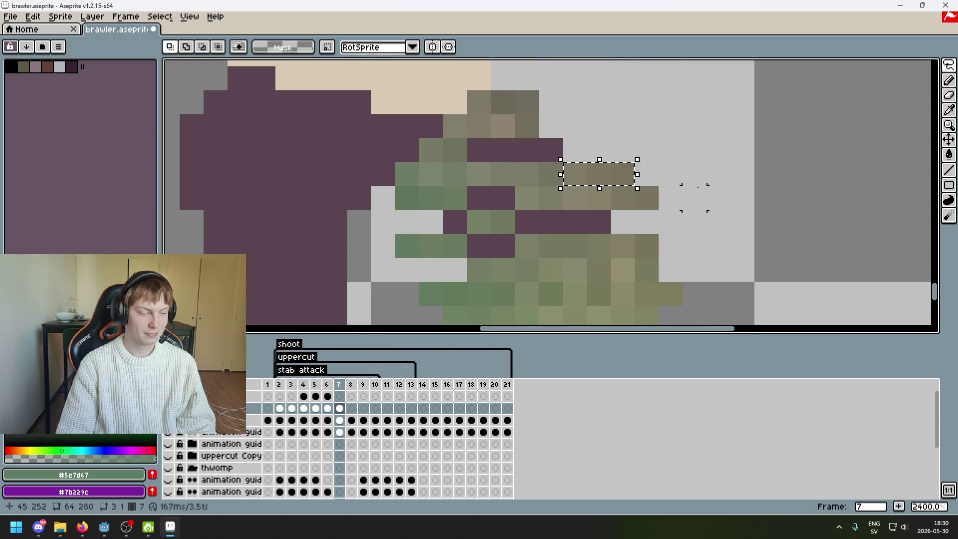
scroll(685, 193, down, 3)
click(686, 197)
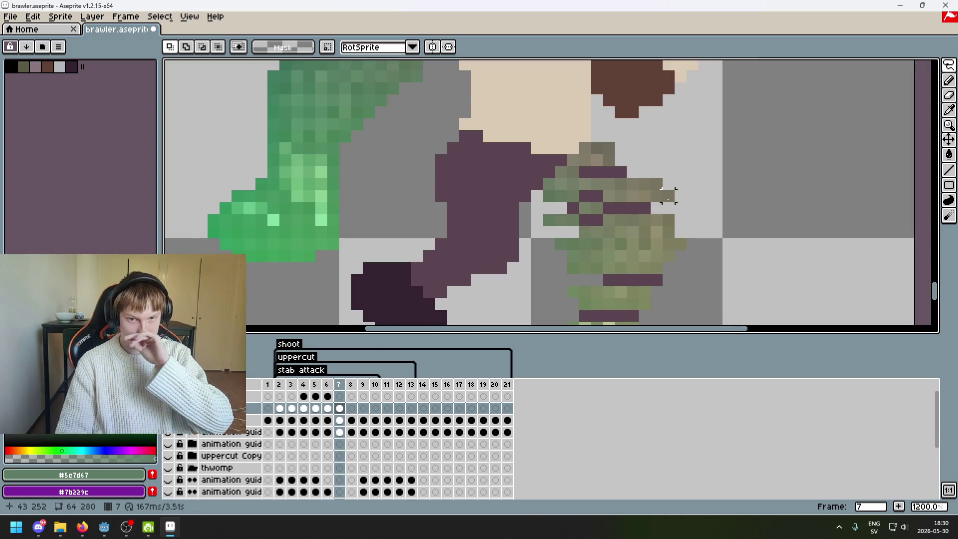
scroll(623, 230, right, 2)
scroll(609, 244, up, 2)
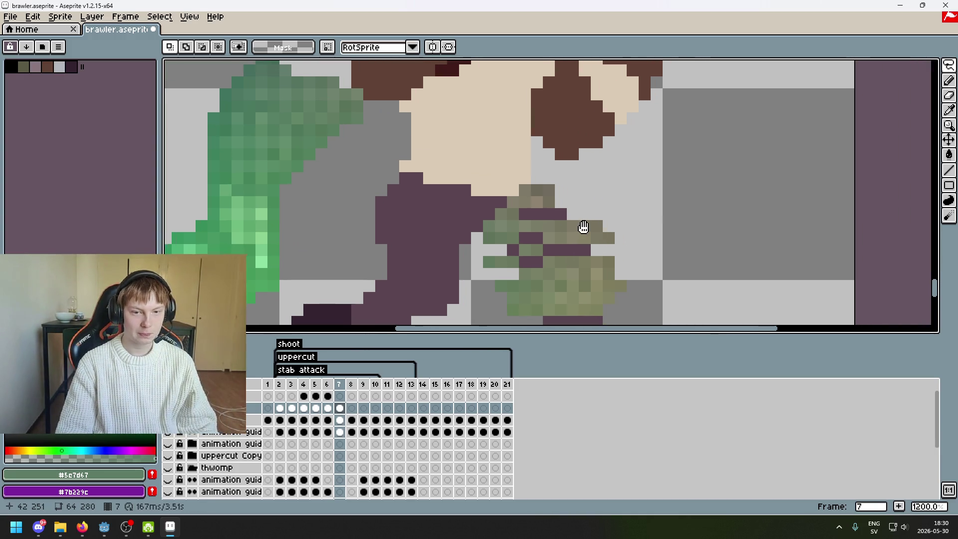
scroll(515, 205, up, 1)
scroll(516, 205, right, 1)
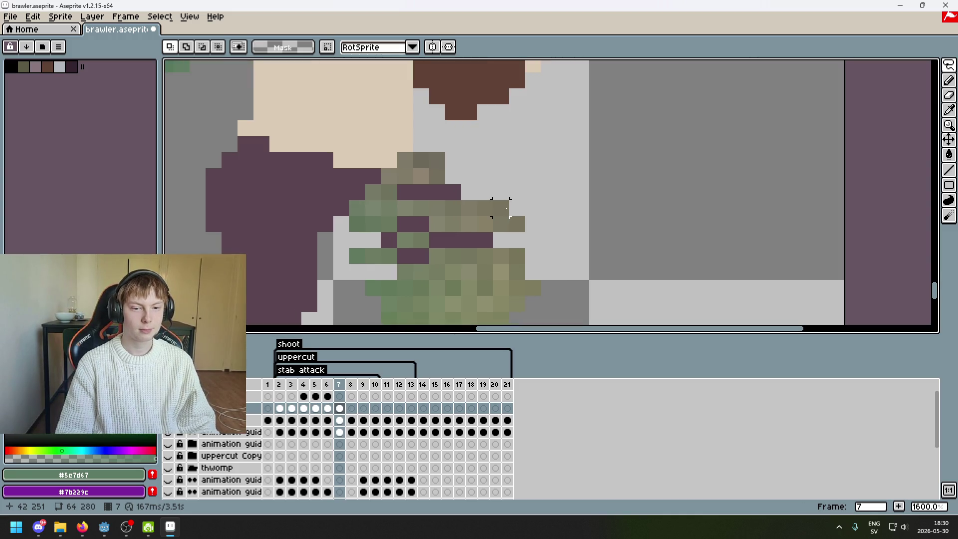
scroll(508, 214, up, 1)
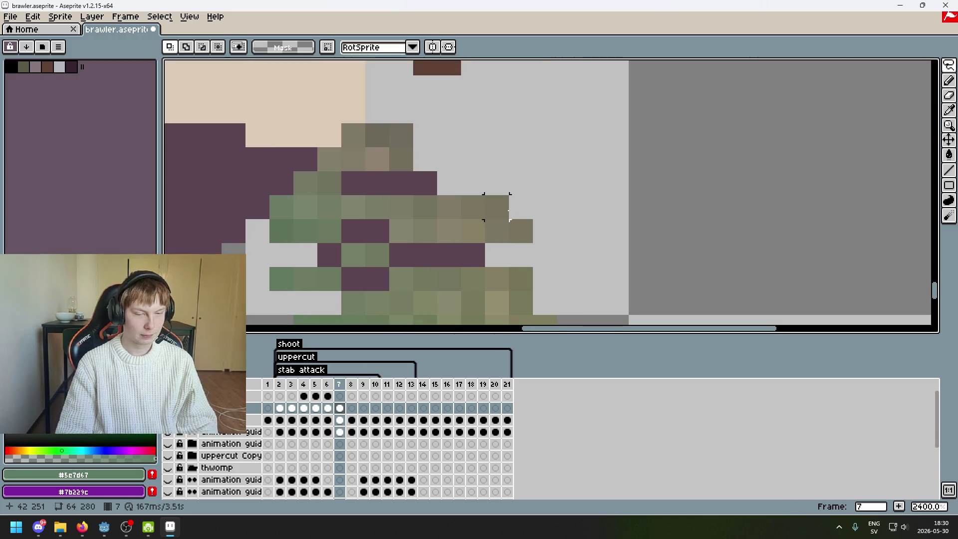
drag(510, 195, 437, 219)
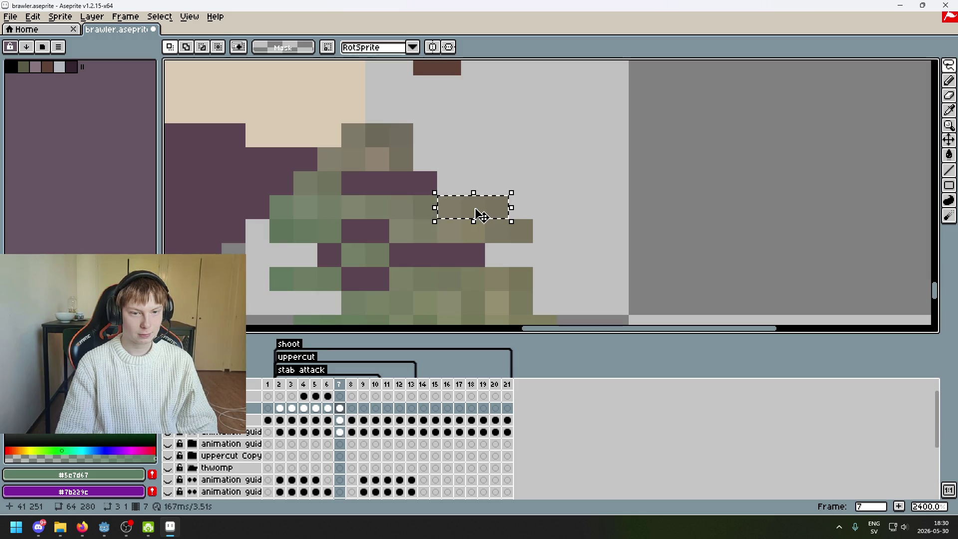
scroll(498, 195, down, 2)
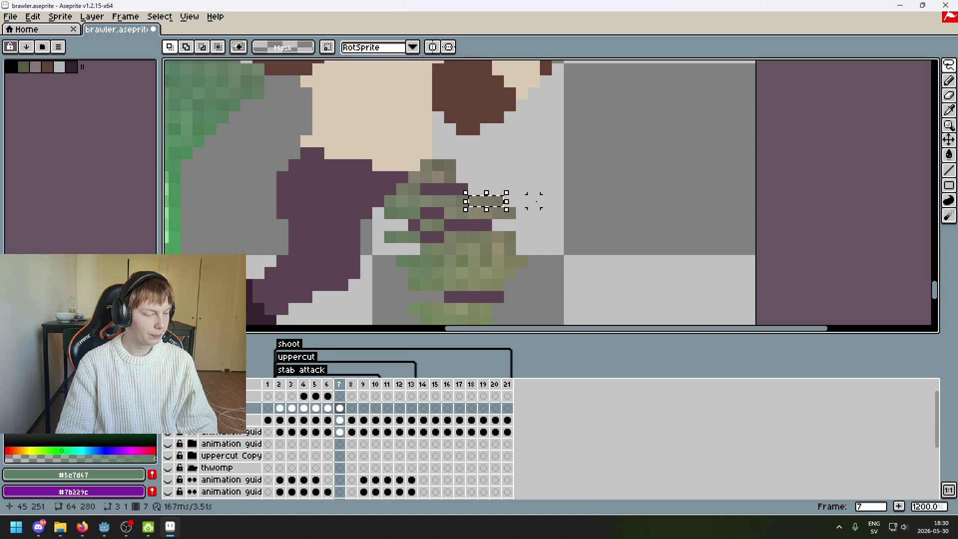
click(558, 197)
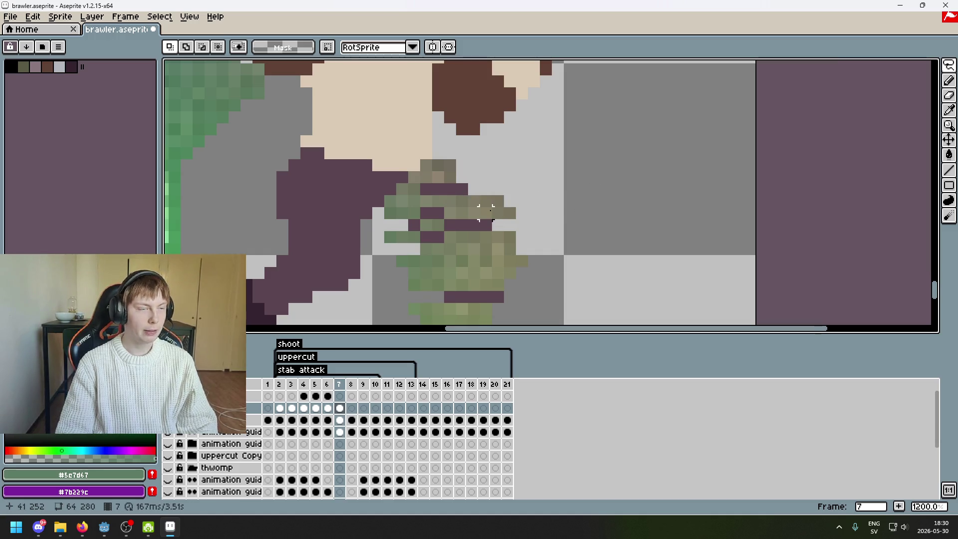
scroll(554, 195, up, 1)
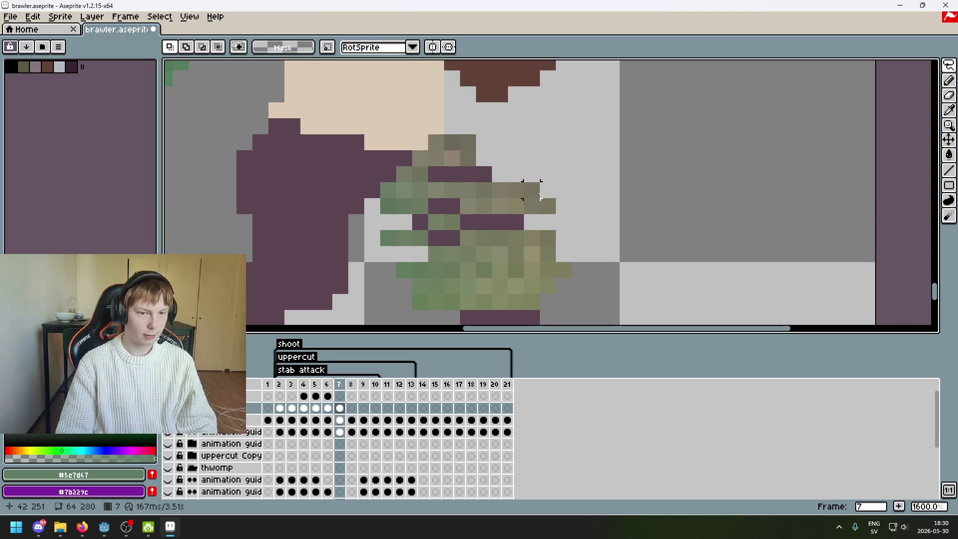
scroll(530, 194, up, 1)
scroll(498, 224, up, 1)
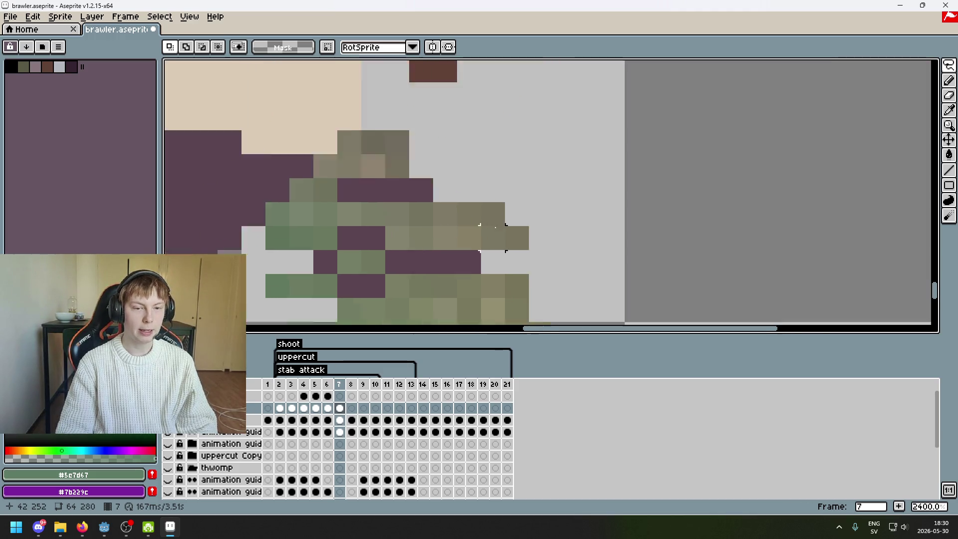
scroll(499, 227, up, 1)
drag(382, 196, 474, 225)
click(587, 210)
scroll(549, 210, down, 2)
scroll(499, 210, up, 1)
scroll(493, 210, up, 1)
scroll(503, 215, down, 1)
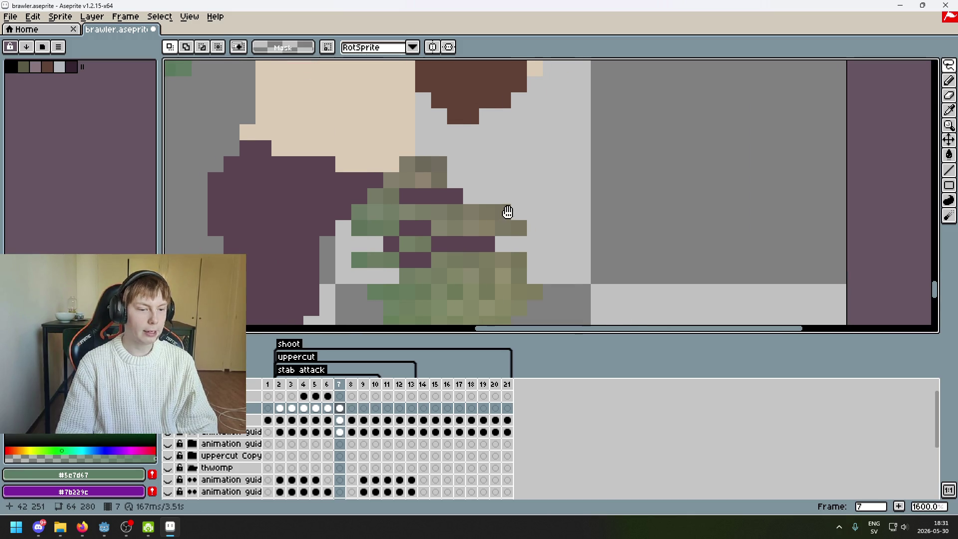
scroll(498, 216, down, 1)
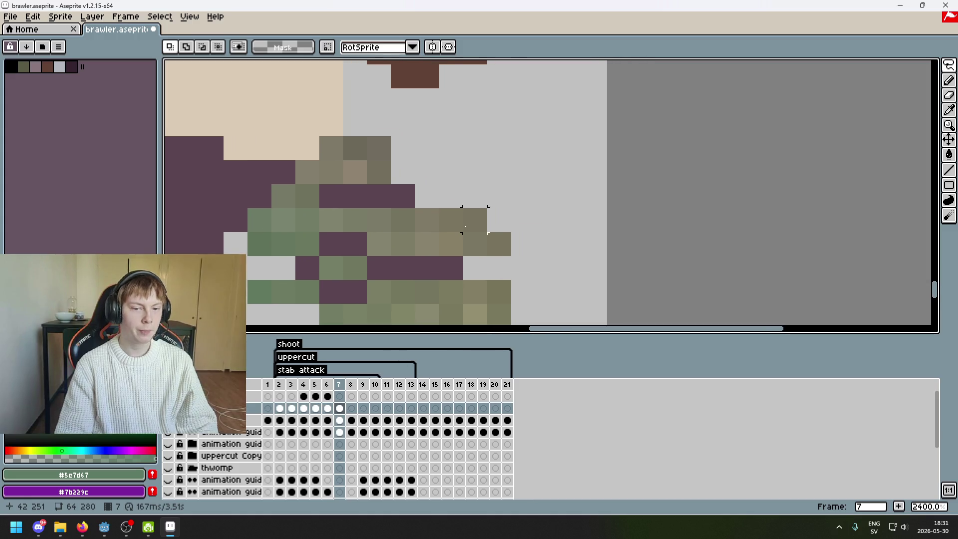
scroll(498, 216, down, 2)
scroll(491, 198, up, 5)
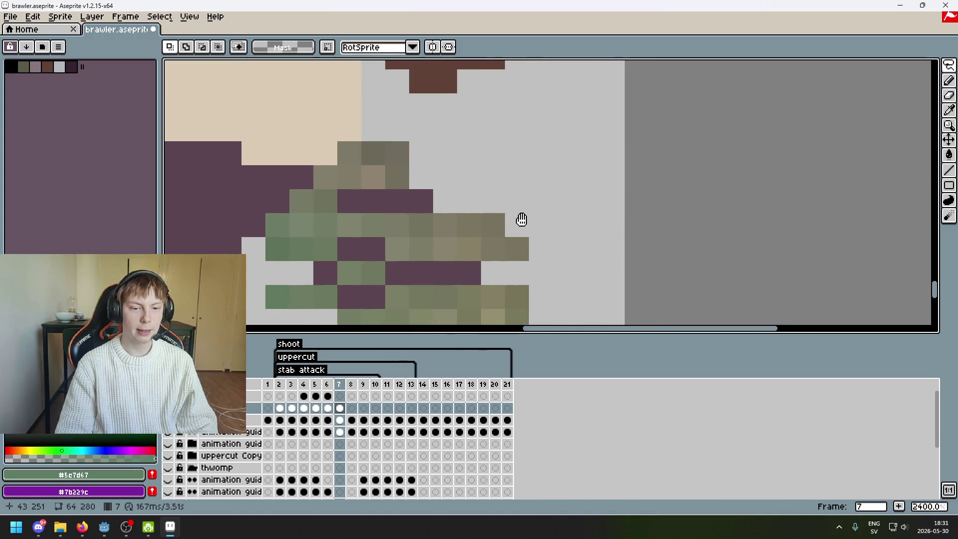
drag(512, 220, 593, 207)
drag(482, 202, 578, 220)
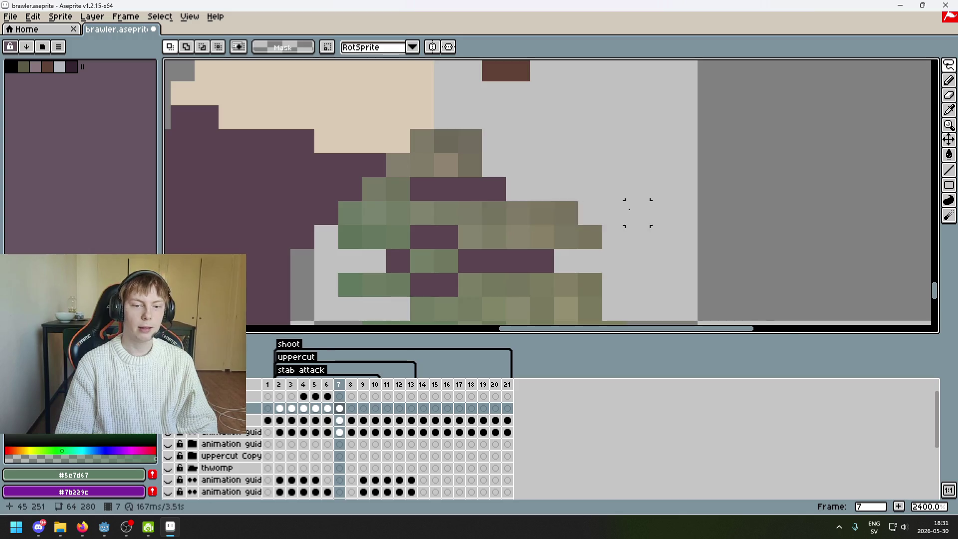
key(ctrl+d)
scroll(637, 213, down, 3)
scroll(555, 219, up, 2)
drag(949, 64, 881, 66)
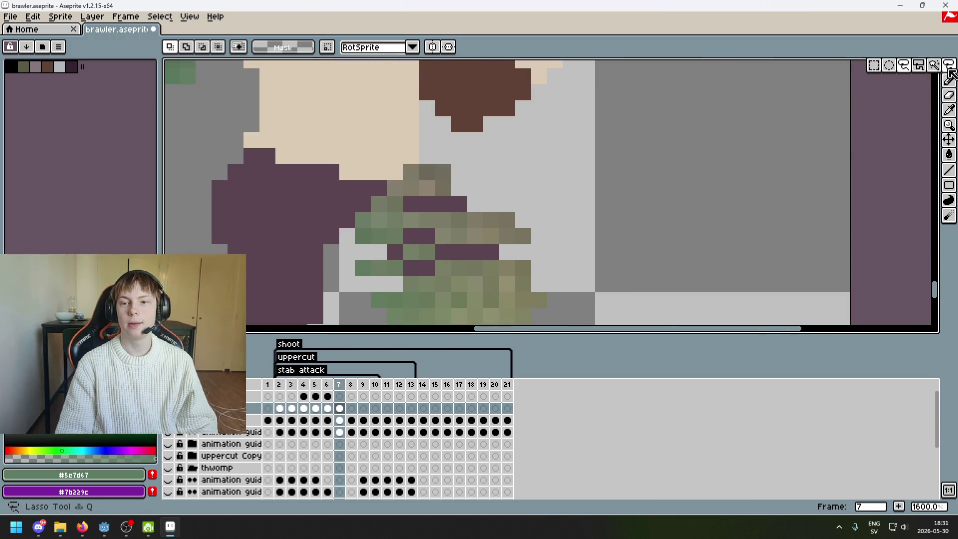
Select a four-pixel strip on the fist, then clear the selection.
scroll(634, 219, left, 4)
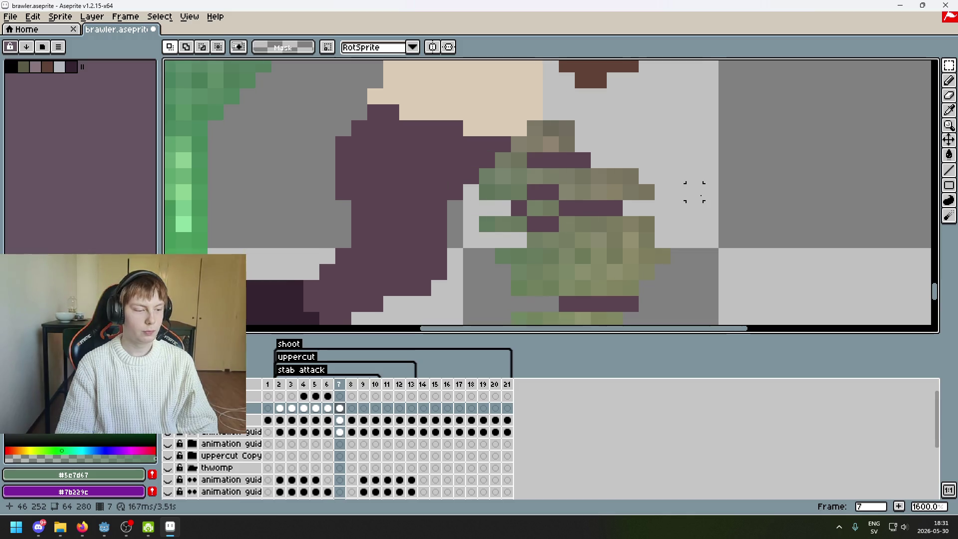
scroll(635, 214, right, 3)
scroll(544, 235, up, 2)
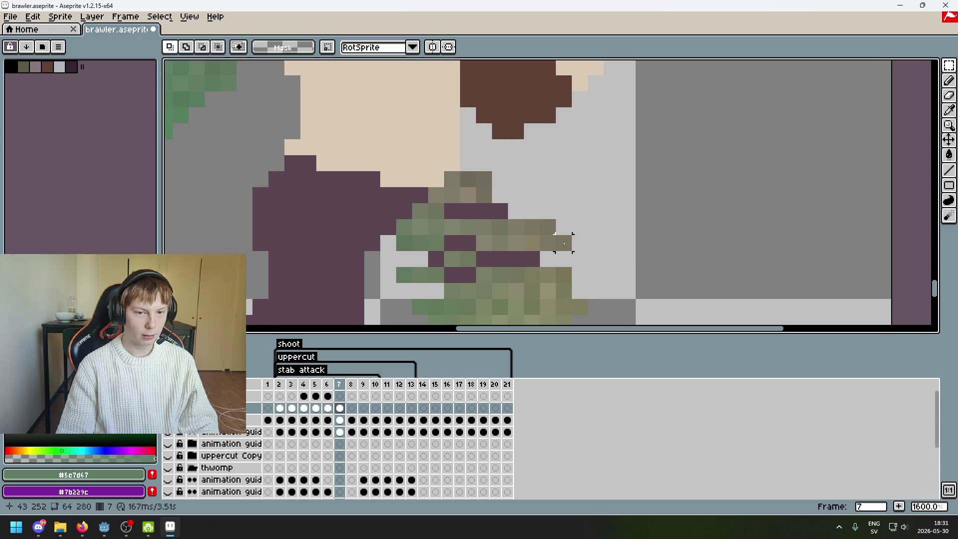
scroll(563, 243, up, 1)
scroll(482, 221, up, 1)
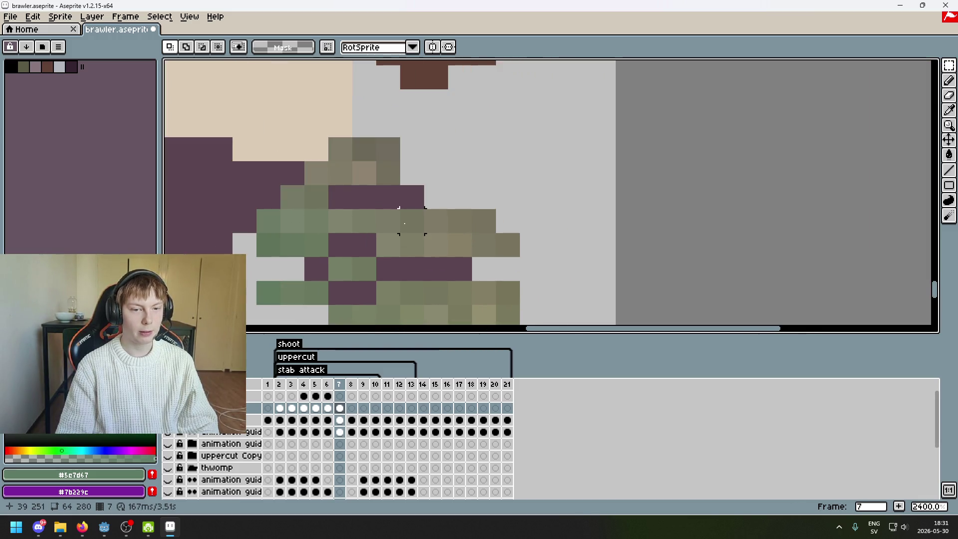
scroll(404, 223, left, 3)
scroll(565, 199, down, 1)
drag(612, 202, 551, 209)
click(661, 247)
Move a three-pixel green strip on the fist and commit it.
scroll(617, 221, down, 5)
scroll(617, 221, up, 3)
scroll(619, 165, up, 2)
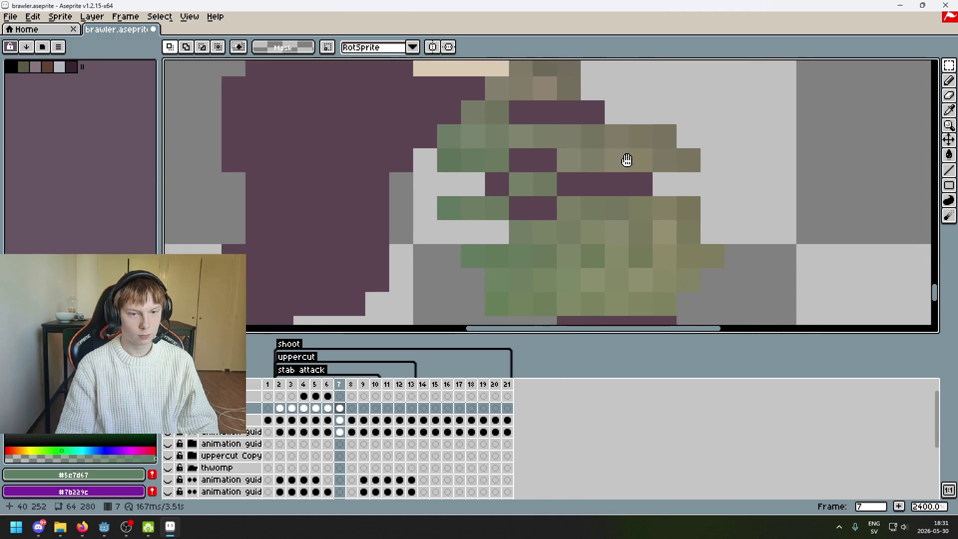
mouse_move(452, 192)
mouse_down()
mouse_move(519, 212)
mouse_move(451, 204)
mouse_move(469, 192)
mouse_up()
click(578, 202)
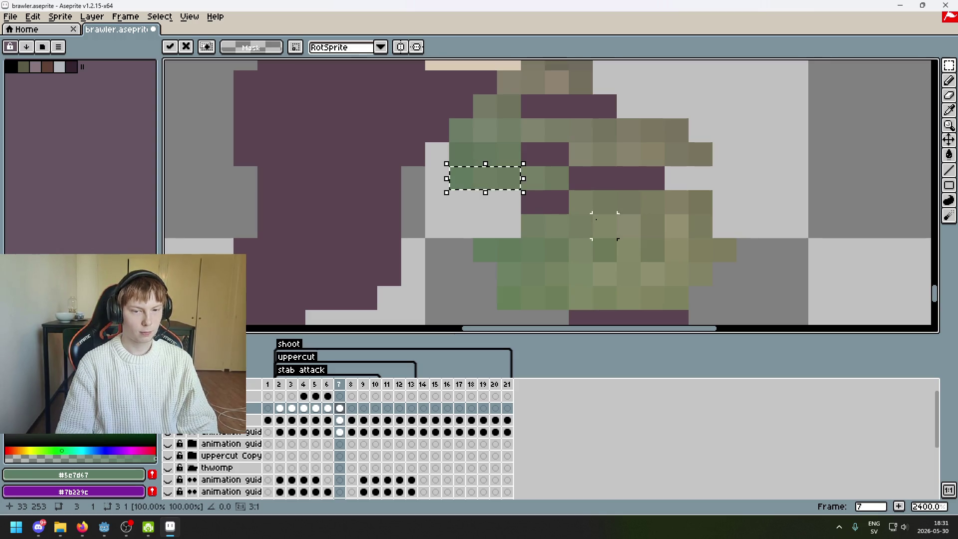
key(Return)
Nudge a six-pixel sleeve strip up one pixel and undo a trial two-pixel move.
scroll(564, 222, down, 3)
scroll(563, 222, up, 2)
scroll(532, 238, up, 1)
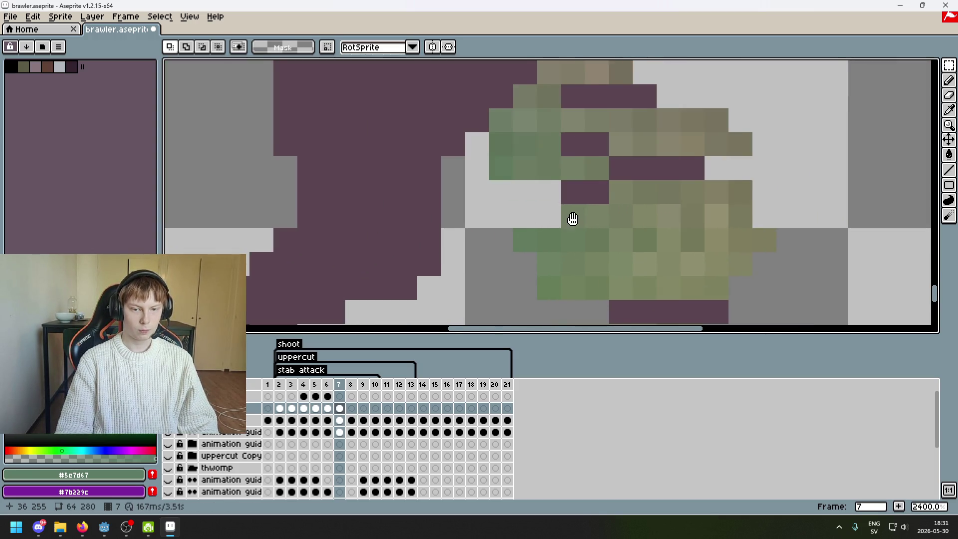
scroll(533, 237, up, 1)
mouse_move(461, 210)
mouse_down()
mouse_move(607, 191)
mouse_move(607, 167)
mouse_up()
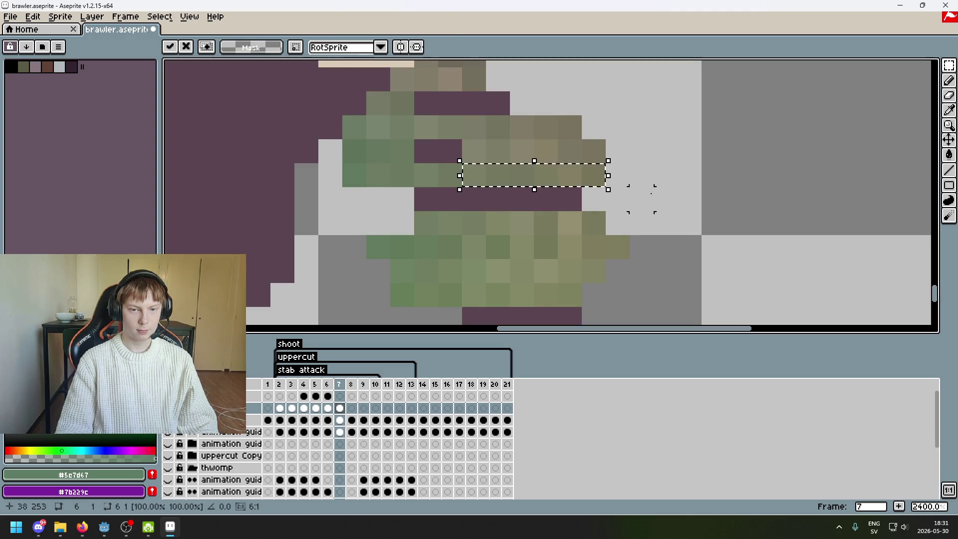
click(450, 222)
drag(432, 223, 440, 208)
key(ctrl+z)
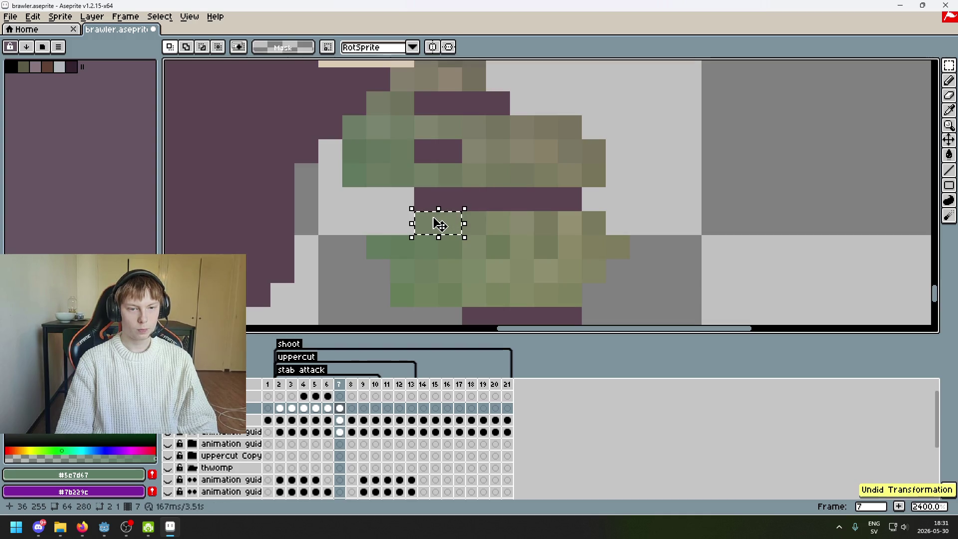
key(ctrl+z)
key(ctrl+z)
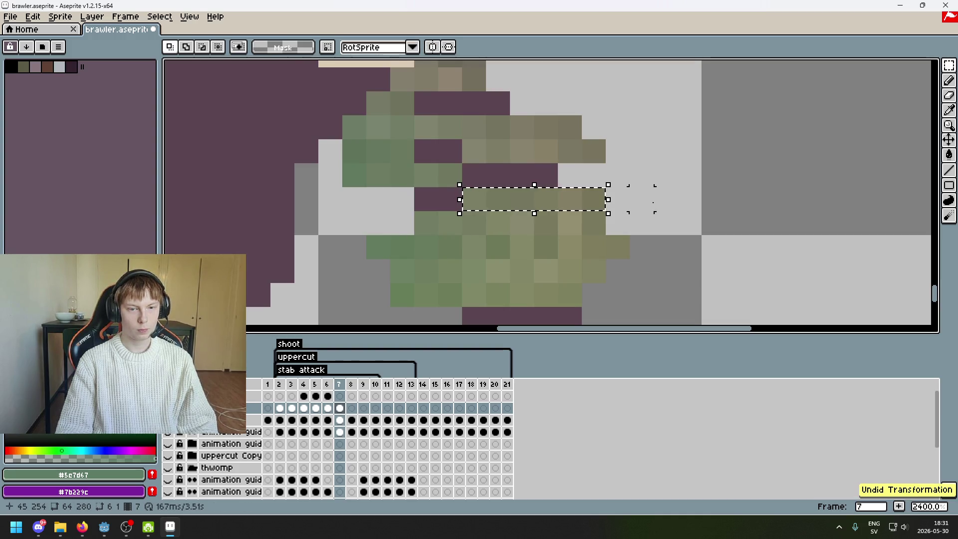
Try moving a 3x3 fist block with the timeline hidden, then undo and deselect.
scroll(548, 234, down, 3)
scroll(588, 237, left, 3)
scroll(588, 236, right, 2)
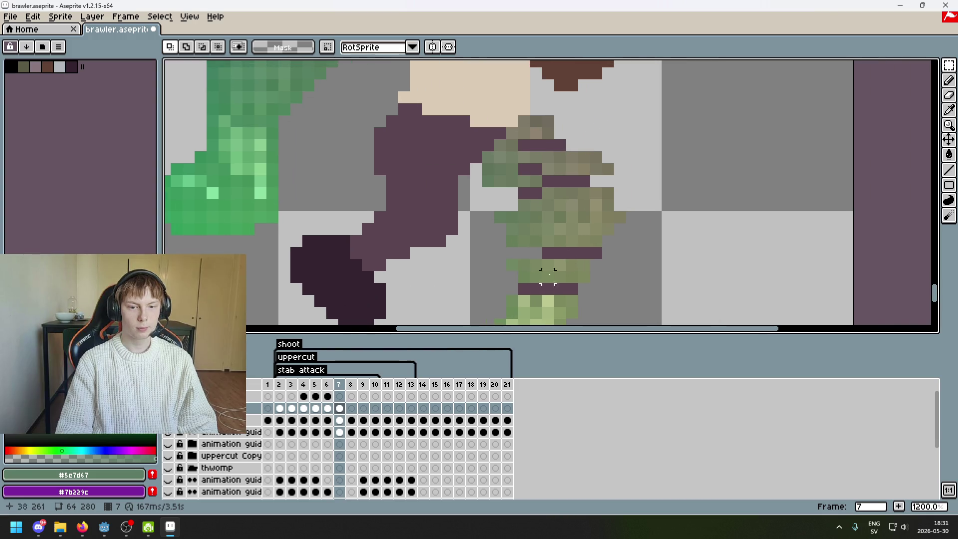
scroll(544, 275, down, 6)
scroll(548, 274, up, 1)
scroll(547, 271, up, 2)
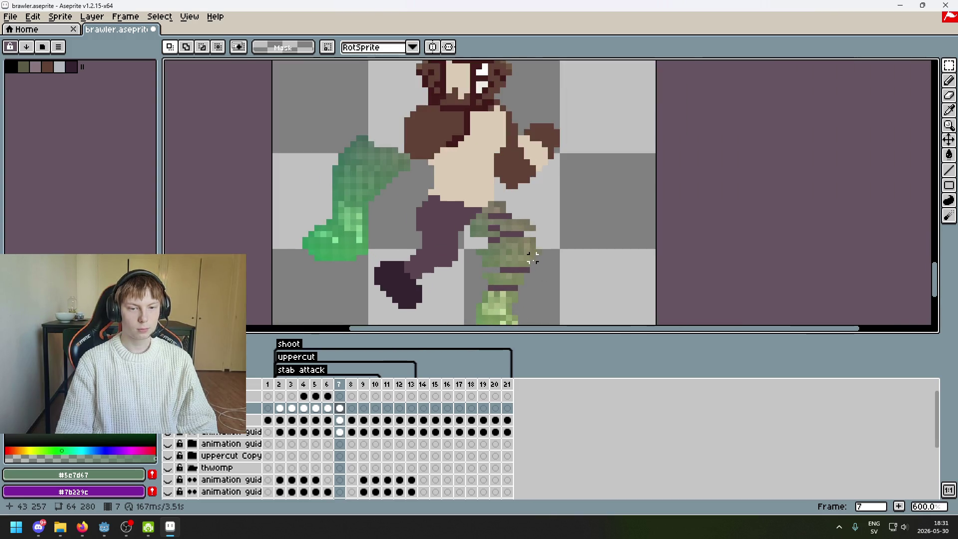
scroll(541, 268, up, 3)
scroll(539, 266, up, 1)
scroll(479, 271, right, 1)
mouse_move(331, 218)
mouse_down()
mouse_move(363, 249)
mouse_move(382, 252)
mouse_up()
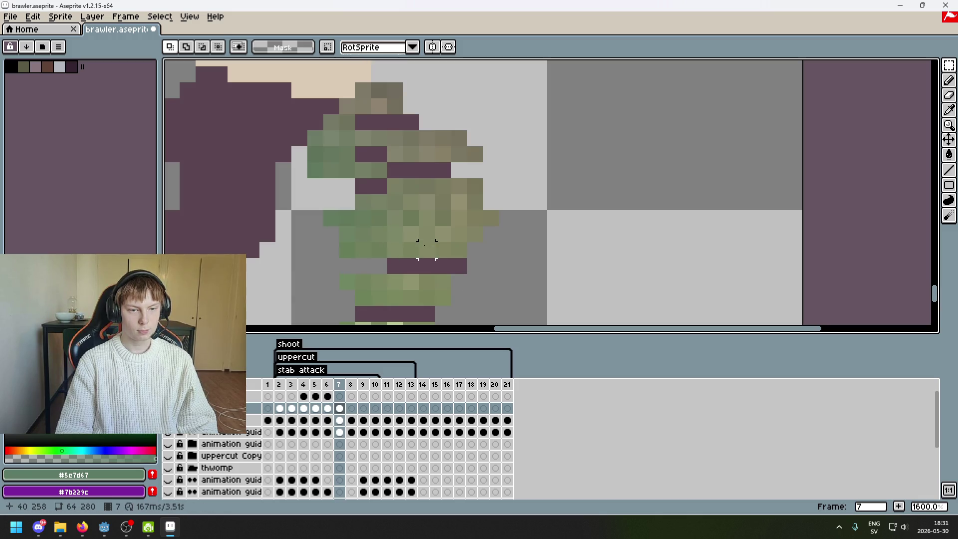
key(Tab)
mouse_move(331, 217)
mouse_down()
mouse_move(362, 250)
mouse_move(388, 247)
mouse_up()
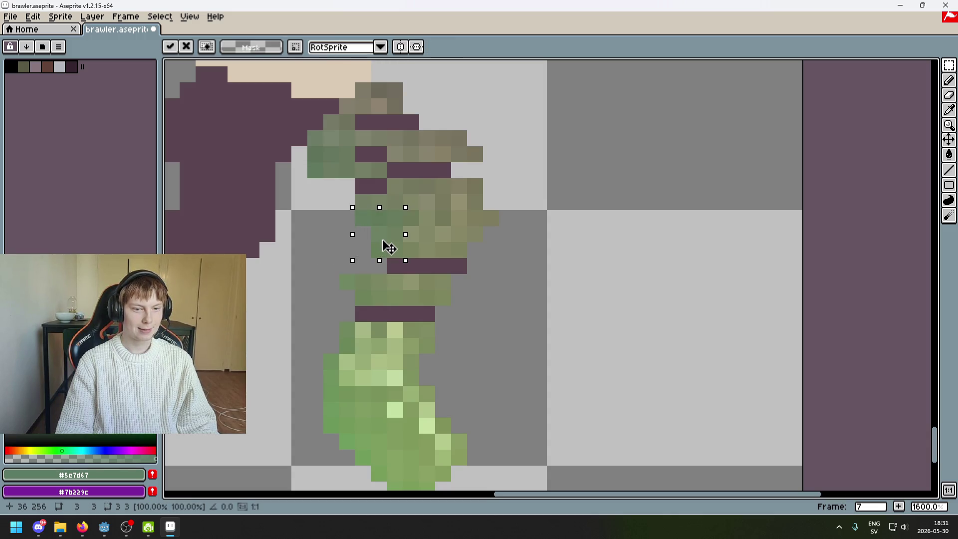
key(ctrl+z)
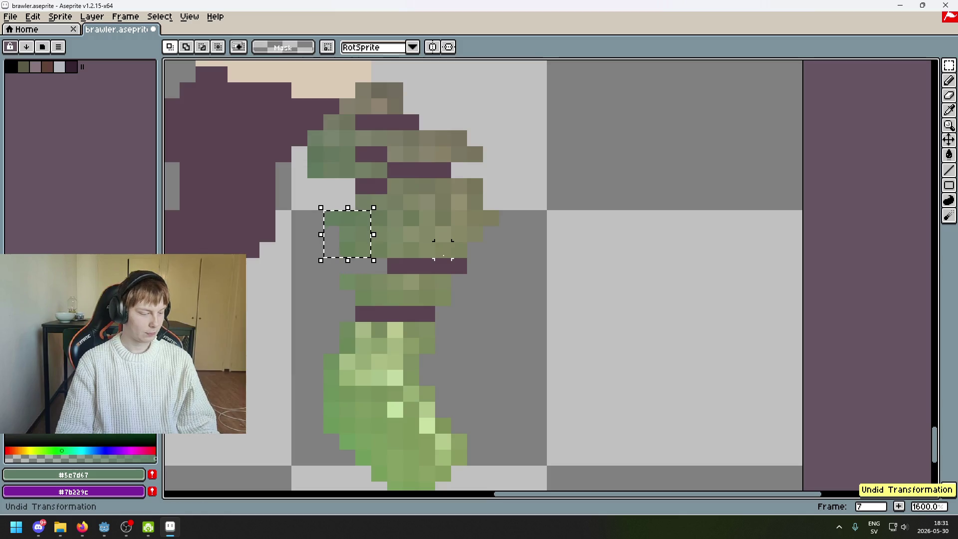
key(ctrl+d)
Shift a 4x3 block of the fist two pixels right.
mouse_move(491, 249)
mouse_down()
mouse_move(611, 270)
mouse_move(523, 286)
mouse_up()
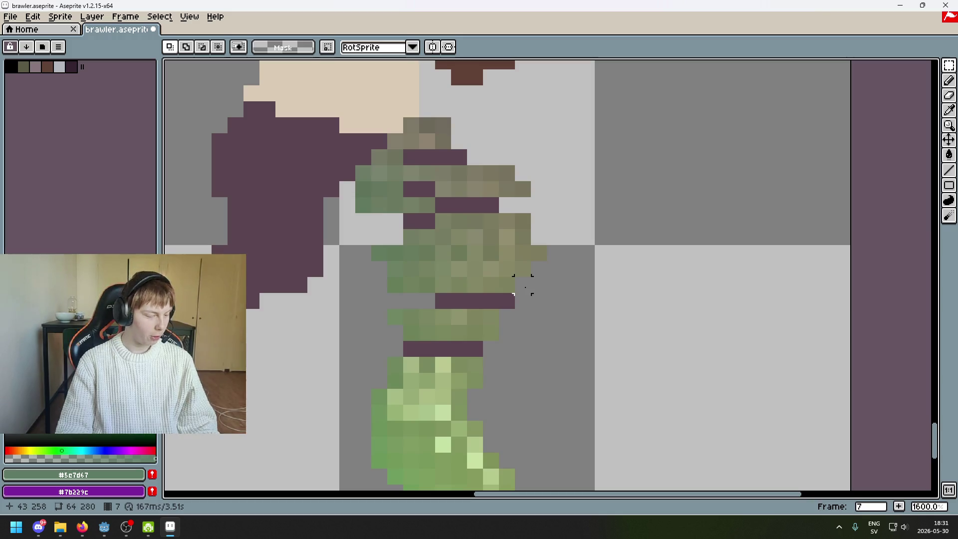
drag(395, 285, 464, 280)
mouse_move(443, 244)
mouse_down()
mouse_move(483, 300)
mouse_move(425, 241)
mouse_up()
key(ctrl+d)
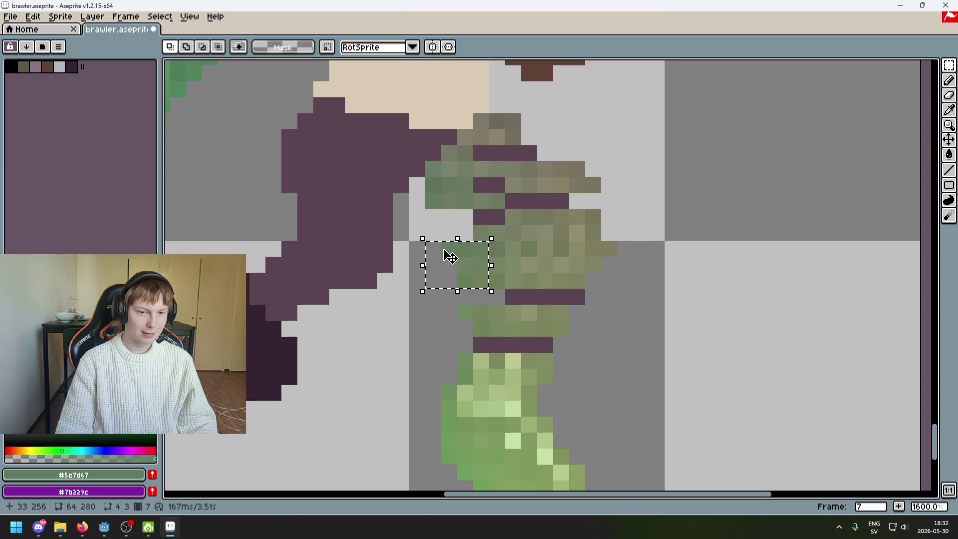
drag(465, 273, 496, 274)
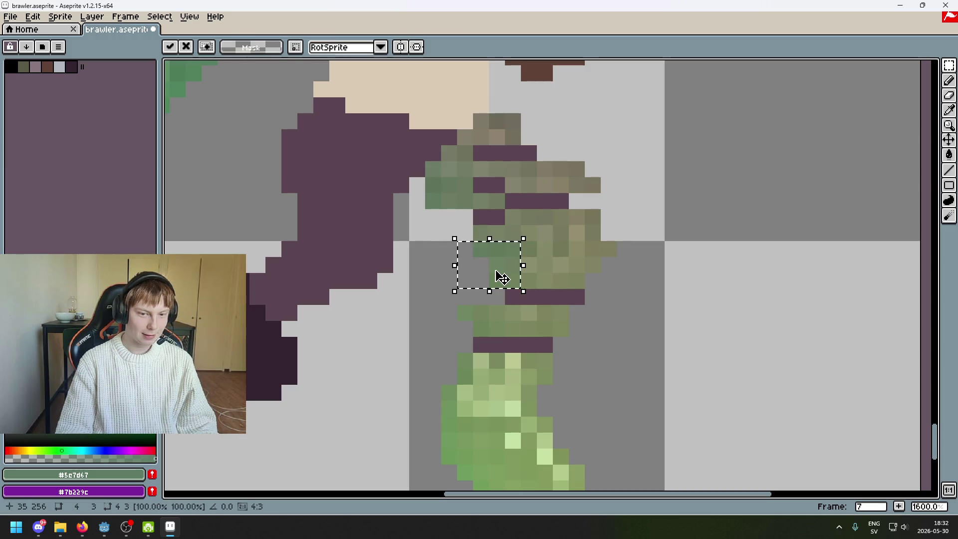
click(576, 280)
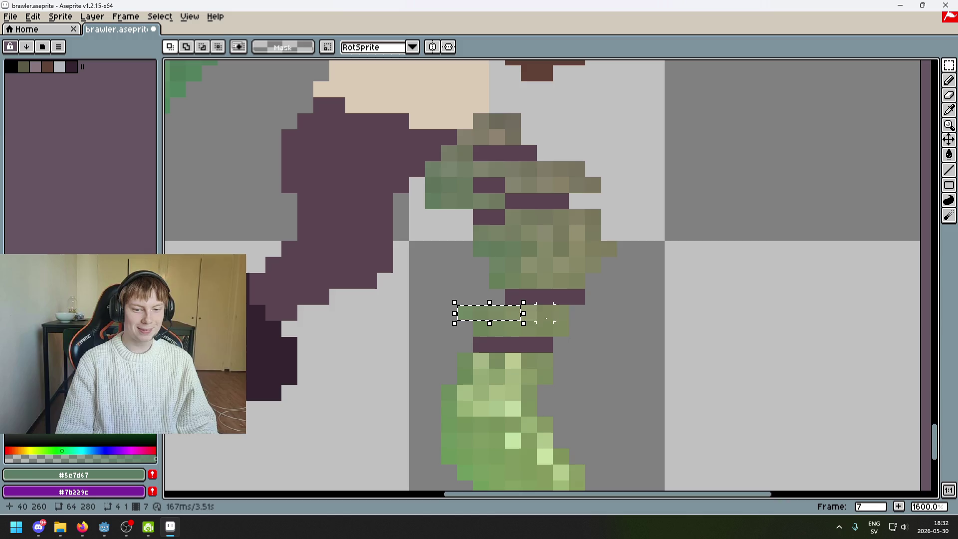
Move a three-pixel strip of the fist row to the right.
scroll(375, 301, up, 3)
drag(374, 301, 529, 288)
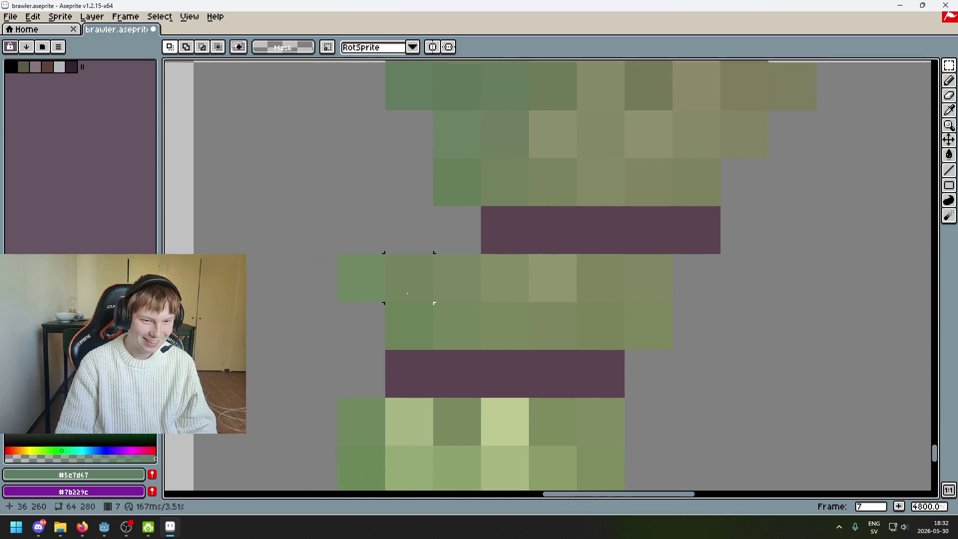
click(359, 289)
drag(358, 289, 479, 293)
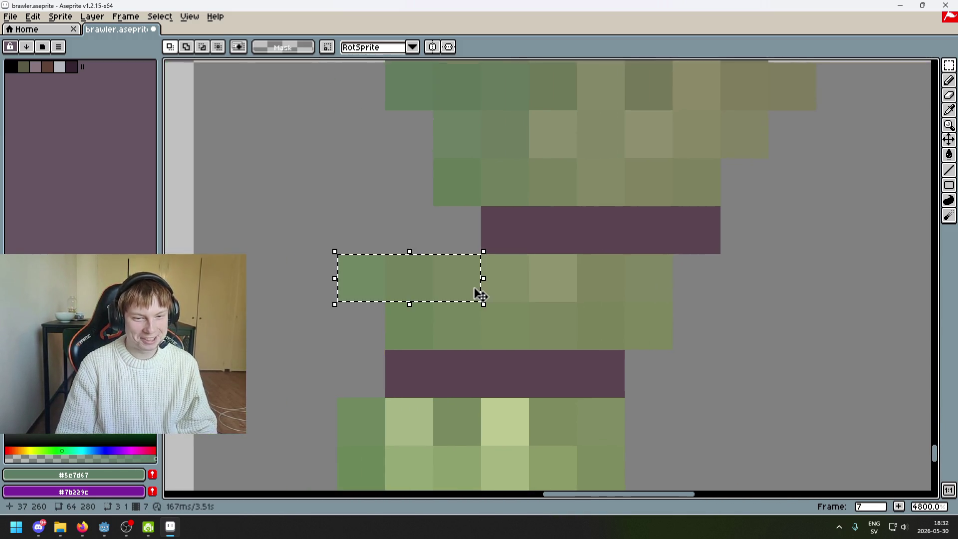
scroll(549, 295, down, 5)
scroll(557, 288, up, 4)
drag(598, 303, 620, 281)
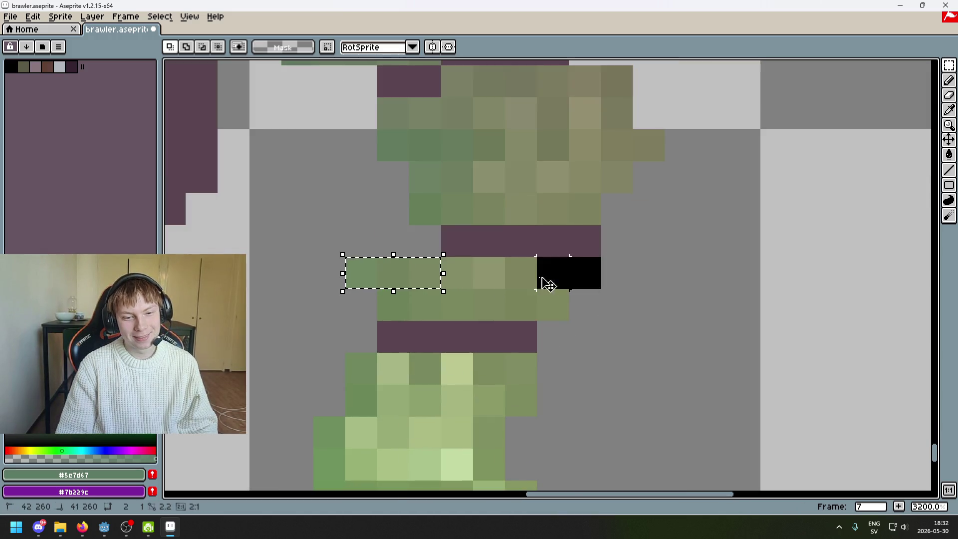
Shift a four-pixel span of the fist row one pixel right and commit.
drag(359, 270, 424, 272)
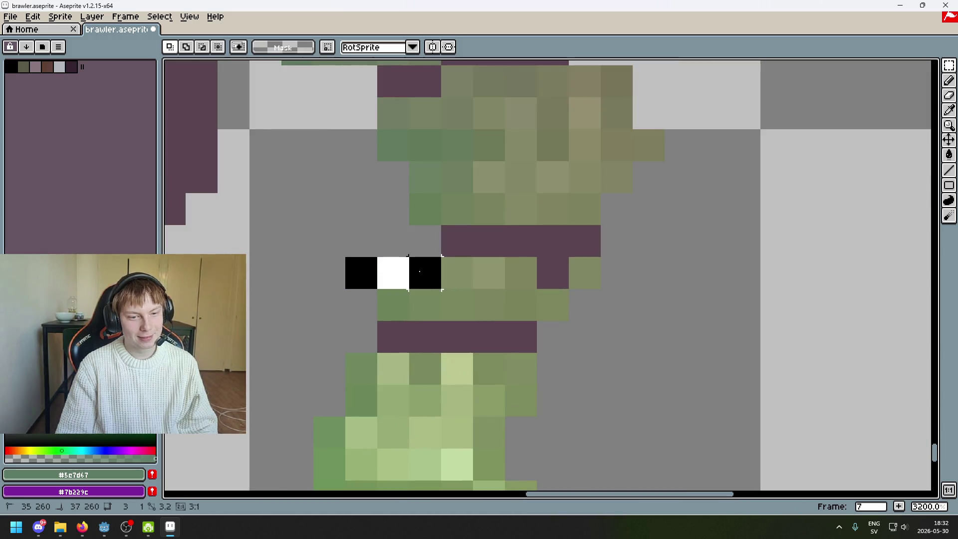
drag(507, 270, 359, 275)
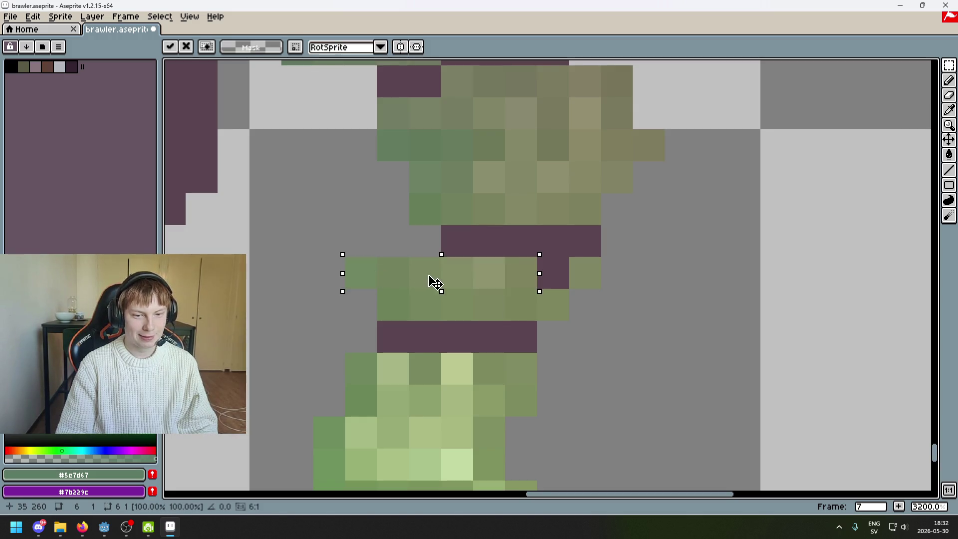
drag(434, 283, 466, 279)
click(569, 258)
drag(392, 281, 459, 282)
click(585, 273)
Shift a block of the upper sleeve one pixel left and drop it.
scroll(588, 280, down, 4)
scroll(574, 259, up, 3)
drag(567, 246, 575, 309)
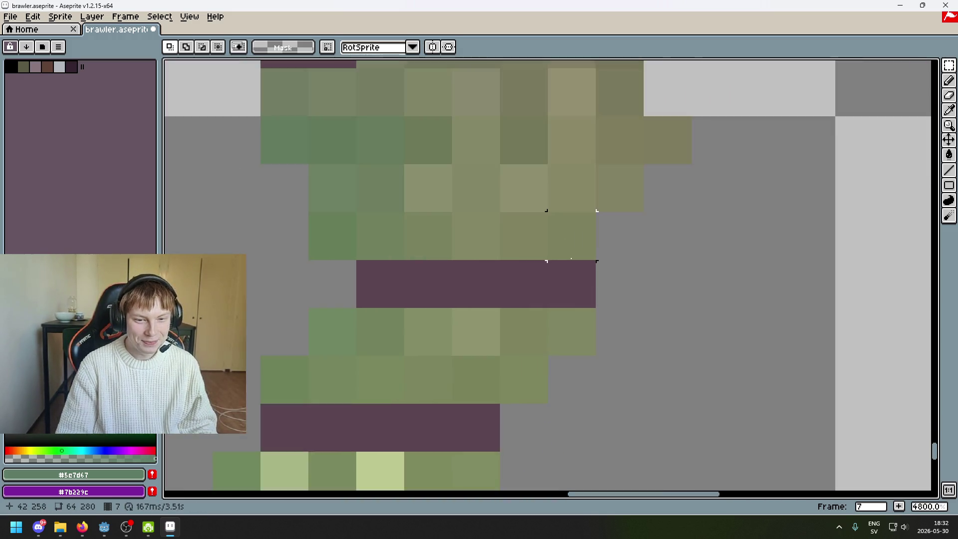
scroll(479, 358, up, 2)
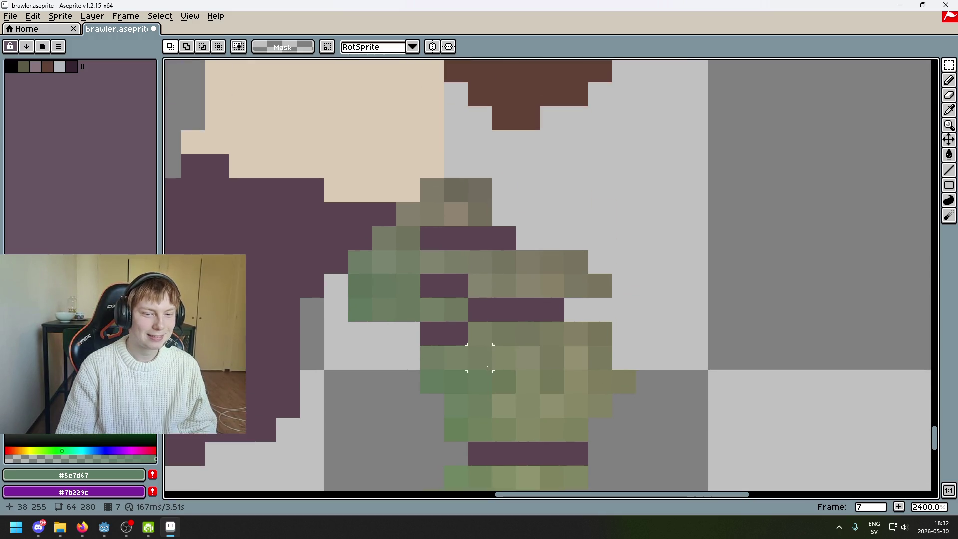
drag(612, 300, 489, 249)
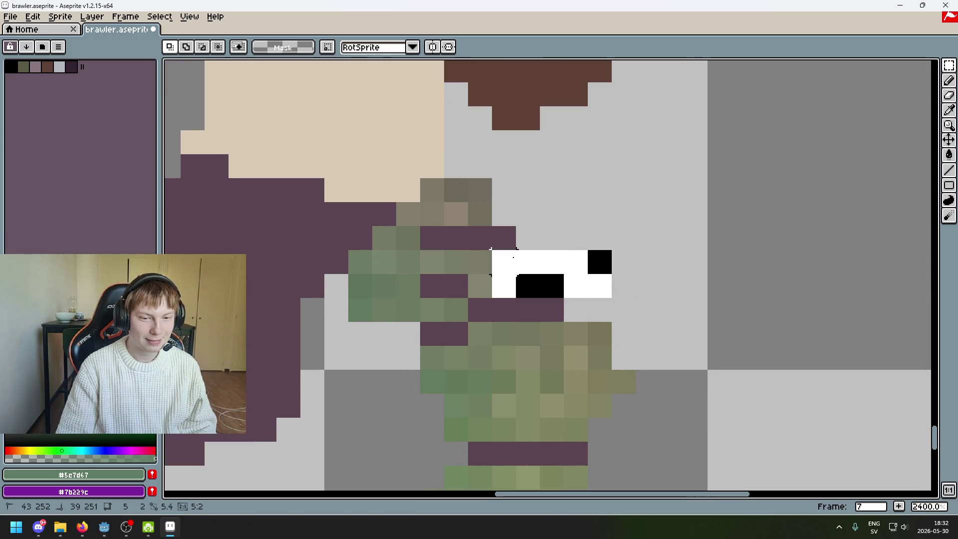
drag(567, 274, 529, 270)
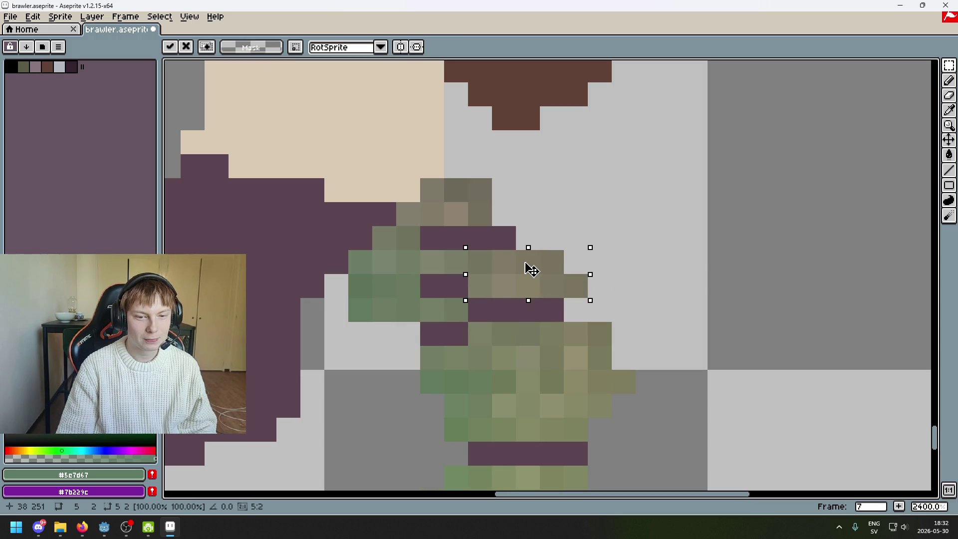
scroll(582, 256, up, 1)
key(b)
alt+click(459, 199)
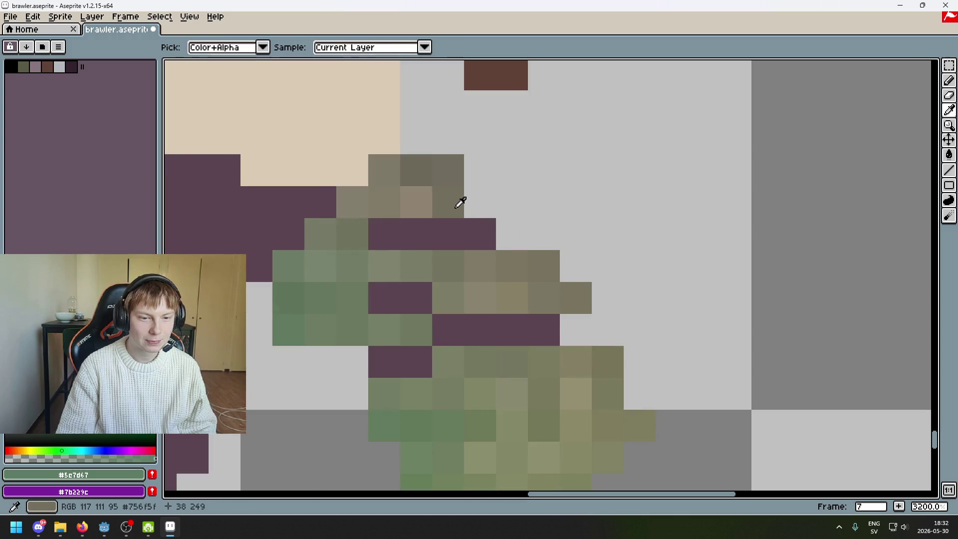
Sample olive sleeve shades and paint over the purple gap pixels across the sleeve.
click(513, 231)
key(alt)
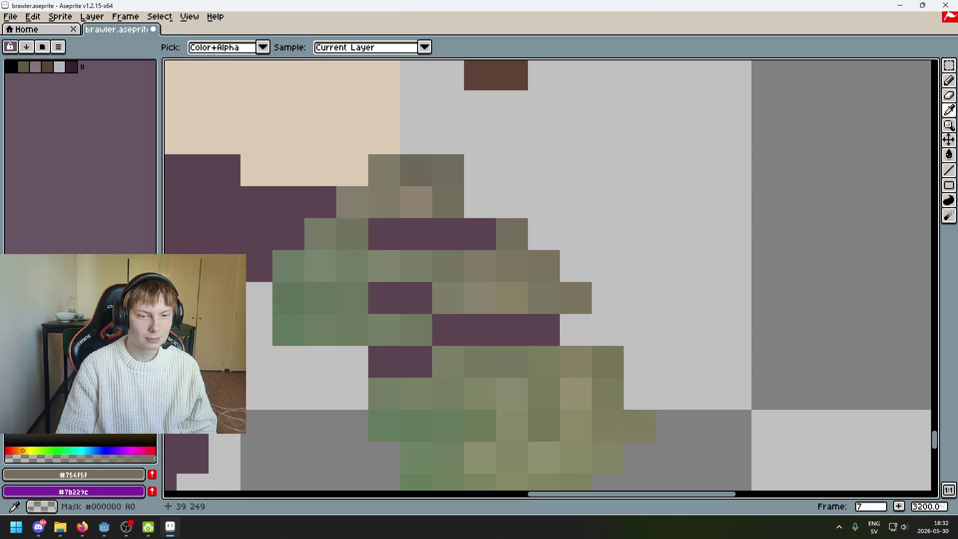
click(486, 227)
key(ctrl+z)
key(ctrl+z)
click(504, 234)
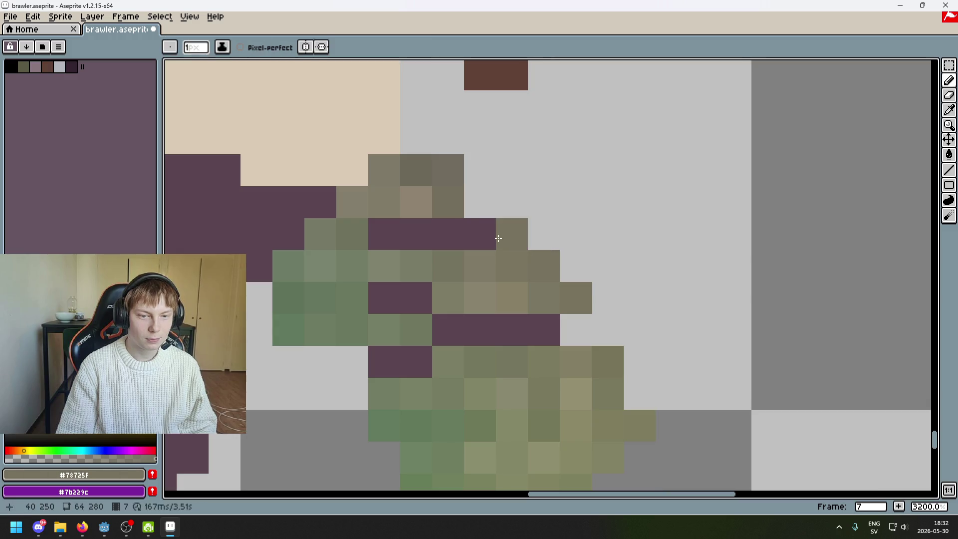
click(488, 239)
key(alt)
click(456, 265)
click(445, 240)
key(alt)
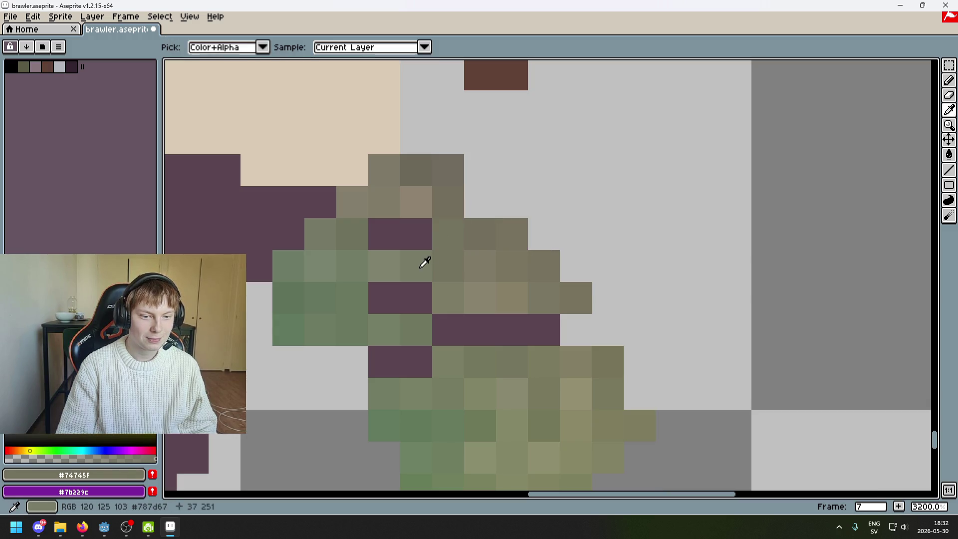
click(424, 261)
click(421, 242)
alt+click(393, 259)
click(387, 238)
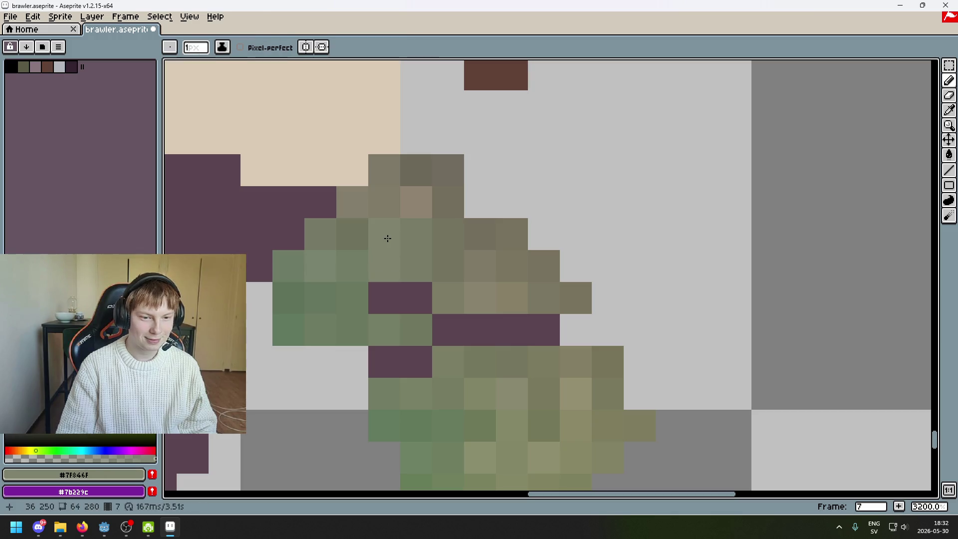
key(ctrl+z)
key(ctrl+z)
Repaint the undone gap pixels with sampled olive-brown and lighter brown sleeve tones.
key(ctrl+z)
key(ctrl+z)
click(443, 223)
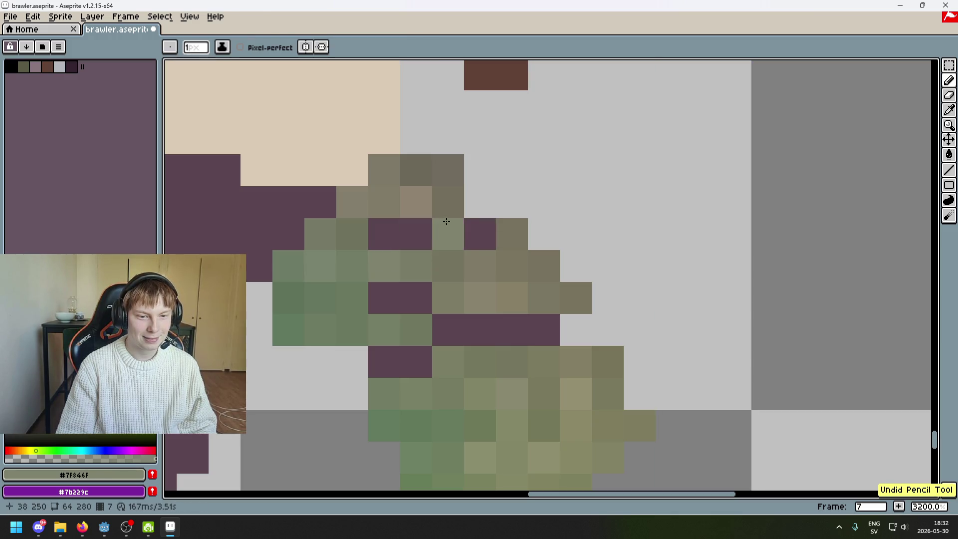
key(ctrl+z)
alt+click(459, 203)
click(480, 234)
alt+click(435, 207)
click(447, 237)
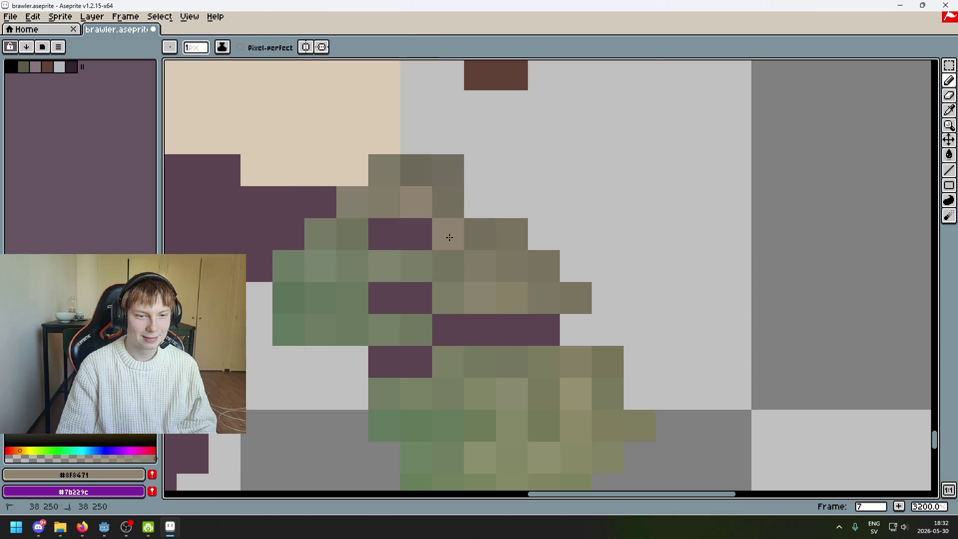
alt+click(411, 199)
click(417, 243)
alt+click(384, 265)
click(372, 232)
drag(389, 274, 471, 239)
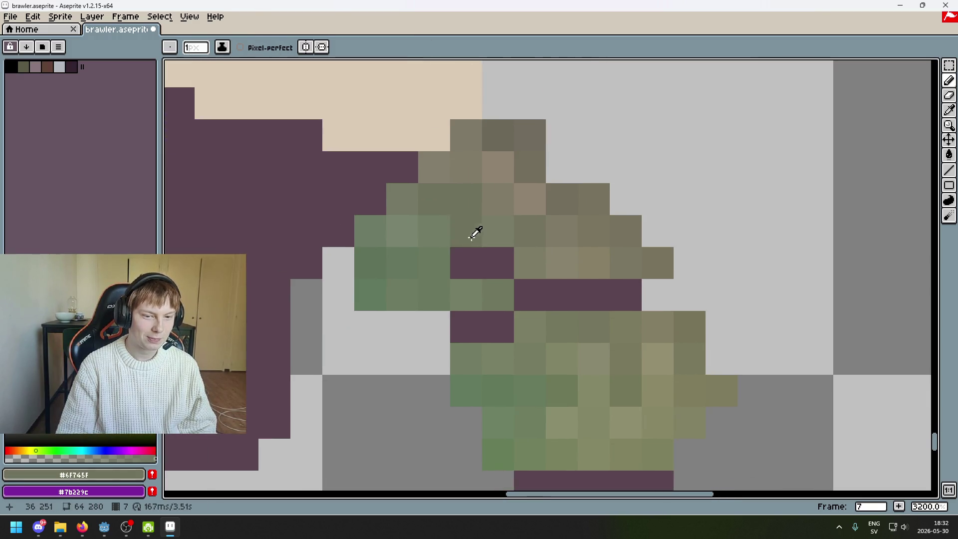
alt+click(464, 266)
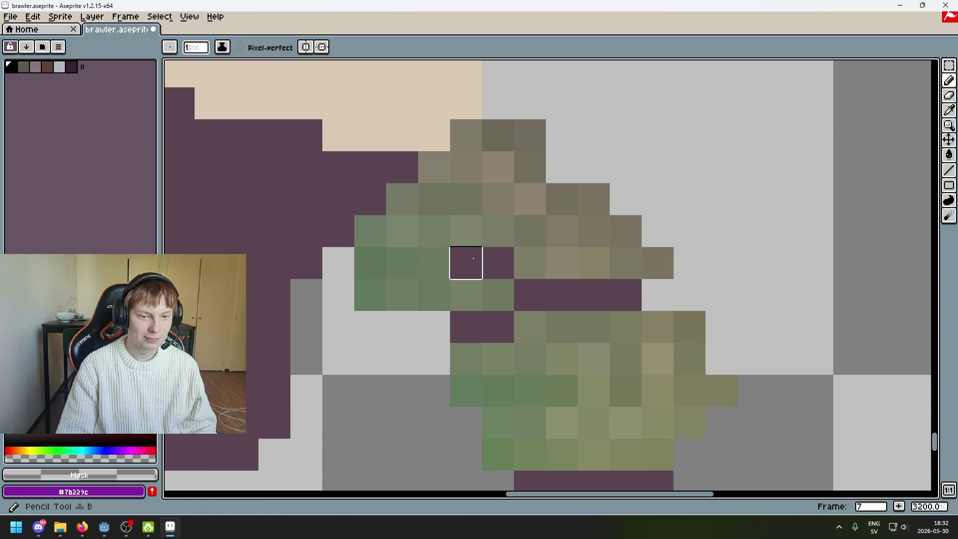
alt+click(475, 230)
click(470, 257)
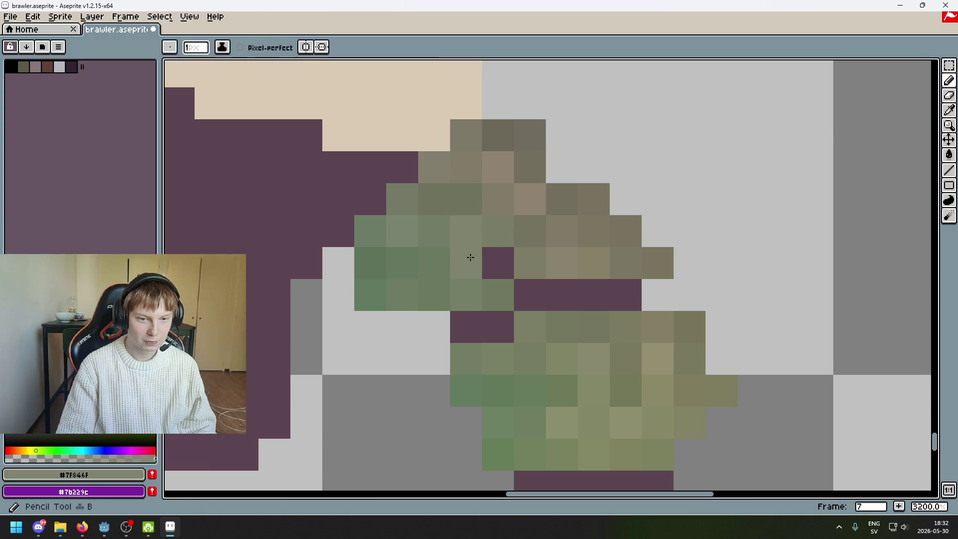
alt+click(498, 231)
click(498, 263)
Fill the remaining purple and grey edge pixels with darker olive and green, then show the timeline.
scroll(549, 279, down, 6)
scroll(582, 303, down, 1)
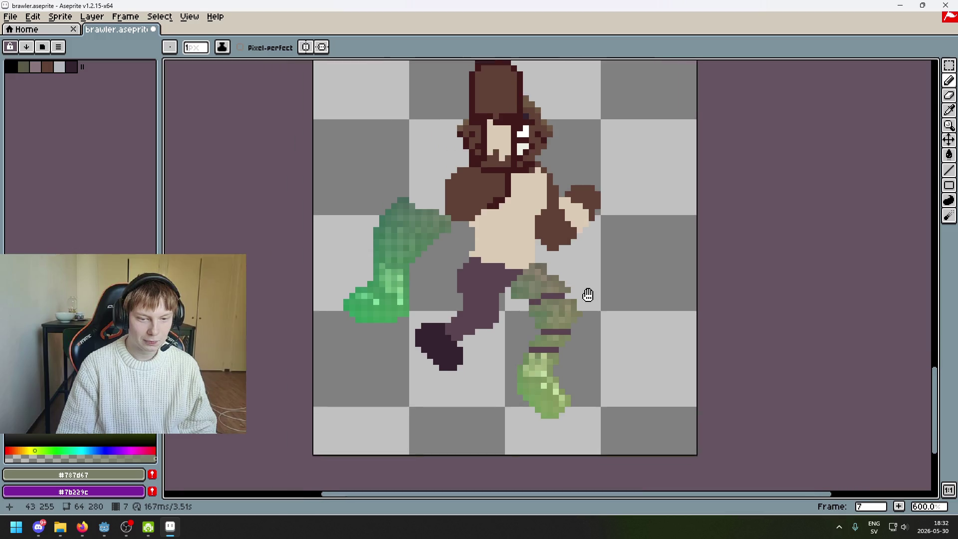
scroll(579, 279, up, 4)
click(579, 280)
scroll(514, 279, up, 3)
alt+click(509, 290)
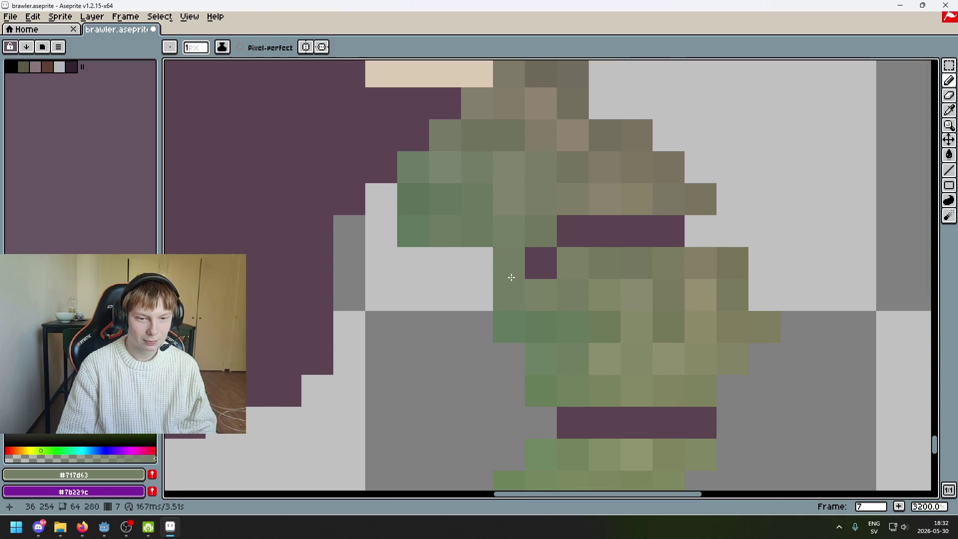
click(488, 267)
scroll(494, 259, down, 7)
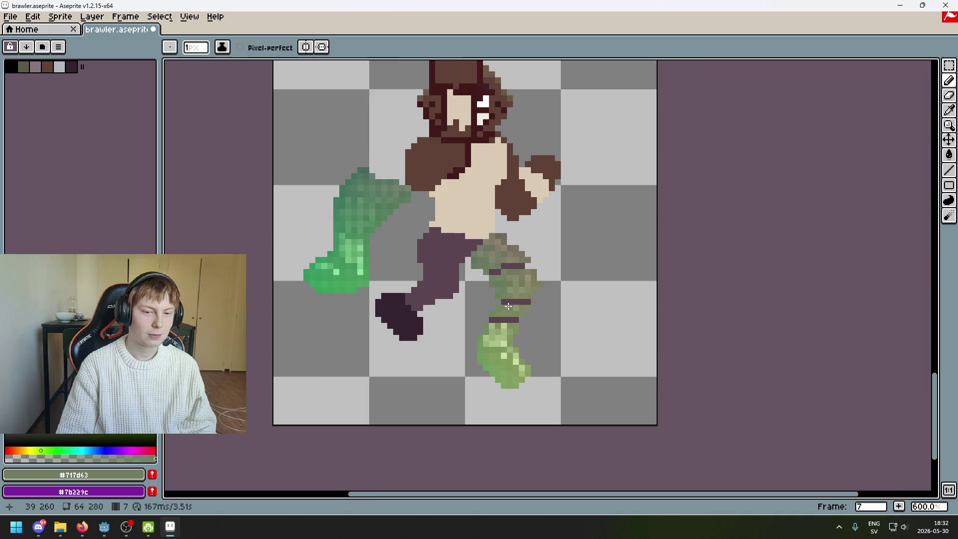
scroll(504, 244, up, 5)
scroll(505, 243, up, 1)
alt+click(505, 242)
click(508, 267)
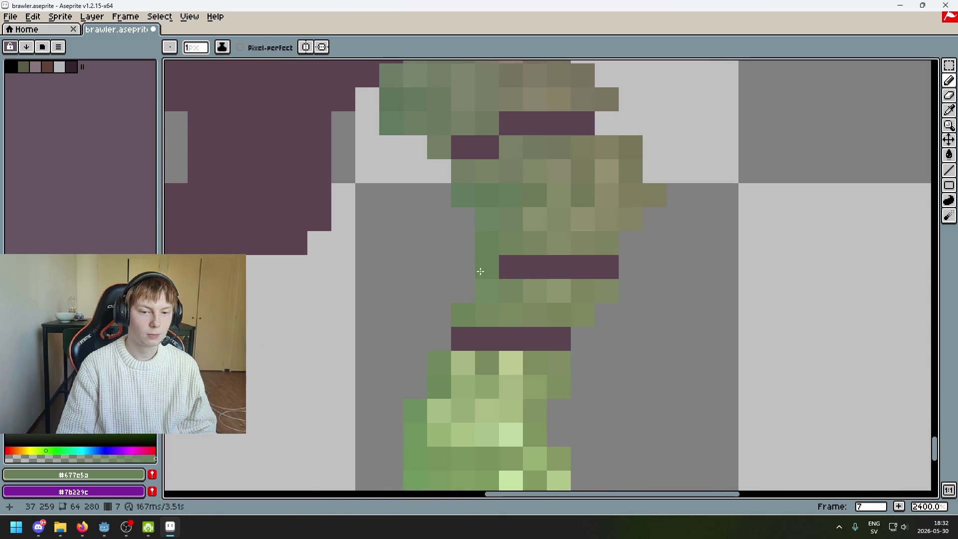
click(554, 275)
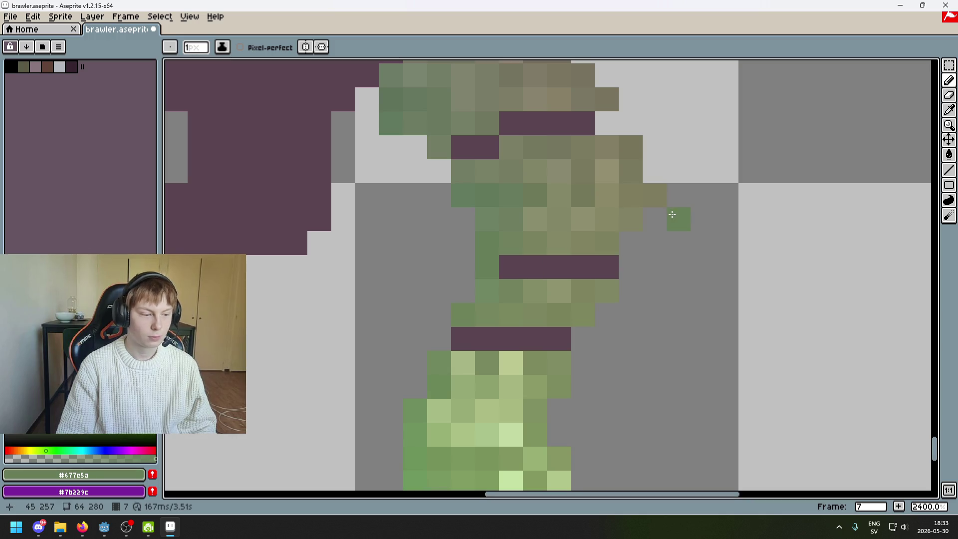
drag(672, 213, 596, 261)
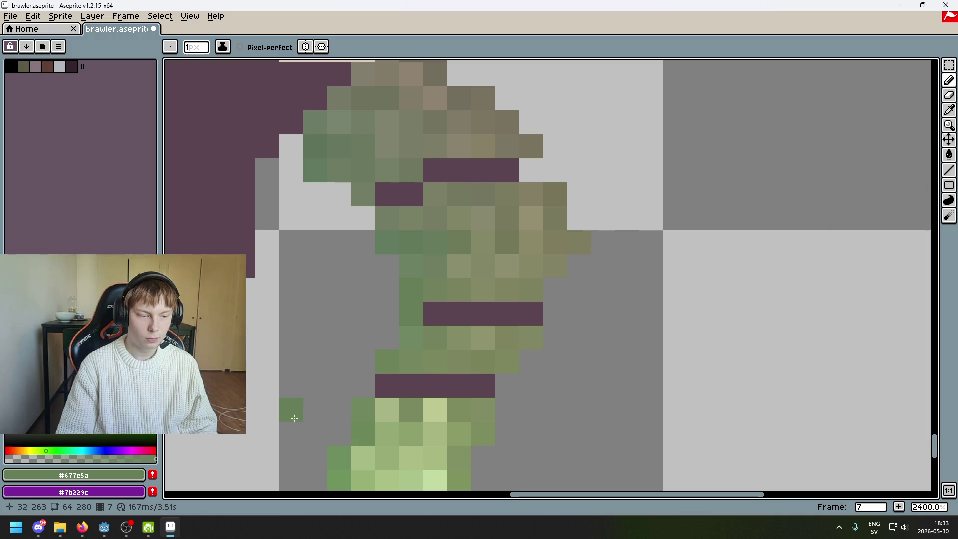
key(Tab)
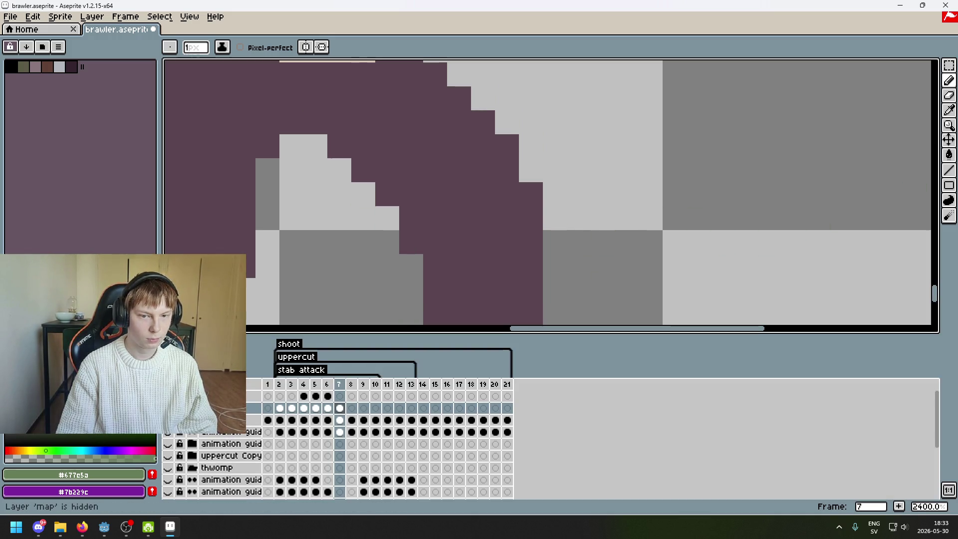
Sample olive shades and paint the purple cells of the upper band green.
drag(948, 65, 934, 65)
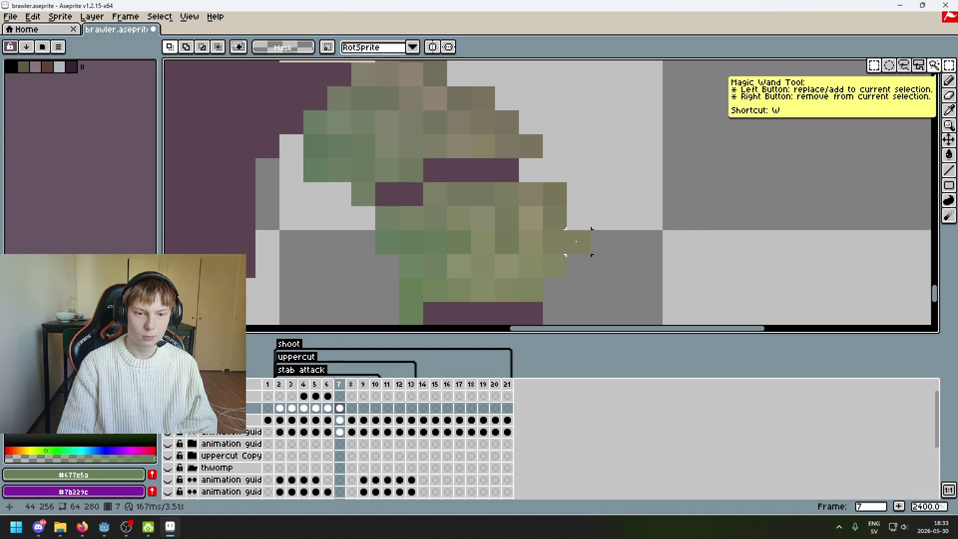
key(i)
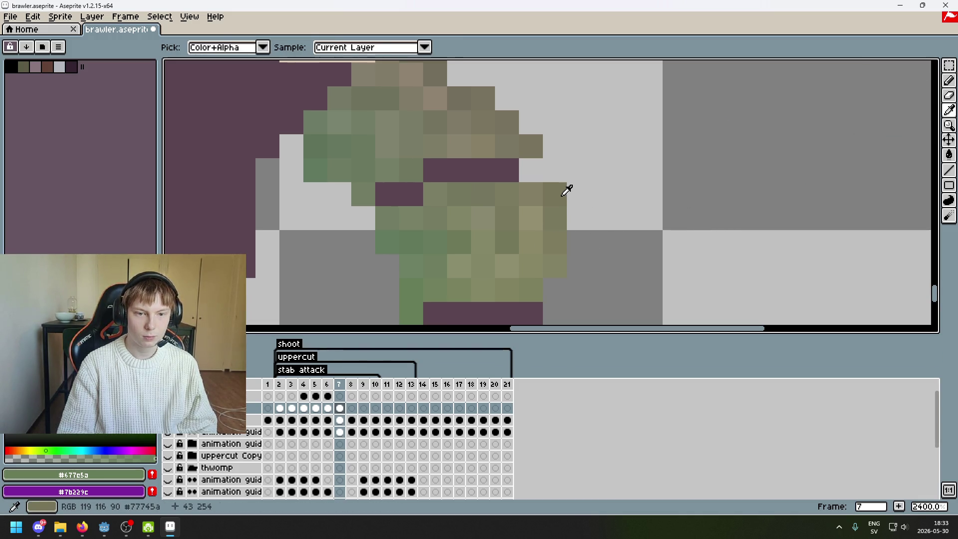
click(531, 179)
click(512, 179)
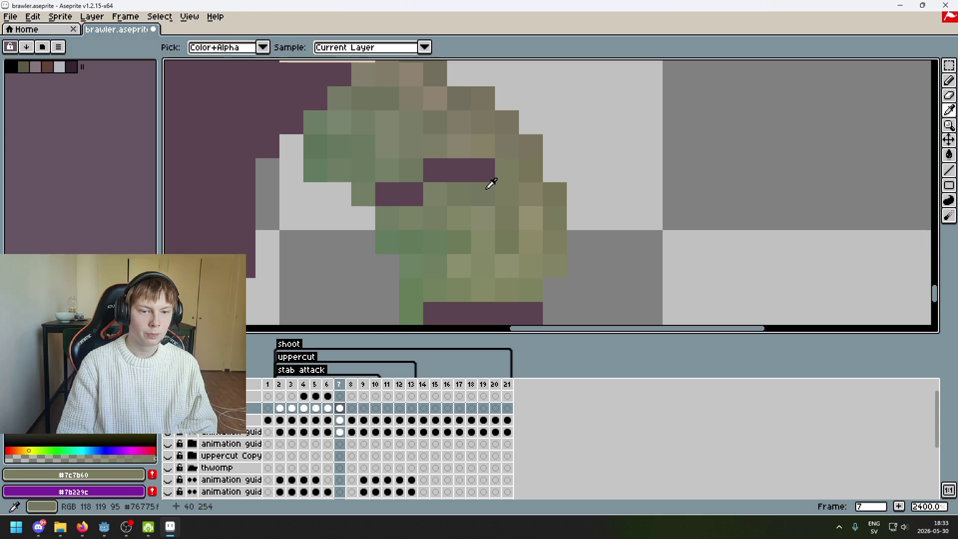
click(483, 175)
alt+click(406, 208)
click(394, 194)
key(alt)
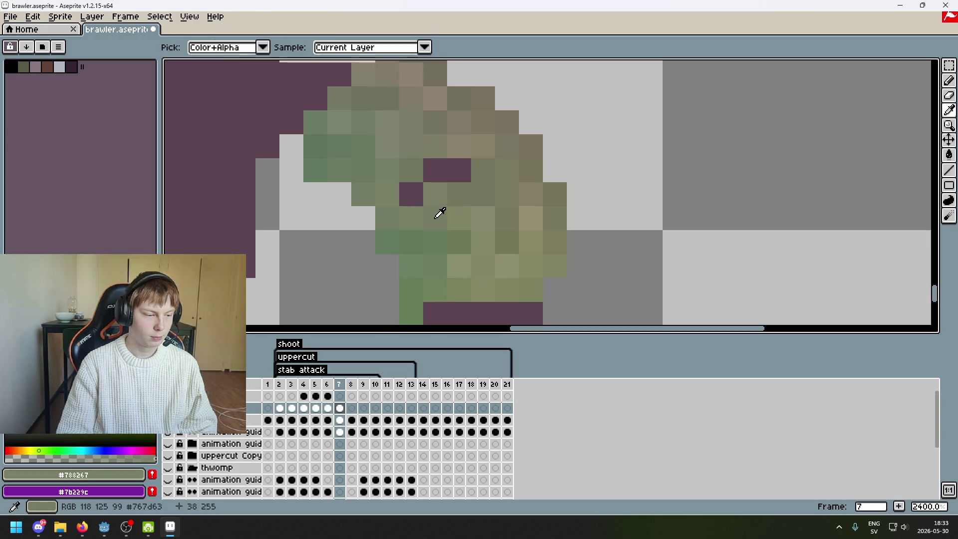
alt+click(439, 213)
click(411, 195)
click(435, 171)
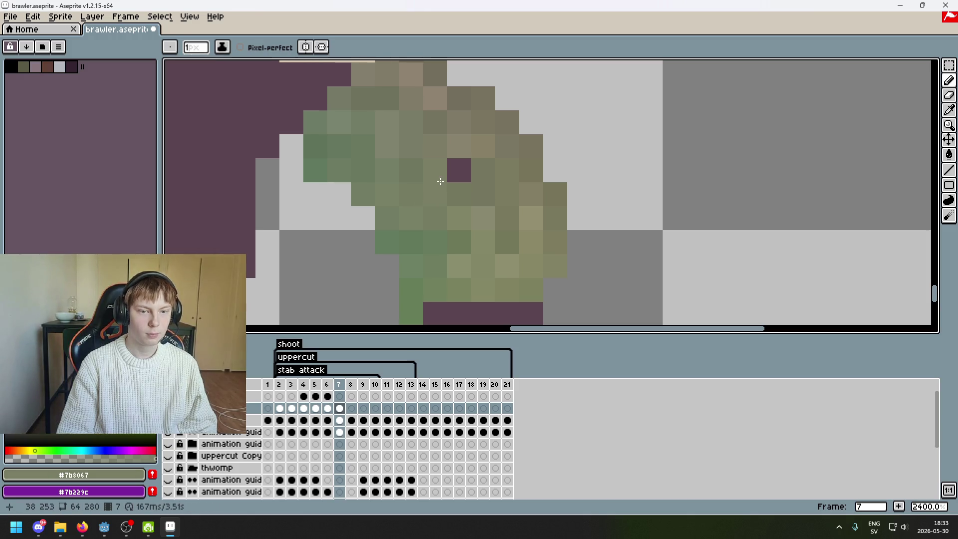
alt+click(459, 189)
click(459, 170)
Paint the rightmost and remaining upper band cells in sampled olive green.
scroll(498, 265, up, 1)
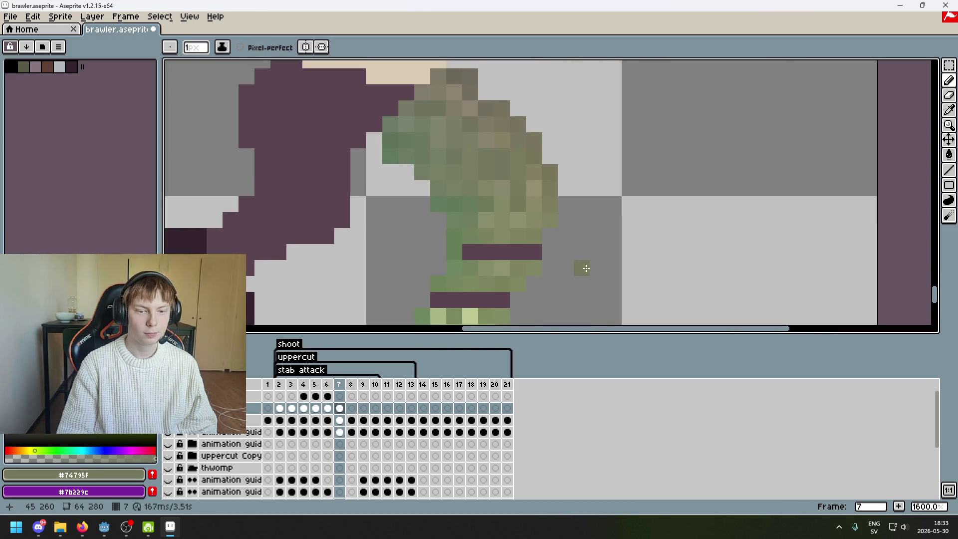
alt+click(488, 266)
click(489, 234)
scroll(549, 230, down, 3)
scroll(548, 229, down, 3)
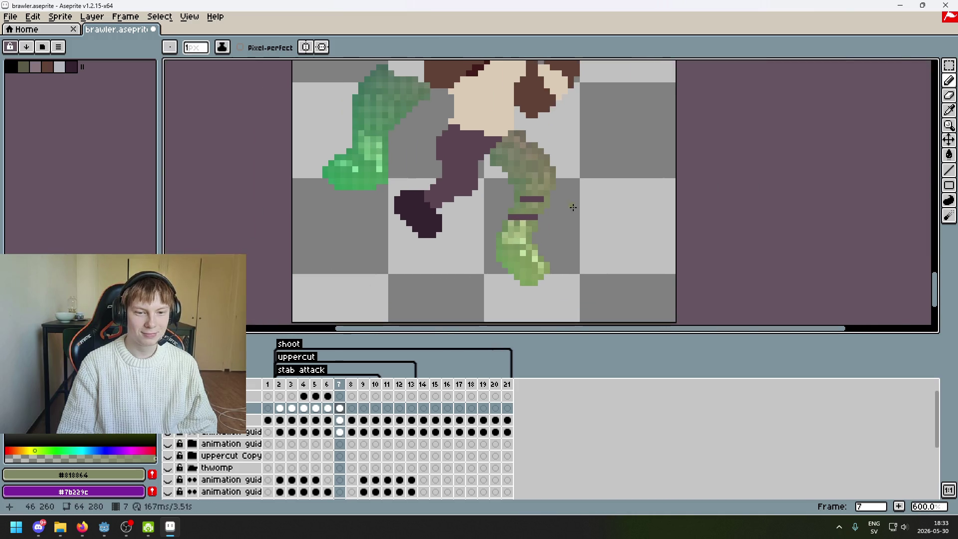
scroll(550, 225, up, 3)
scroll(550, 225, up, 2)
click(545, 149)
alt+click(533, 164)
click(513, 149)
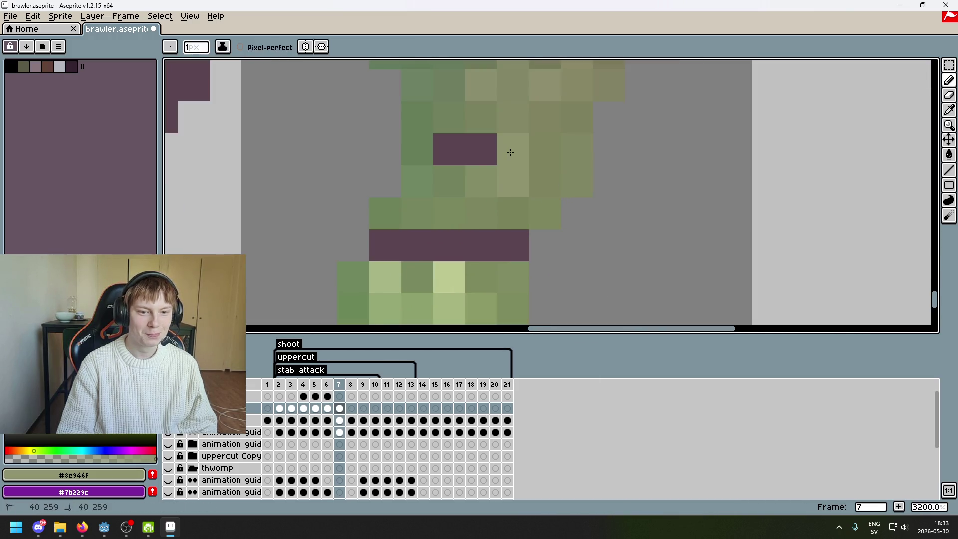
click(480, 155)
alt+click(479, 155)
click(452, 149)
alt+click(546, 211)
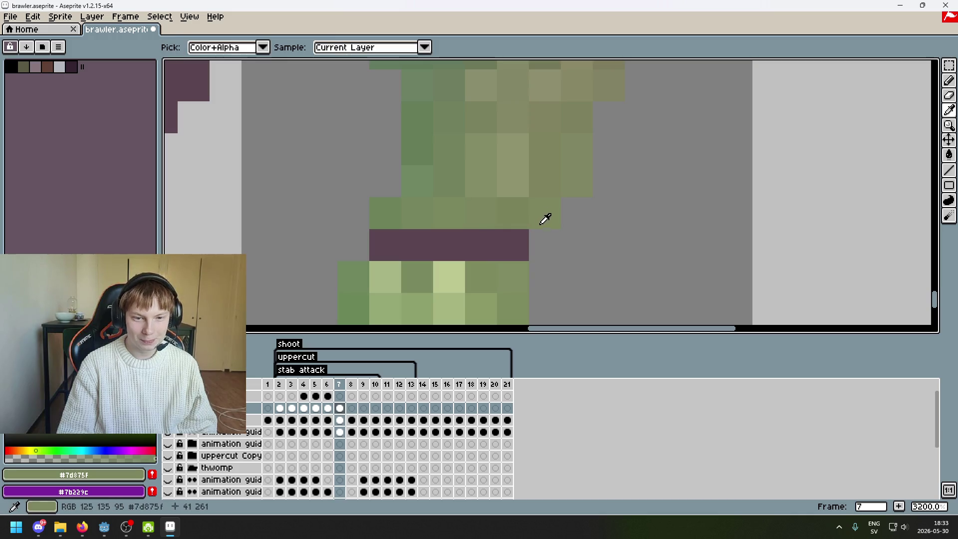
Paint the purple cells of the lower band with olive shades sampled just above it.
click(384, 244)
alt+click(421, 205)
click(417, 245)
alt+click(462, 212)
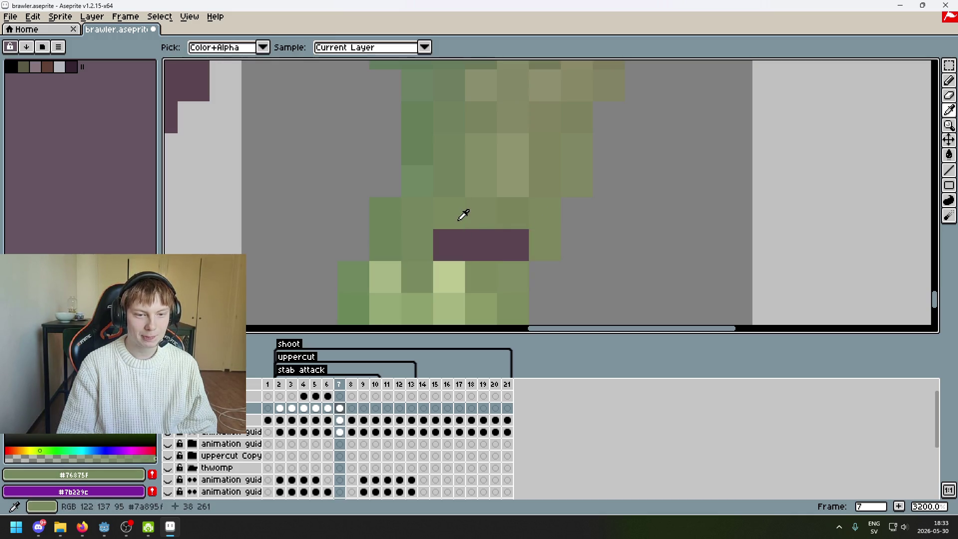
click(449, 245)
alt+click(486, 213)
click(481, 244)
click(514, 243)
alt+click(509, 254)
Step back and forward through frames to compare the pose, then switch to the Magic Wand.
scroll(536, 240, down, 9)
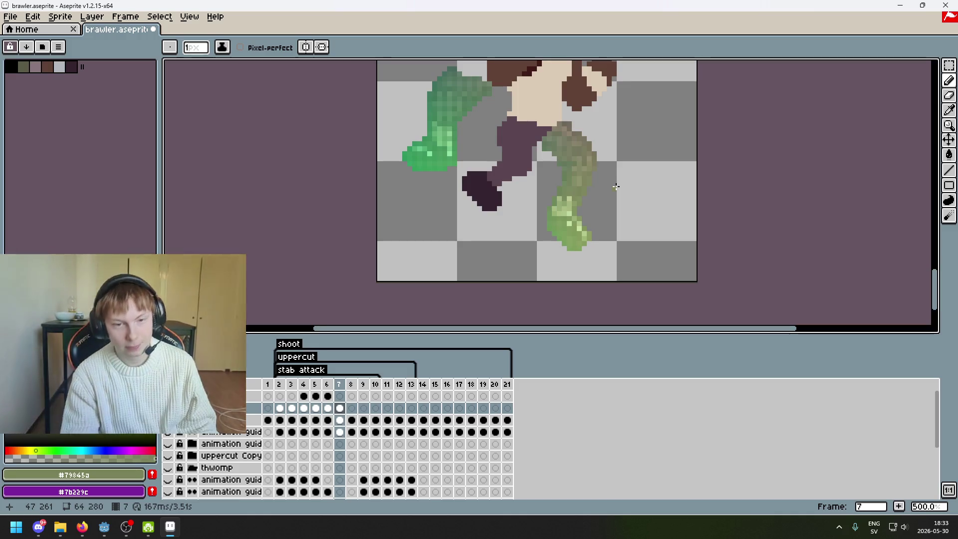
scroll(615, 187, down, 2)
scroll(541, 212, up, 1)
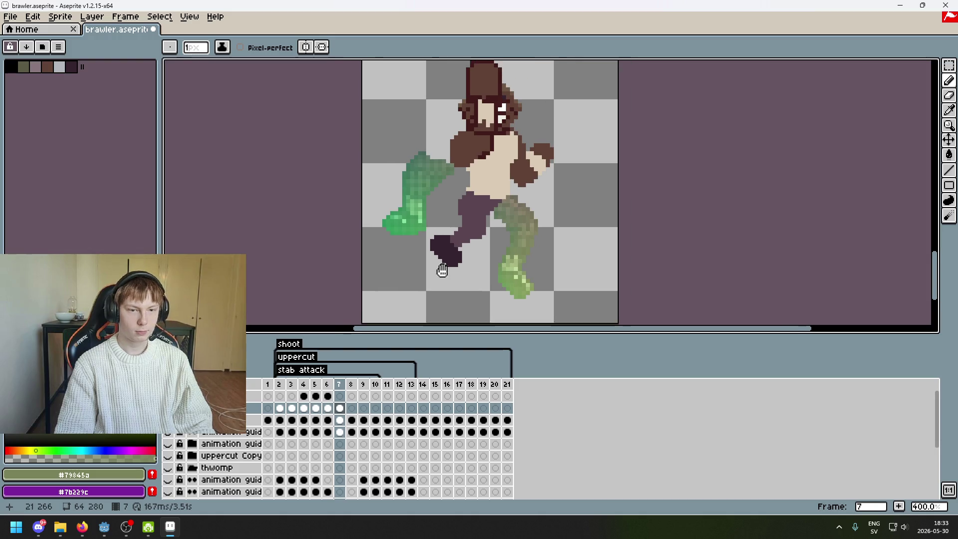
scroll(463, 200, up, 1)
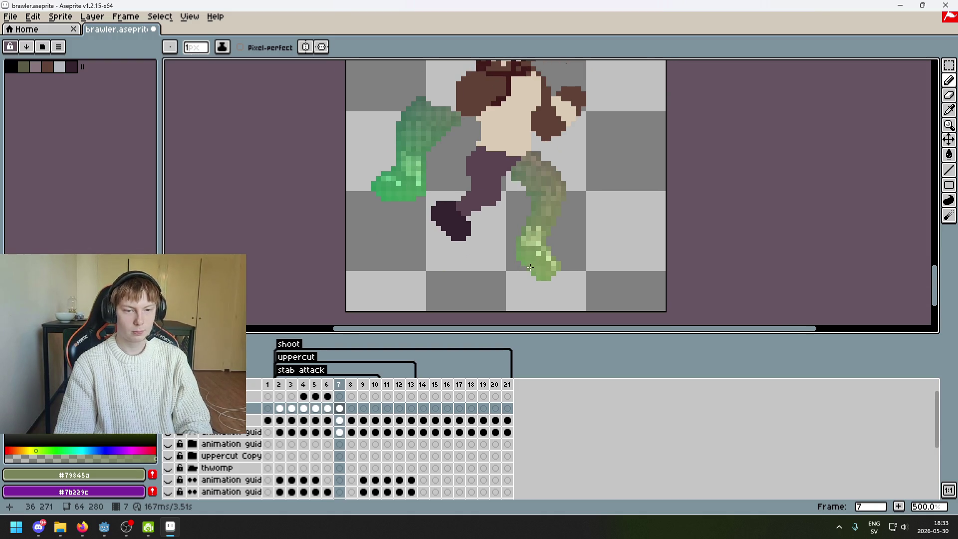
key(Left)
key(Left)
key(Left)
key(Left)
key(Left)
key(Left)
key(Right)
key(Right)
key(Right)
key(Right)
key(Right)
key(Right)
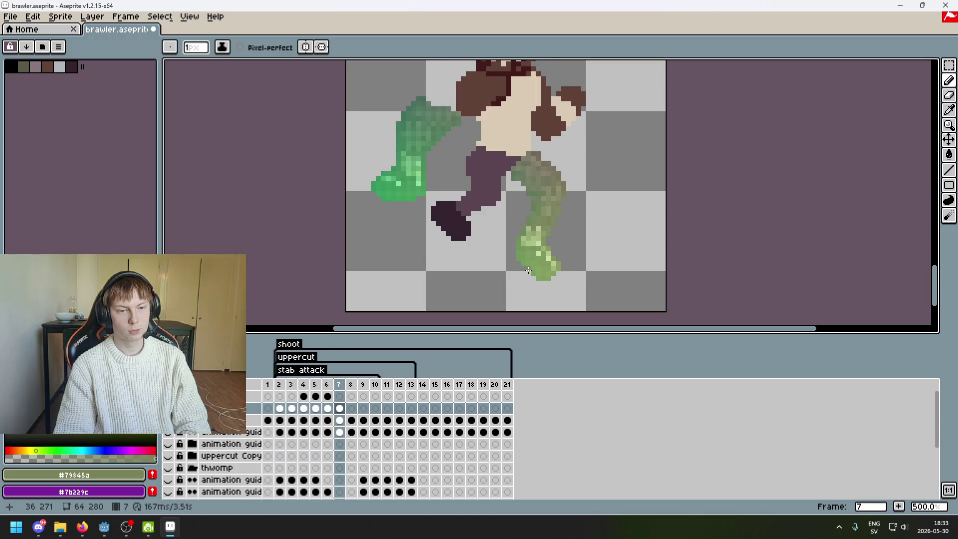
key(w)
scroll(397, 184, up, 2)
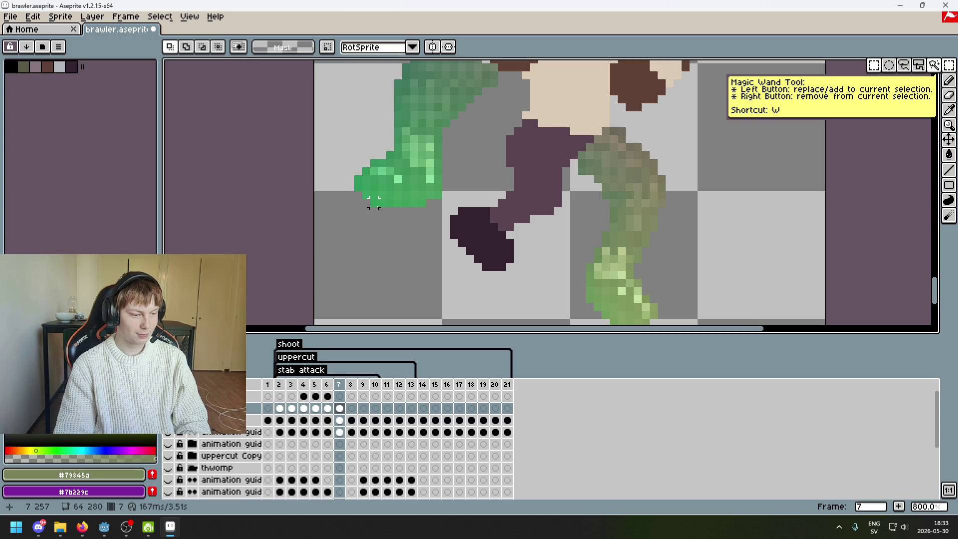
Lasso the green fist and move it down and left, committing the new position.
drag(374, 203, 413, 240)
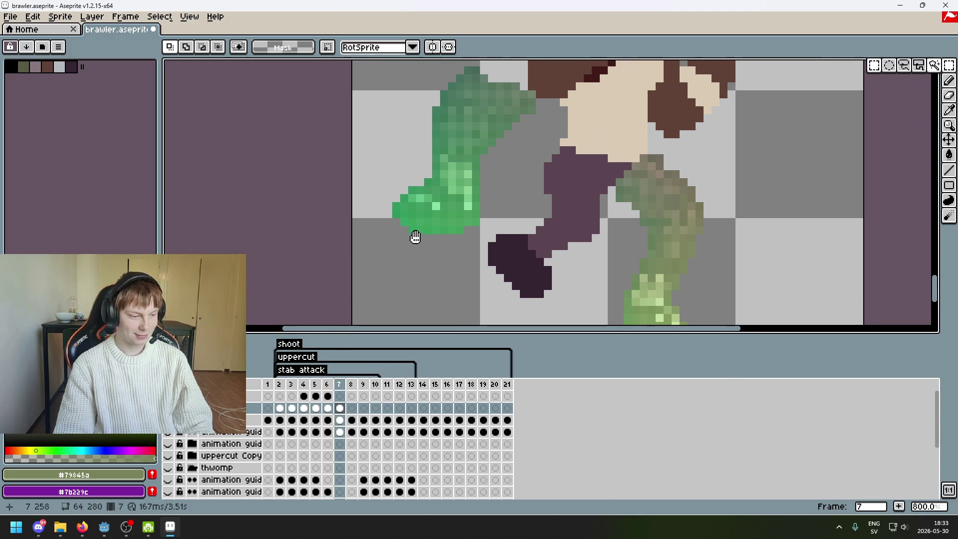
click(903, 65)
scroll(414, 168, up, 2)
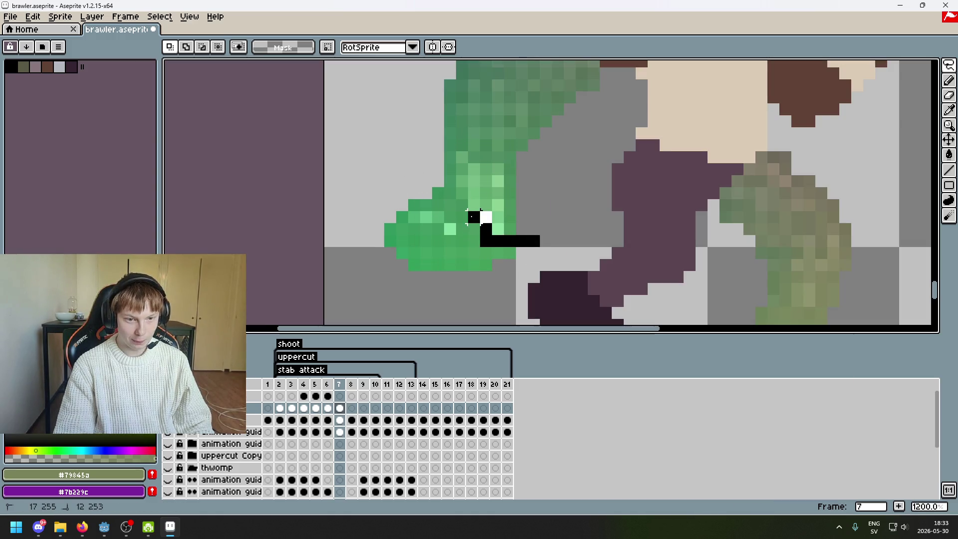
drag(418, 180, 524, 245)
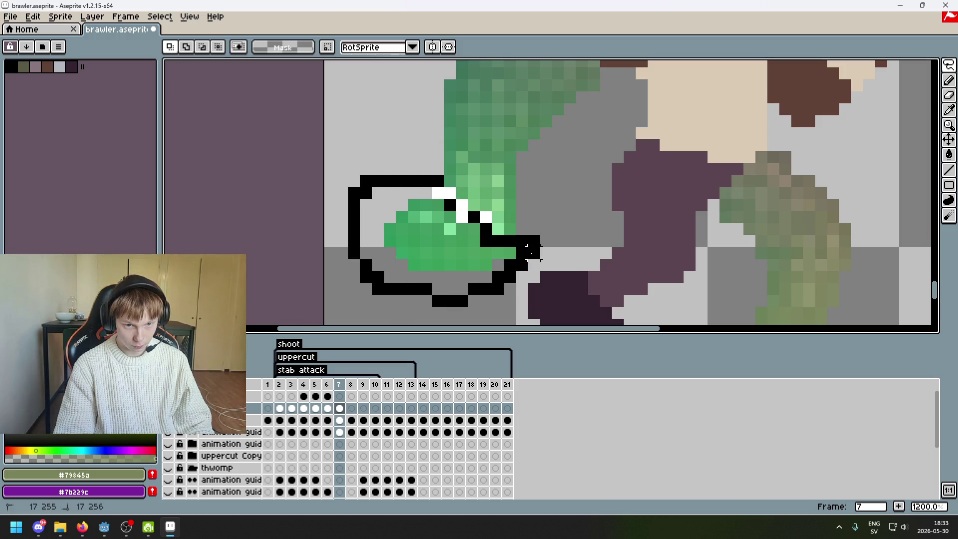
drag(524, 178, 524, 238)
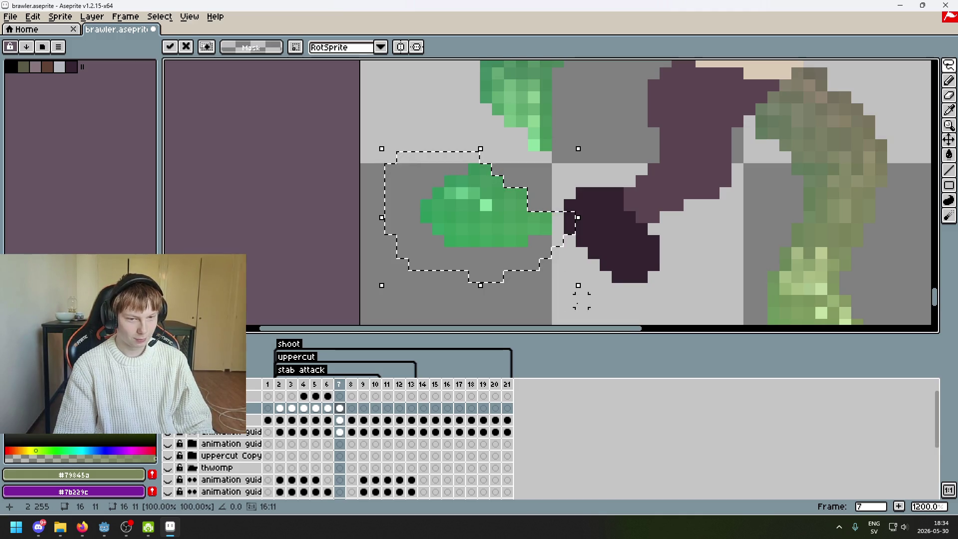
drag(492, 255, 468, 272)
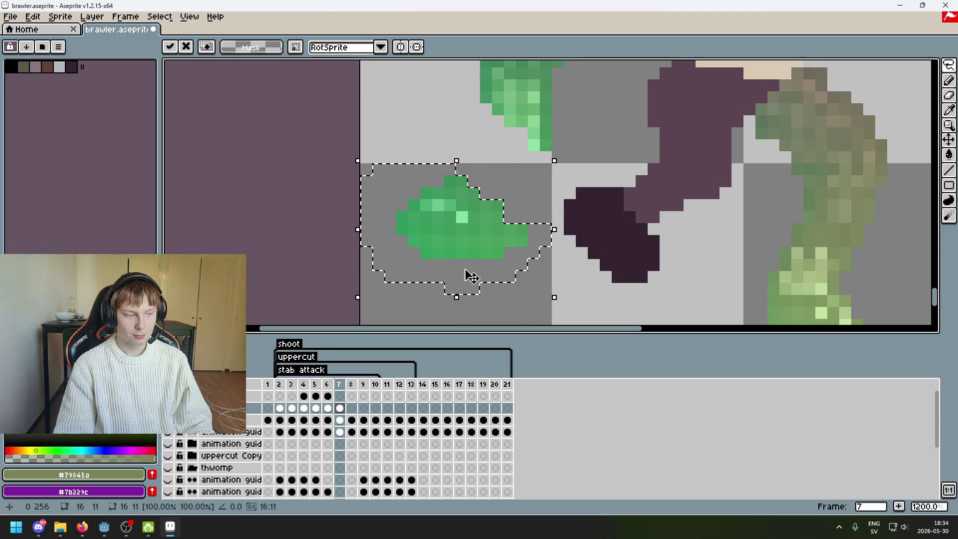
drag(540, 247, 438, 135)
click(453, 173)
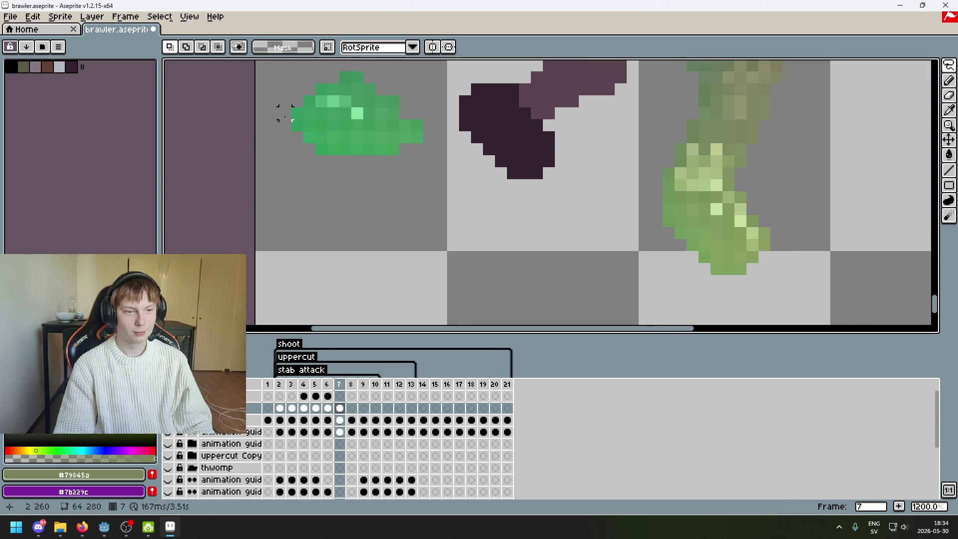
Delete the small dark patch at the fist's left edge.
click(285, 116)
key(Delete)
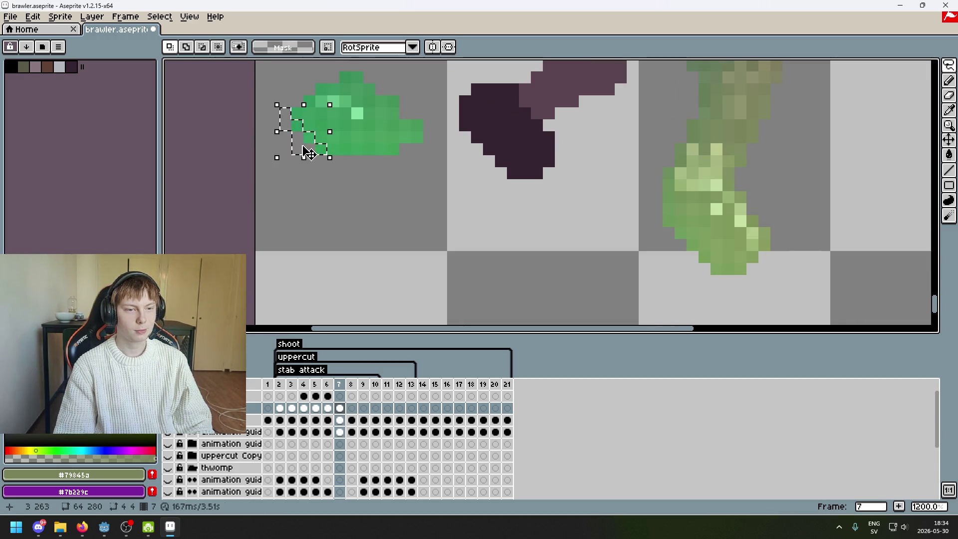
click(353, 182)
scroll(398, 200, down, 3)
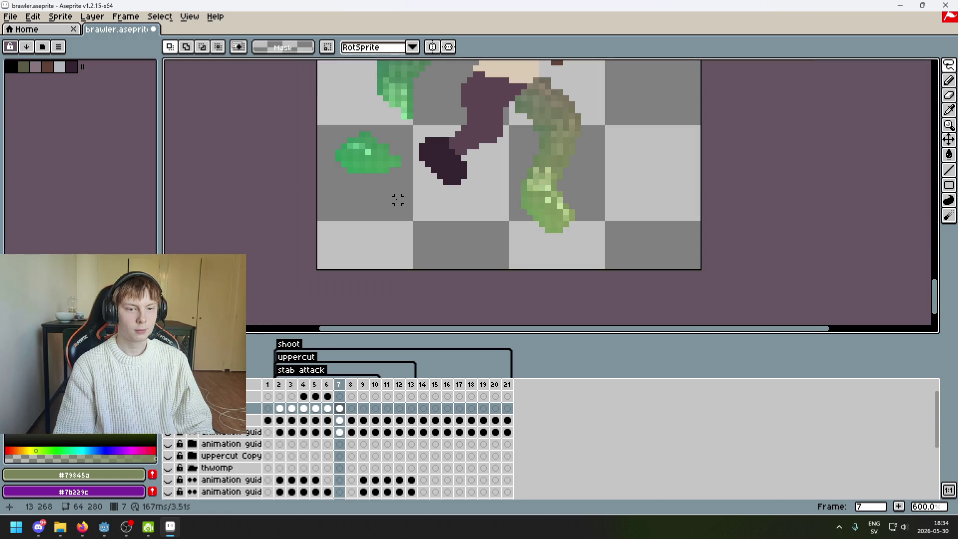
drag(397, 200, 421, 263)
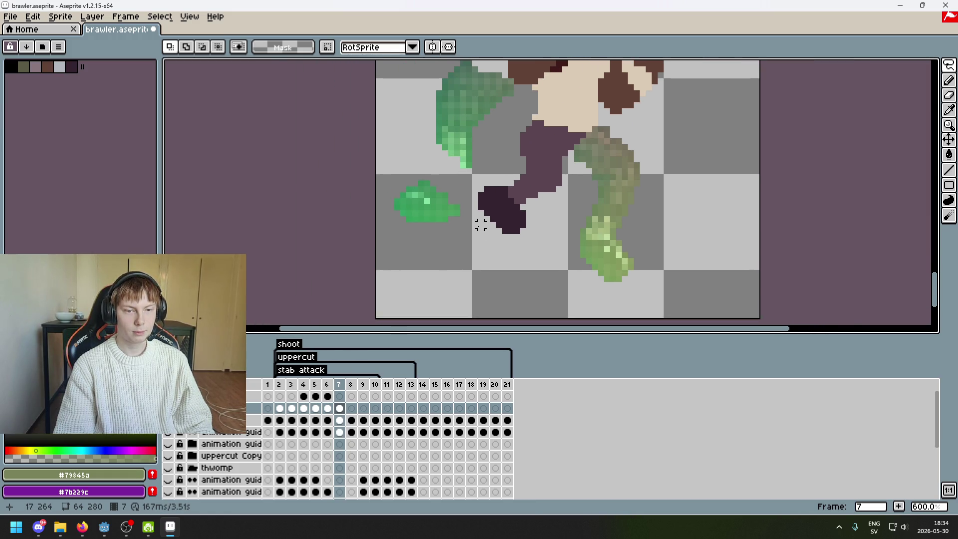
scroll(476, 217, up, 3)
Lasso the fist, flip it horizontally with Shift+H, and drag it down-right.
drag(476, 216, 469, 229)
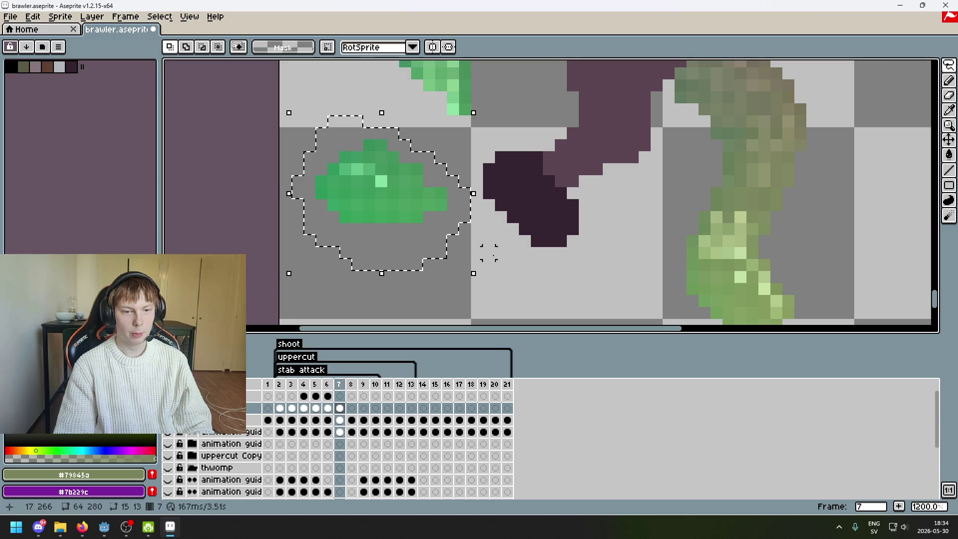
key(shift+h)
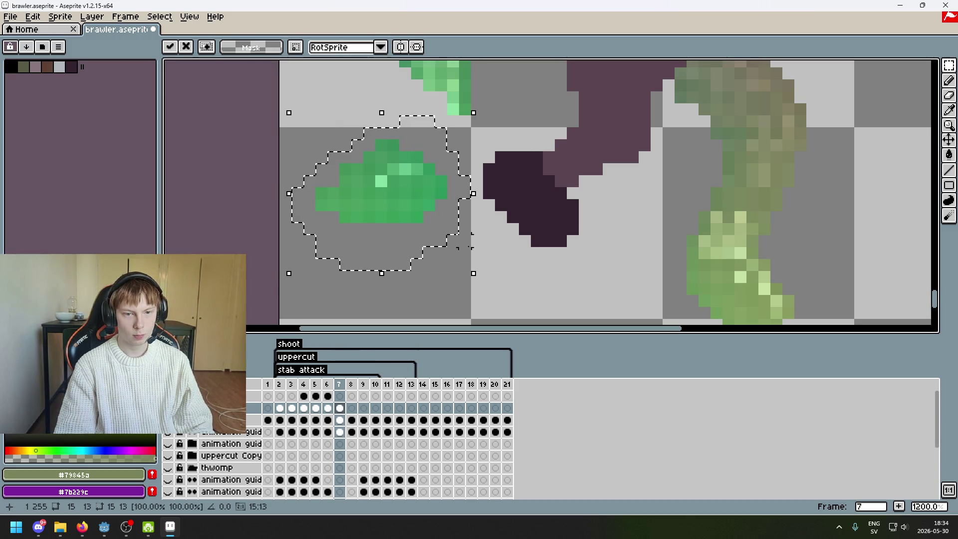
drag(477, 253, 556, 291)
scroll(556, 291, down, 4)
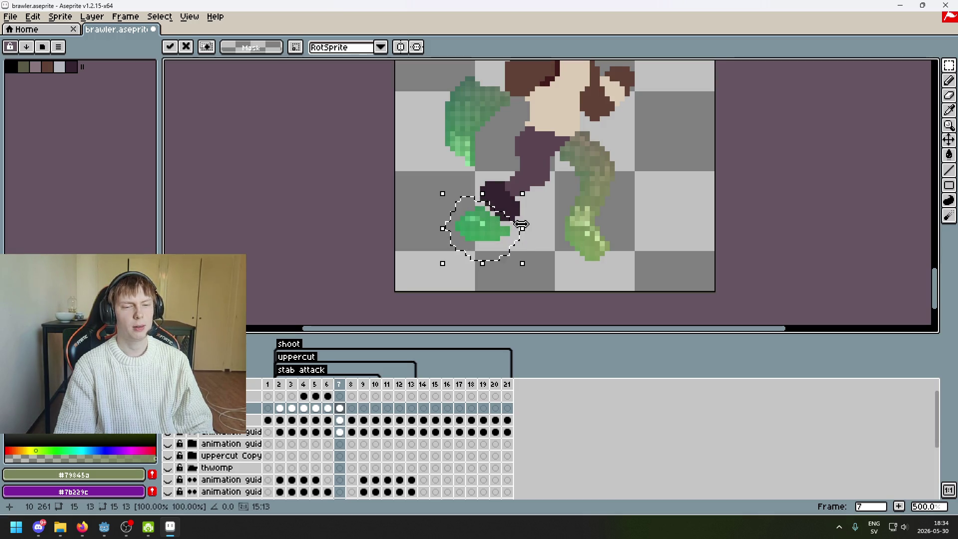
Nudge the flipped fist up and left beside the dark leg tip and commit it there.
drag(489, 230, 493, 206)
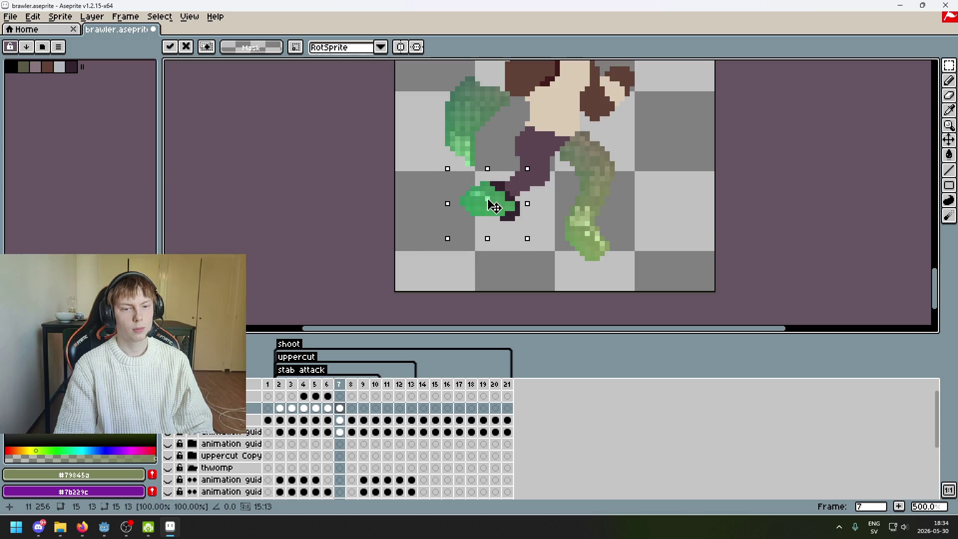
drag(493, 206, 454, 196)
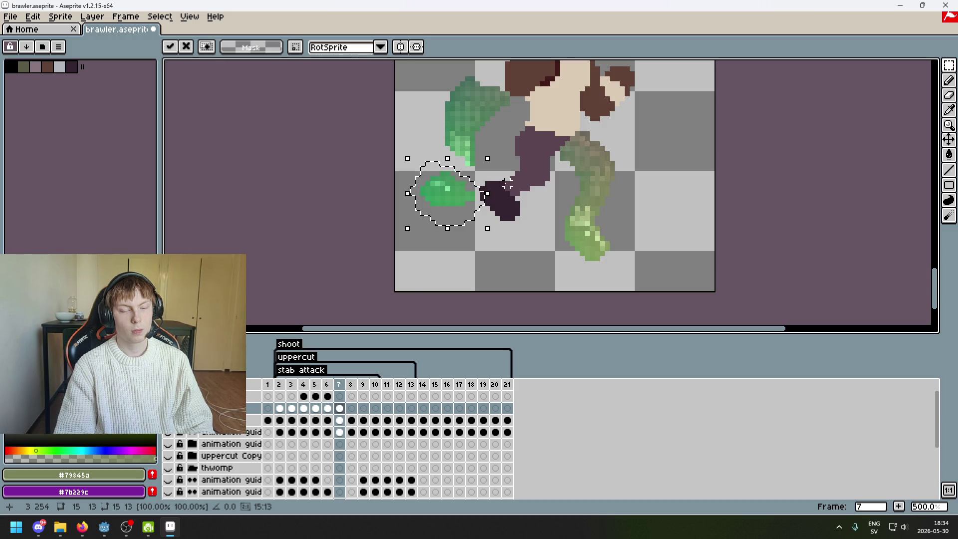
scroll(506, 185, up, 5)
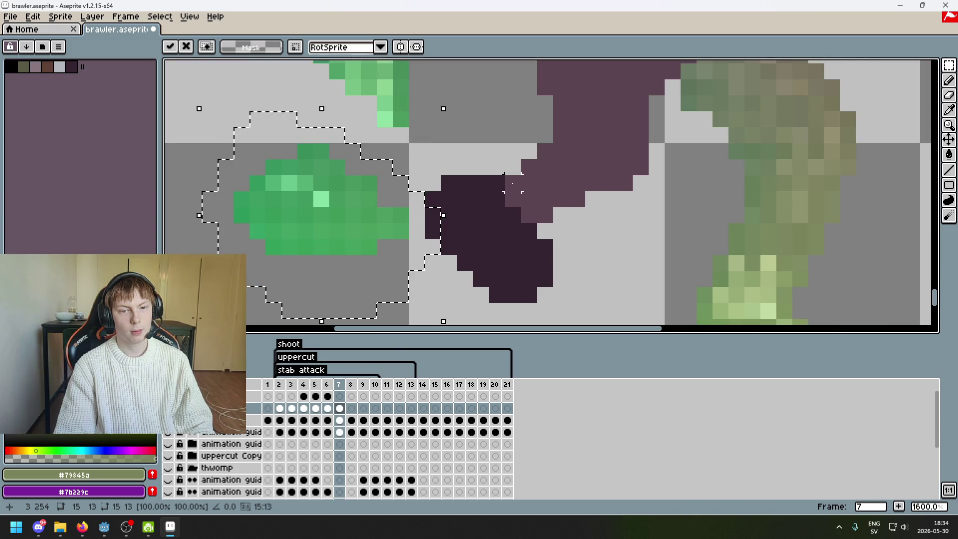
scroll(513, 185, down, 1)
drag(558, 197, 456, 200)
scroll(399, 240, down, 3)
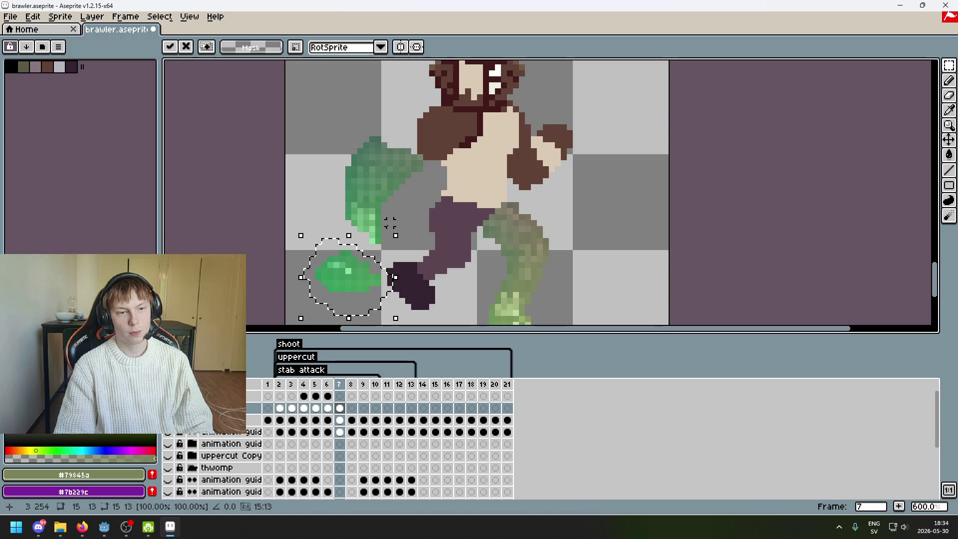
scroll(383, 253, up, 1)
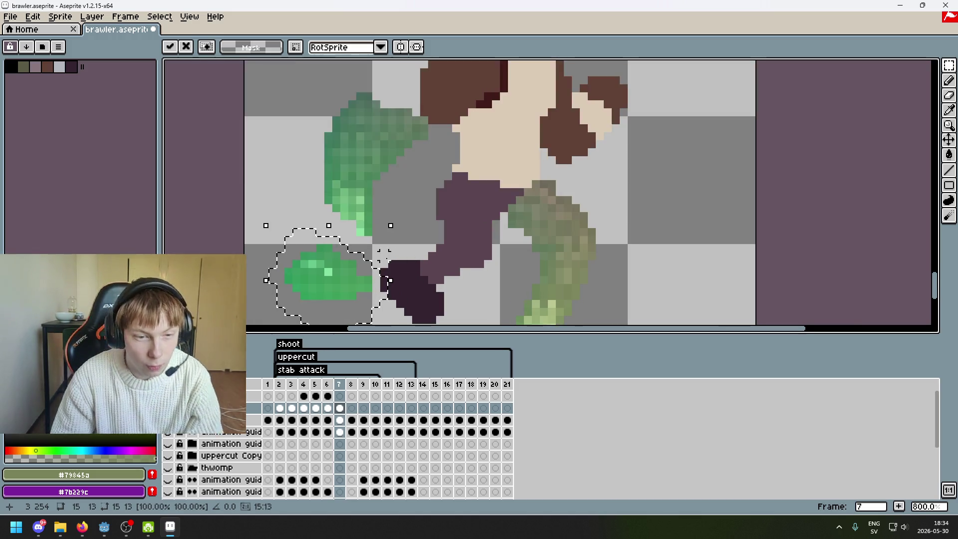
scroll(383, 254, down, 1)
mouse_move(353, 259)
mouse_down()
mouse_move(379, 262)
mouse_move(347, 263)
mouse_up()
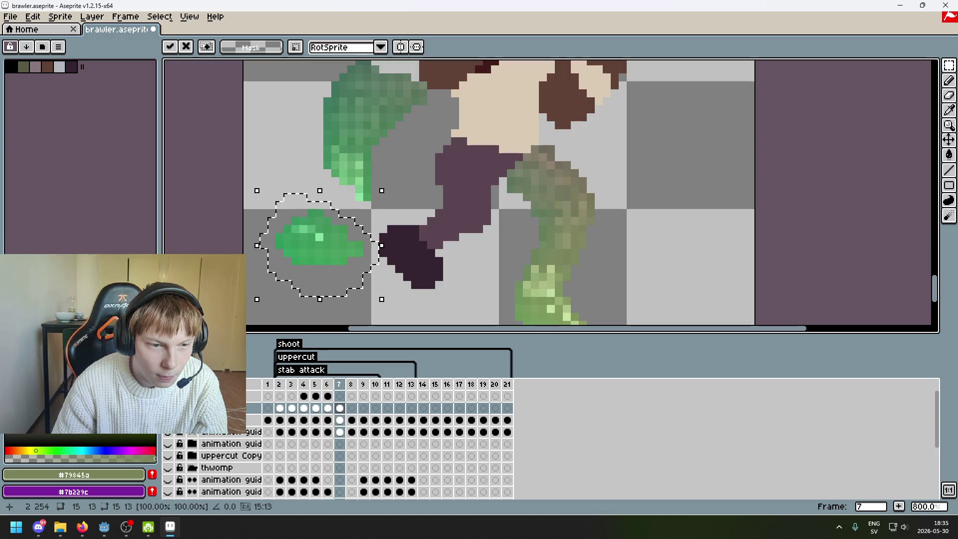
click(406, 275)
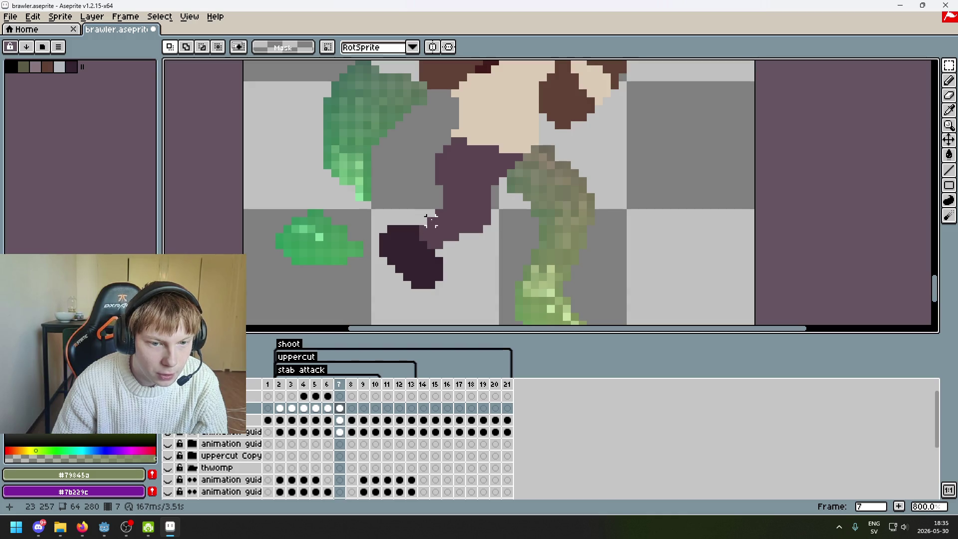
Select the green arm, cancel the selection, and return focus to the sprite editor.
drag(314, 142, 397, 226)
key(ctrl+d)
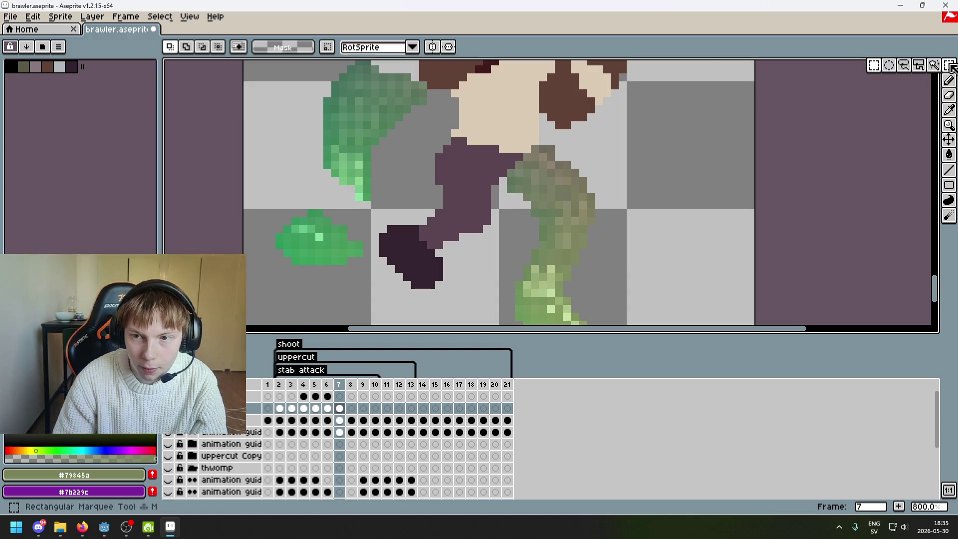
mouse_move(949, 66)
scroll(480, 213, up, 1)
scroll(455, 202, down, 1)
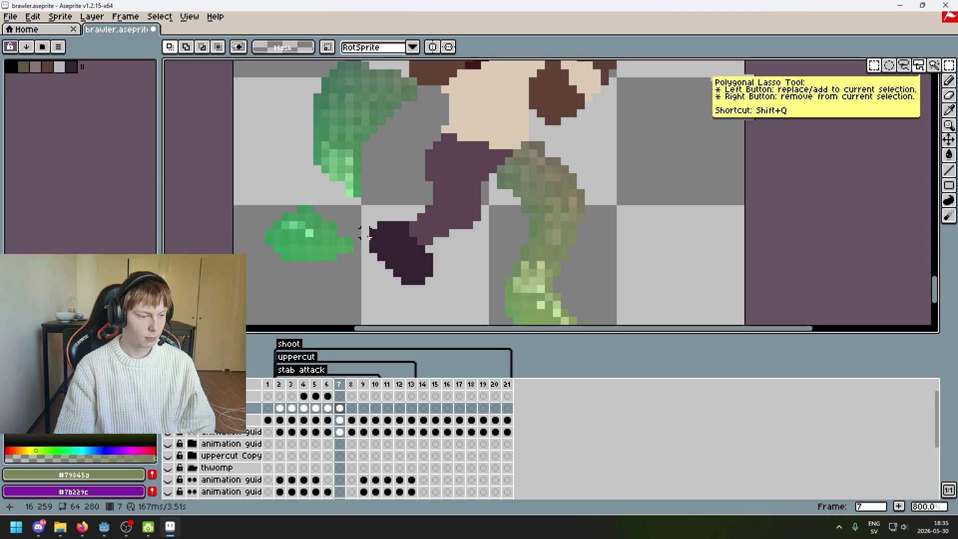
key(alt+Tab)
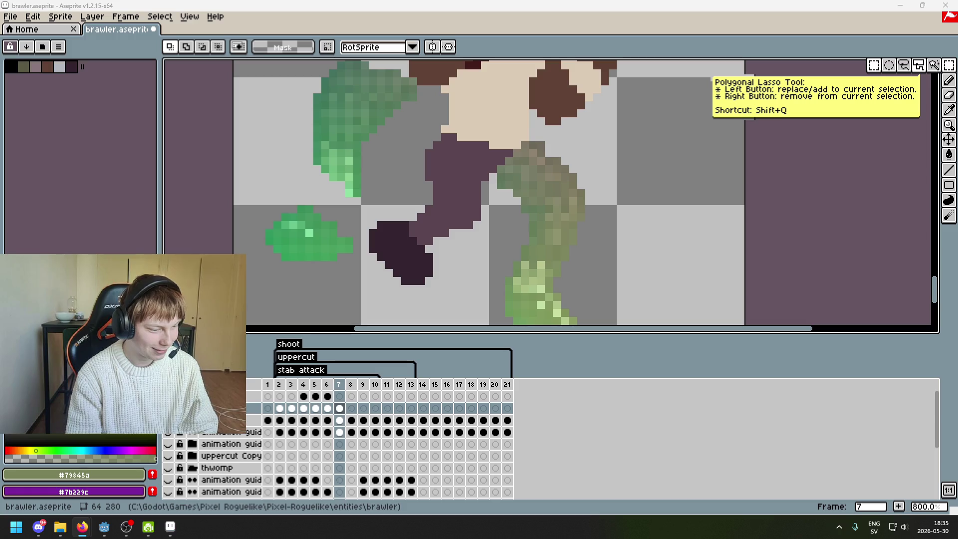
key(alt+Tab)
Marquee the green fist and move it up to join the sleeve bottom, then lasso sleeve and fist.
drag(368, 292, 242, 213)
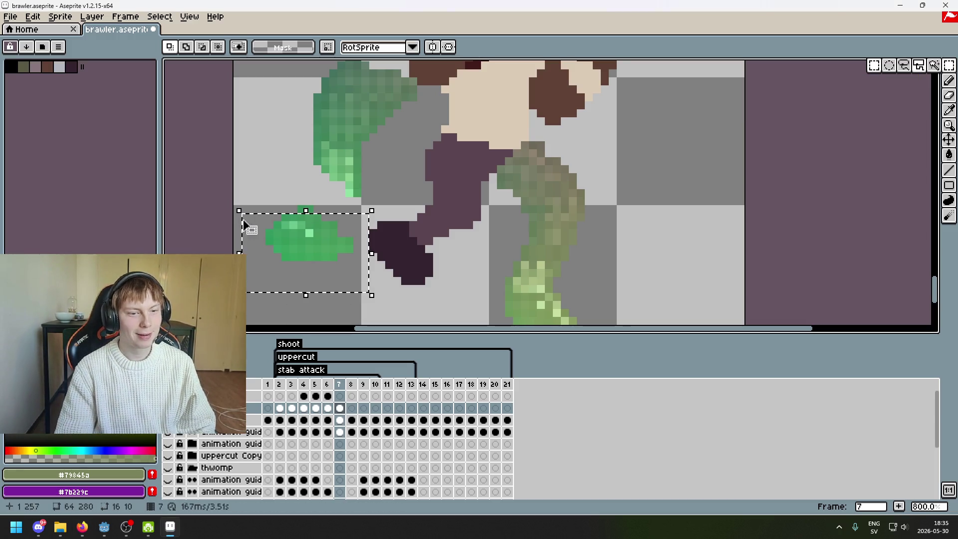
drag(331, 270, 347, 226)
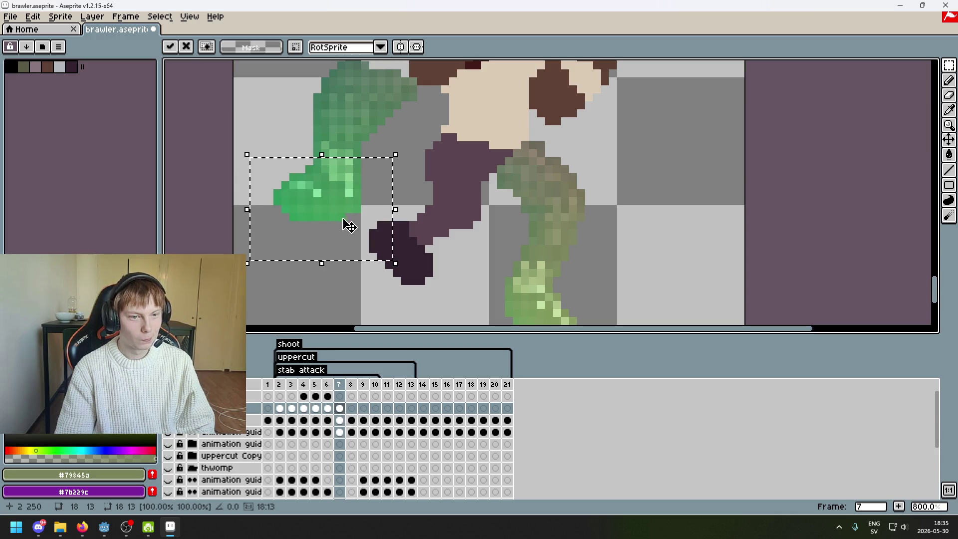
click(444, 217)
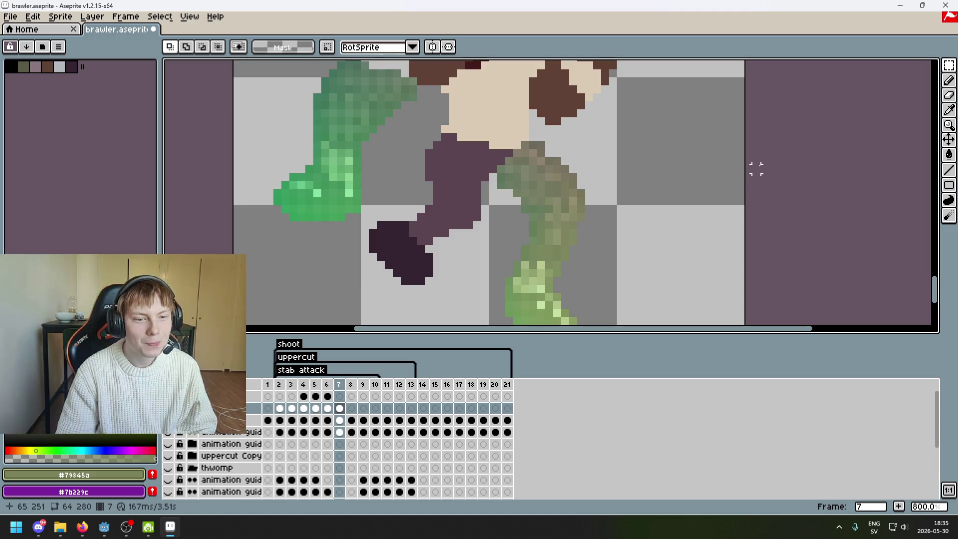
key(q)
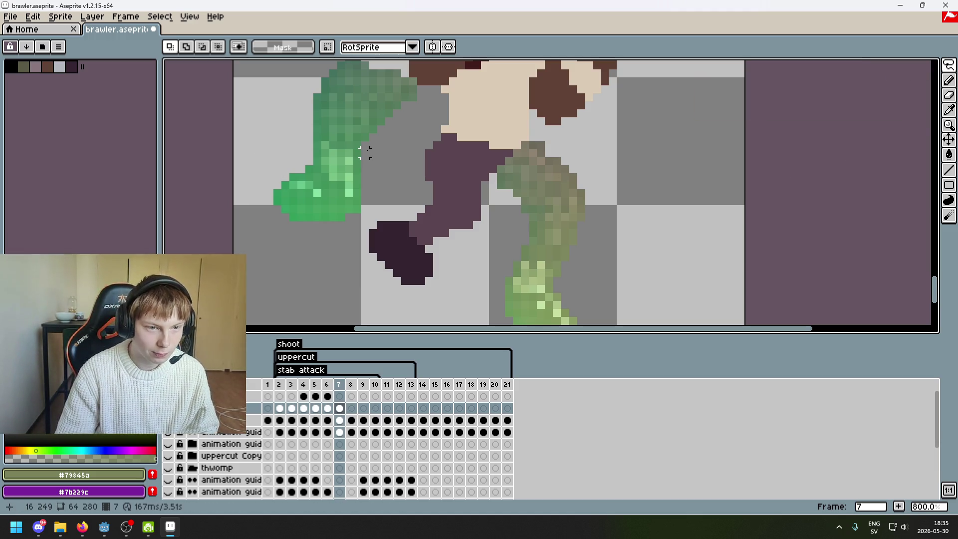
drag(343, 153, 375, 155)
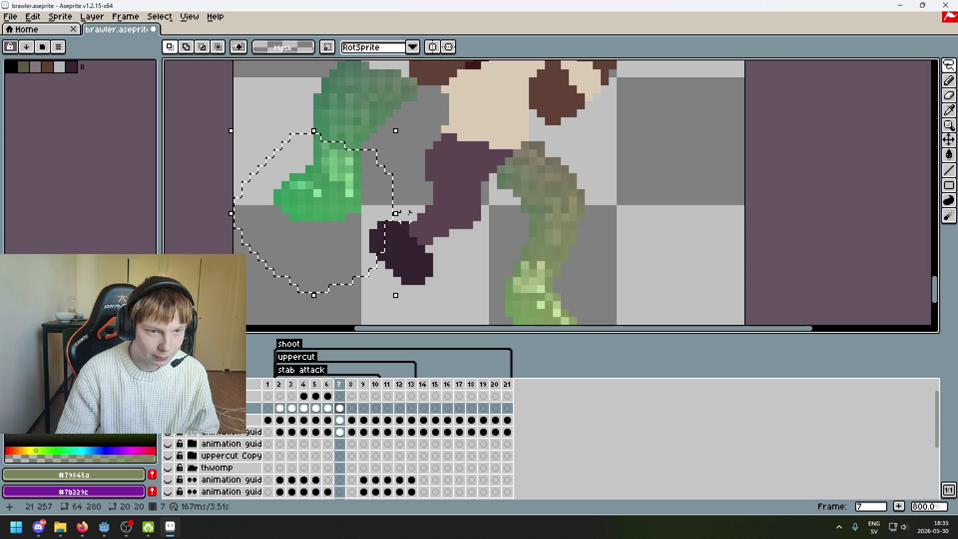
Drag the lassoed lower sleeve and fist down-right against the dark boot and deselect to commit.
drag(346, 226, 387, 274)
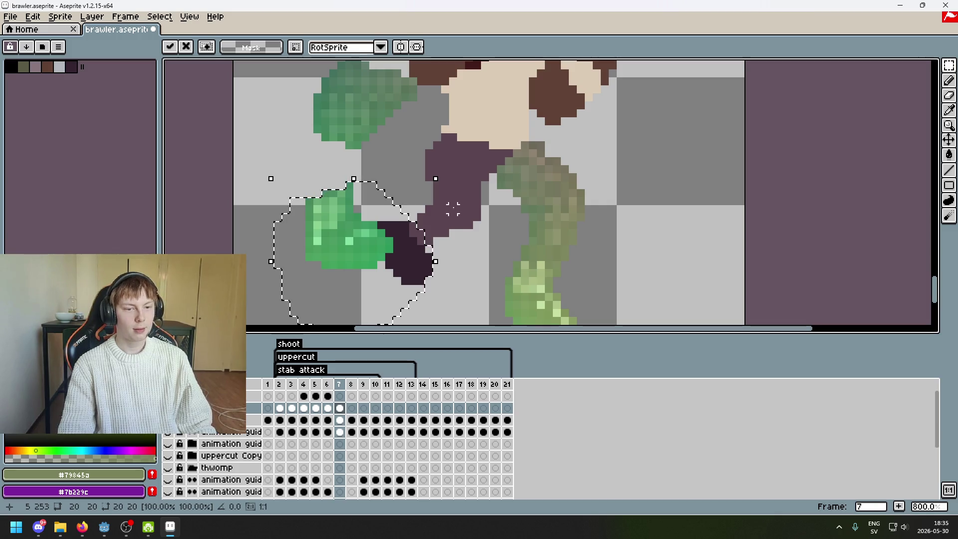
drag(453, 210, 531, 130)
key(ctrl+d)
scroll(485, 184, up, 2)
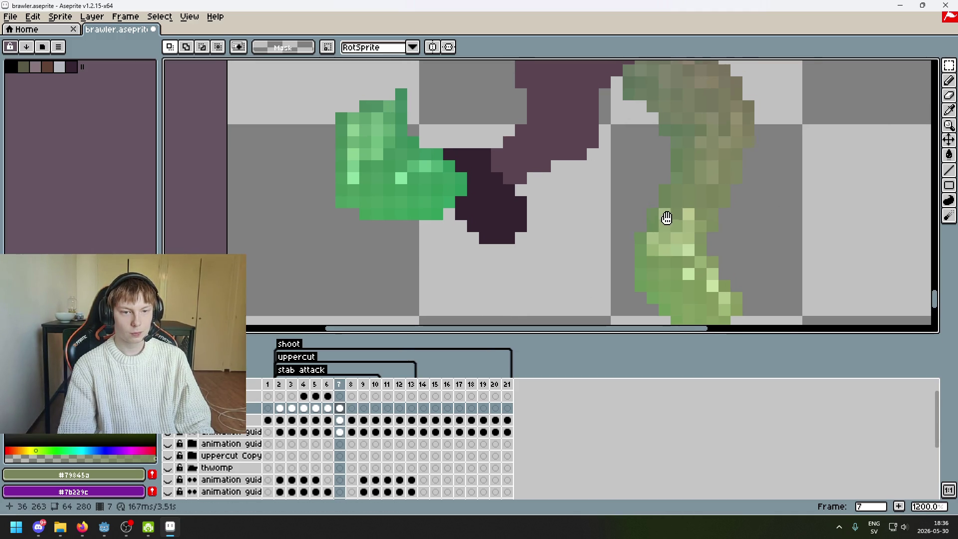
Lasso the thin green strip at the fist's edge and drop it down-right against the dark boot tip.
drag(737, 147, 699, 189)
scroll(605, 209, down, 4)
scroll(586, 222, up, 1)
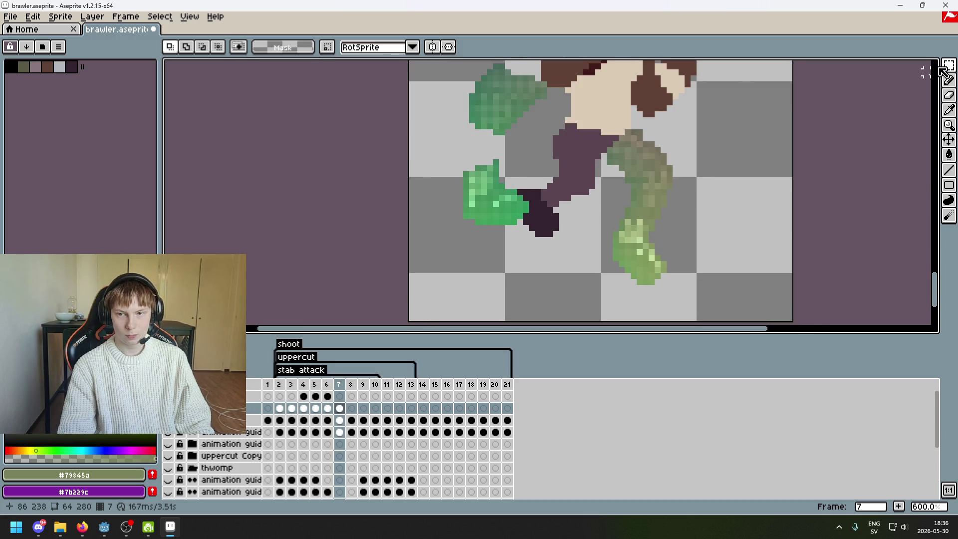
scroll(533, 218, up, 2)
scroll(533, 218, up, 1)
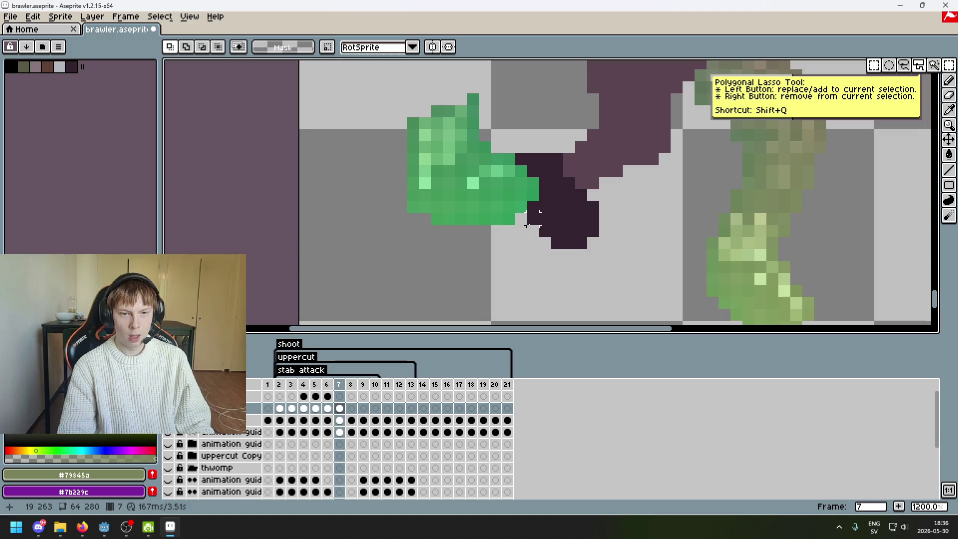
click(517, 229)
click(515, 159)
click(539, 227)
drag(543, 207, 606, 244)
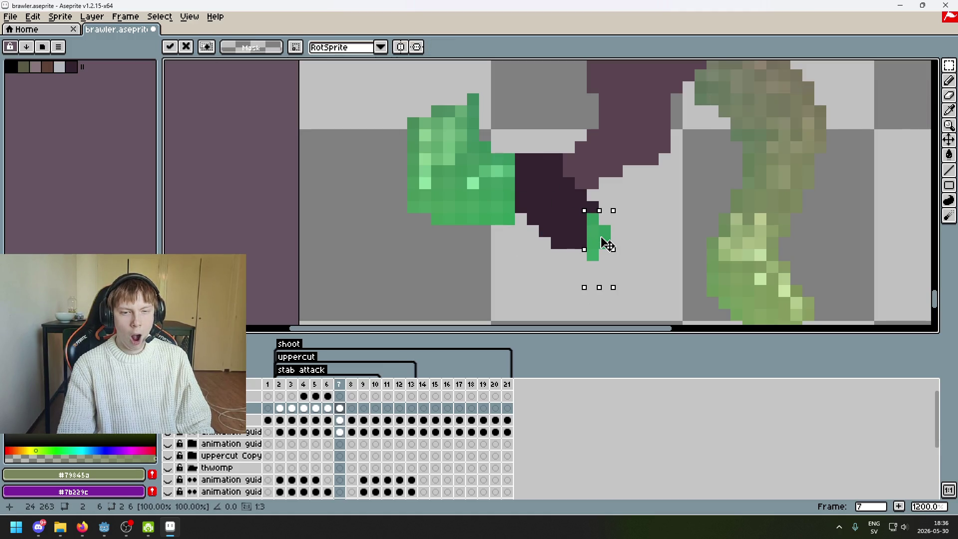
click(620, 239)
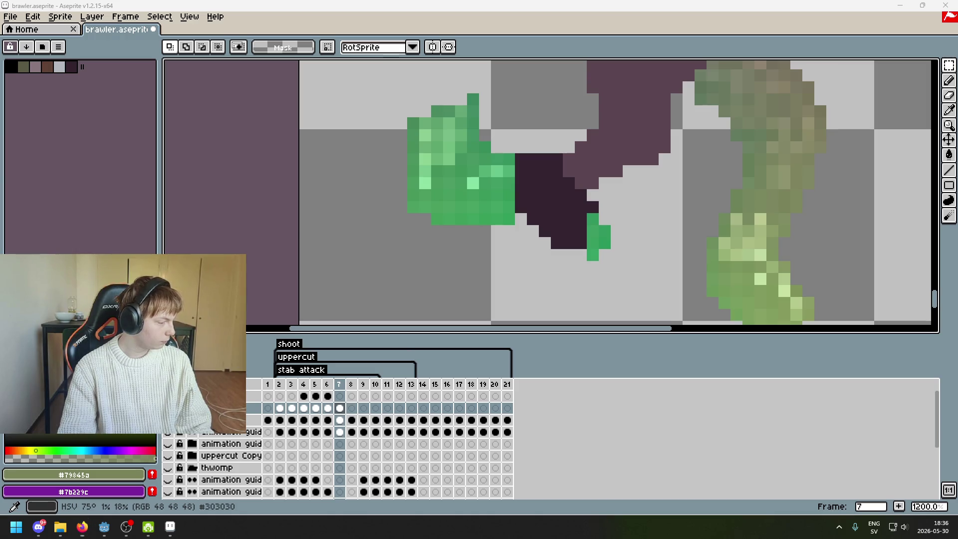
key(super+d)
key(super+d)
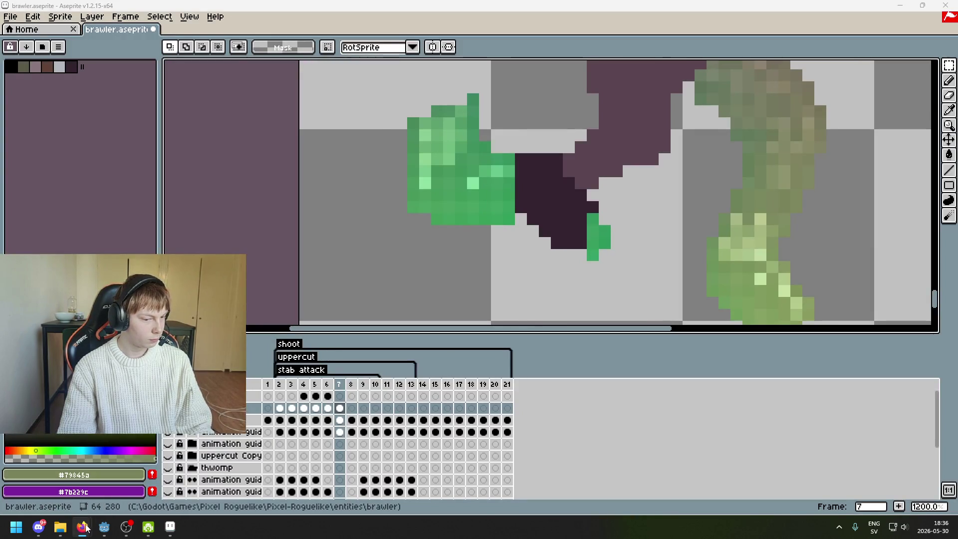
mouse_move(85, 528)
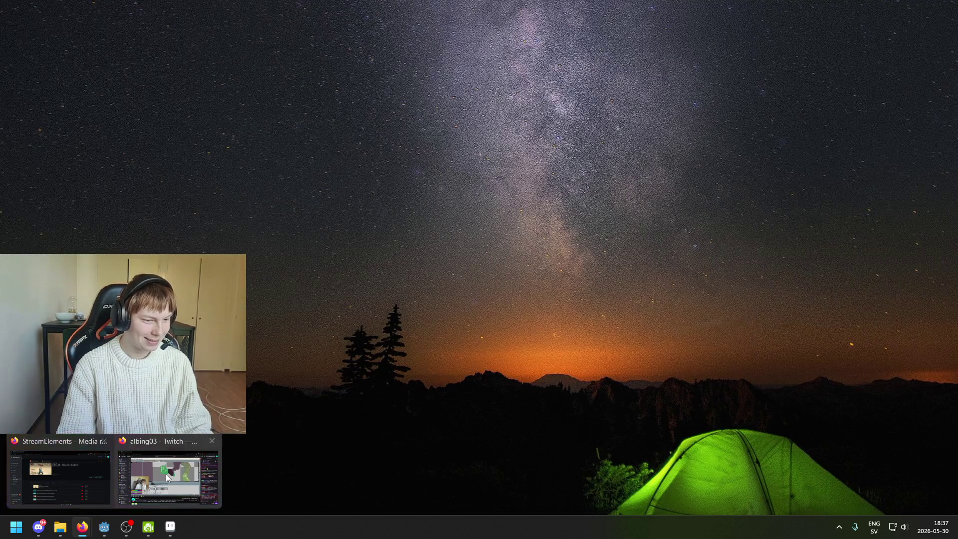
click(175, 478)
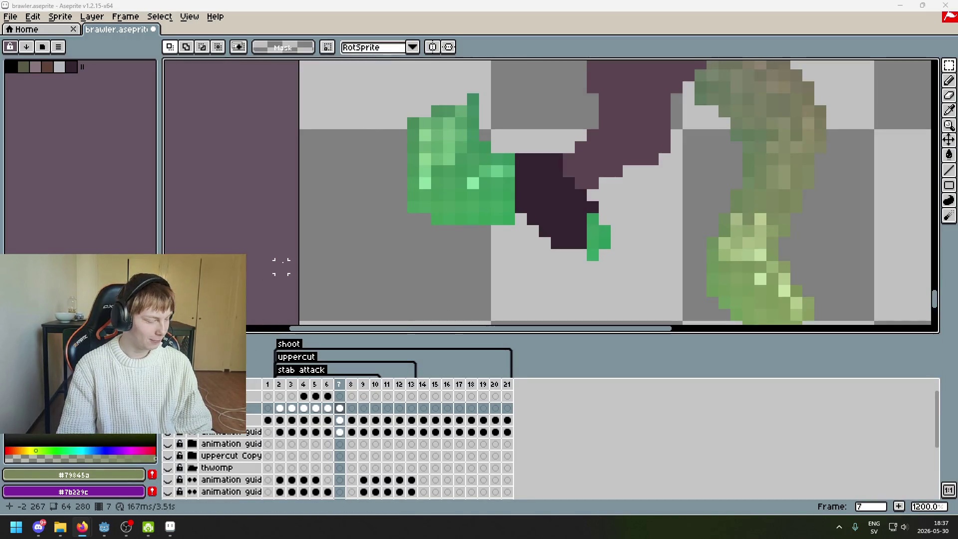
scroll(394, 249, down, 3)
scroll(449, 252, up, 1)
scroll(435, 252, up, 1)
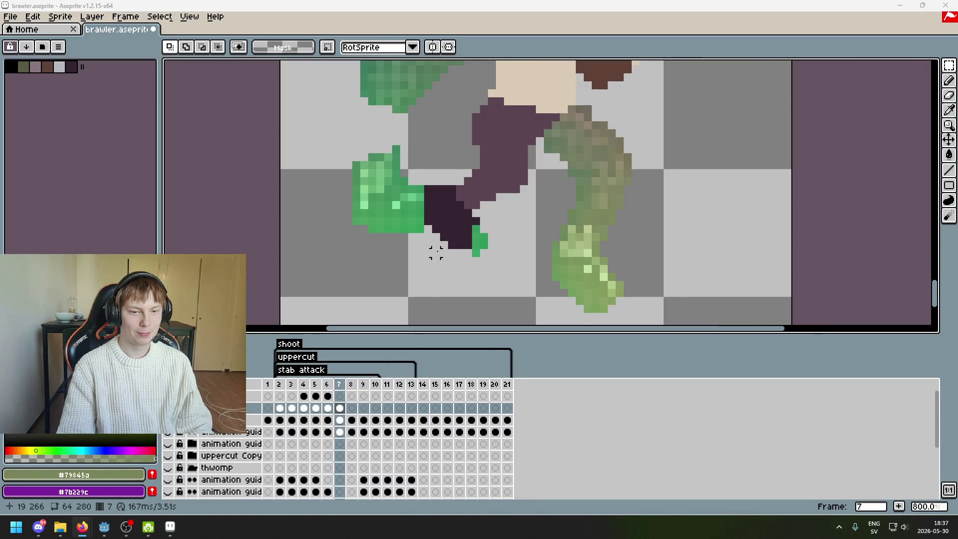
Marquee the small green column beside the dark shape and move it down-right into the shorts.
scroll(435, 252, up, 3)
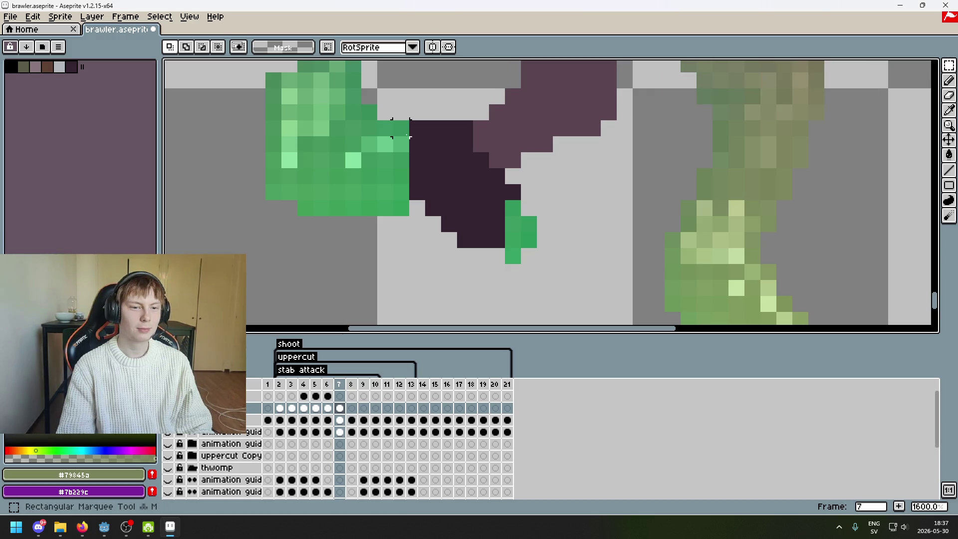
drag(392, 120, 410, 233)
mouse_move(410, 182)
mouse_down()
mouse_move(475, 198)
mouse_move(500, 226)
mouse_up()
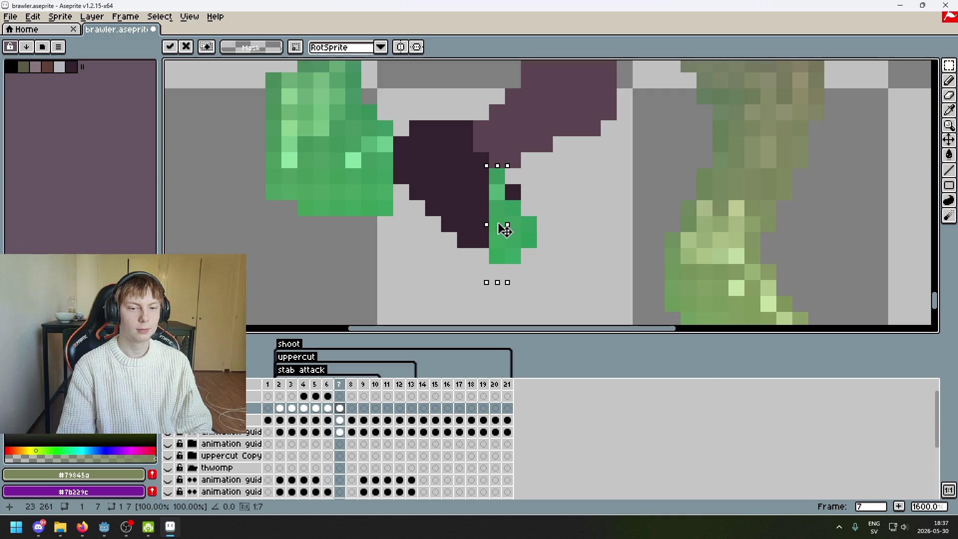
drag(499, 225, 499, 225)
click(527, 224)
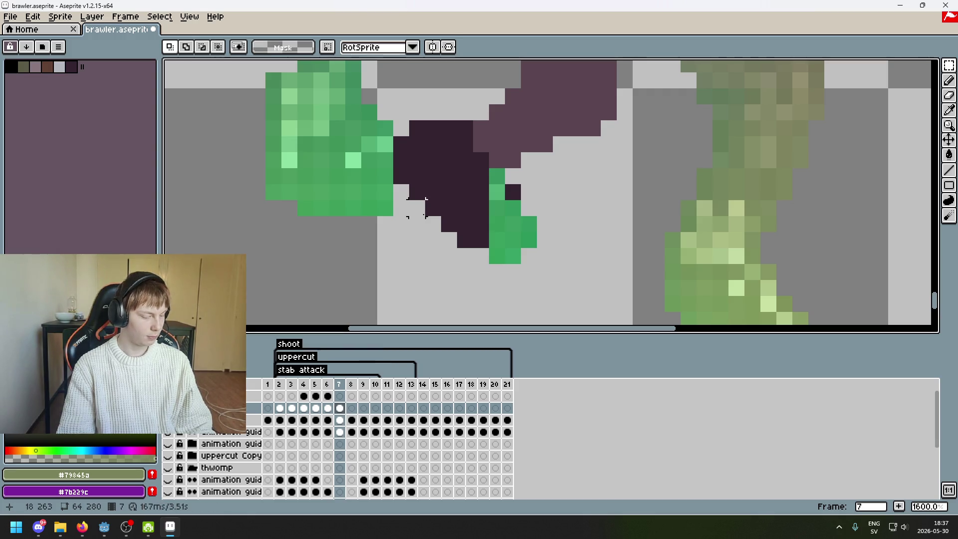
Select a wider green strip at the sleeve's edge and move it down-right.
scroll(445, 214, up, 2)
drag(409, 107, 438, 231)
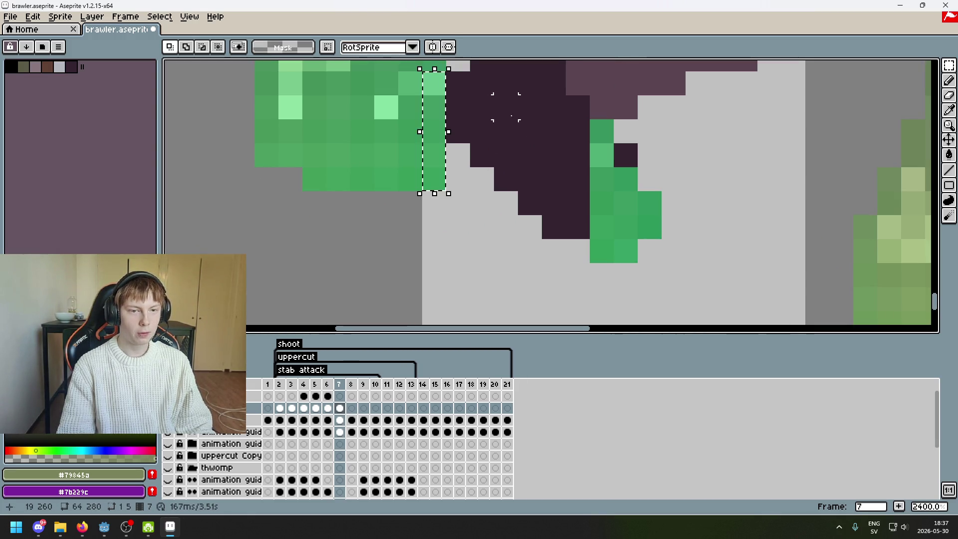
drag(410, 82, 458, 252)
mouse_move(434, 206)
mouse_down()
mouse_move(568, 252)
mouse_move(576, 268)
mouse_move(570, 263)
mouse_up()
key(Return)
Switch to the freehand Lasso and begin tracing around the lower sleeve.
scroll(427, 208, down, 5)
scroll(427, 207, up, 1)
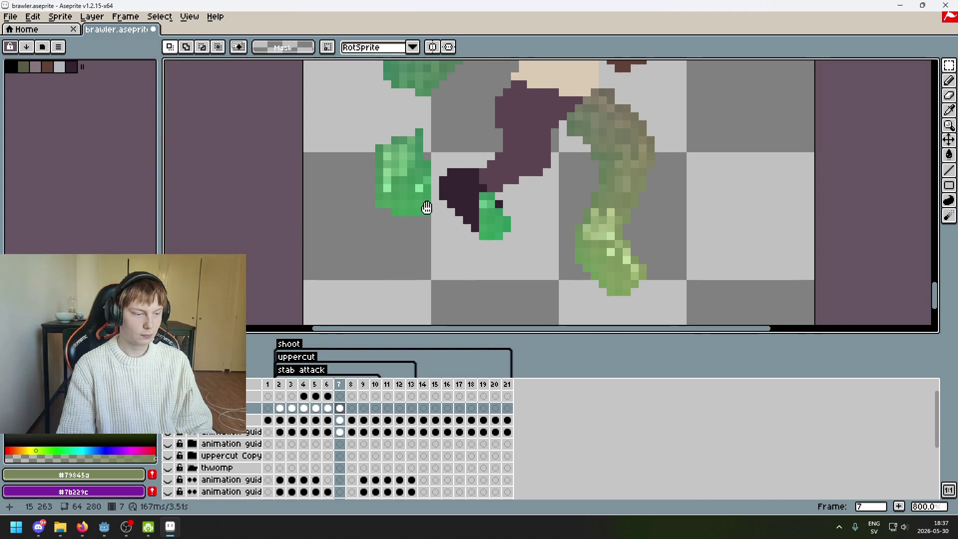
drag(427, 207, 414, 206)
scroll(414, 207, up, 2)
click(948, 65)
click(905, 66)
scroll(368, 157, up, 1)
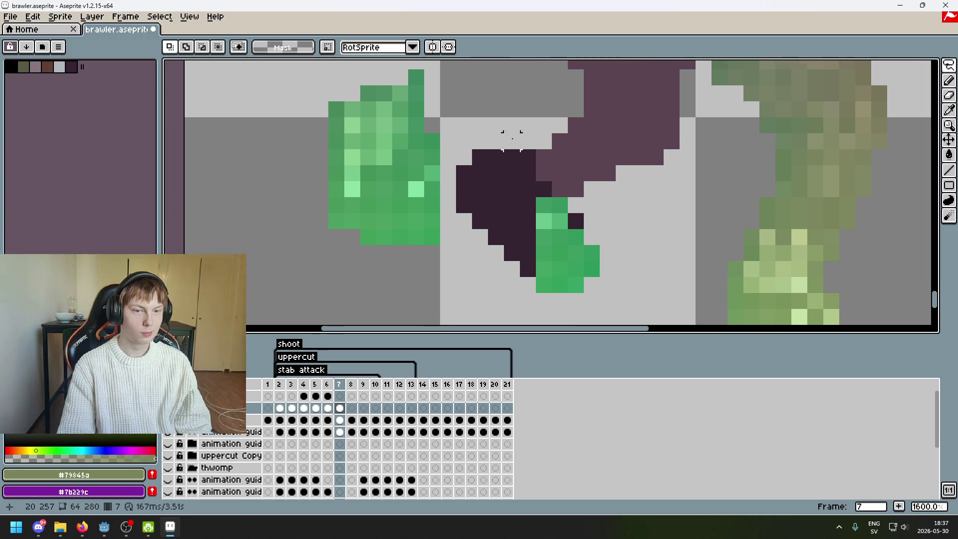
drag(431, 140, 416, 140)
Lasso the lower sleeve and shift it right, then undo the move and abandon the selection.
right_click(416, 157)
click(400, 157)
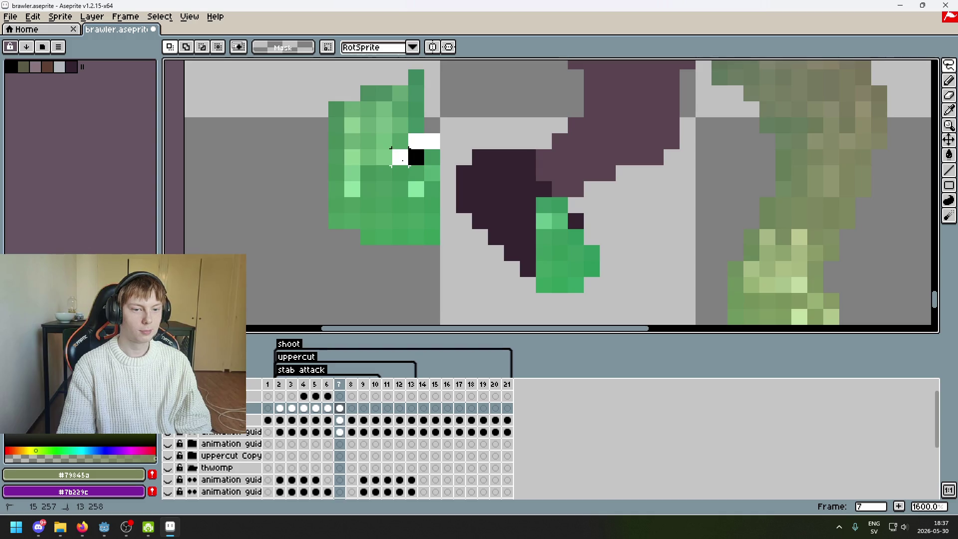
click(401, 173)
right_click(384, 173)
click(368, 173)
drag(369, 173, 392, 165)
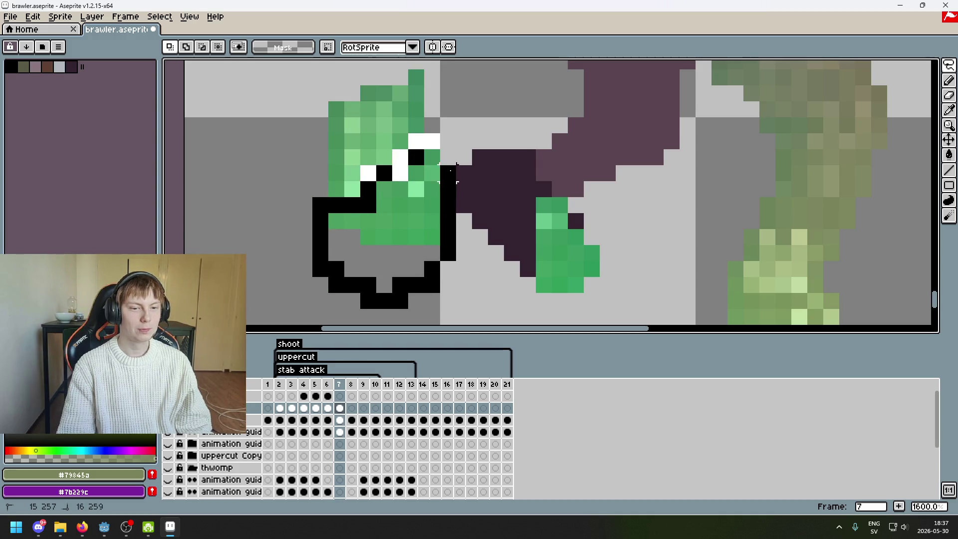
drag(441, 220, 483, 226)
mouse_move(519, 250)
mouse_down()
mouse_move(526, 236)
mouse_move(494, 247)
mouse_move(503, 249)
mouse_up()
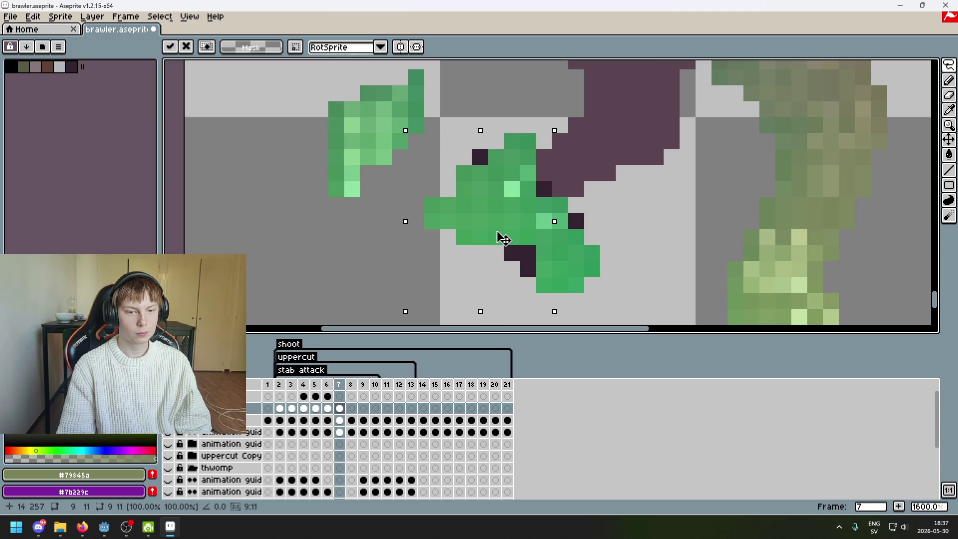
key(ctrl+z)
key(ctrl+d)
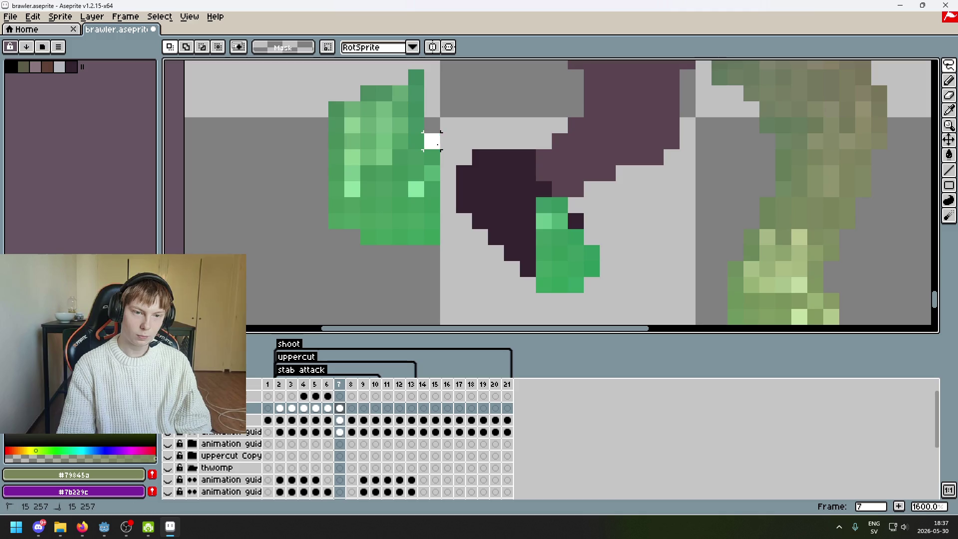
key(ctrl+z)
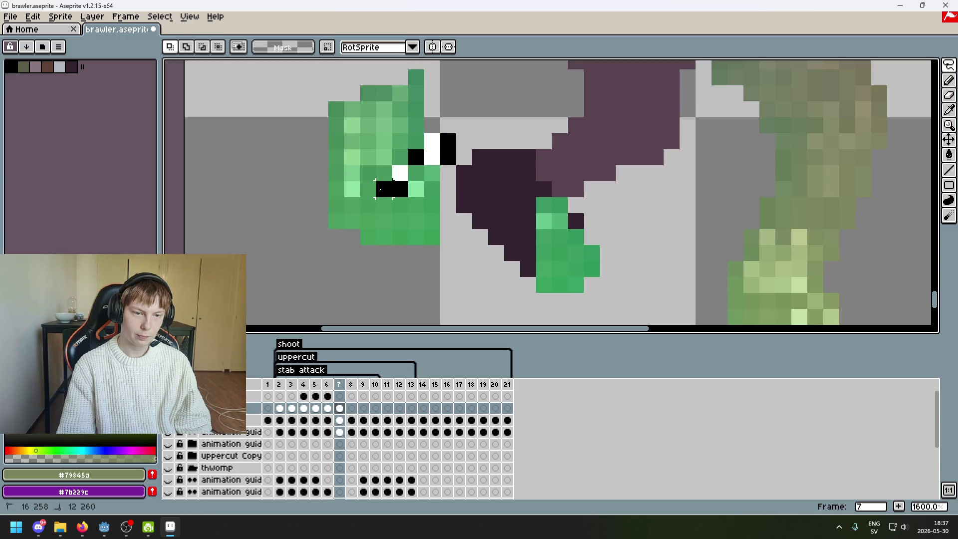
Move the lower-left sleeve section, then raise the rightmost one-pixel green column by one pixel.
mouse_move(336, 231)
mouse_down()
mouse_move(439, 209)
mouse_move(511, 263)
mouse_move(528, 225)
mouse_up()
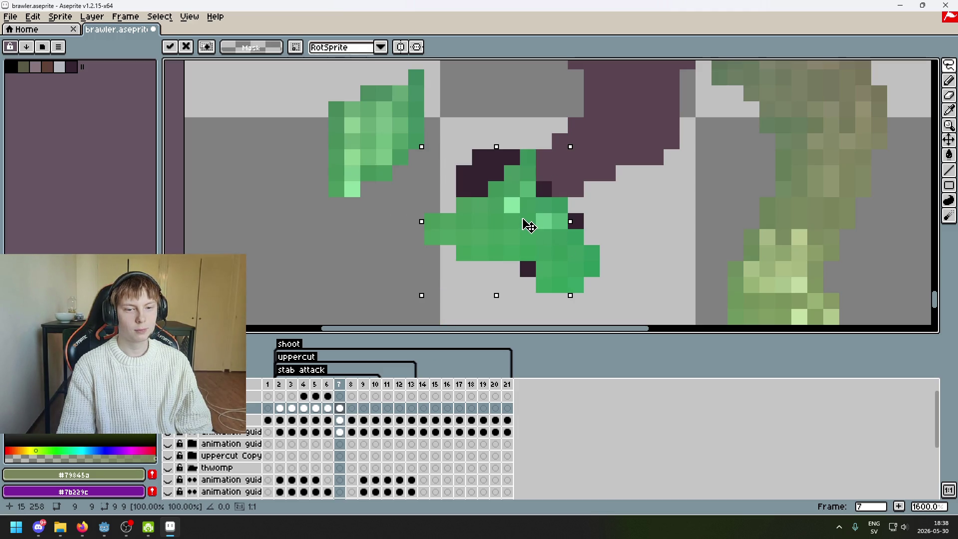
key(ctrl+d)
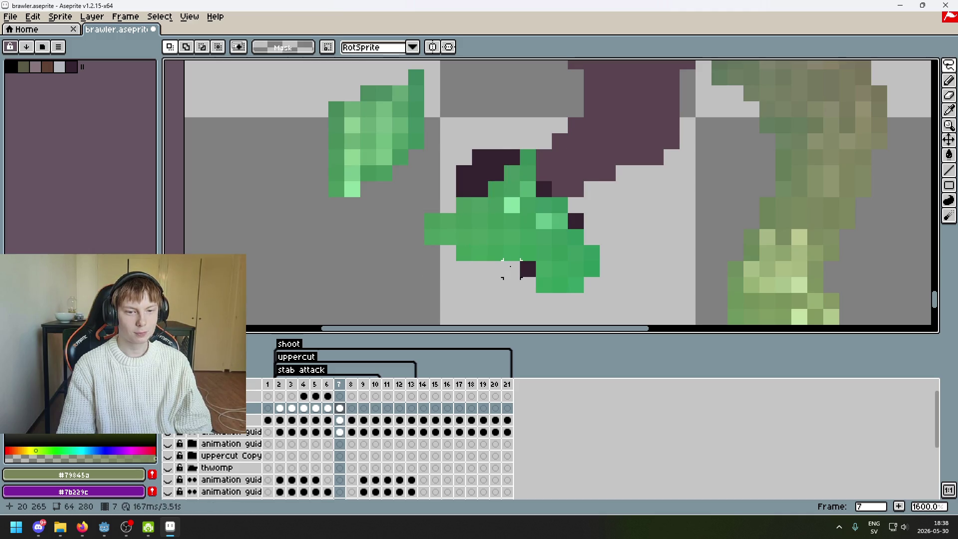
drag(512, 269, 511, 165)
drag(517, 198, 516, 183)
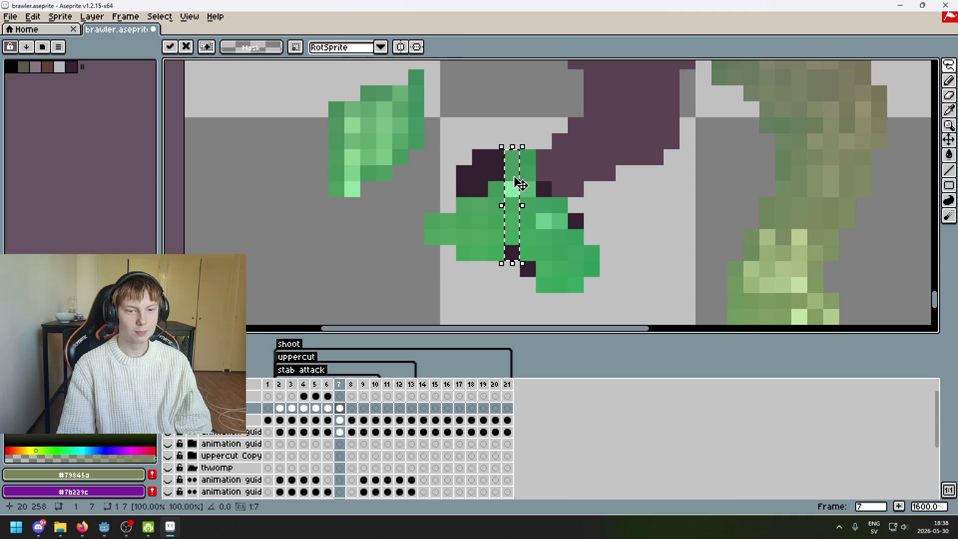
key(ctrl+d)
Raise the next three columns leftward by 2, 3 and 3 pixels, forming a stepped dark edge.
drag(496, 260, 496, 181)
drag(504, 223, 504, 191)
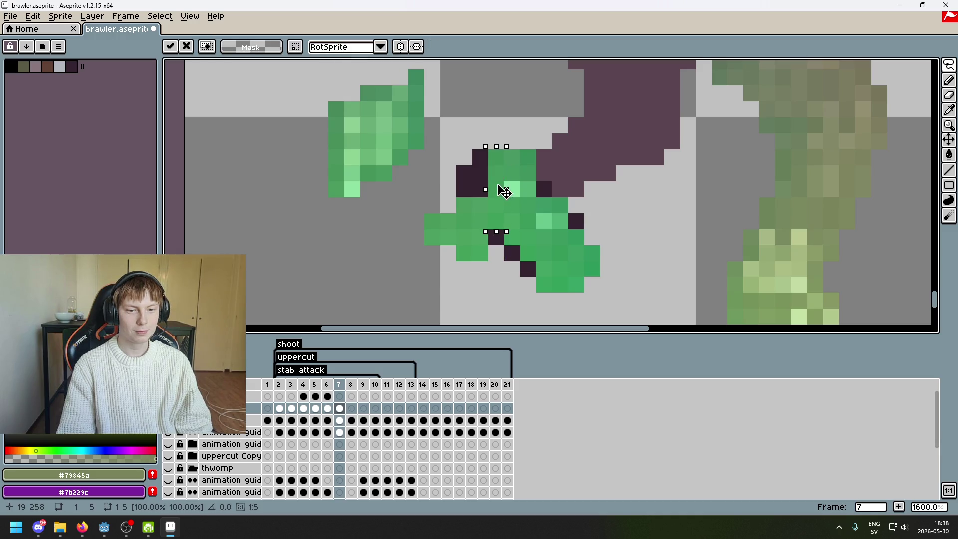
key(ctrl+d)
drag(480, 260, 480, 201)
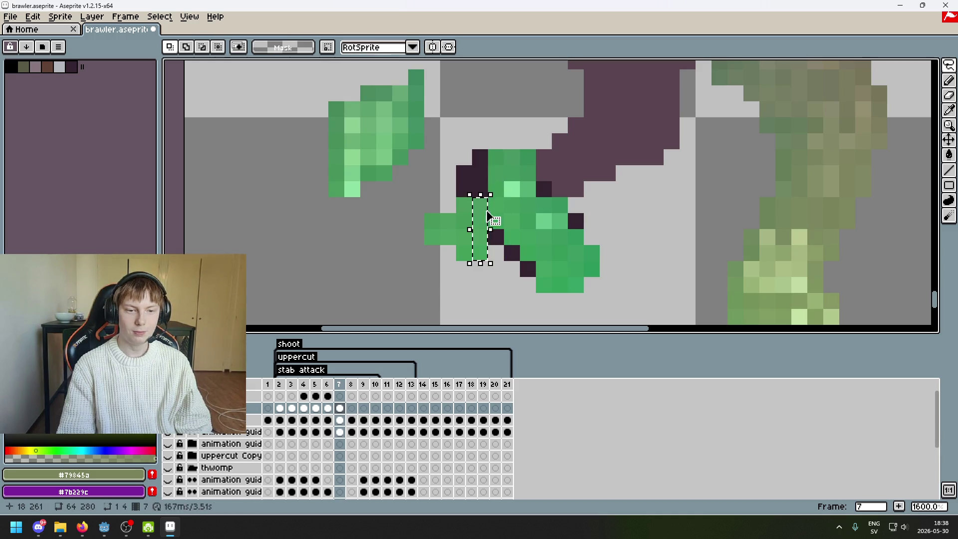
drag(493, 242, 494, 195)
key(ctrl+d)
drag(464, 253, 472, 183)
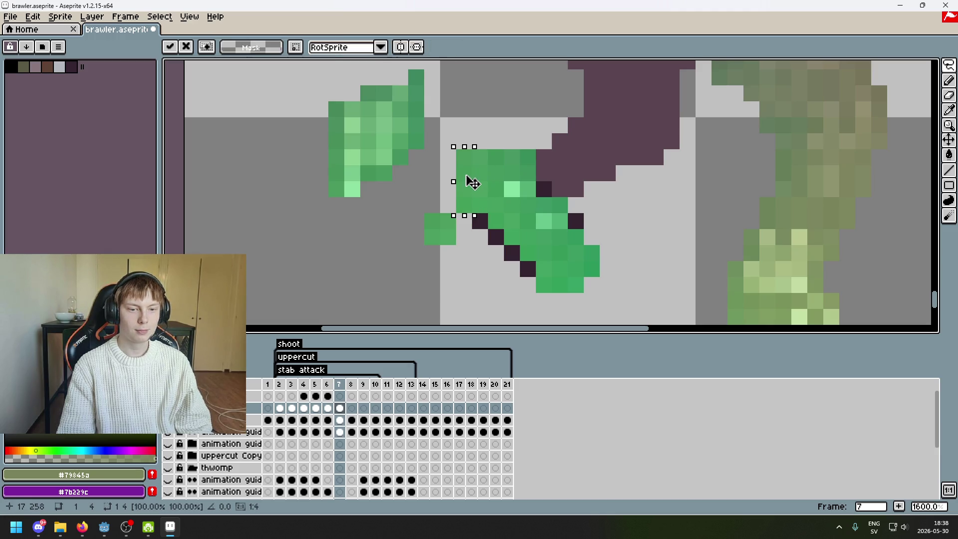
key(ctrl+d)
drag(424, 213, 455, 245)
key(ctrl+d)
click(948, 64)
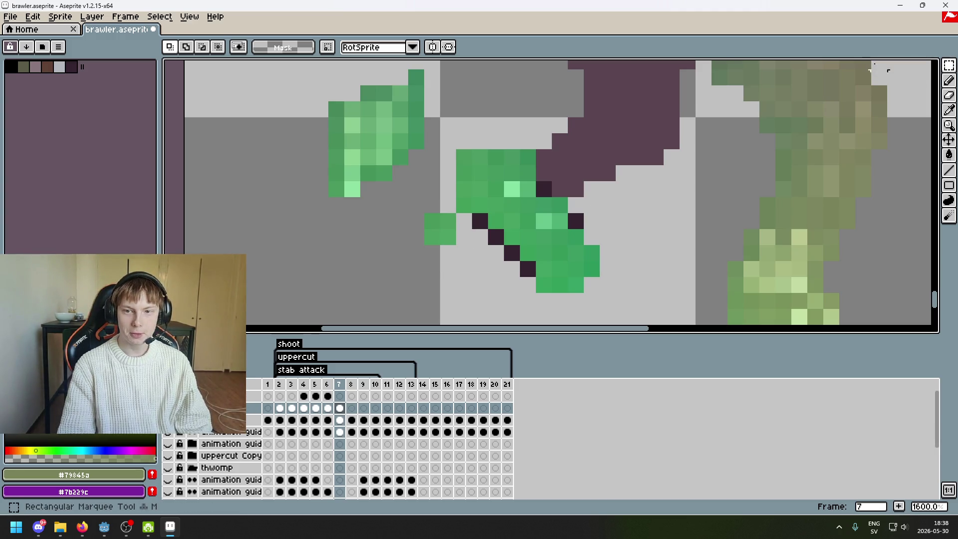
Move the small 2x3 green block up two pixels into the arm.
scroll(464, 188, up, 2)
scroll(464, 188, down, 2)
drag(486, 173, 535, 221)
key(ctrl+d)
drag(534, 171, 485, 245)
drag(519, 208, 523, 165)
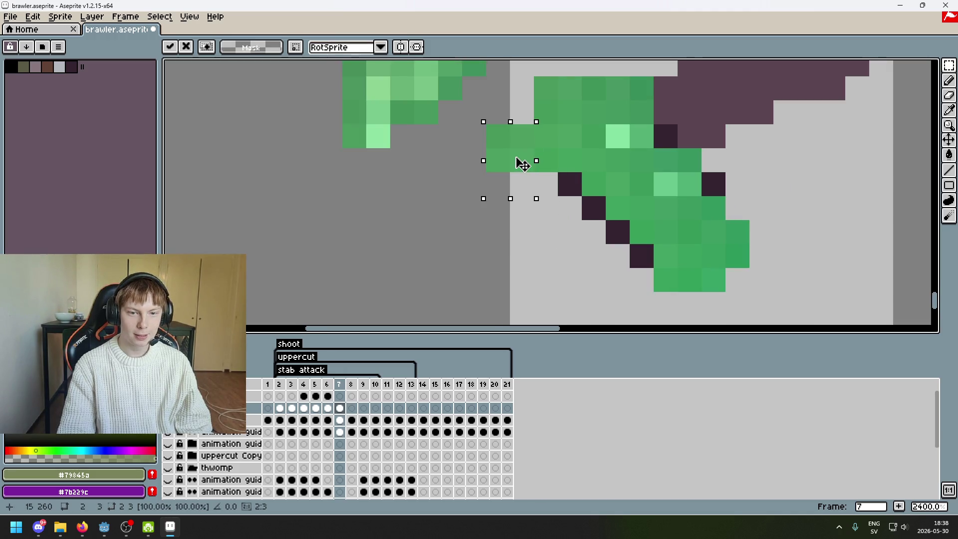
click(567, 224)
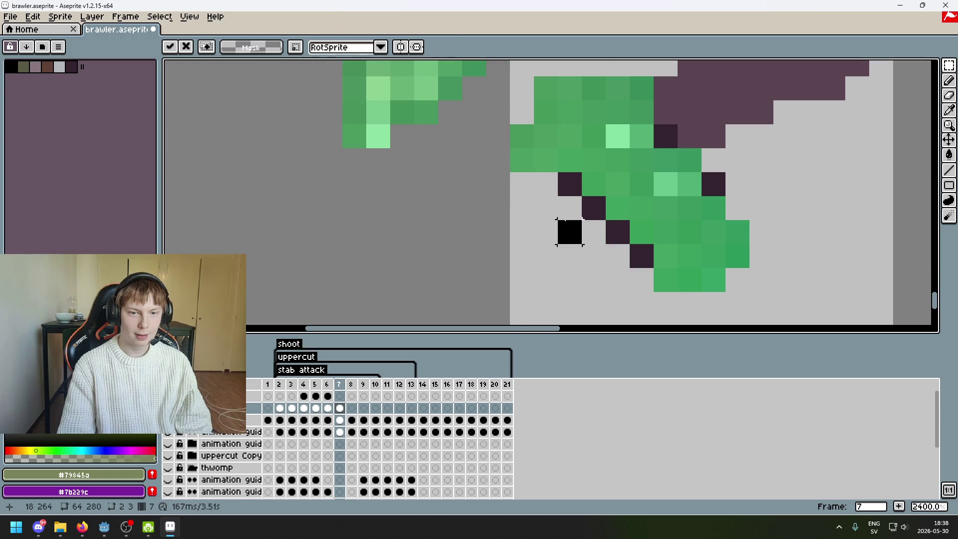
With the Pencil, paint mid green on a diagonal outline pixel and the fist's tip.
key(b)
alt+click(565, 186)
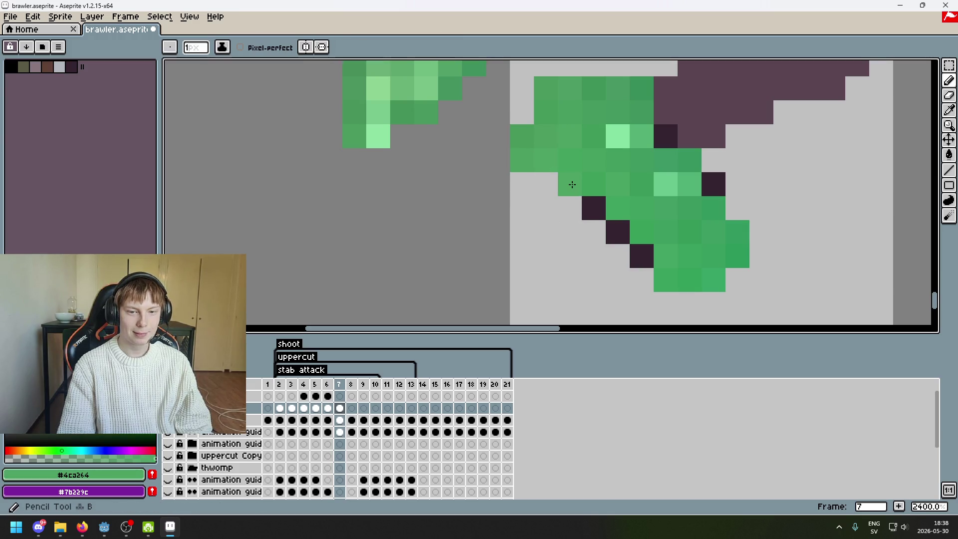
click(557, 176)
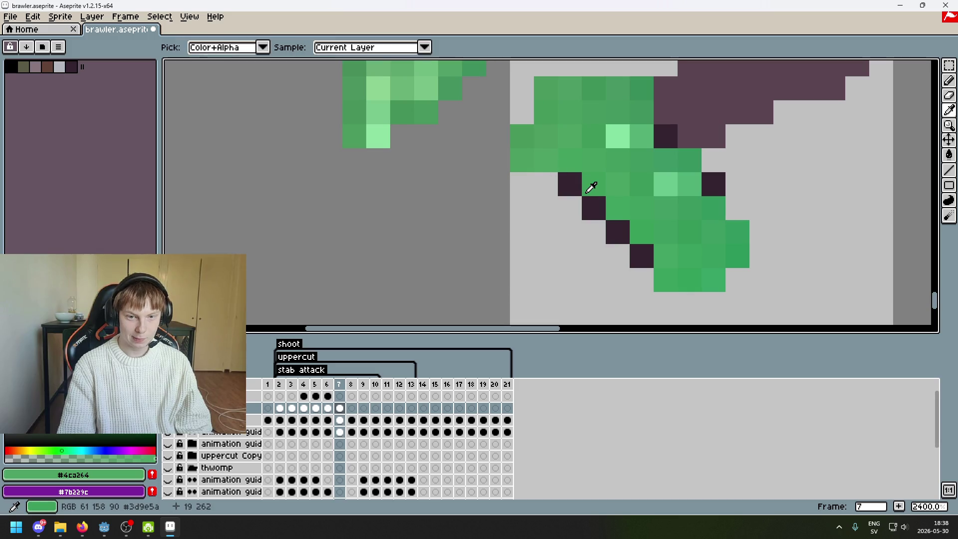
scroll(548, 245, down, 6)
scroll(548, 245, up, 6)
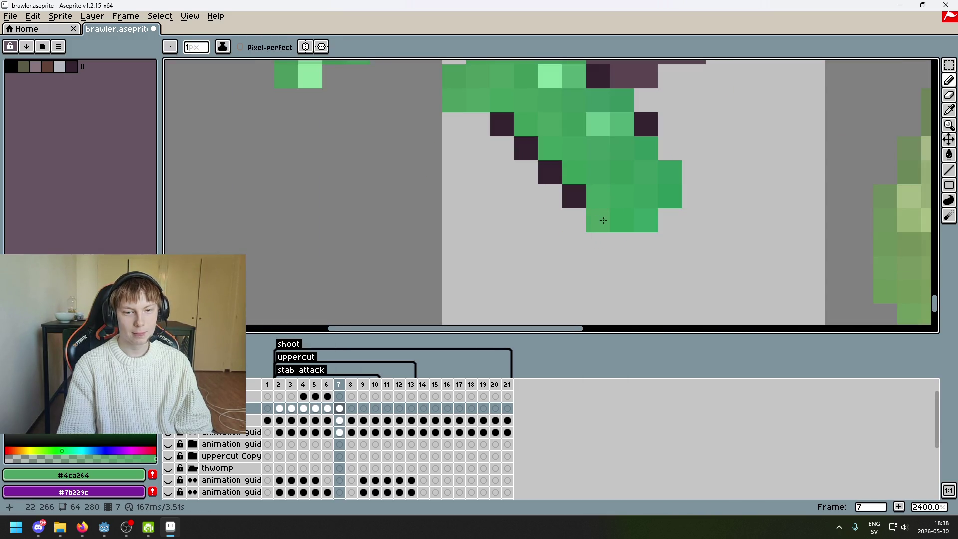
click(571, 191)
scroll(571, 191, down, 1)
Undo the last three edits and move the selected sleeve pixels right.
key(ctrl+z)
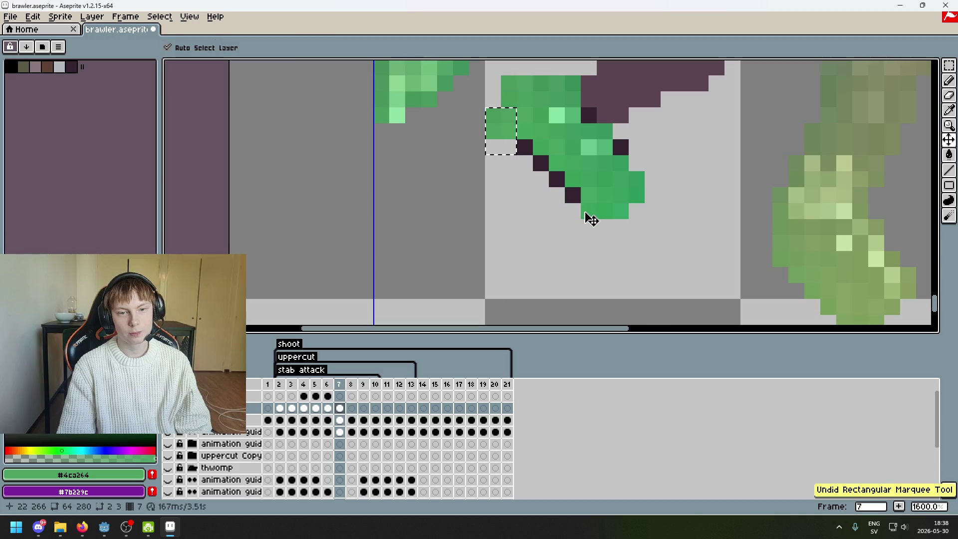
key(ctrl+z)
key(ctrl+z)
key(ctrl+z)
key(ctrl+z)
key(ctrl+z)
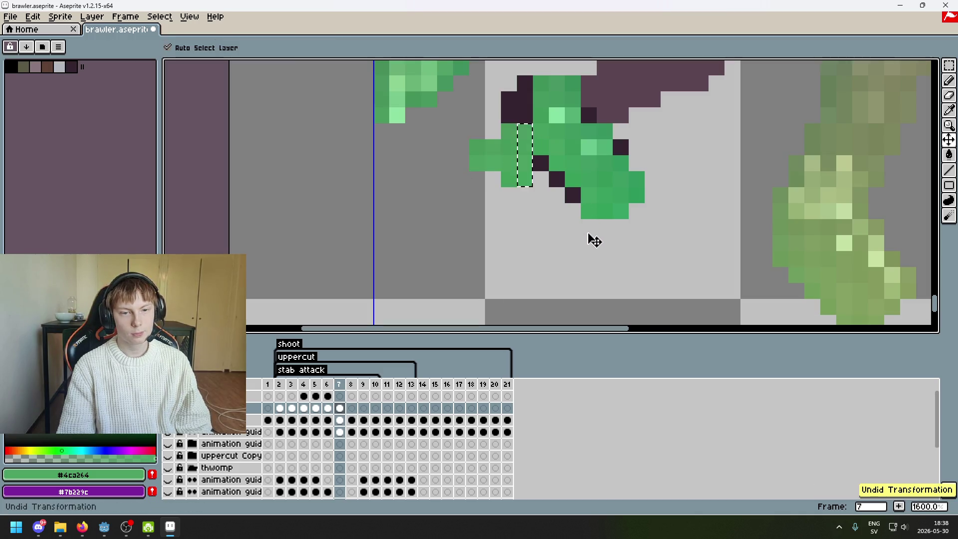
key(ctrl+z)
key(ctrl+z)
key(ctrl+z)
key(ctrl+z)
key(ctrl+z)
key(ctrl+z)
key(ctrl+z)
key(ctrl+z)
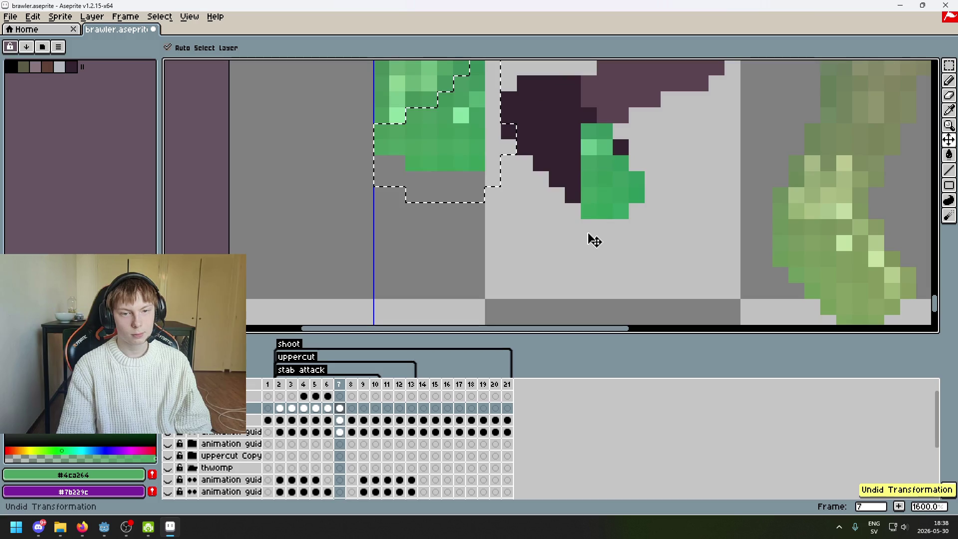
click(949, 65)
drag(512, 130, 504, 192)
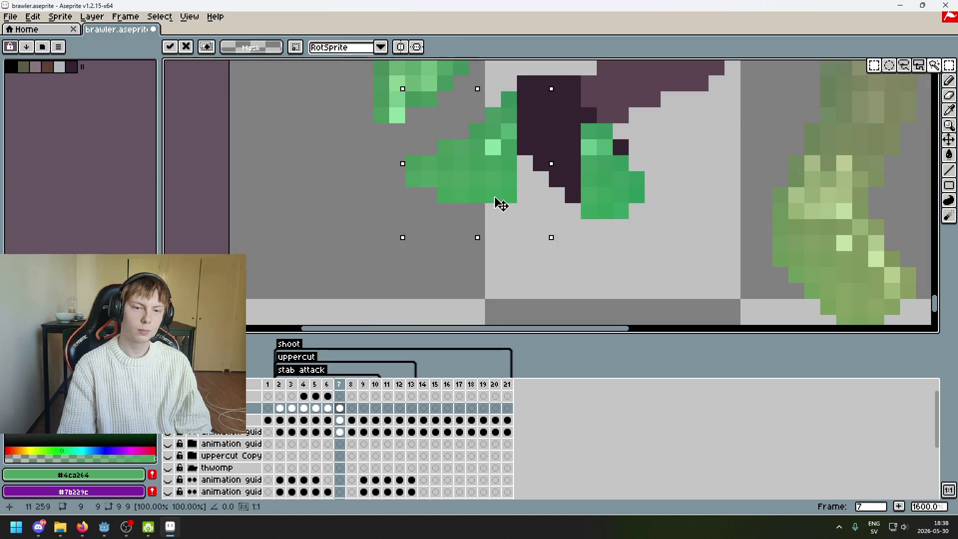
Redo the sleeve move, shifting the selected sleeve pixels right and committing them.
key(ctrl+z)
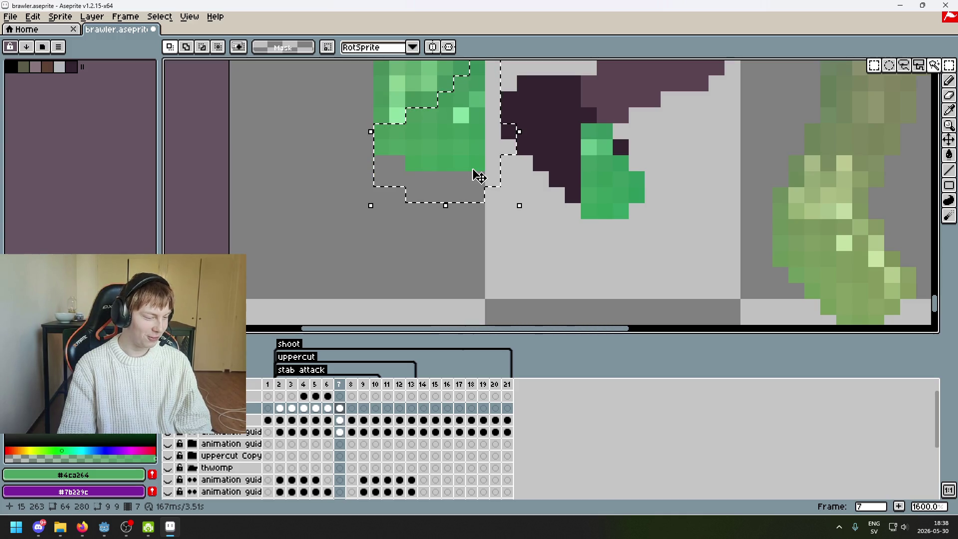
scroll(519, 192, down, 1)
mouse_move(505, 188)
mouse_down()
mouse_move(568, 182)
mouse_move(555, 177)
mouse_move(563, 162)
mouse_up()
click(557, 175)
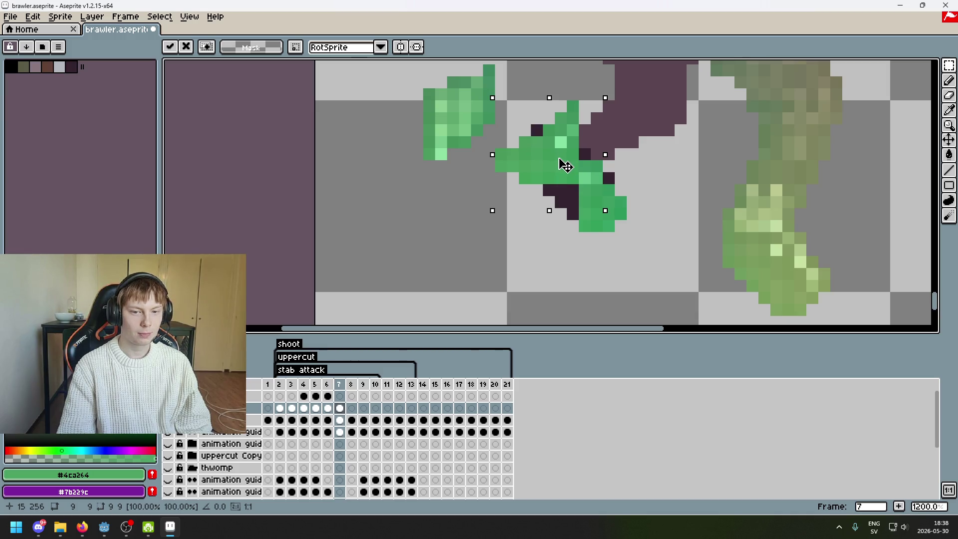
click(618, 149)
Shift two one-pixel green columns of the sleeve downward into place.
drag(572, 202, 572, 148)
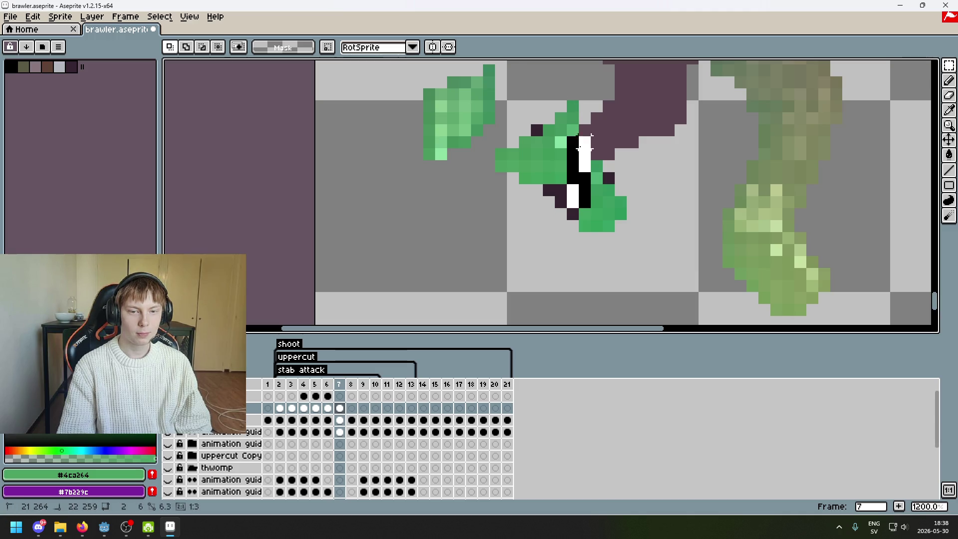
drag(572, 82, 573, 79)
drag(580, 124, 580, 165)
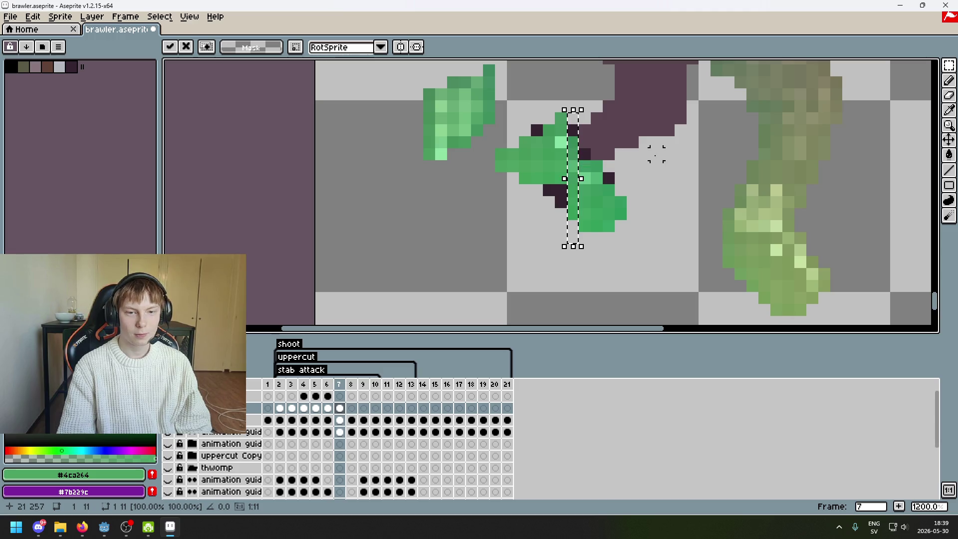
click(585, 142)
mouse_move(552, 111)
mouse_down()
mouse_move(568, 200)
mouse_move(563, 188)
mouse_up()
click(560, 153)
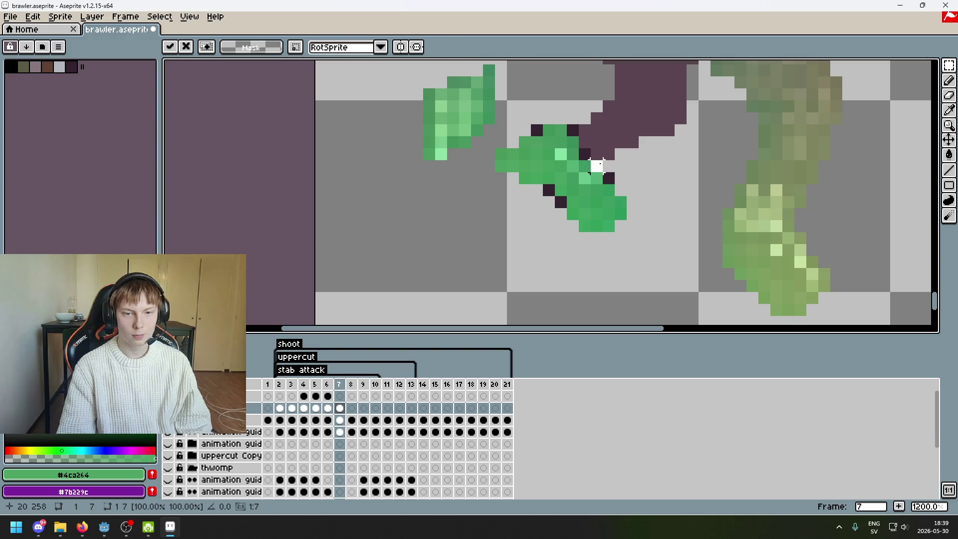
Move a six-pixel sleeve column and a two-pixel piece to complete the diagonal.
click(549, 131)
drag(541, 196, 538, 173)
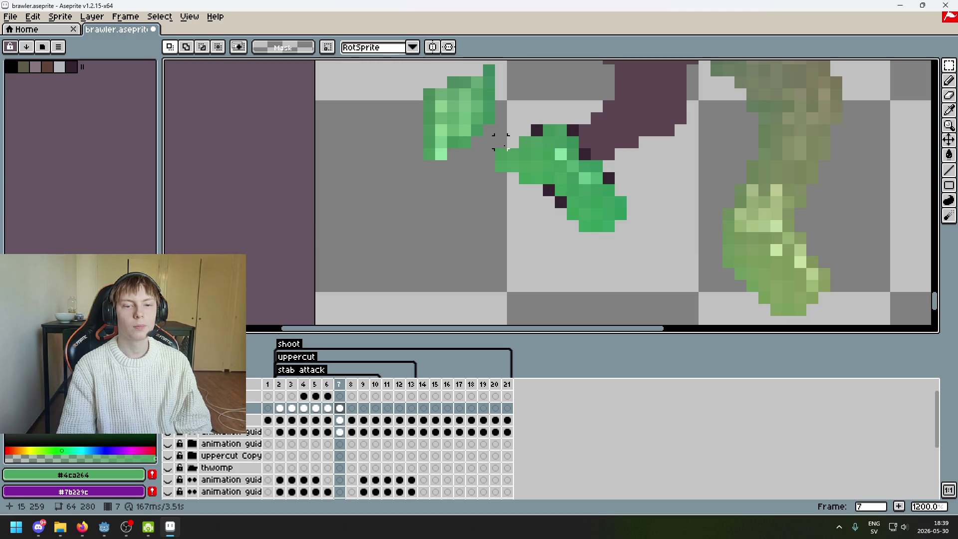
click(560, 154)
drag(500, 143, 519, 160)
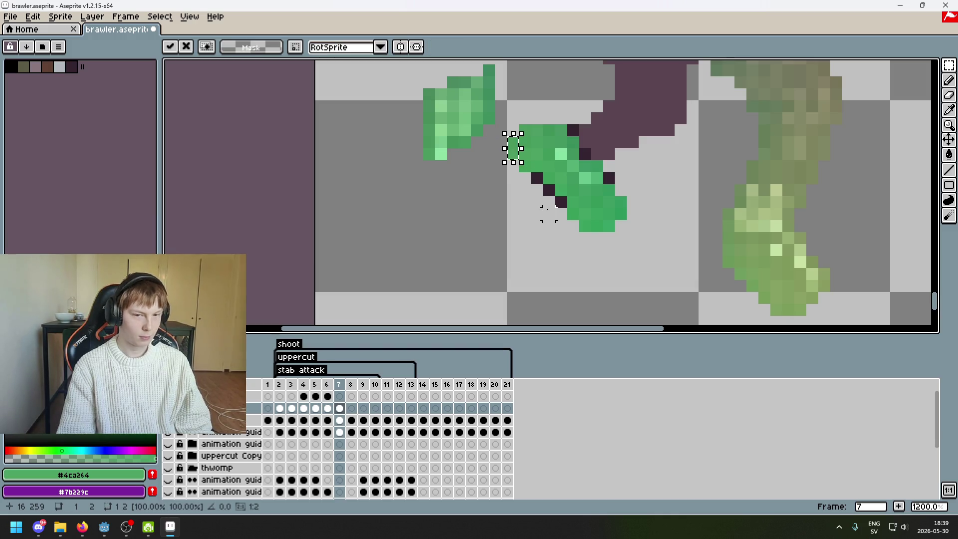
click(549, 214)
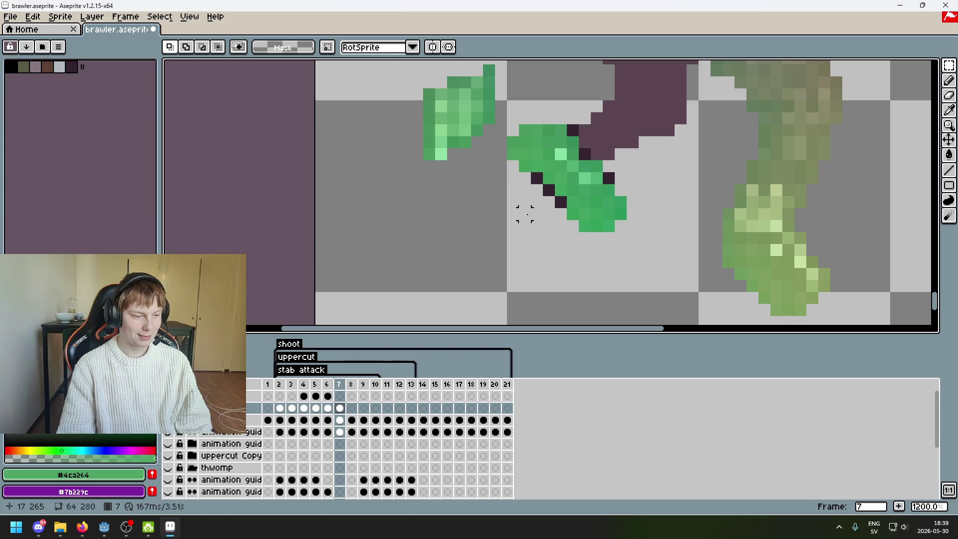
drag(537, 213, 498, 258)
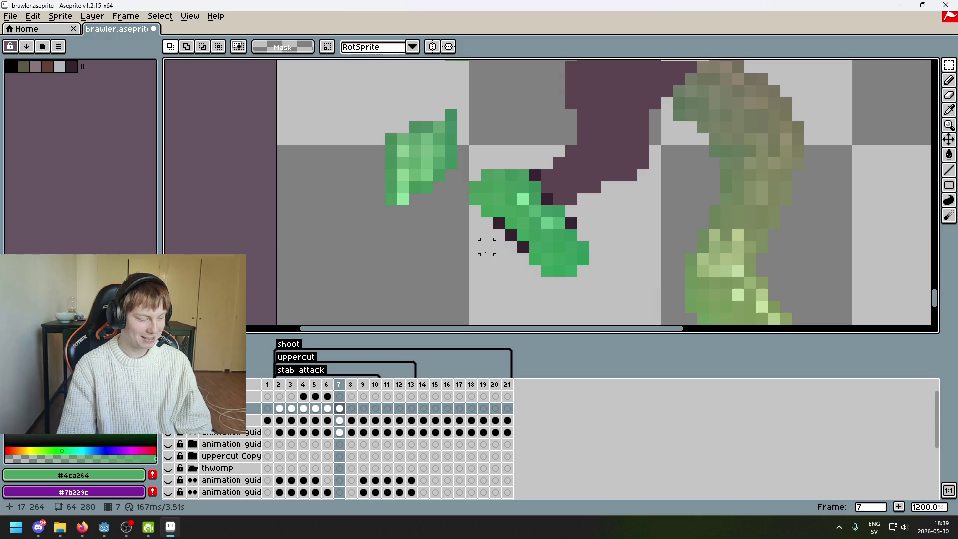
Cancel the floating one-pixel move and clear the pixel selection.
scroll(498, 223, down, 5)
scroll(498, 208, up, 5)
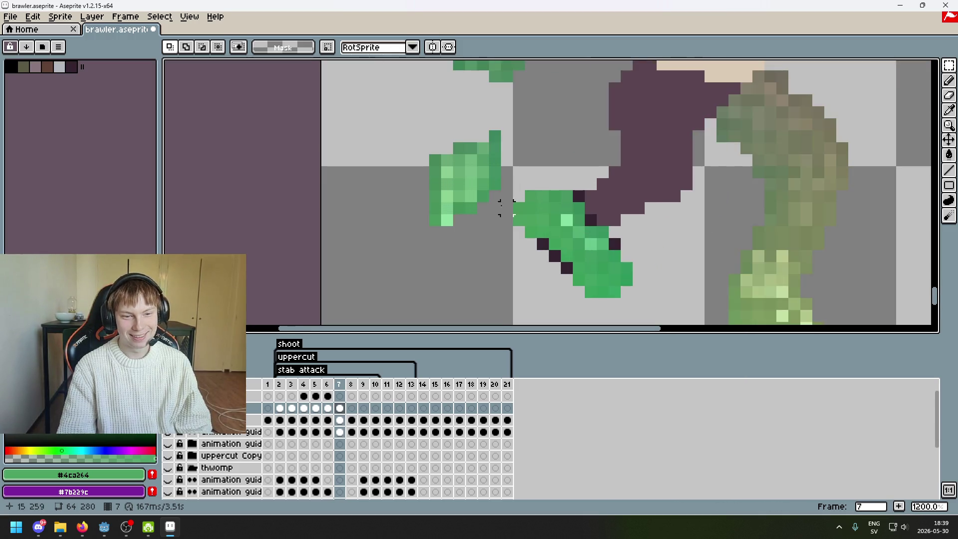
scroll(844, 81, up, 1)
mouse_move(509, 193)
mouse_down()
mouse_move(547, 180)
mouse_move(532, 166)
mouse_move(704, 252)
mouse_move(678, 219)
mouse_up()
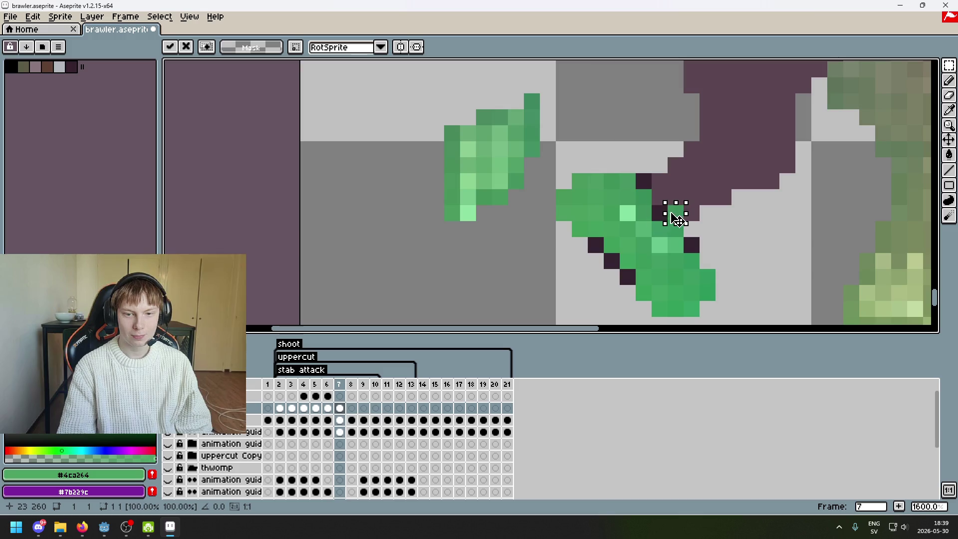
key(Escape)
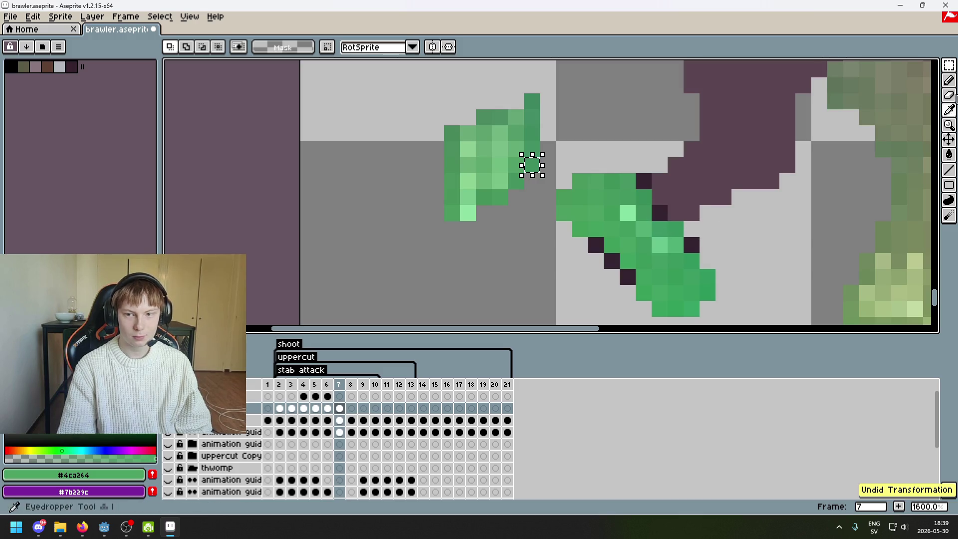
click(468, 229)
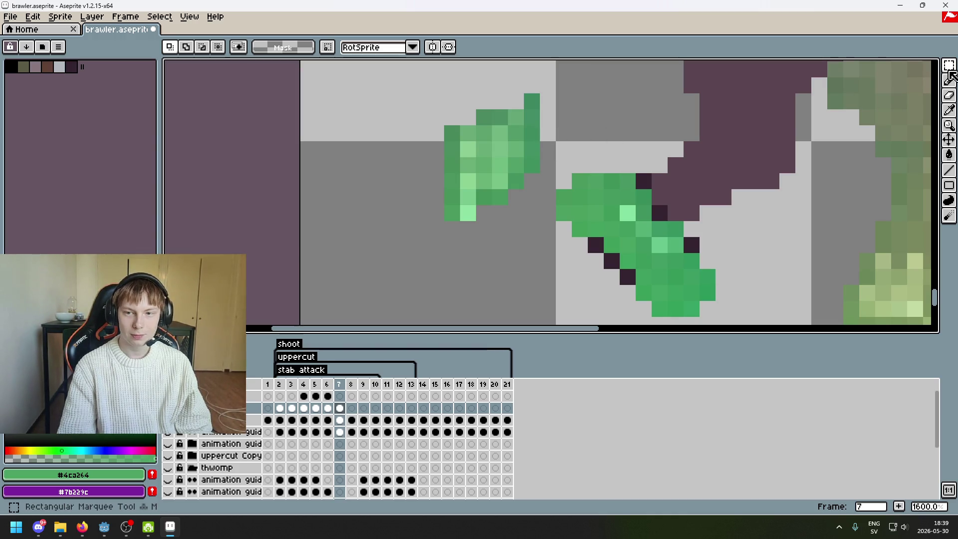
Lasso two sleeve pixels and move them into place beside the shorts.
key(q)
drag(535, 170, 527, 185)
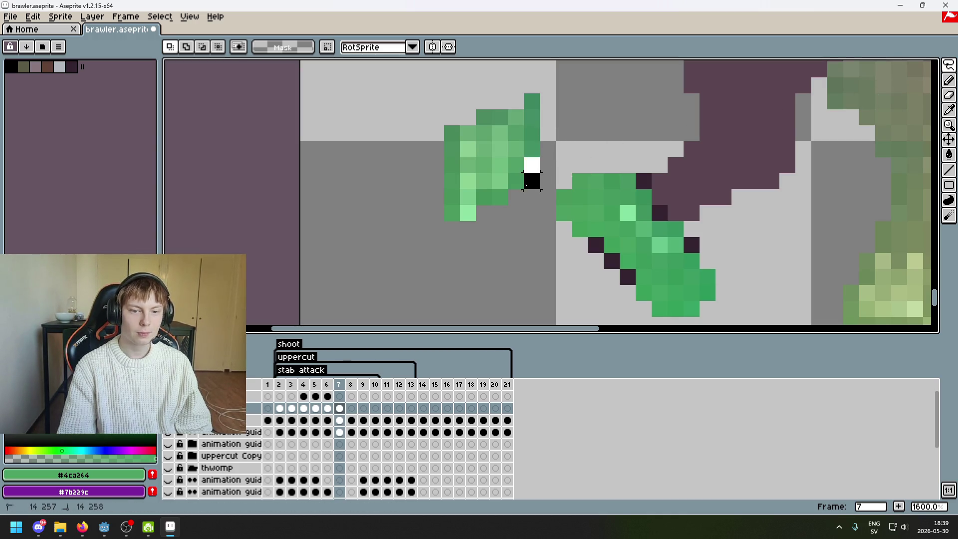
drag(452, 214, 484, 197)
click(467, 211)
mouse_move(539, 172)
mouse_down()
mouse_move(540, 188)
mouse_move(528, 174)
mouse_up()
scroll(529, 175, down, 1)
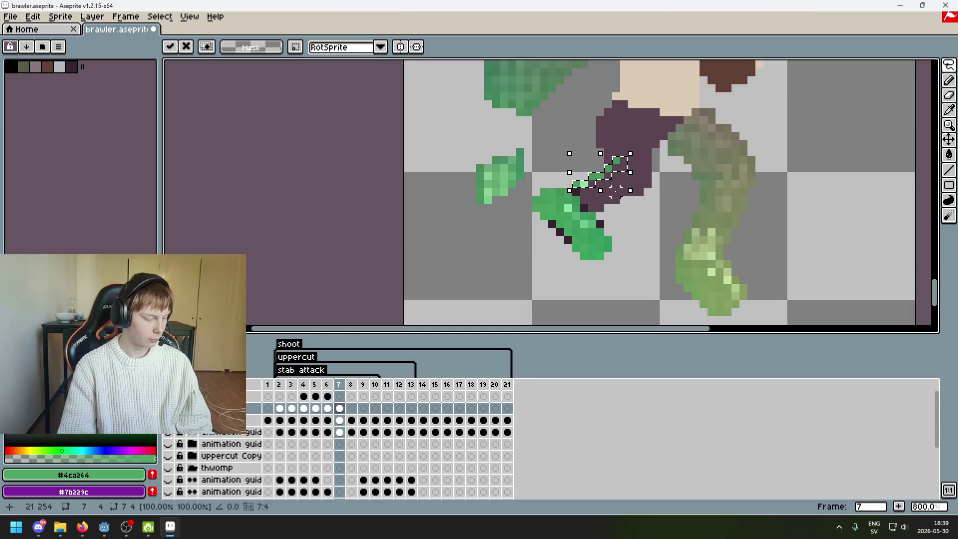
scroll(615, 189, up, 5)
key(ctrl+d)
With the rectangular marquee, move several top green pixels down into the fist.
mouse_move(948, 66)
click(874, 68)
drag(530, 131, 579, 155)
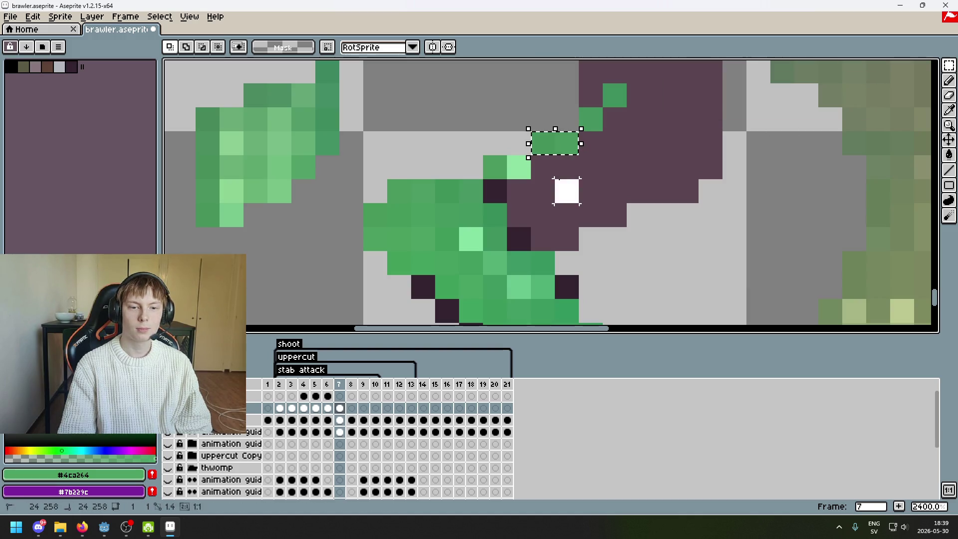
mouse_move(484, 156)
mouse_down()
mouse_move(506, 177)
mouse_move(496, 191)
mouse_move(526, 171)
mouse_move(528, 211)
mouse_up()
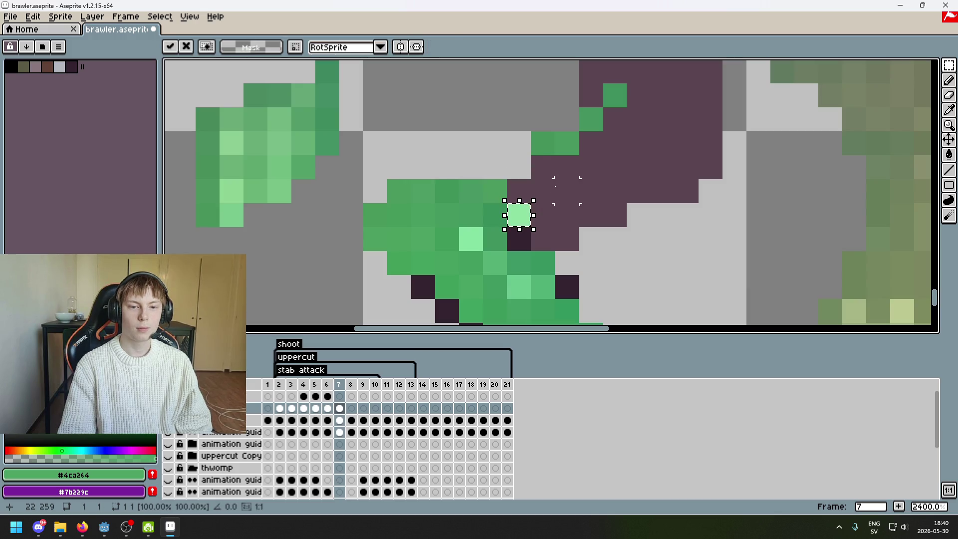
mouse_move(531, 132)
mouse_down()
mouse_move(553, 154)
mouse_move(531, 242)
mouse_up()
mouse_move(555, 130)
mouse_down()
mouse_move(579, 154)
mouse_move(543, 241)
mouse_up()
mouse_move(603, 83)
mouse_down()
mouse_move(626, 107)
mouse_move(576, 235)
mouse_up()
mouse_move(579, 107)
mouse_down()
mouse_move(603, 131)
mouse_move(562, 218)
mouse_up()
scroll(562, 218, down, 5)
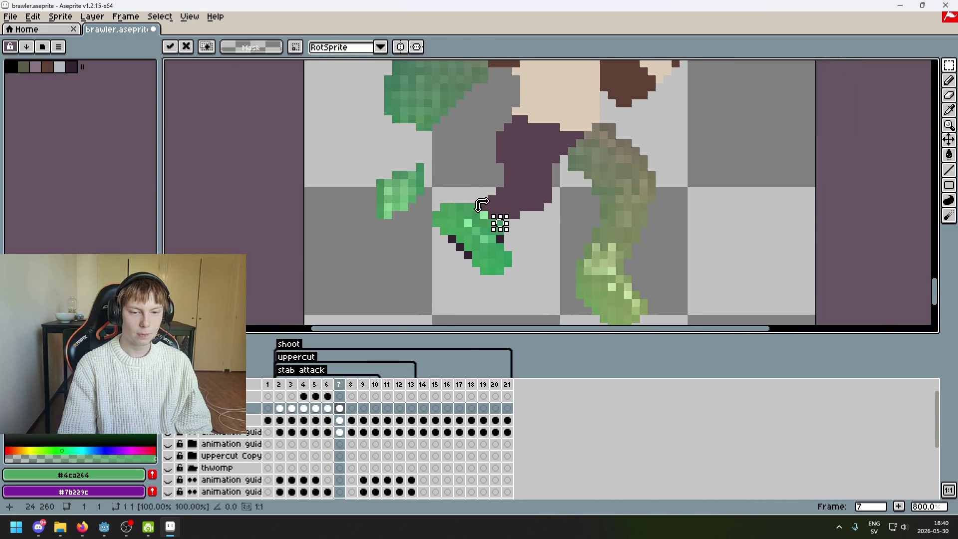
click(515, 206)
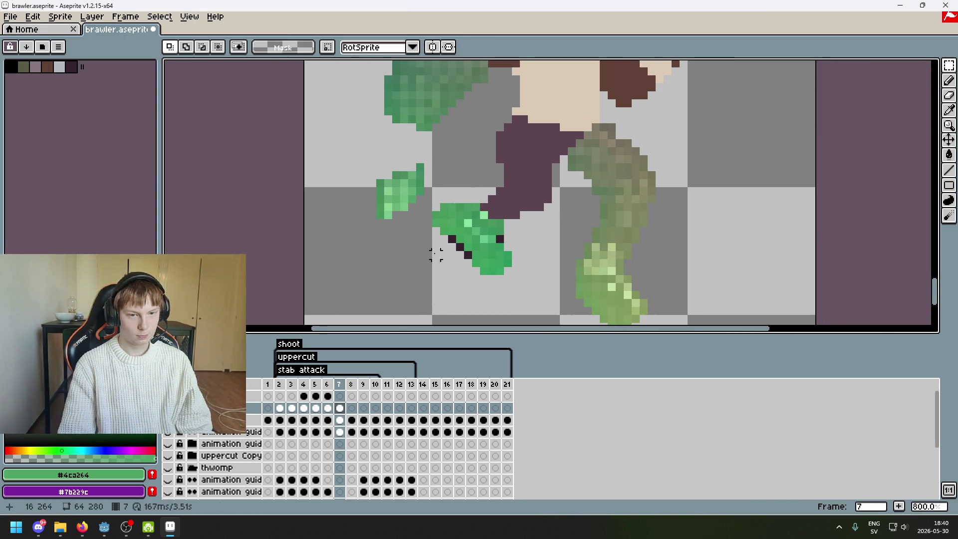
Move two green pixels up onto the shorts, then nudge and box-select the detached green leaf.
scroll(444, 254, up, 5)
mouse_move(288, 180)
mouse_down()
mouse_move(334, 201)
mouse_move(607, 156)
mouse_move(586, 159)
mouse_up()
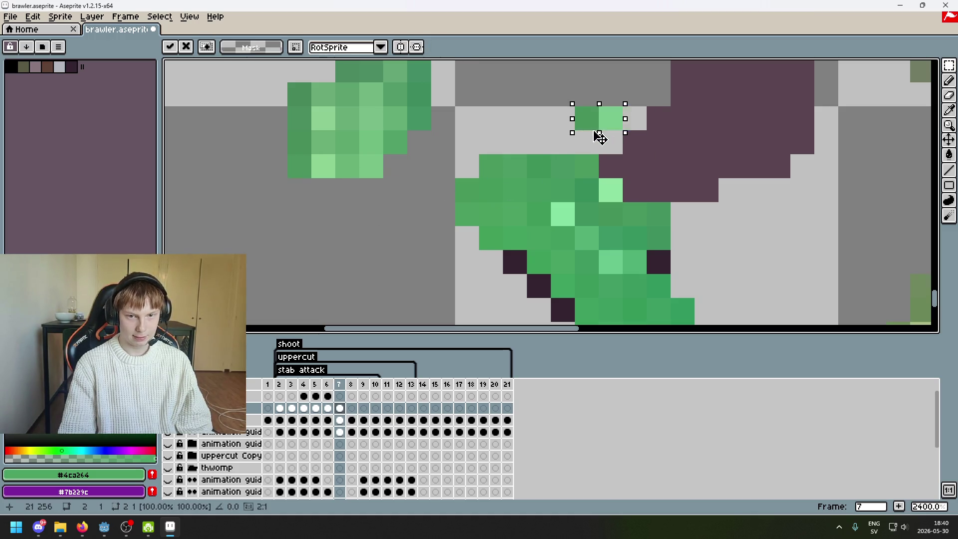
scroll(625, 166, down, 5)
scroll(582, 182, up, 1)
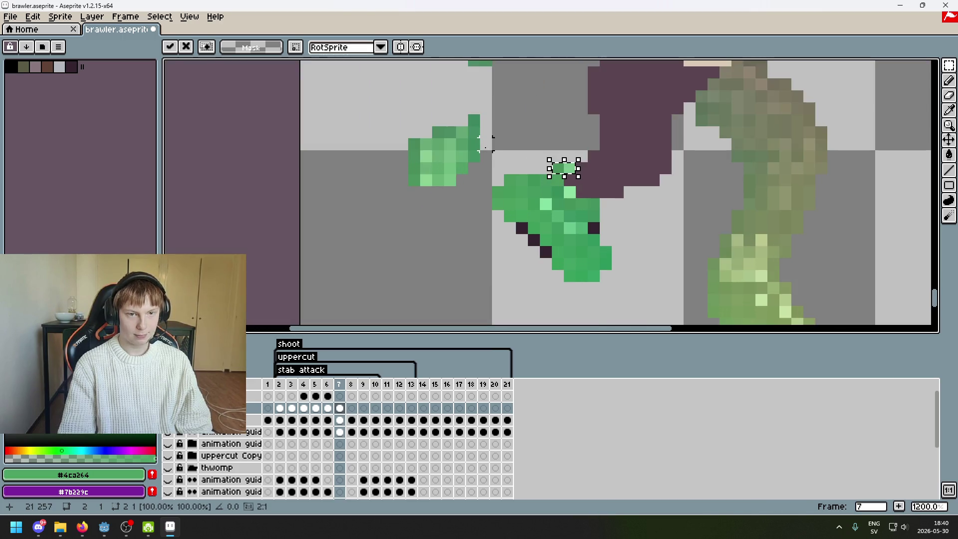
click(497, 143)
drag(416, 176, 416, 188)
drag(365, 96, 481, 233)
scroll(529, 227, down, 1)
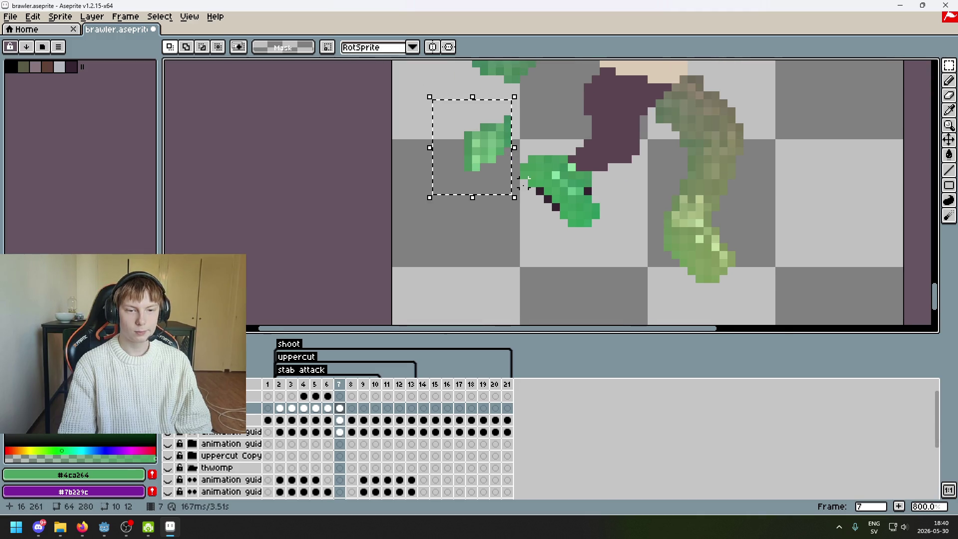
Rotate the green piece a quarter turn, then shift a two-pixel green piece down one pixel.
mouse_move(519, 200)
mouse_down()
mouse_move(441, 274)
mouse_move(638, 144)
mouse_move(622, 153)
mouse_up()
scroll(617, 170, up, 2)
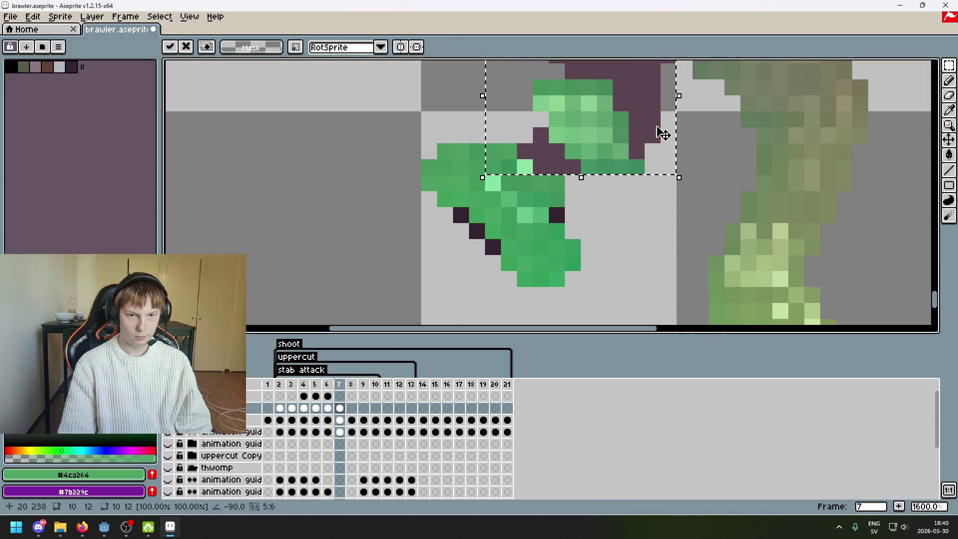
key(Return)
drag(609, 172, 609, 203)
drag(537, 118, 527, 184)
key(ctrl+z)
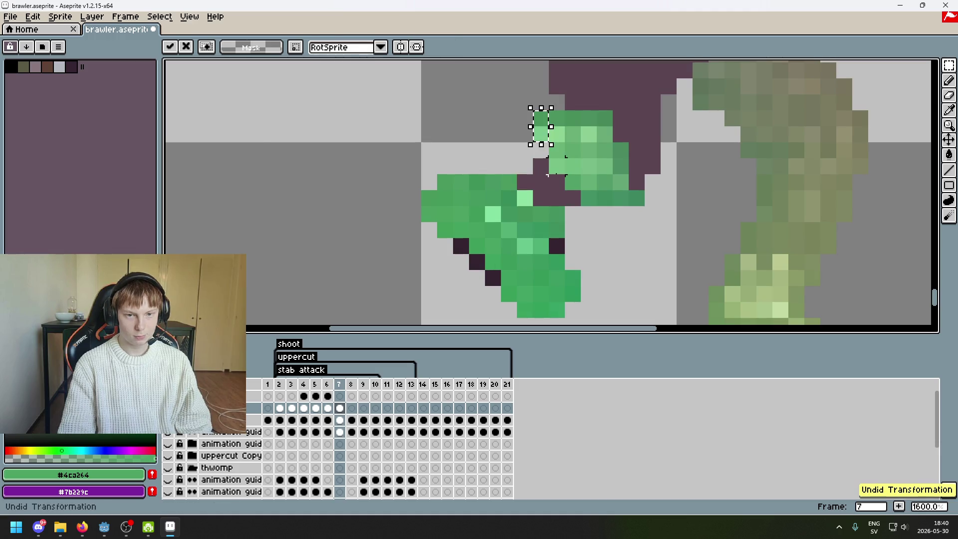
mouse_move(544, 129)
mouse_down()
mouse_move(536, 168)
mouse_move(529, 160)
mouse_move(566, 179)
mouse_up()
key(ctrl+z)
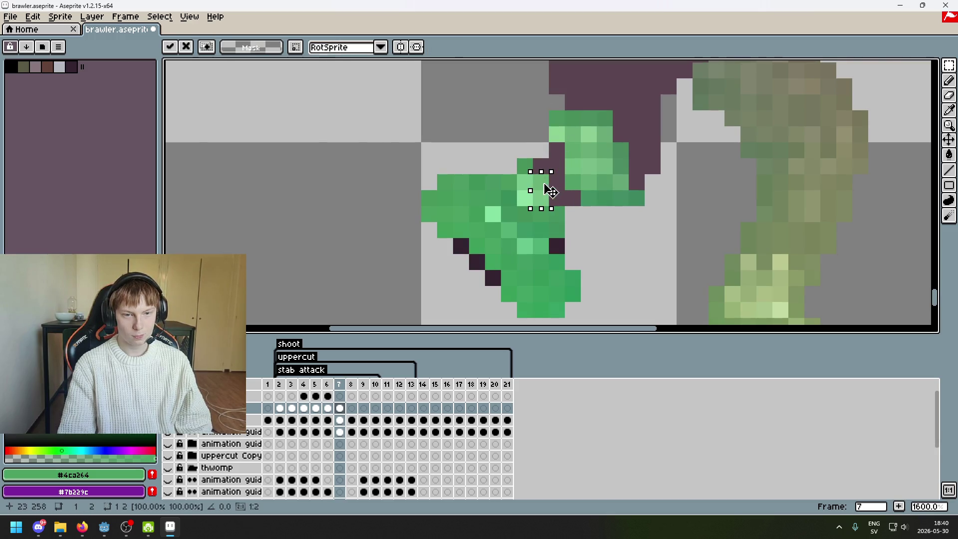
mouse_move(568, 182)
mouse_down()
mouse_move(566, 205)
mouse_move(652, 214)
mouse_move(578, 189)
mouse_up()
key(Return)
Move the four-pixel green strip left and down toward the dark shorts.
drag(631, 203, 618, 210)
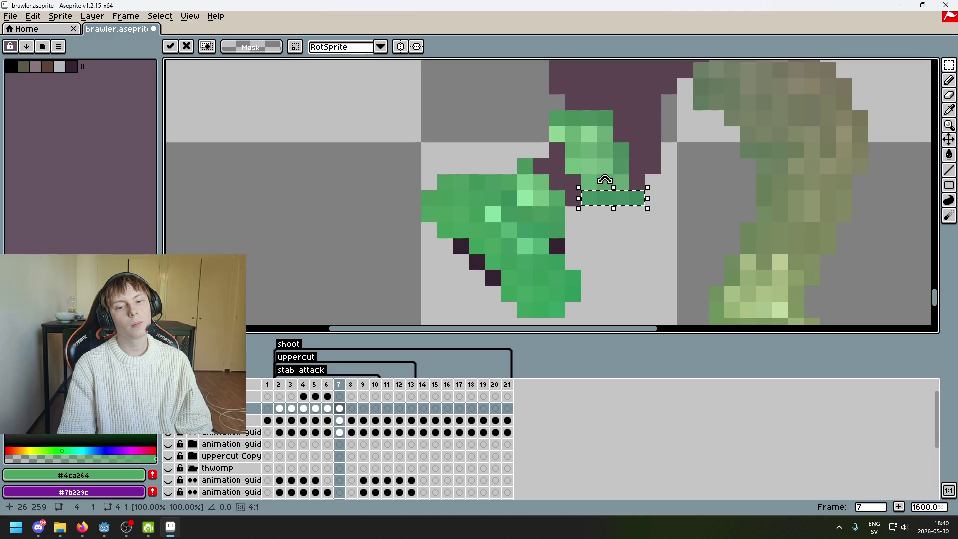
mouse_move(563, 127)
mouse_down()
mouse_move(553, 113)
mouse_move(540, 159)
mouse_move(591, 188)
mouse_move(589, 200)
mouse_move(577, 128)
mouse_move(561, 124)
mouse_move(621, 146)
mouse_up()
click(587, 119)
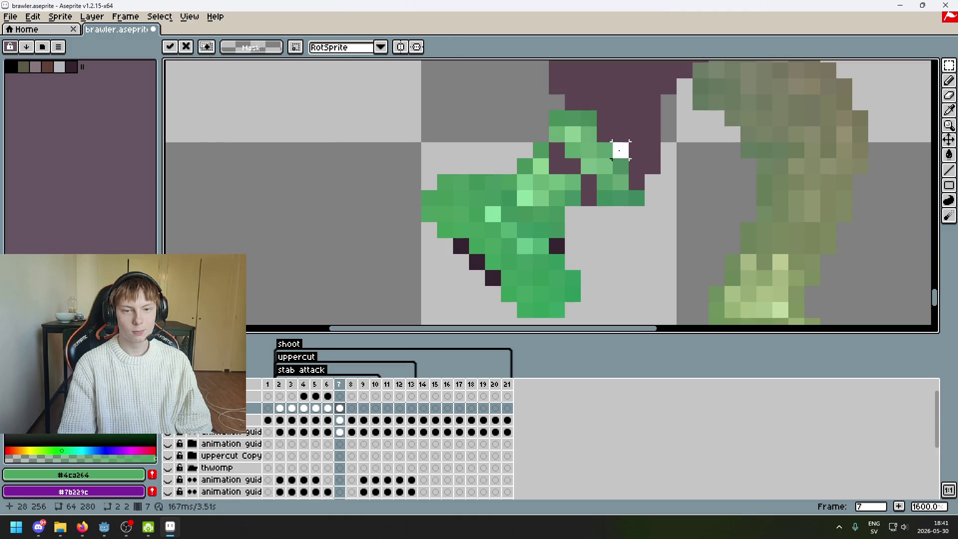
scroll(640, 193, down, 3)
scroll(640, 194, up, 1)
scroll(640, 193, up, 1)
scroll(640, 193, up, 1)
Shift a 2x2 green block one pixel left and settle the moved pixel in place.
mouse_move(514, 170)
mouse_down()
mouse_move(578, 234)
mouse_move(551, 213)
mouse_up()
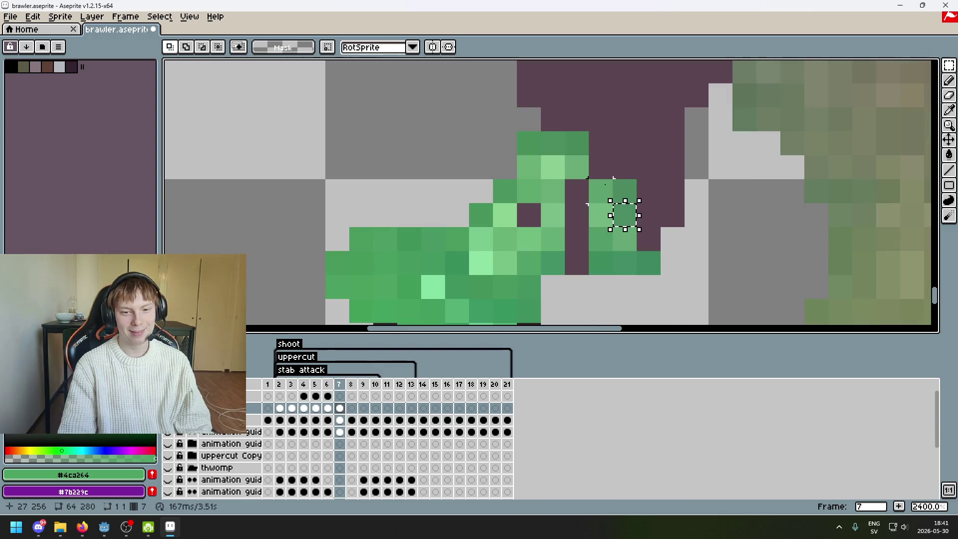
mouse_move(604, 191)
mouse_down()
mouse_move(574, 185)
mouse_move(594, 200)
mouse_move(594, 223)
mouse_up()
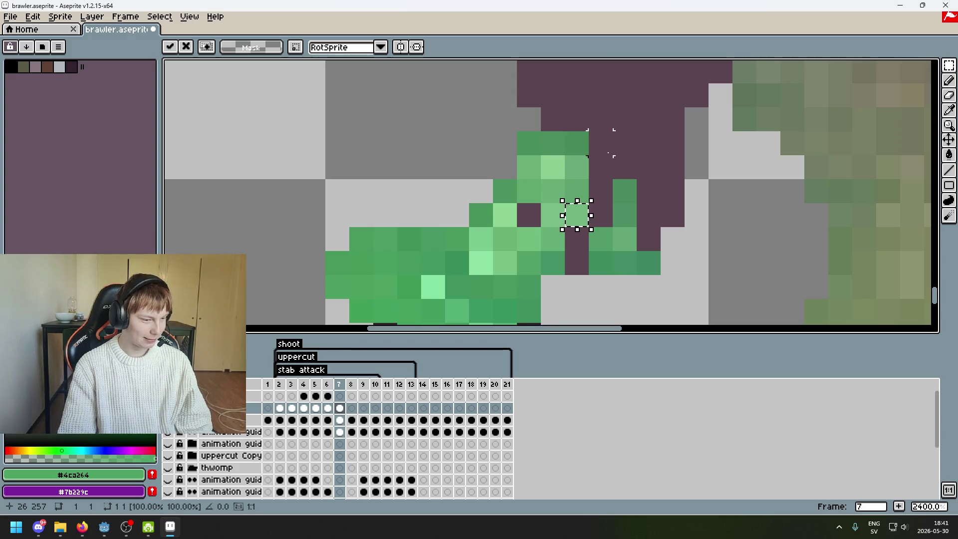
scroll(608, 154, down, 5)
scroll(619, 170, up, 1)
click(579, 177)
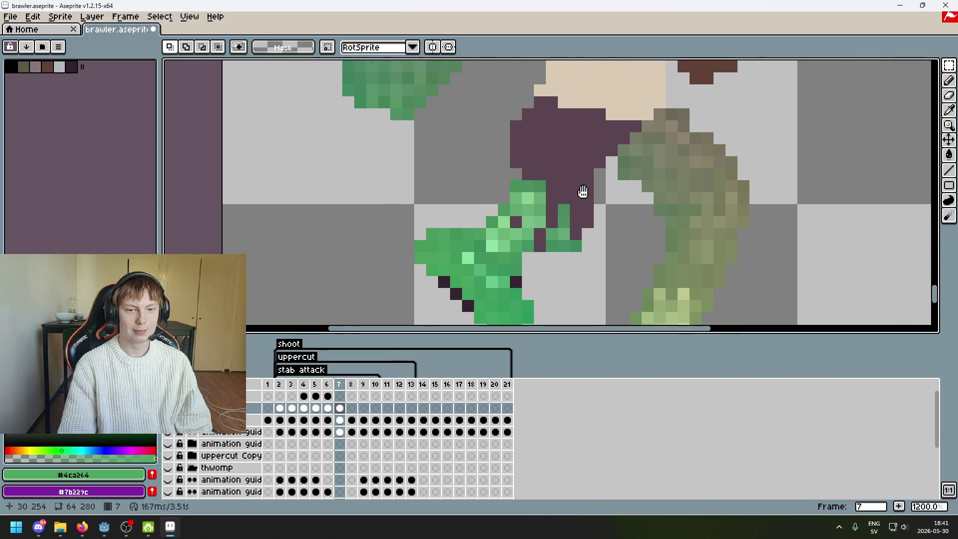
scroll(560, 186, up, 3)
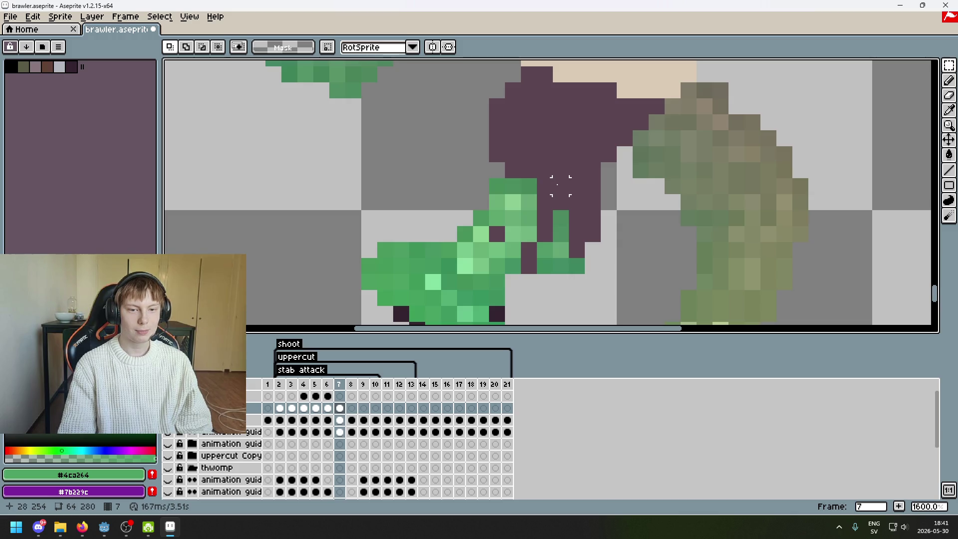
mouse_move(561, 185)
mouse_down()
mouse_move(493, 189)
mouse_move(481, 174)
mouse_move(488, 178)
mouse_up()
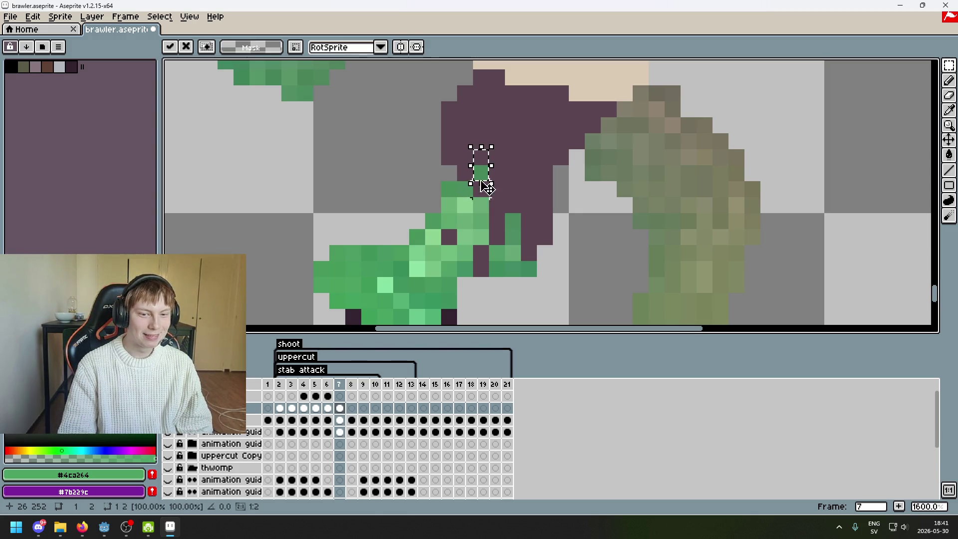
click(512, 188)
Move single green pixels on the fist near the shorts, then undo the last two moves.
drag(471, 163, 491, 183)
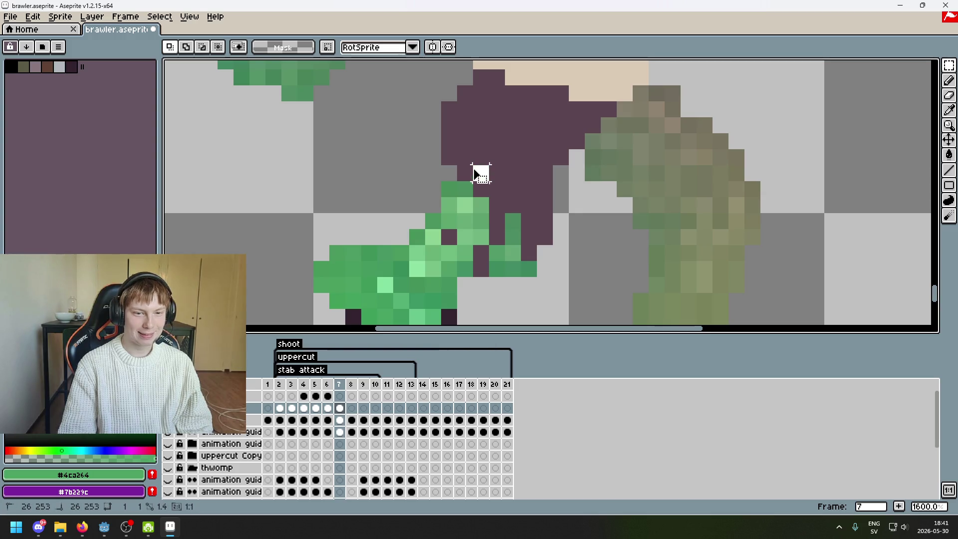
click(514, 188)
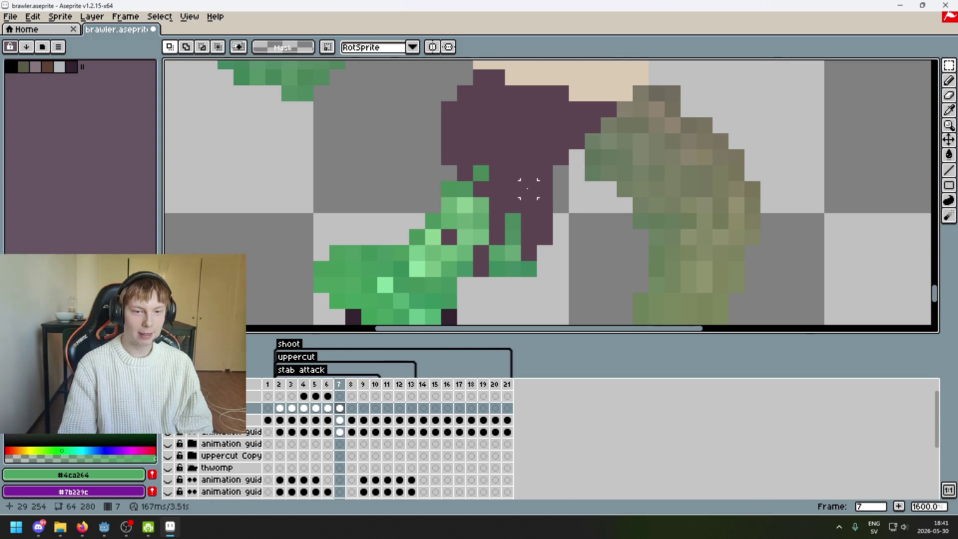
scroll(472, 165, down, 4)
scroll(534, 189, up, 3)
mouse_move(533, 207)
mouse_down()
mouse_move(557, 201)
mouse_move(525, 193)
mouse_move(549, 195)
mouse_up()
scroll(557, 201, up, 3)
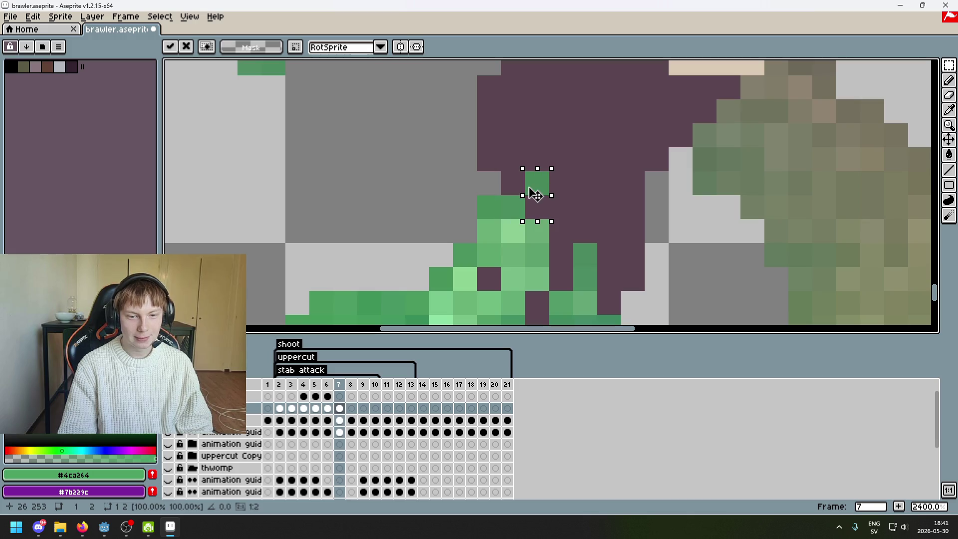
key(Return)
scroll(600, 228, down, 3)
scroll(600, 228, up, 3)
key(ctrl+z)
key(ctrl+z)
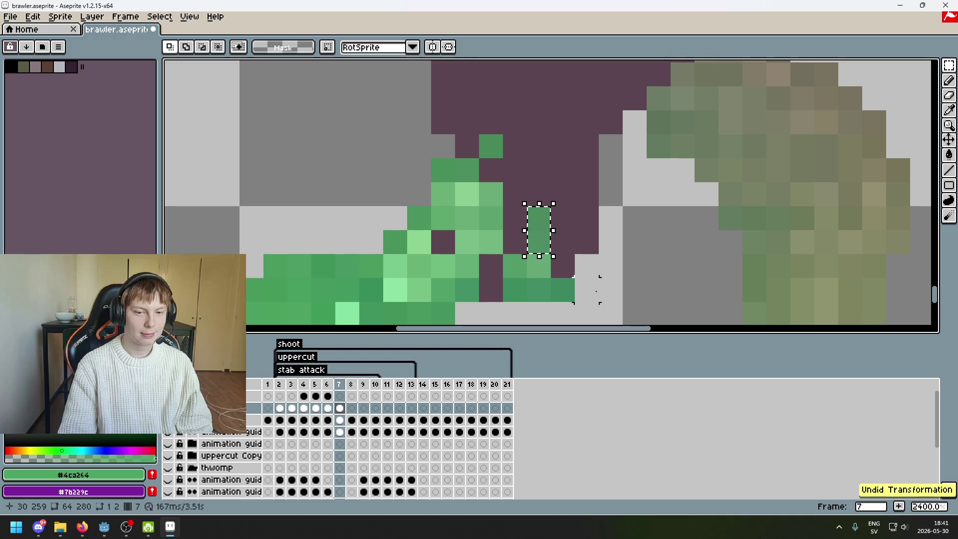
key(ctrl+z)
scroll(579, 289, down, 6)
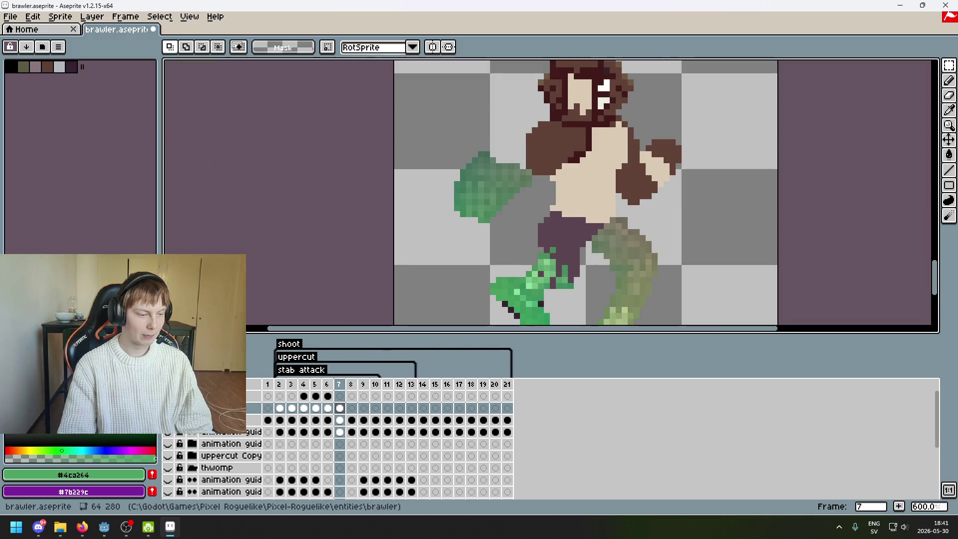
Shift a green pixel beside the shorts one step left and commit it.
drag(486, 185, 449, 163)
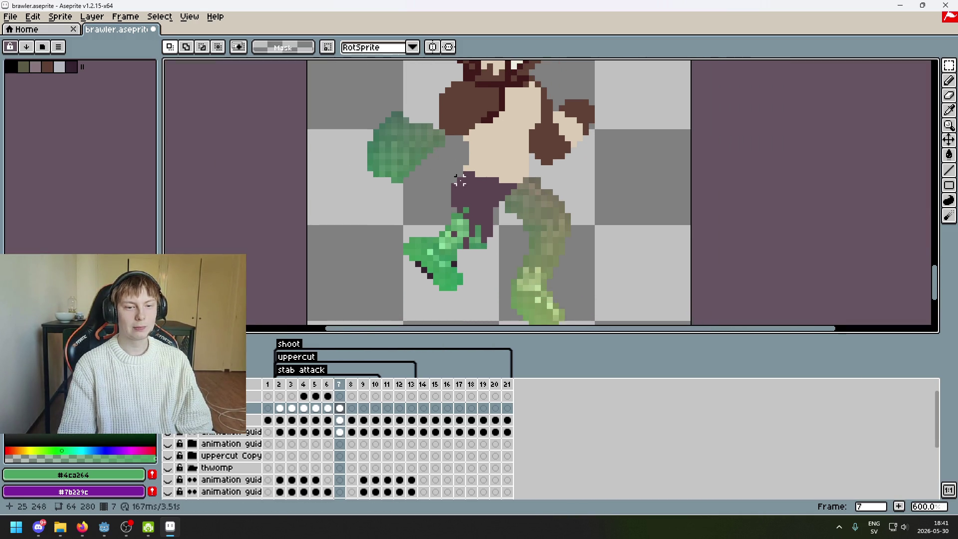
scroll(453, 174, up, 1)
mouse_move(453, 221)
mouse_down()
mouse_move(462, 231)
mouse_move(444, 235)
mouse_up()
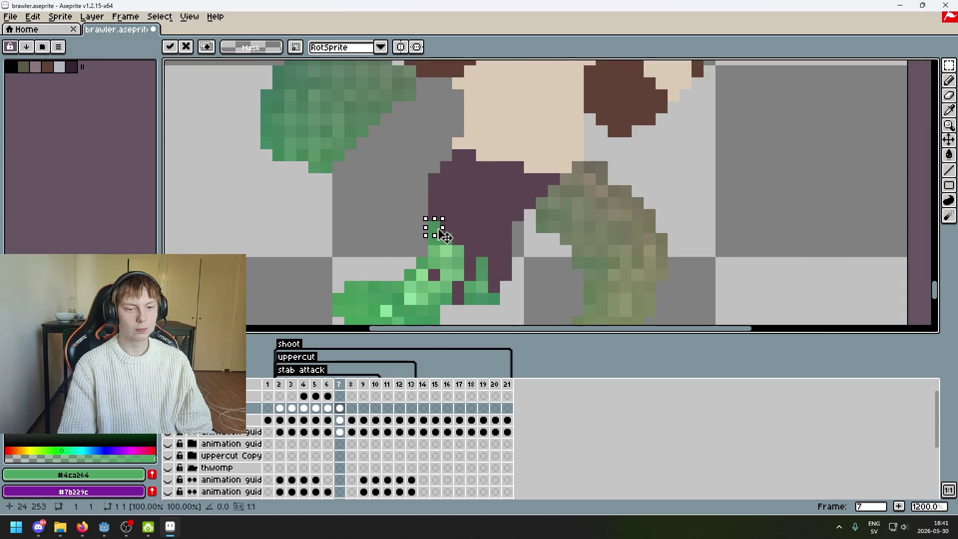
key(Return)
scroll(481, 247, down, 4)
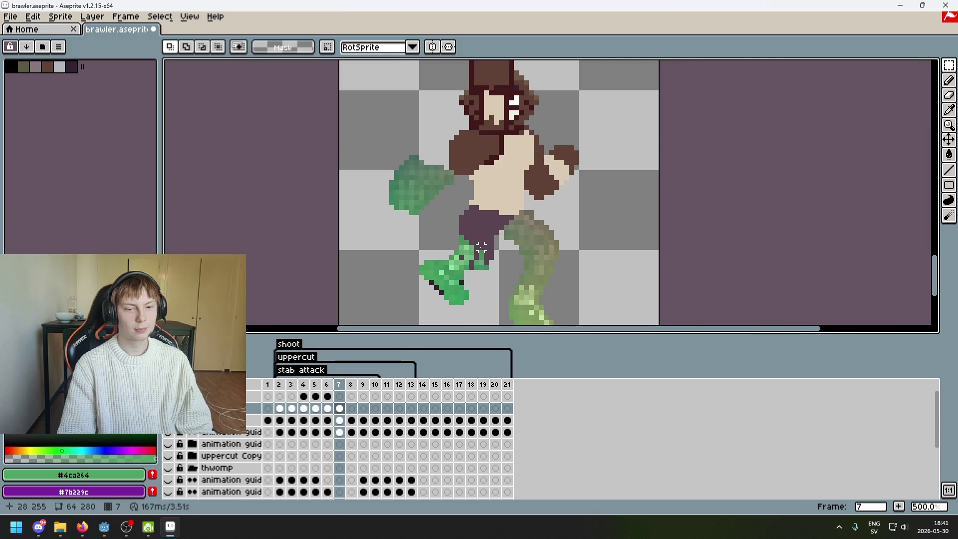
scroll(481, 247, up, 5)
scroll(469, 237, up, 3)
scroll(463, 254, down, 1)
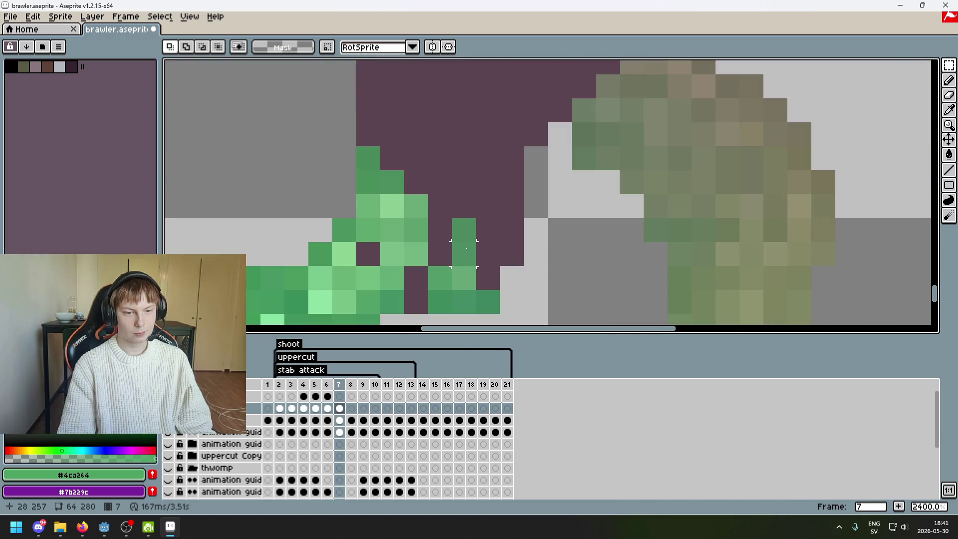
scroll(464, 254, down, 5)
Undo several earlier pixel moves and redo them to compare versions of the fist.
key(ctrl+z)
scroll(467, 268, up, 3)
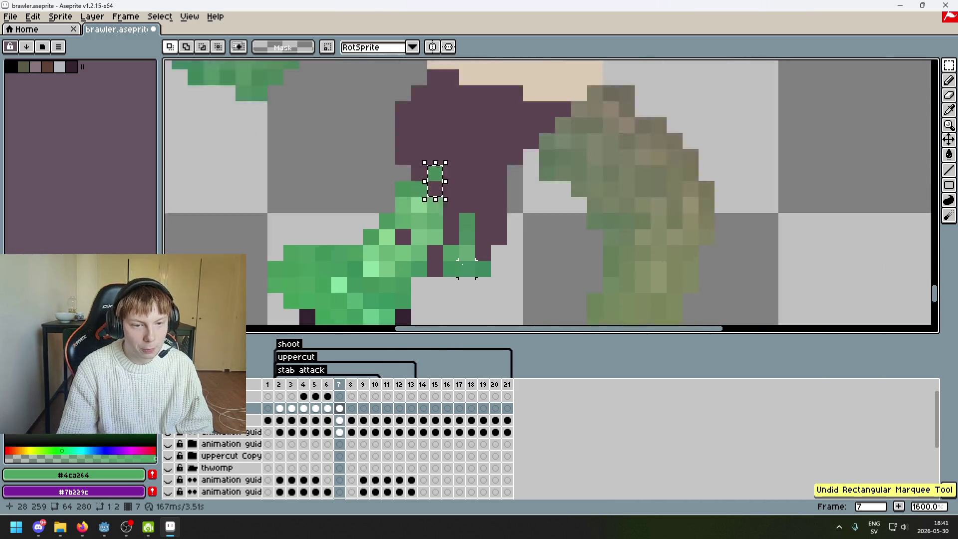
scroll(467, 268, up, 1)
scroll(474, 225, down, 2)
key(ctrl+z)
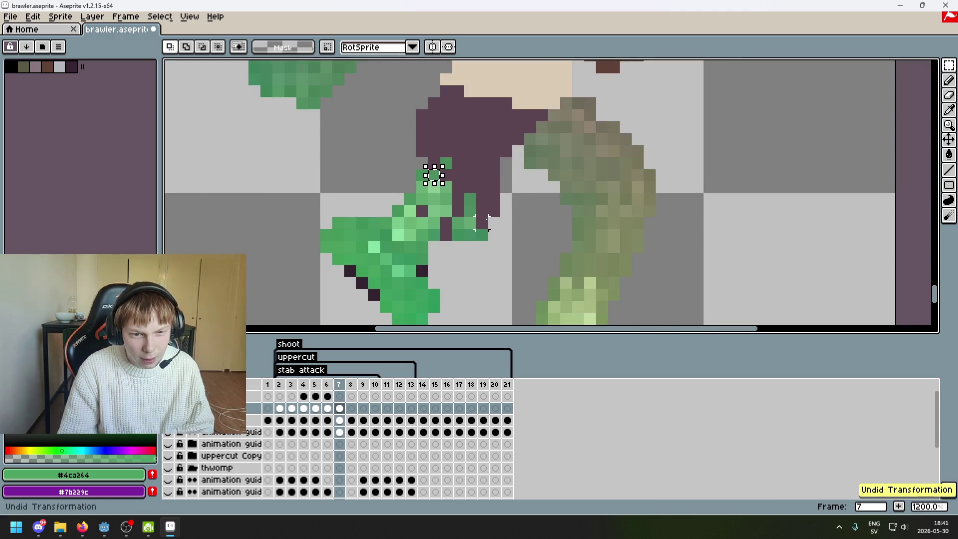
key(ctrl+z)
key(ctrl+z)
key(ctrl+z)
key(ctrl+z)
key(ctrl+z)
key(ctrl+z)
key(ctrl+z)
key(ctrl+z)
key(ctrl+z)
key(ctrl+z)
key(ctrl+z)
key(ctrl+z)
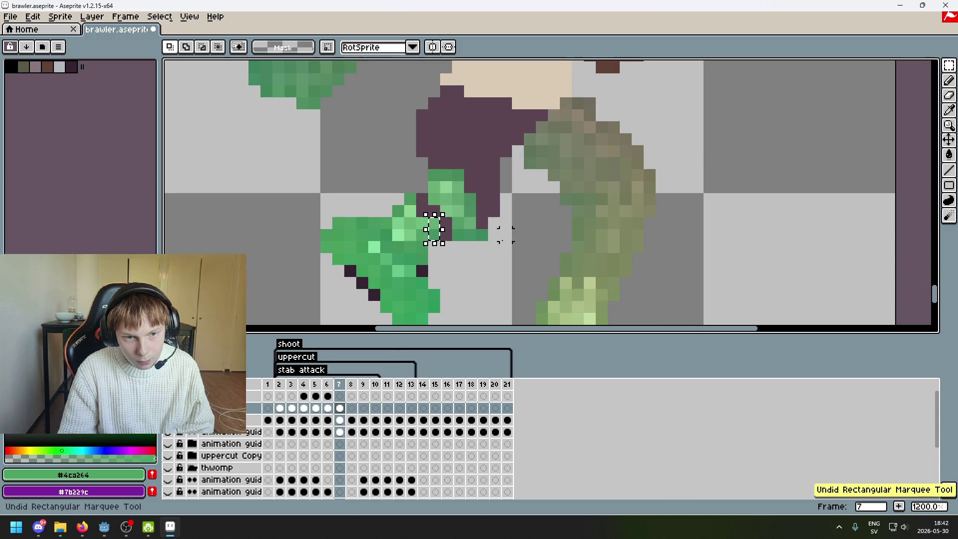
key(ctrl+z)
key(ctrl+z)
key(ctrl+z)
key(ctrl+z)
key(ctrl+z)
key(ctrl+z)
key(ctrl+z)
key(ctrl+z)
key(ctrl+z)
key(ctrl+z)
key(ctrl+z)
key(ctrl+z)
key(ctrl+z)
key(ctrl+z)
key(ctrl+z)
key(ctrl+z)
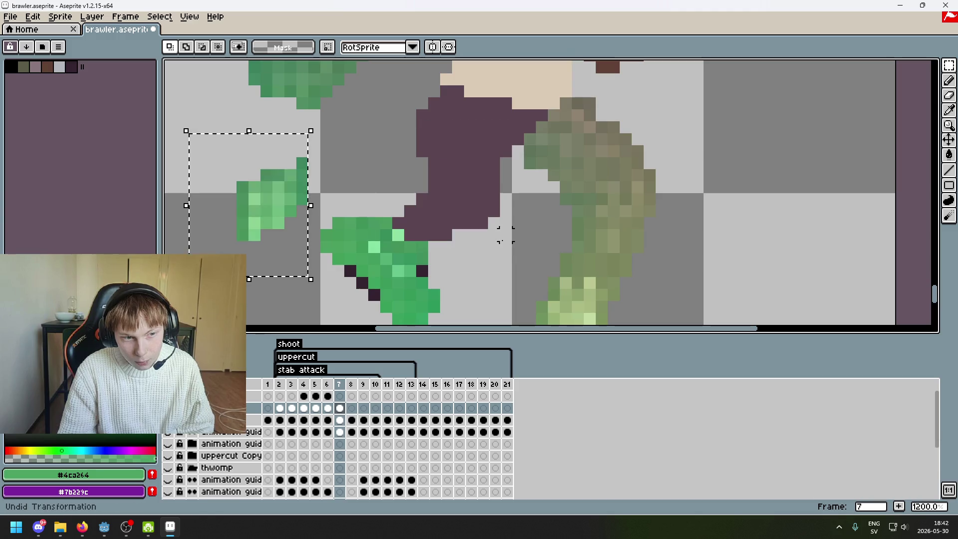
key(ctrl+y)
key(ctrl+y)
key(ctrl+y)
key(ctrl+y)
key(ctrl+y)
key(ctrl+y)
key(ctrl+y)
key(ctrl+y)
key(ctrl+y)
key(ctrl+y)
key(ctrl+y)
key(ctrl+y)
key(ctrl+y)
key(ctrl+y)
key(ctrl+y)
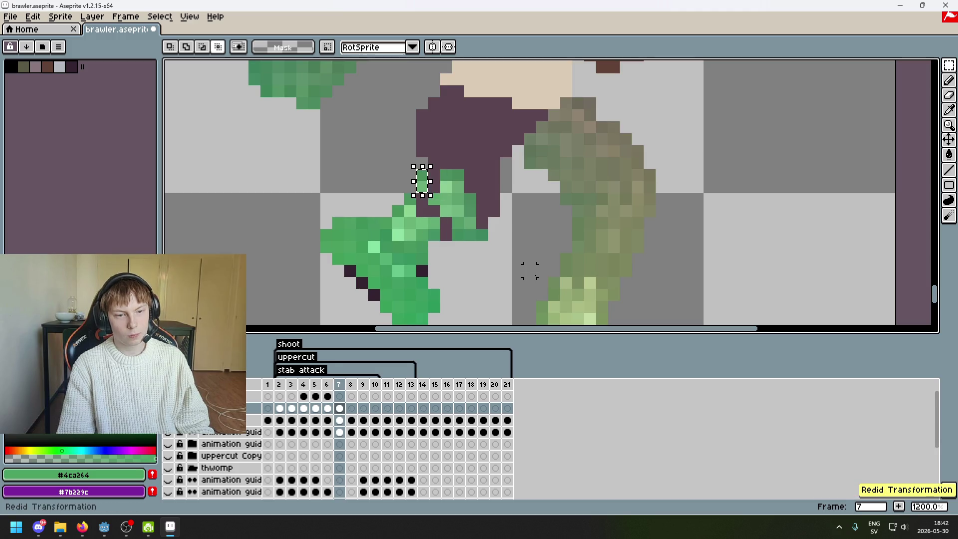
key(ctrl+y)
key(ctrl+y)
key(ctrl+y)
key(ctrl+y)
key(ctrl+y)
key(ctrl+y)
key(ctrl+y)
key(ctrl+y)
key(ctrl+y)
key(ctrl+y)
key(ctrl+y)
key(ctrl+y)
key(ctrl+y)
key(ctrl+y)
scroll(504, 246, up, 1)
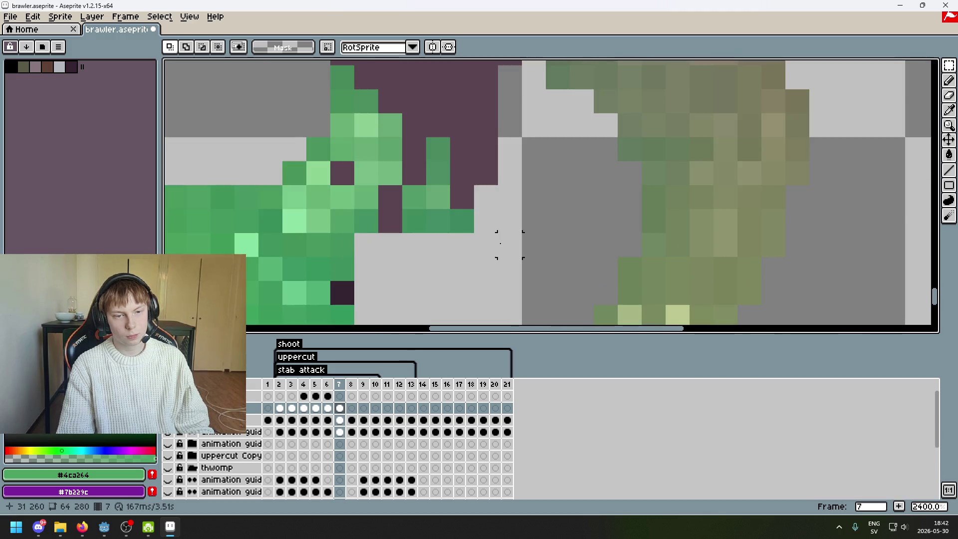
Move the three-pixel green strip at the fist tip two pixels left, against the shorts.
mouse_move(475, 208)
mouse_down()
mouse_move(439, 239)
mouse_move(491, 240)
mouse_up()
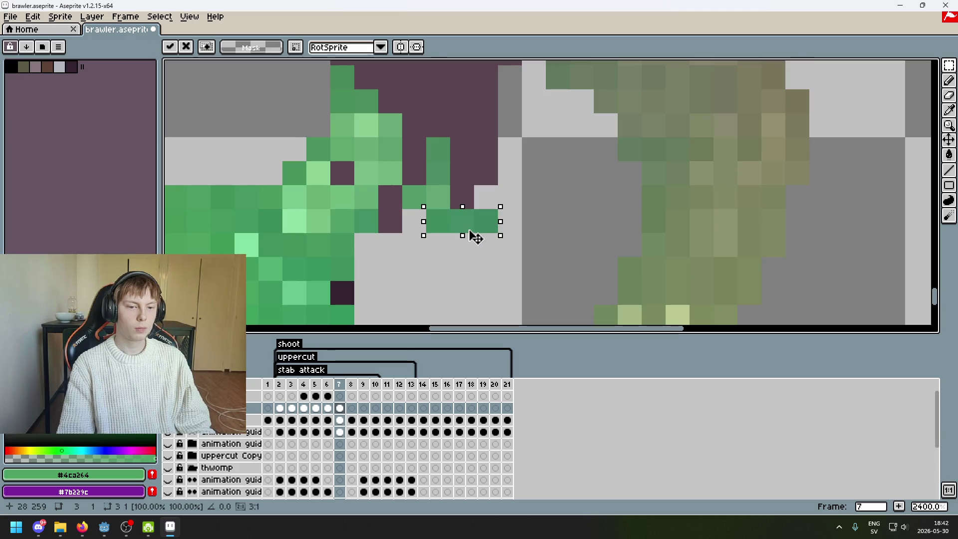
mouse_move(436, 196)
mouse_down()
mouse_move(411, 201)
mouse_move(437, 158)
mouse_move(419, 165)
mouse_up()
key(ctrl+z)
click(453, 216)
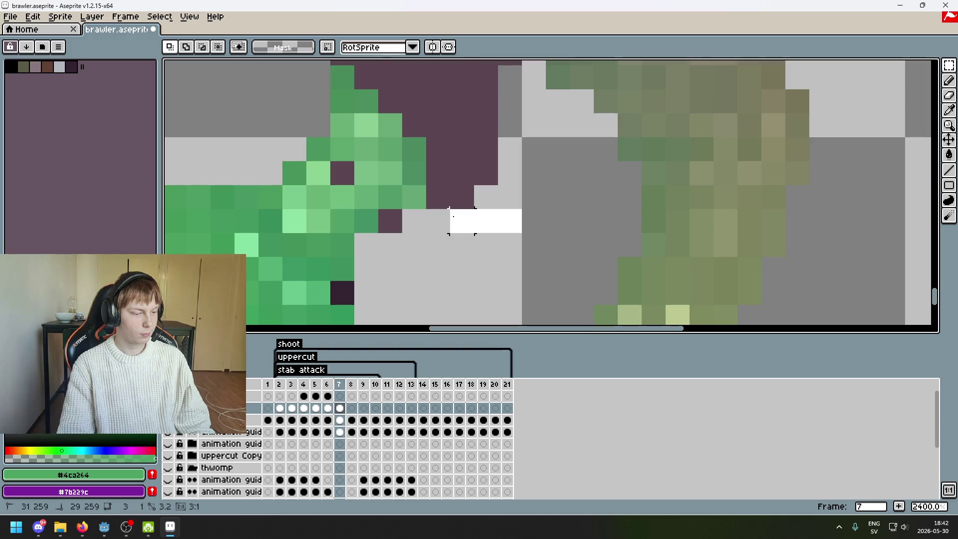
key(ctrl+z)
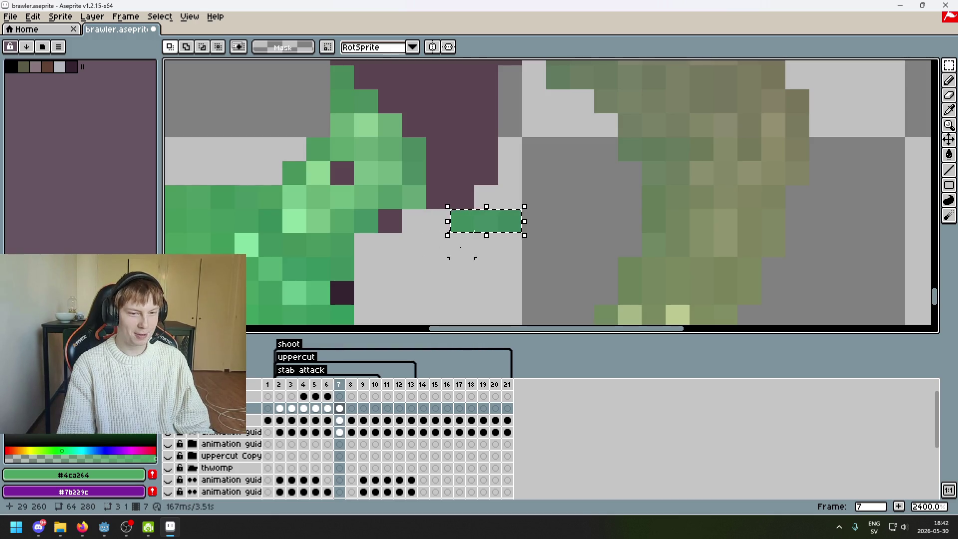
mouse_move(498, 227)
mouse_down()
mouse_move(449, 230)
mouse_move(465, 203)
mouse_up()
key(Return)
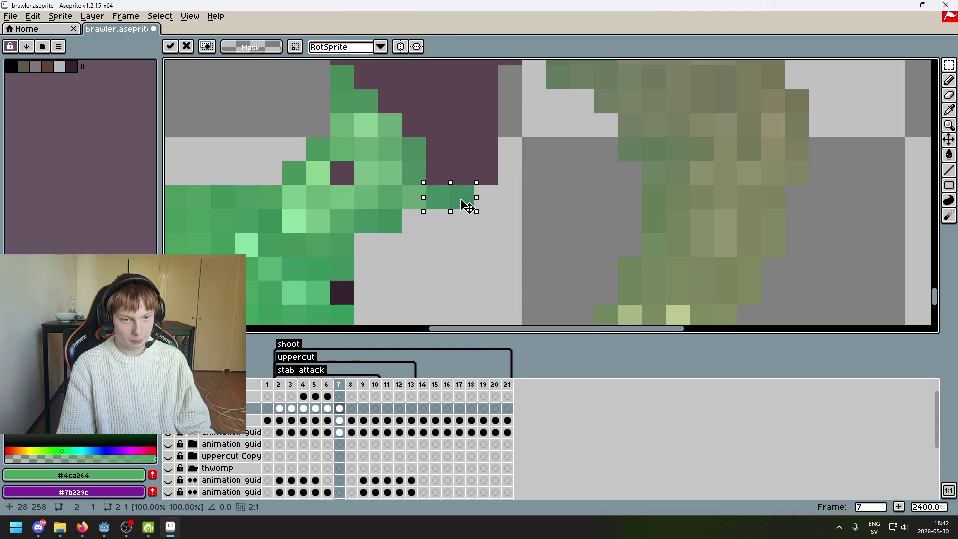
key(Return)
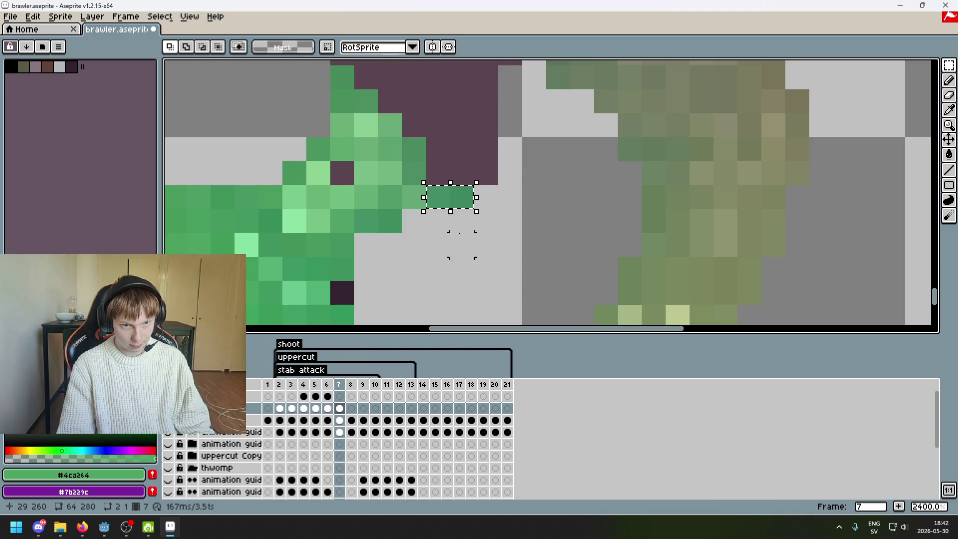
Tuck the small green block beneath the shorts and zoom out to review the punch pose.
scroll(450, 186, down, 2)
scroll(450, 185, down, 1)
scroll(439, 234, up, 2)
mouse_move(429, 238)
mouse_down()
mouse_move(430, 227)
mouse_move(469, 267)
mouse_move(429, 261)
mouse_up()
key(Return)
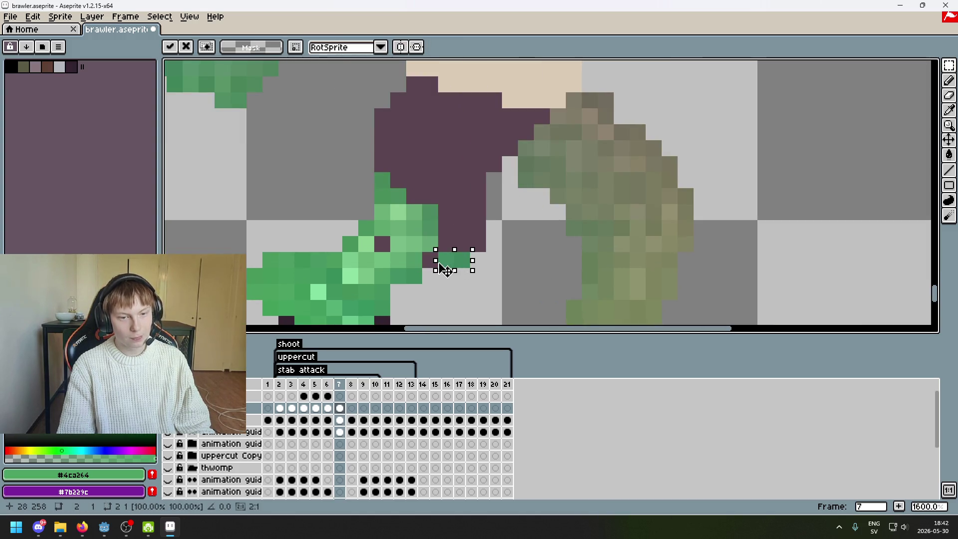
key(Return)
scroll(481, 263, down, 4)
scroll(494, 217, up, 1)
scroll(475, 233, up, 1)
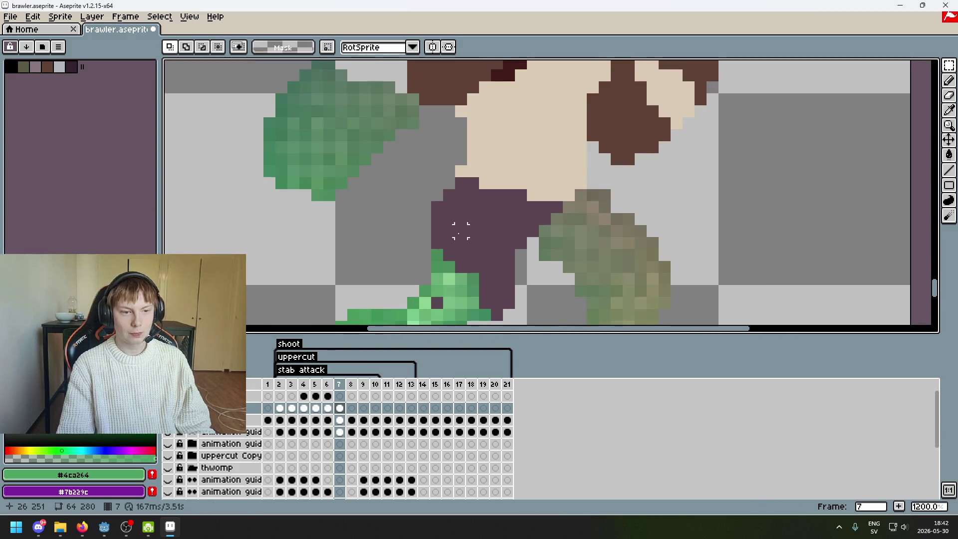
scroll(456, 220, up, 1)
scroll(438, 180, up, 1)
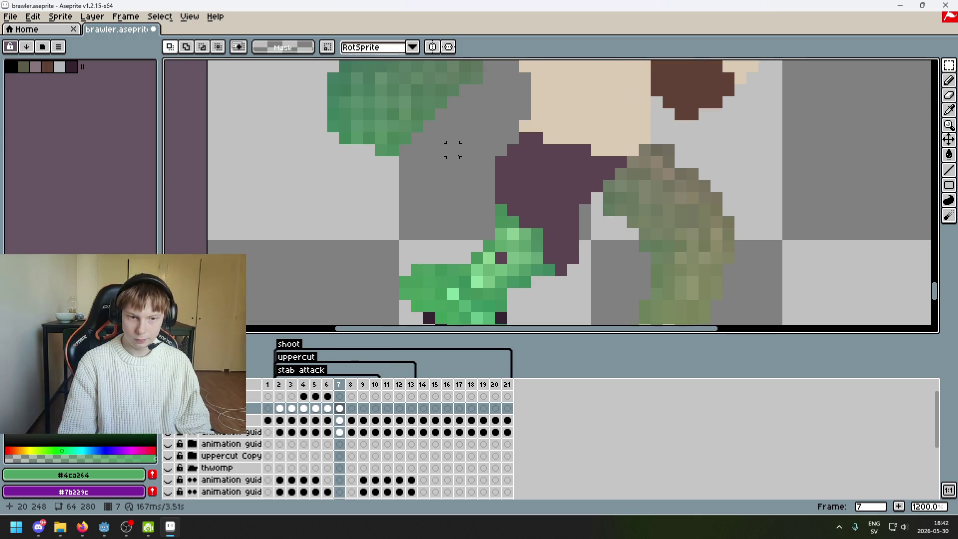
scroll(474, 162, down, 2)
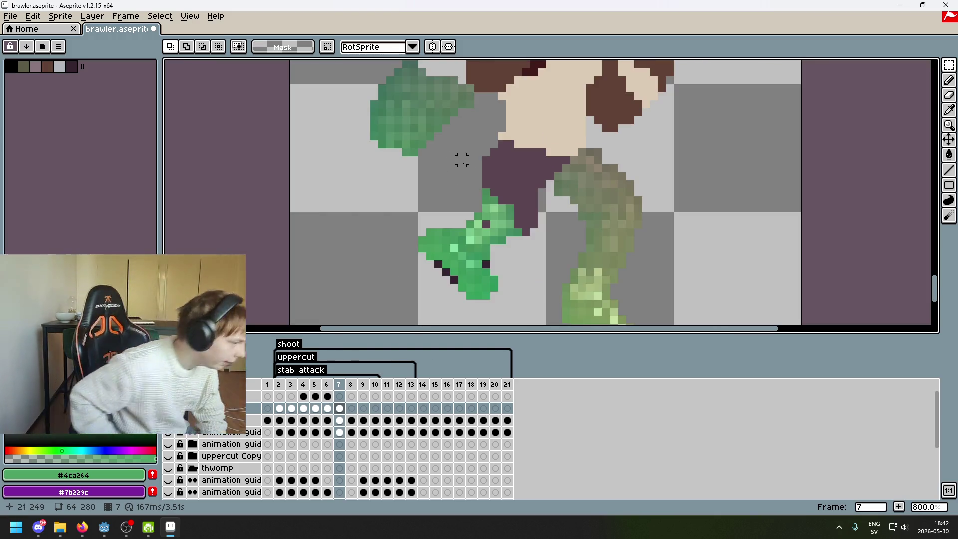
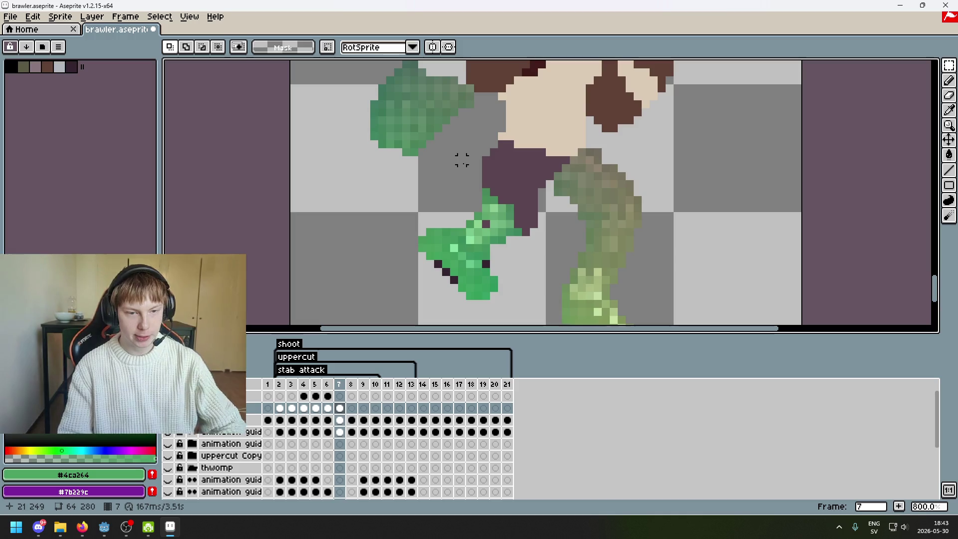
Zoom in on the upper-left green arm and marquee a small area below it.
scroll(458, 165, down, 2)
scroll(497, 235, up, 1)
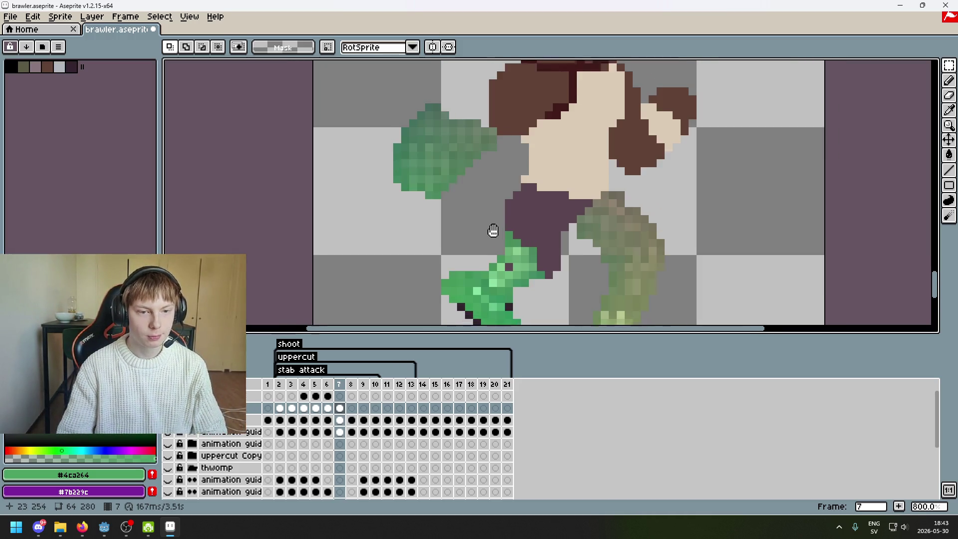
scroll(501, 257, up, 1)
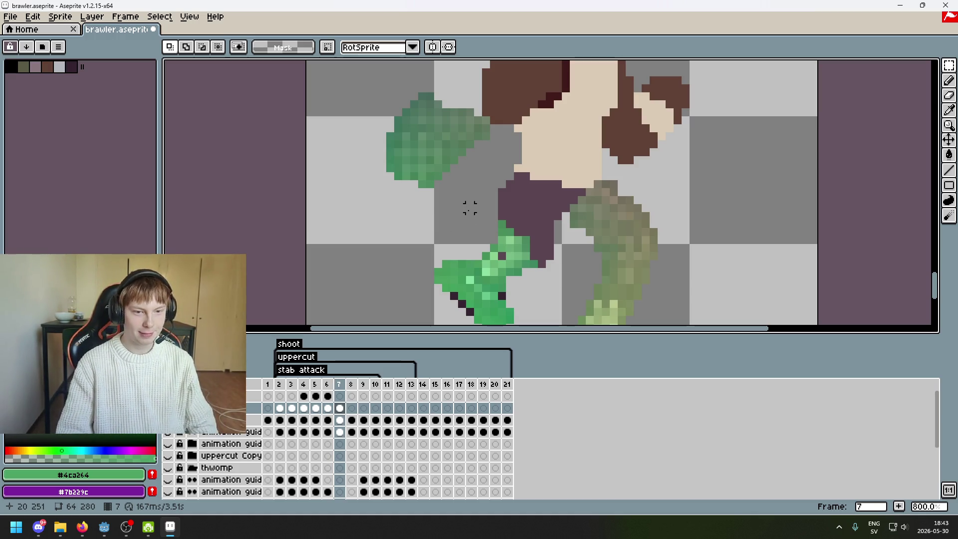
scroll(459, 189, up, 1)
scroll(497, 106, up, 1)
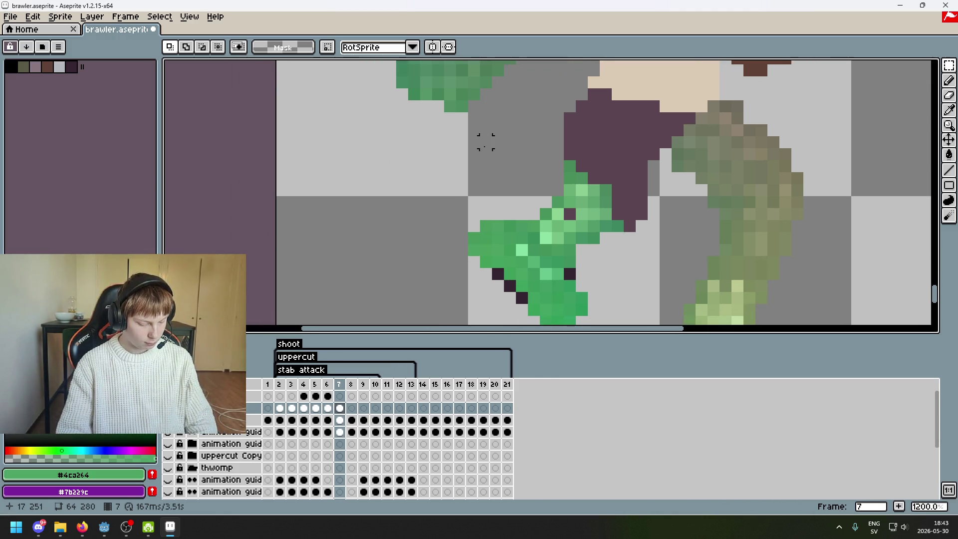
drag(444, 184, 411, 221)
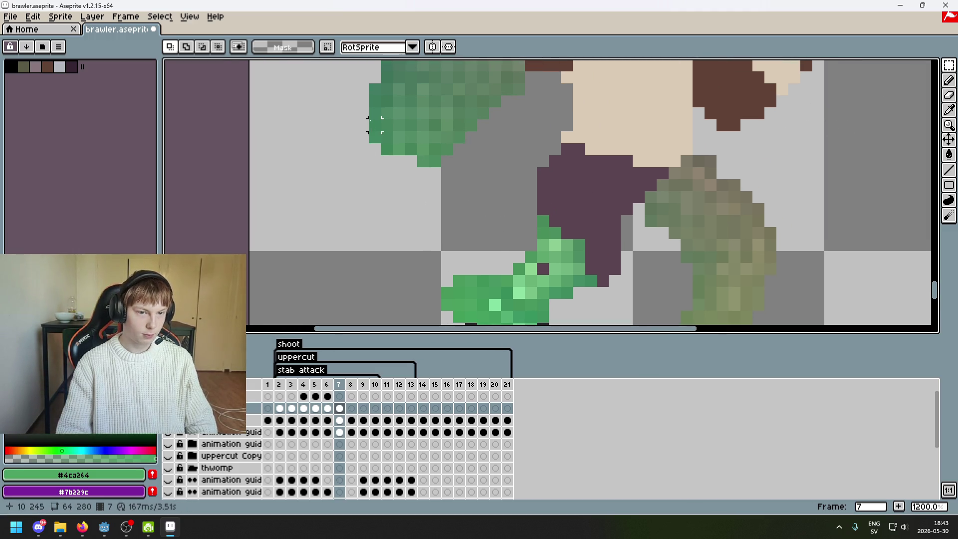
drag(382, 144, 455, 169)
Switch to Polygonal Lasso, drop the rectangle, and outline the arm piece's lower edge.
mouse_move(948, 65)
click(918, 65)
key(ctrl+d)
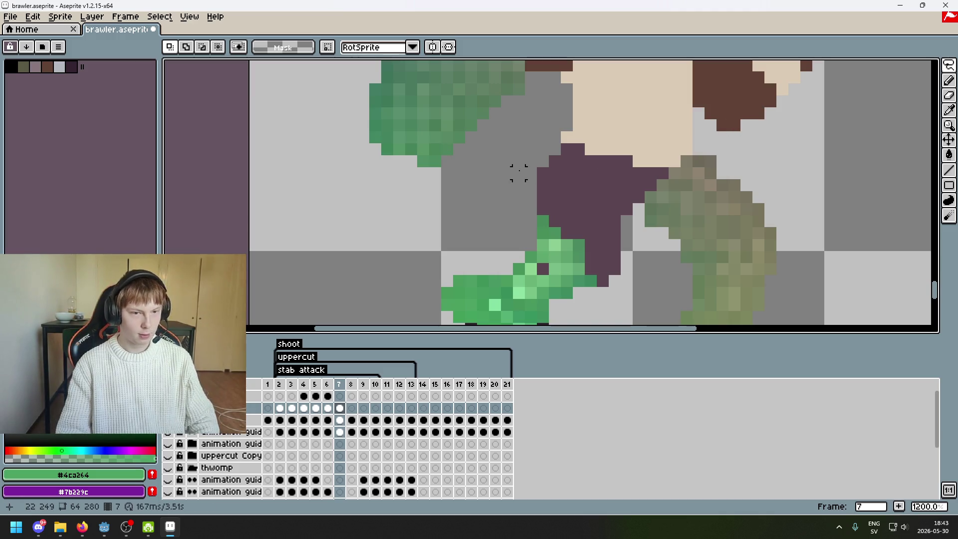
click(433, 161)
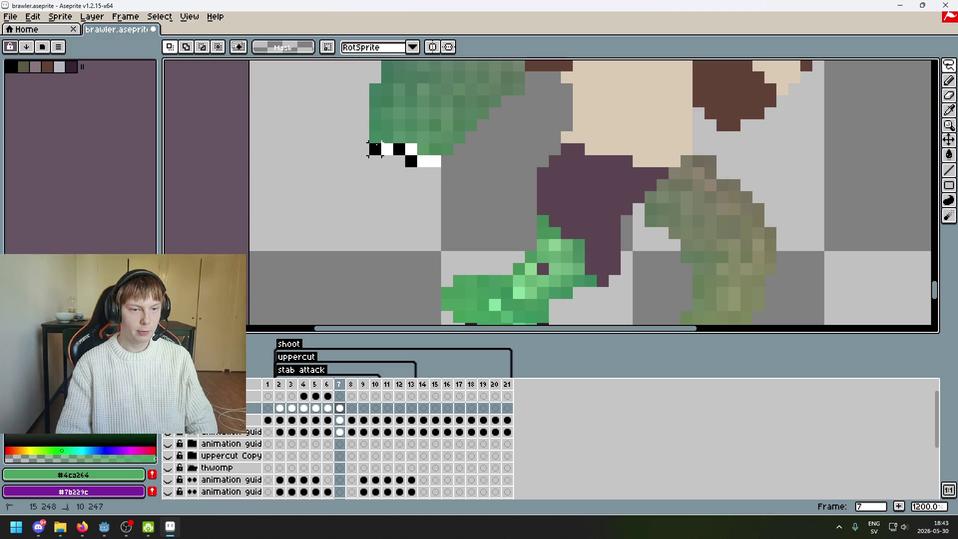
double_click(375, 131)
scroll(394, 165, down, 4)
scroll(435, 162, down, 1)
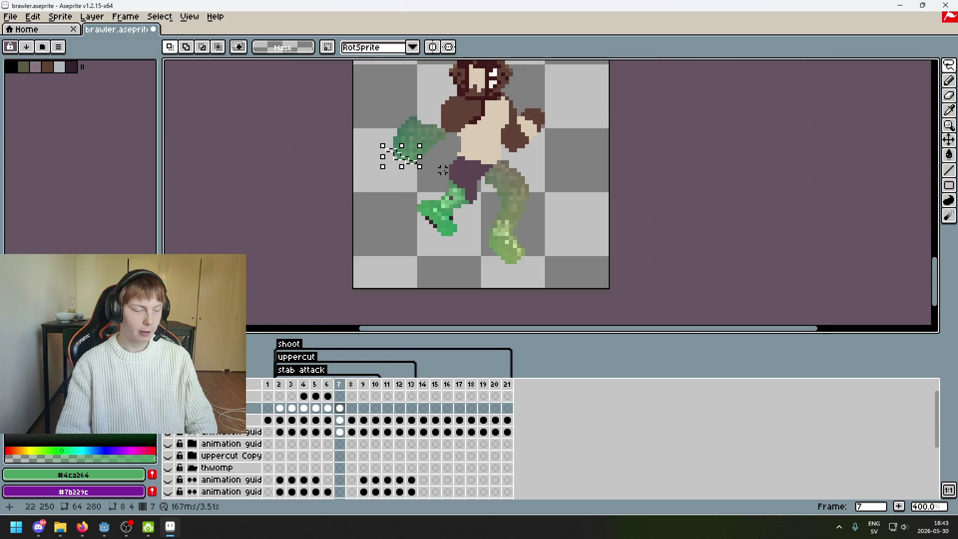
scroll(435, 162, up, 3)
mouse_move(541, 156)
mouse_down()
mouse_move(486, 161)
mouse_move(485, 191)
mouse_up()
drag(409, 197, 543, 212)
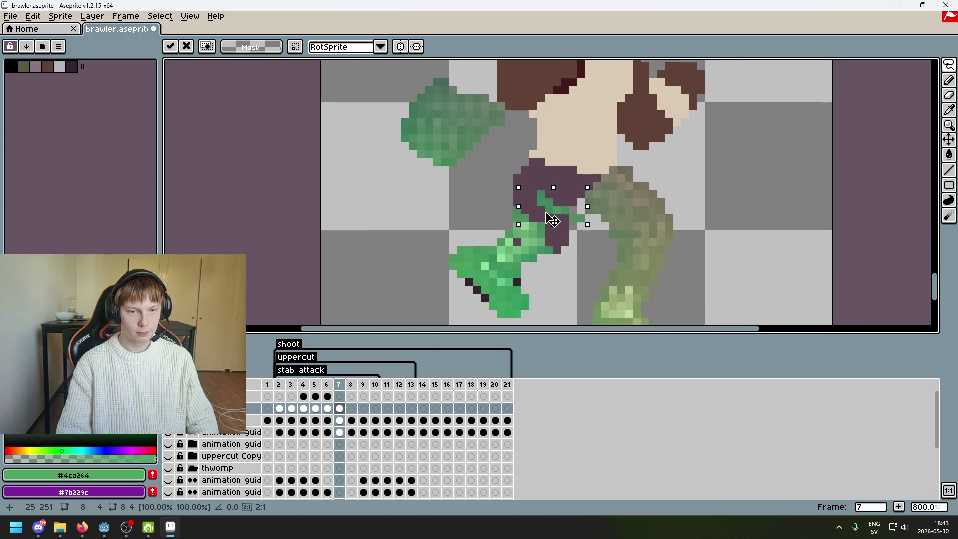
key(ctrl+z)
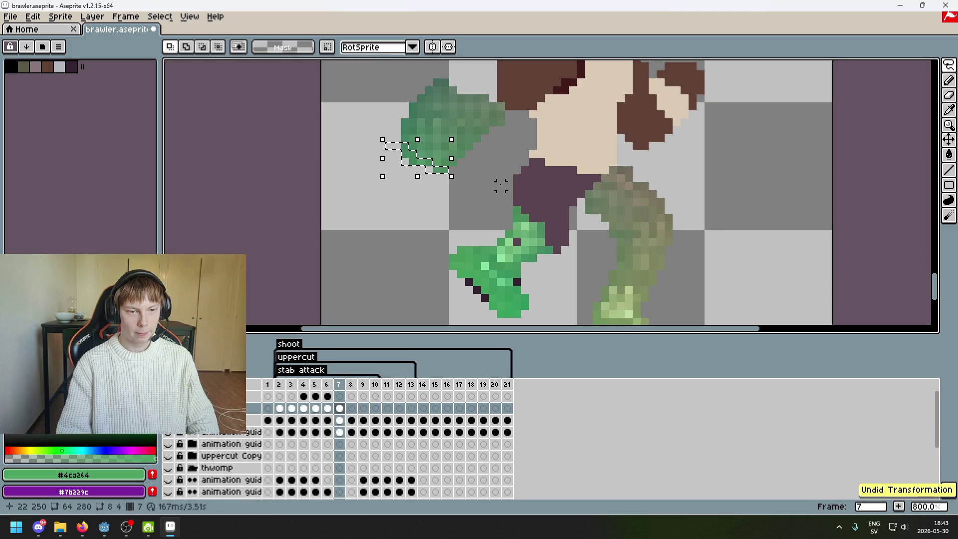
drag(500, 186, 505, 200)
key(ctrl+d)
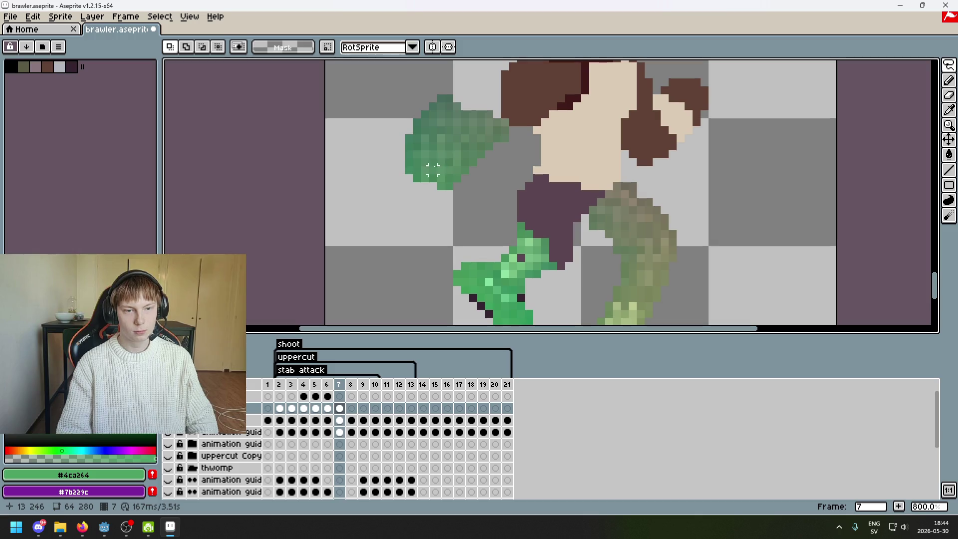
scroll(593, 235, down, 1)
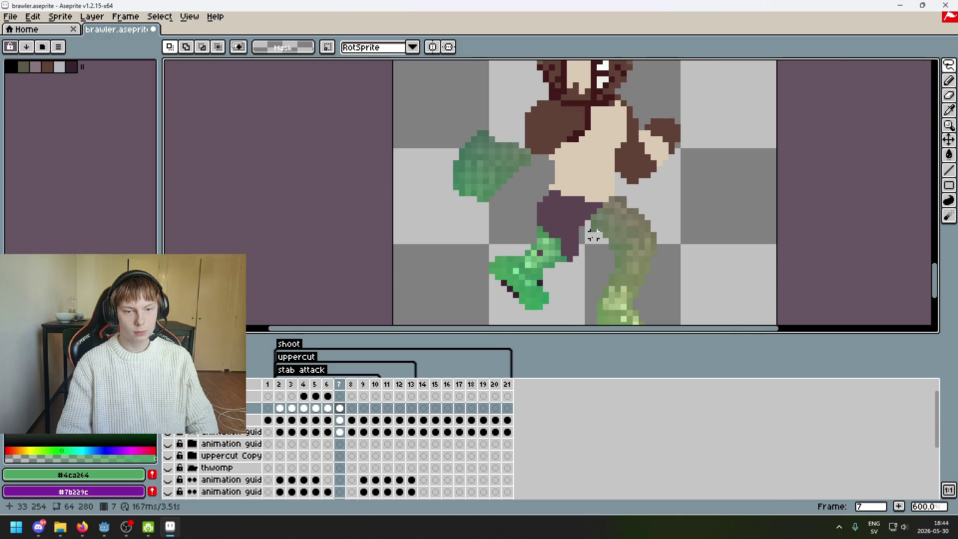
scroll(593, 235, up, 1)
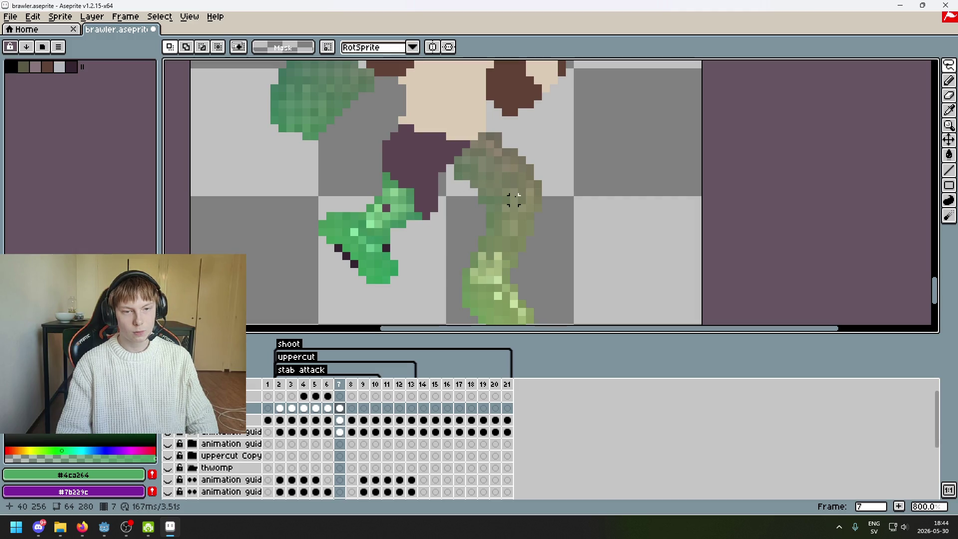
drag(401, 181, 449, 205)
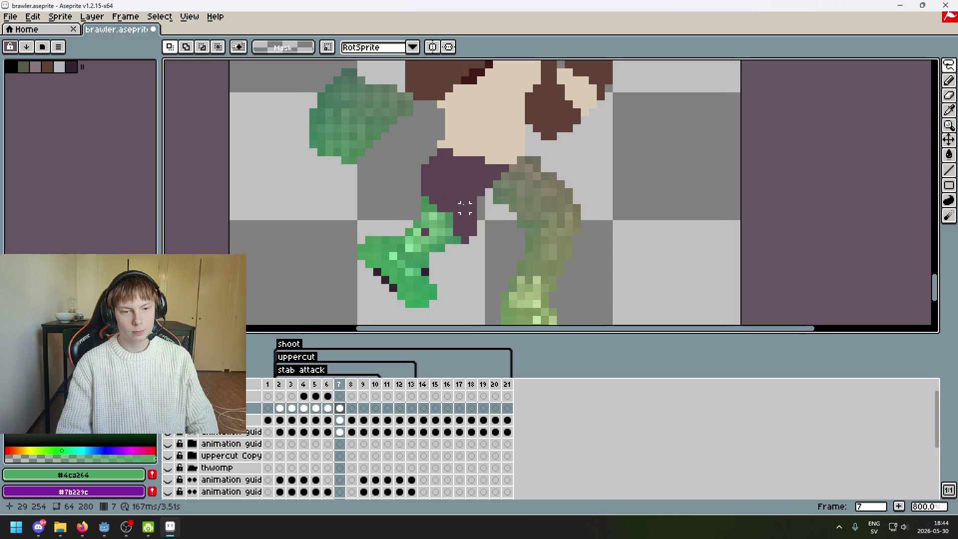
drag(465, 208, 473, 233)
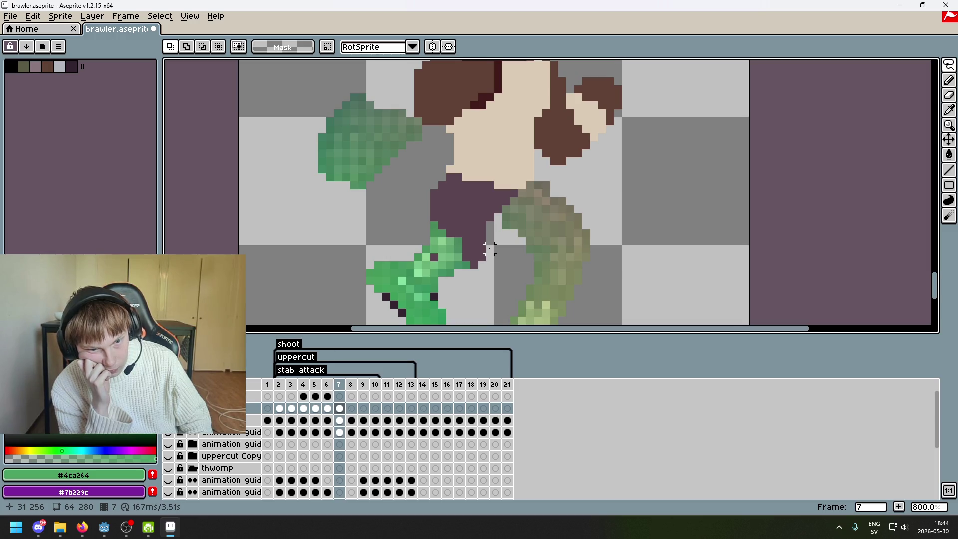
Select a chunk at the green arm's left edge and drag it down below the arm.
scroll(489, 248, up, 1)
scroll(488, 169, up, 1)
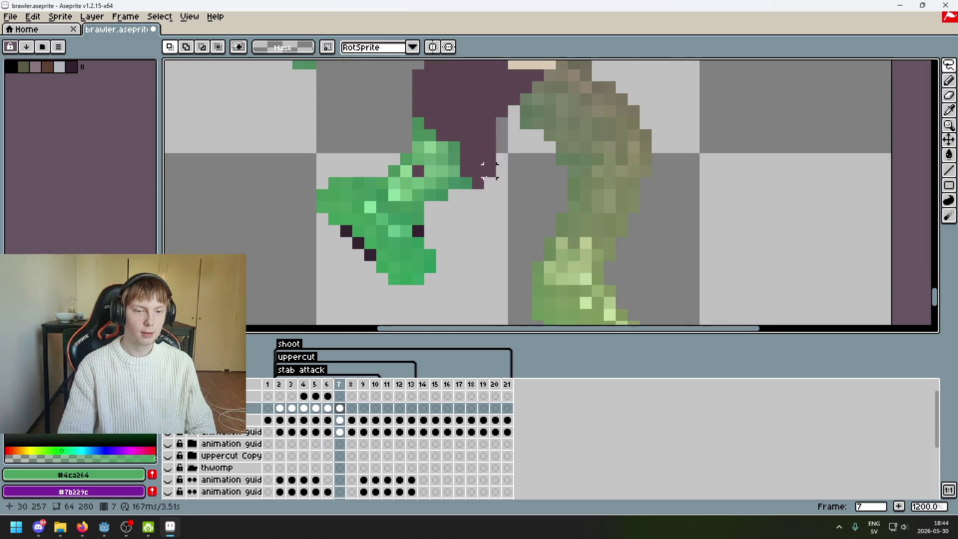
scroll(458, 265, down, 1)
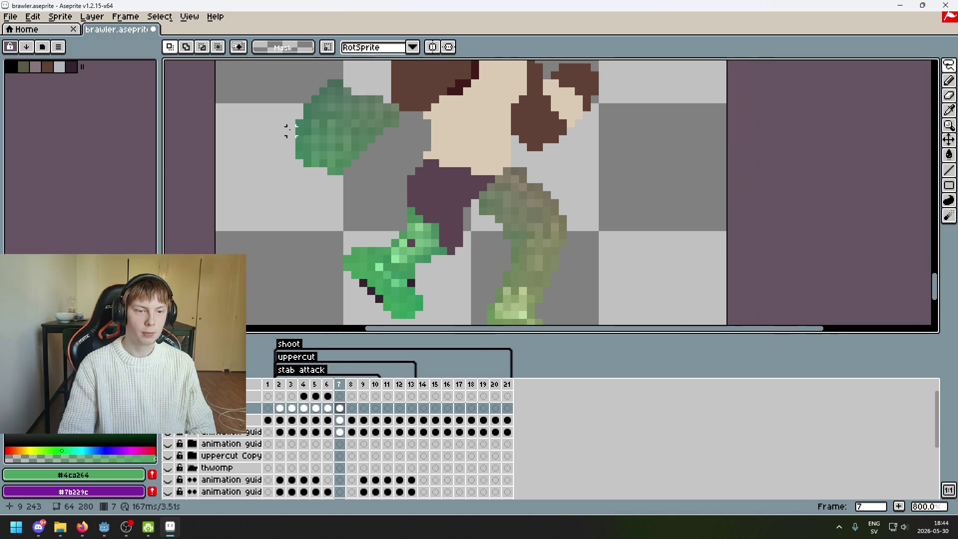
mouse_move(298, 122)
mouse_down()
mouse_move(312, 124)
mouse_move(288, 138)
mouse_up()
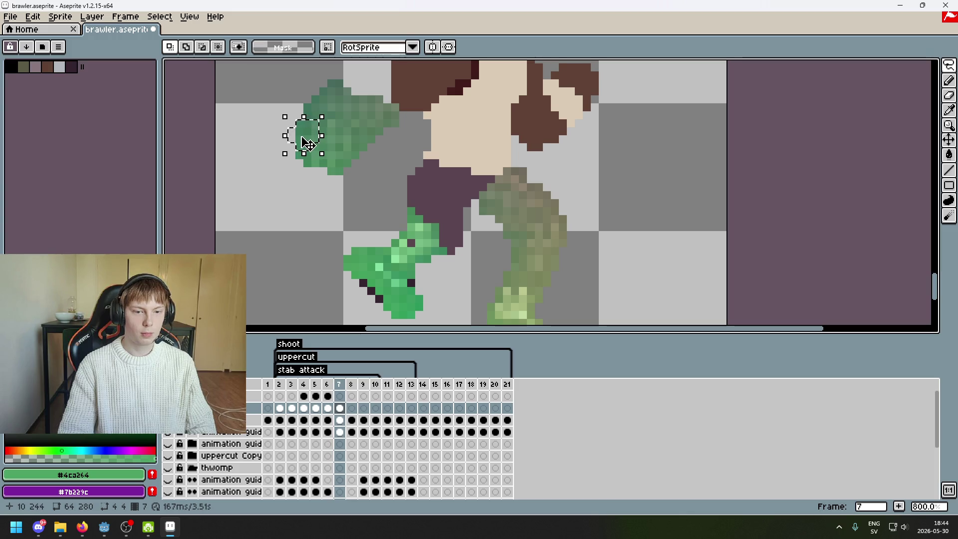
drag(307, 144, 280, 226)
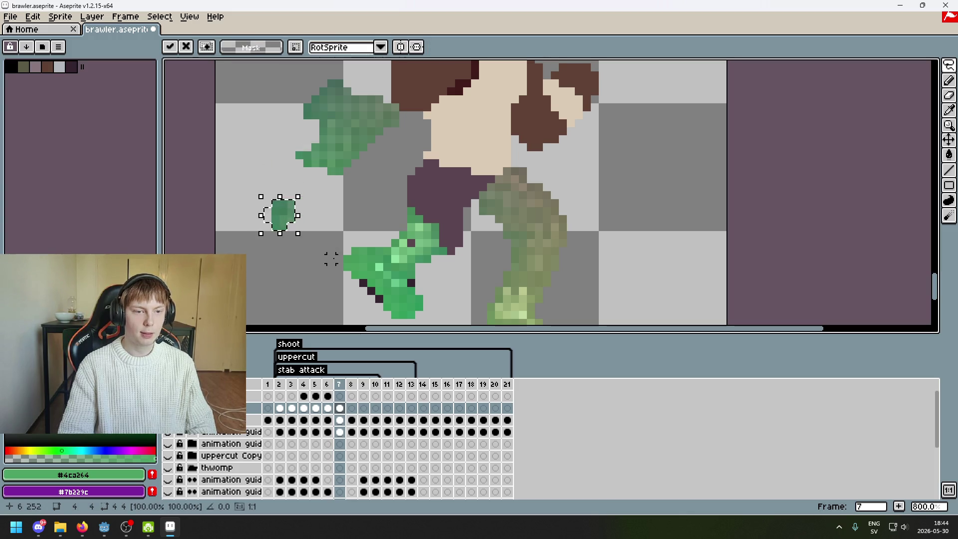
mouse_move(289, 223)
mouse_down()
mouse_move(468, 234)
mouse_move(447, 245)
mouse_up()
scroll(477, 248, up, 2)
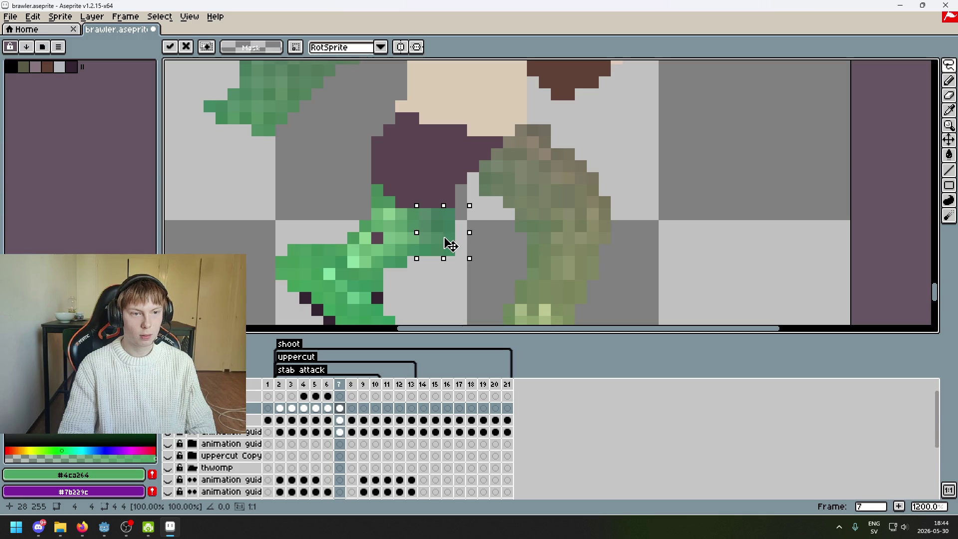
drag(281, 190, 299, 234)
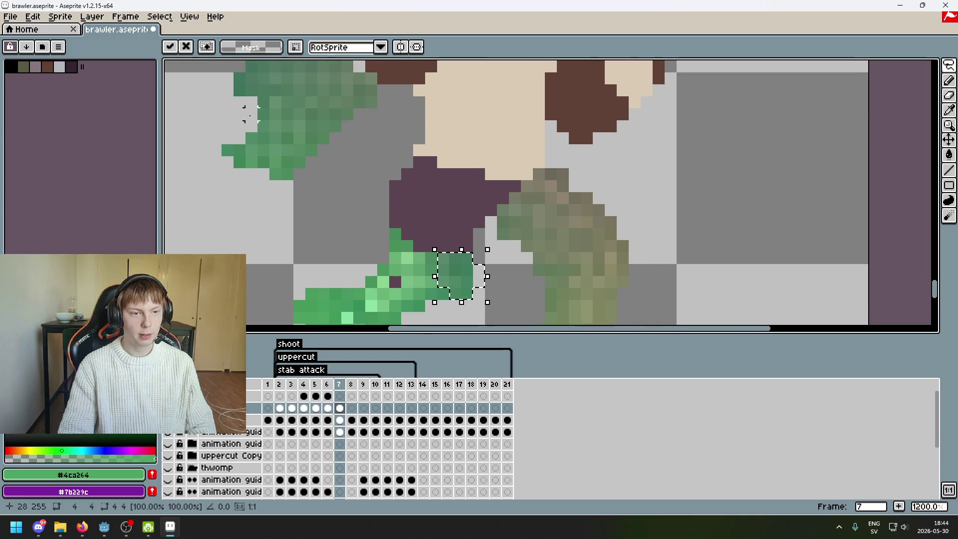
Commit the chunk, then marquee the detached green piece and move it up-right onto the leg top.
mouse_move(263, 114)
mouse_down()
mouse_move(275, 137)
mouse_move(228, 175)
mouse_move(251, 150)
mouse_move(307, 248)
mouse_up()
click(192, 173)
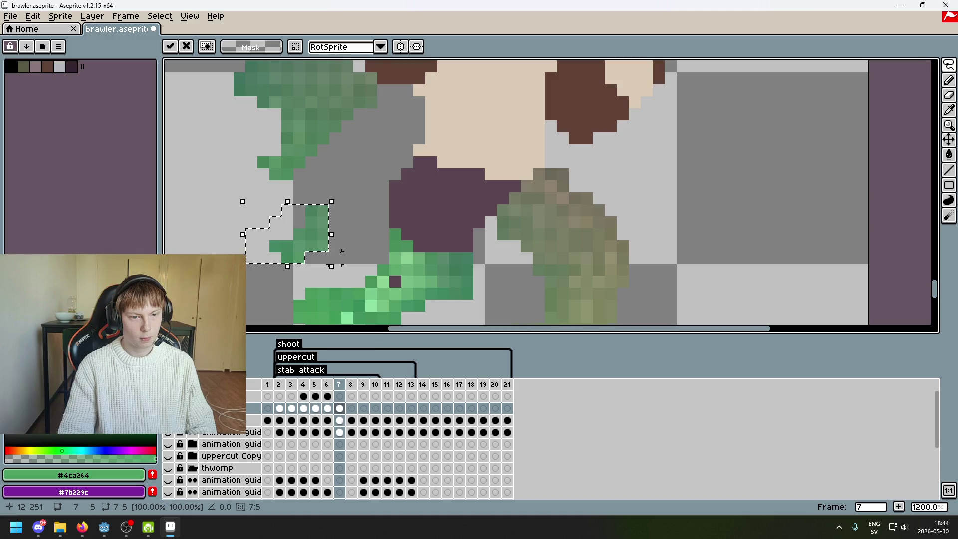
key(b)
key(ctrl+d)
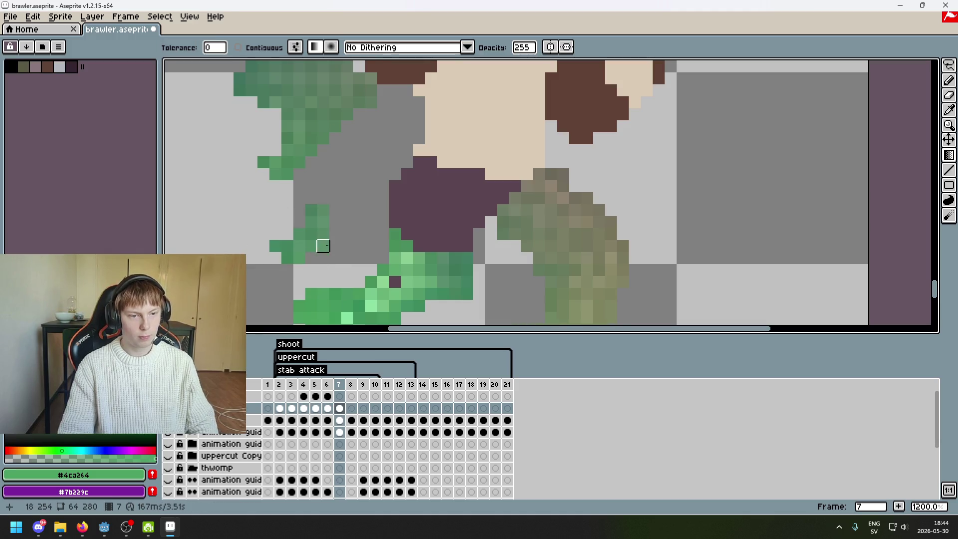
click(948, 65)
mouse_move(327, 262)
mouse_down()
mouse_move(234, 215)
mouse_move(365, 276)
mouse_move(311, 255)
mouse_up()
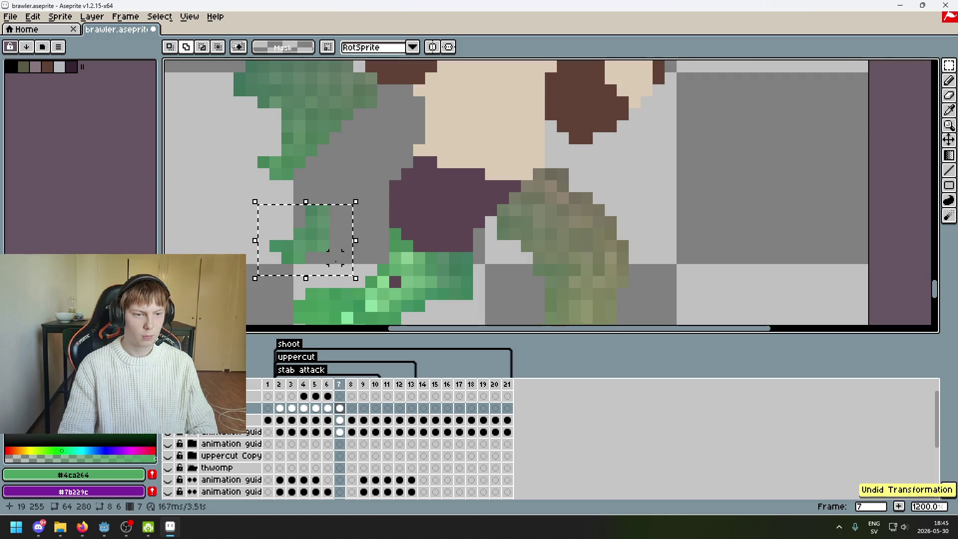
mouse_move(316, 250)
mouse_down()
mouse_move(421, 229)
mouse_move(433, 238)
mouse_up()
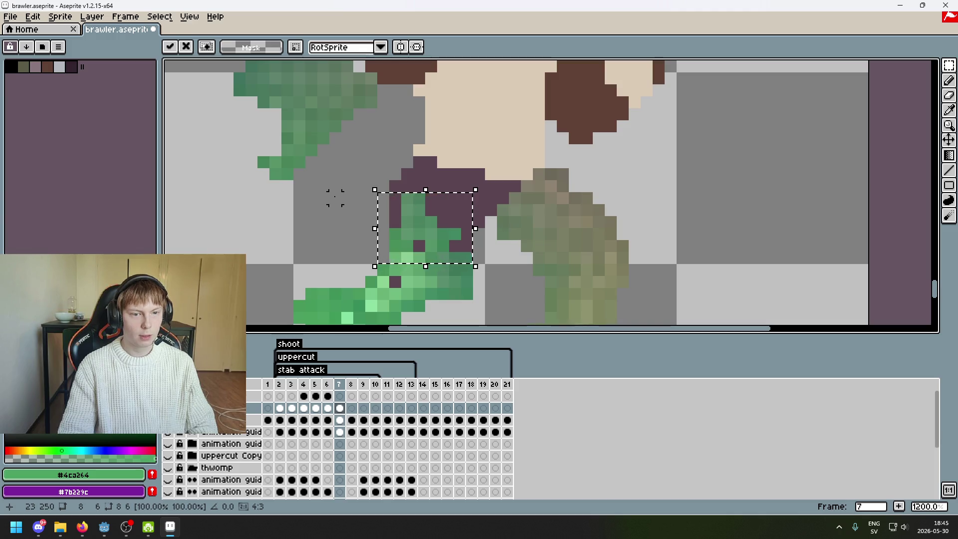
Commit the placed piece, then select a small green chunk, move it, and commit.
click(349, 189)
scroll(324, 159, up, 1)
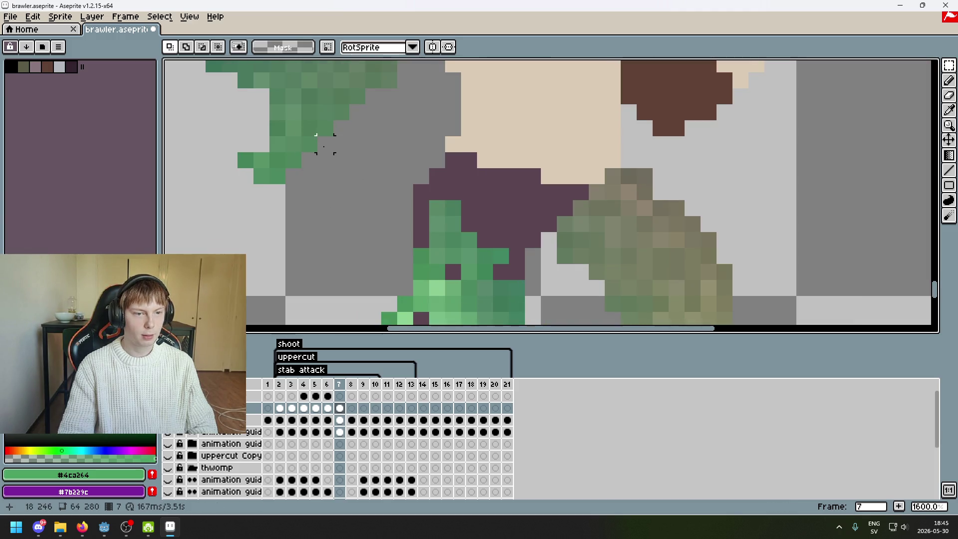
drag(321, 146, 206, 200)
click(372, 176)
mouse_move(222, 120)
mouse_down()
mouse_move(320, 231)
mouse_move(295, 234)
mouse_move(375, 265)
mouse_up()
key(Return)
Try one-pixel adjustments to the green pixels, then move them right and down again.
mouse_move(315, 167)
mouse_down()
mouse_move(335, 202)
mouse_move(421, 213)
mouse_up()
key(ctrl+z)
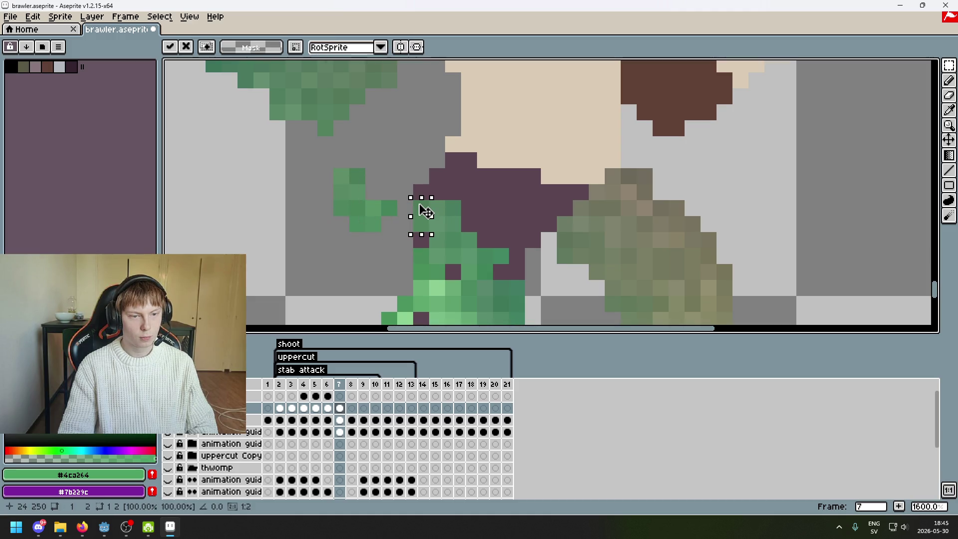
key(Up)
key(ctrl+z)
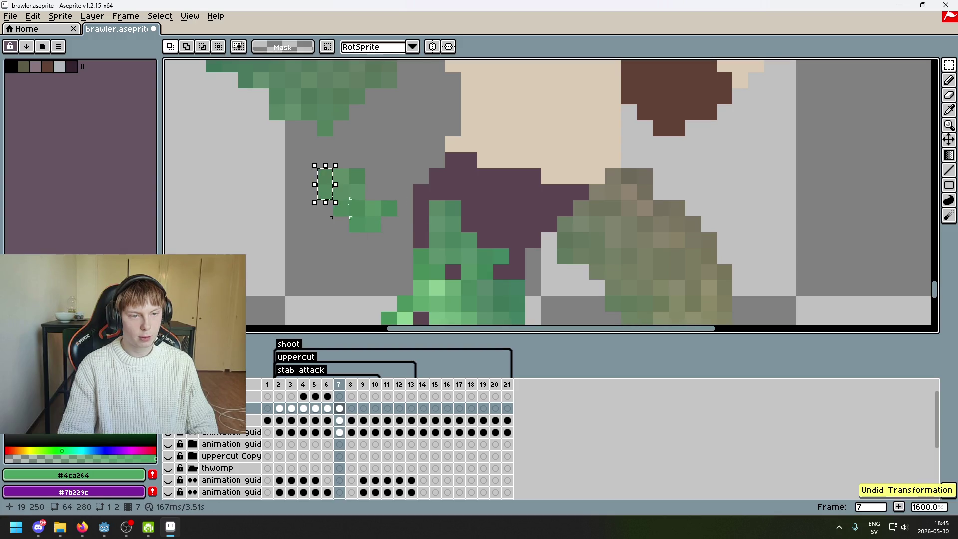
drag(329, 190, 423, 221)
key(ctrl+z)
drag(340, 207, 419, 244)
Move a one-pixel-wide green column down and commit it.
scroll(384, 283, down, 1)
scroll(384, 283, up, 1)
scroll(399, 259, down, 1)
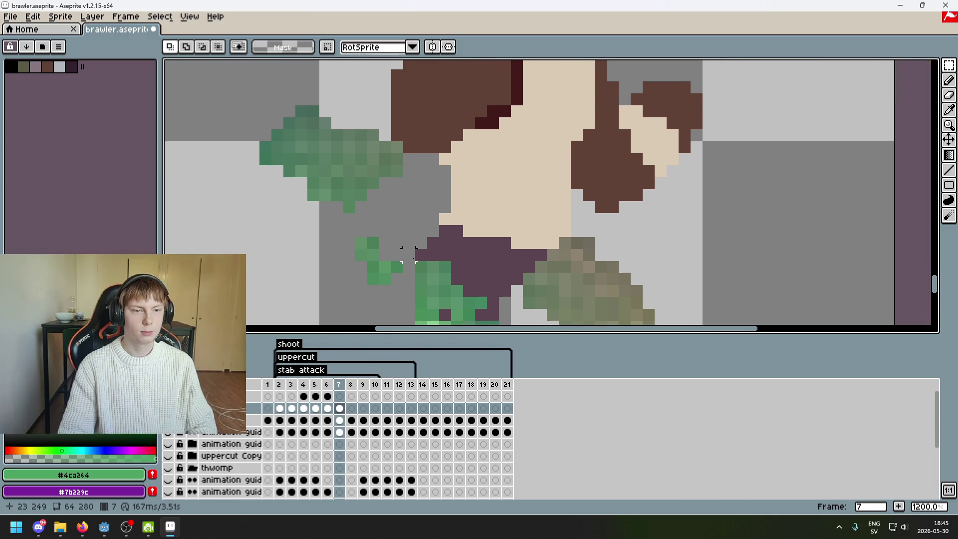
scroll(567, 218, up, 1)
scroll(567, 217, up, 1)
drag(530, 229, 553, 284)
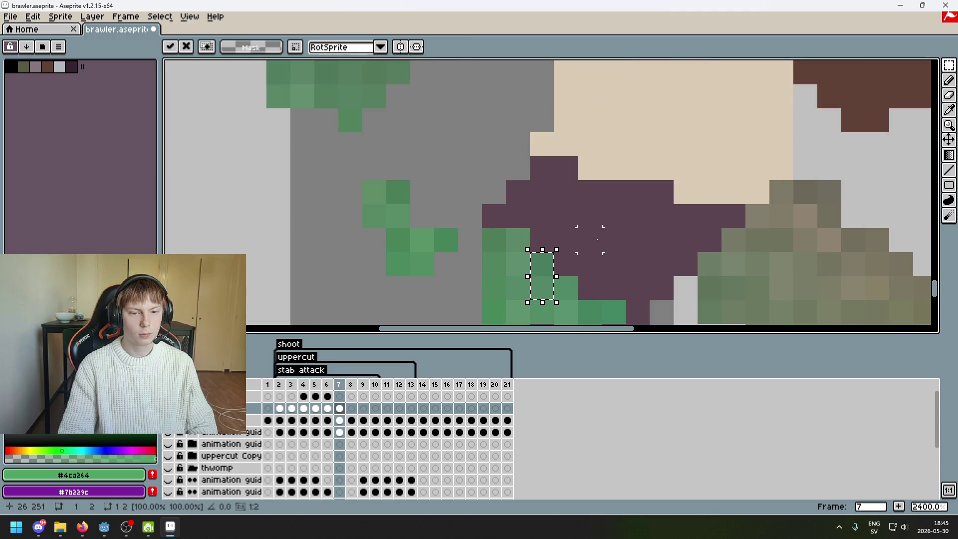
key(Return)
Select the green leaf shape and try moving it right and down, then undo the move.
scroll(498, 205, down, 3)
scroll(489, 189, up, 1)
drag(374, 99, 531, 220)
drag(551, 145, 690, 168)
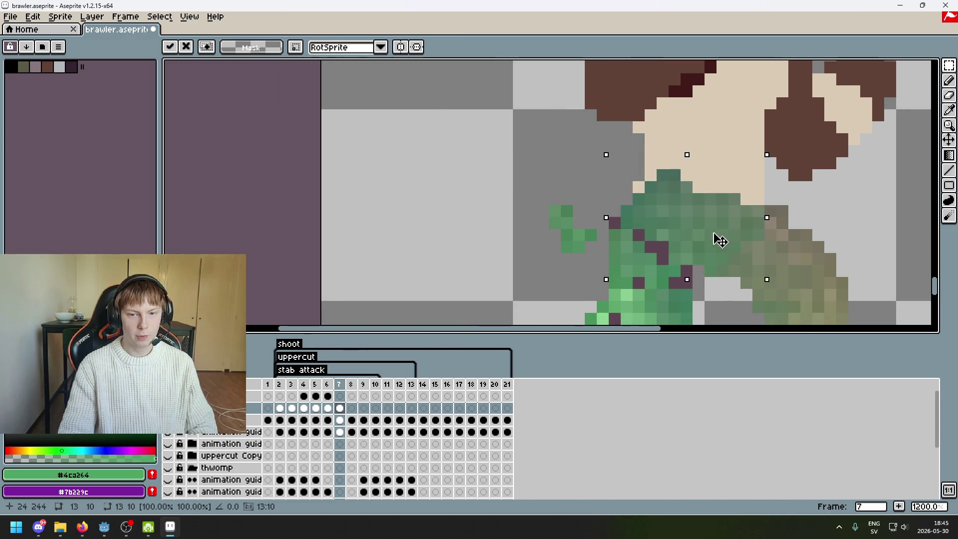
key(ctrl+z)
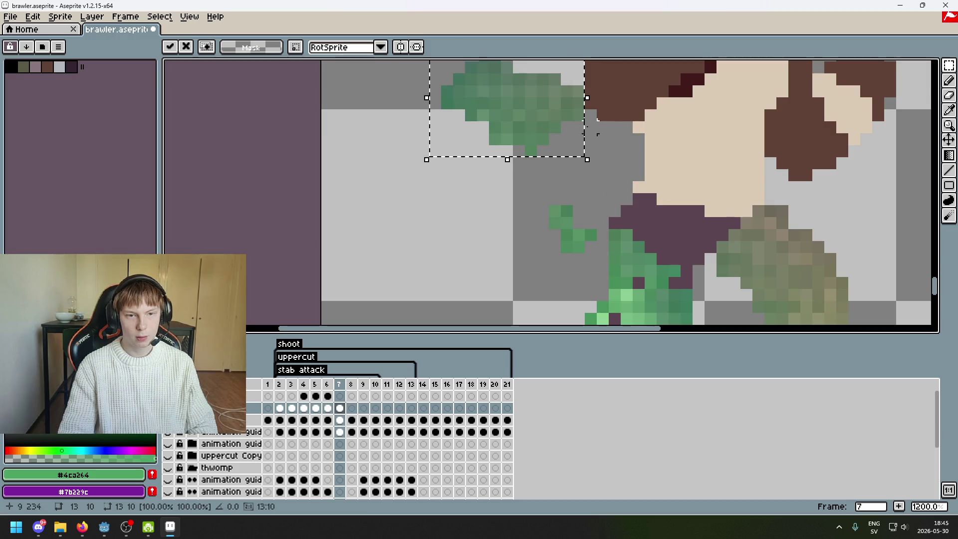
key(ctrl+z)
drag(444, 65, 620, 146)
With the freehand Lasso, outline part of the green piece and move it down-right to the waist.
key(ctrl+d)
drag(949, 65, 917, 72)
click(917, 71)
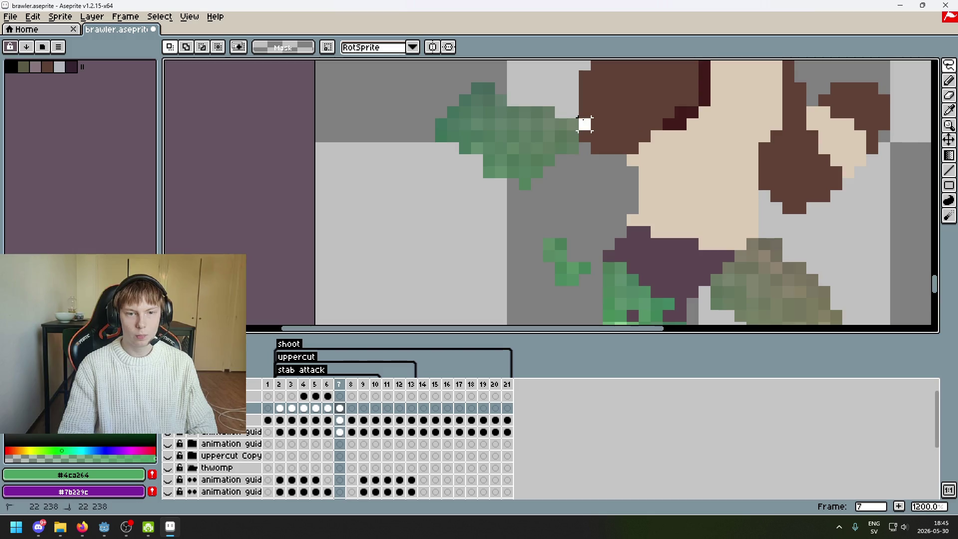
mouse_move(481, 93)
mouse_down()
mouse_move(563, 125)
mouse_move(719, 257)
mouse_up()
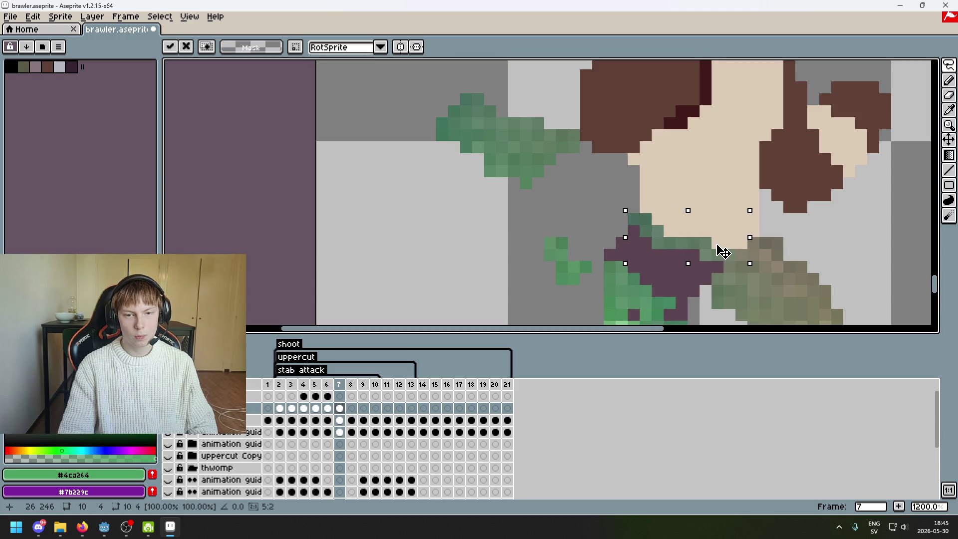
key(ctrl+d)
drag(708, 197, 564, 199)
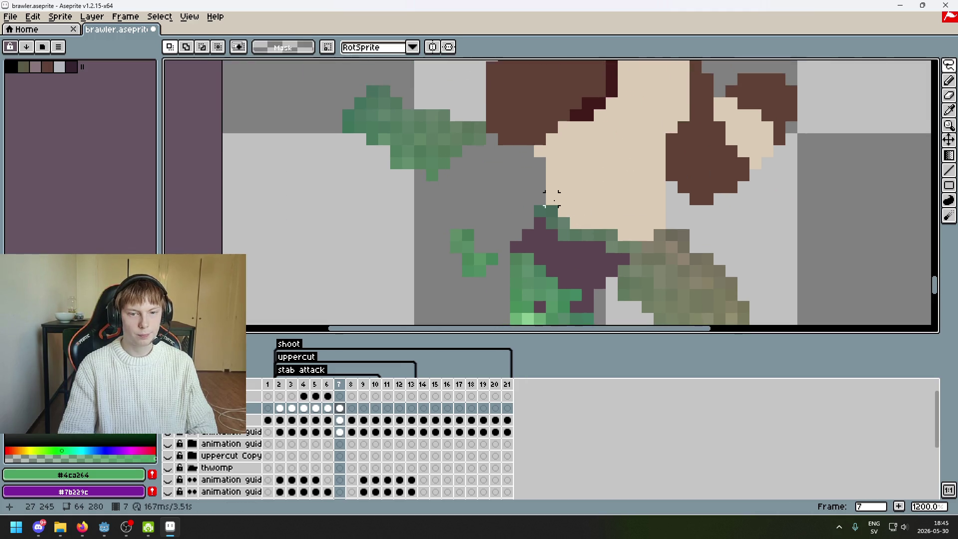
scroll(599, 234, up, 1)
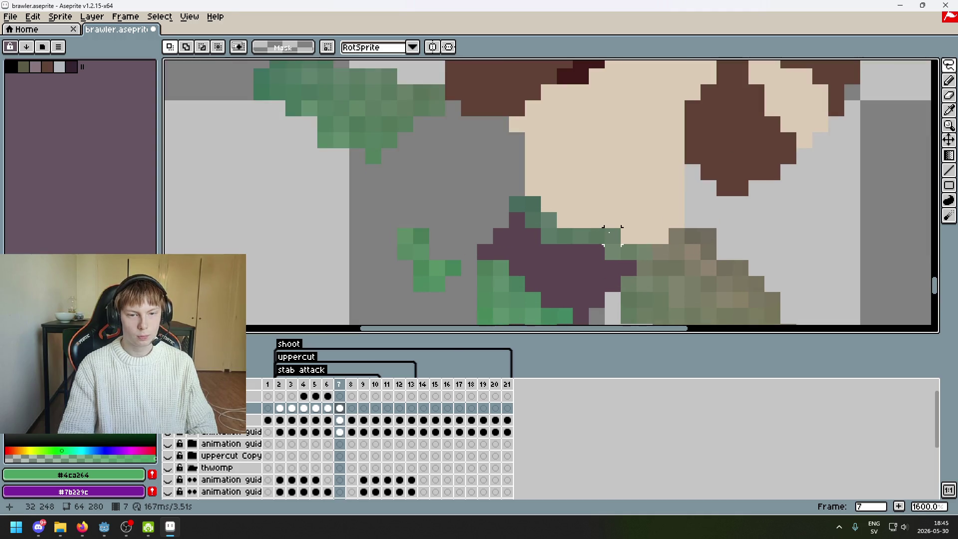
Outline the upper green strip and move it down onto the hips, then apply it.
key(e)
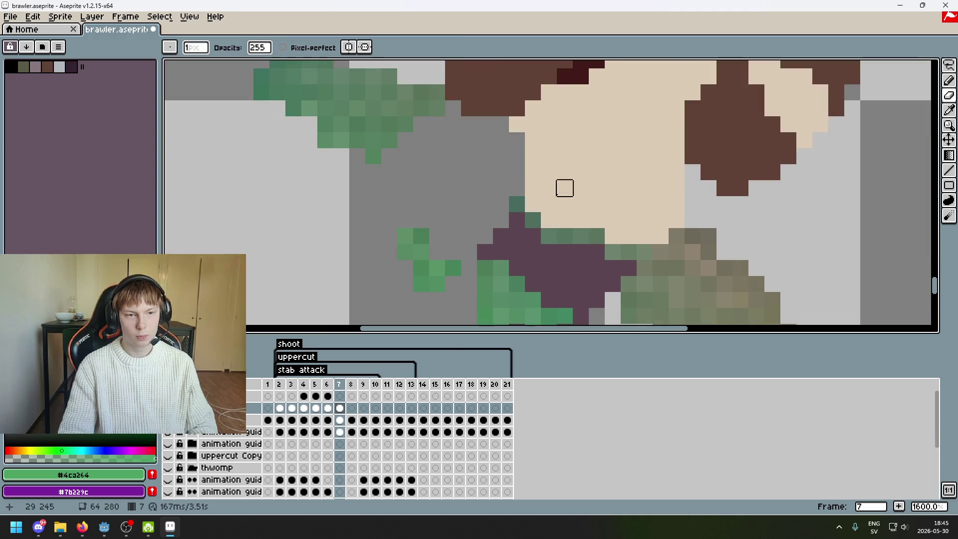
scroll(564, 203, down, 4)
click(948, 80)
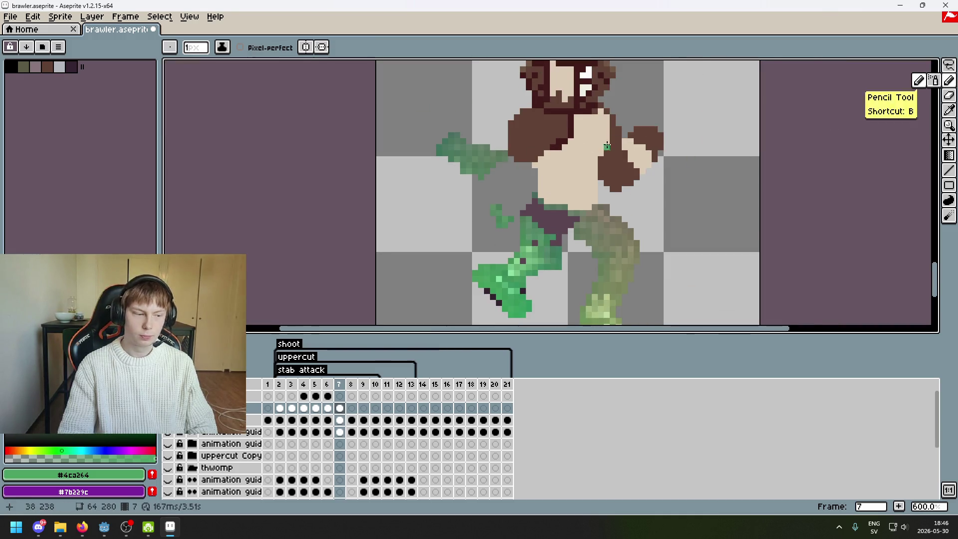
scroll(606, 145, left, 2)
scroll(577, 141, up, 2)
scroll(576, 142, up, 1)
drag(948, 65, 903, 66)
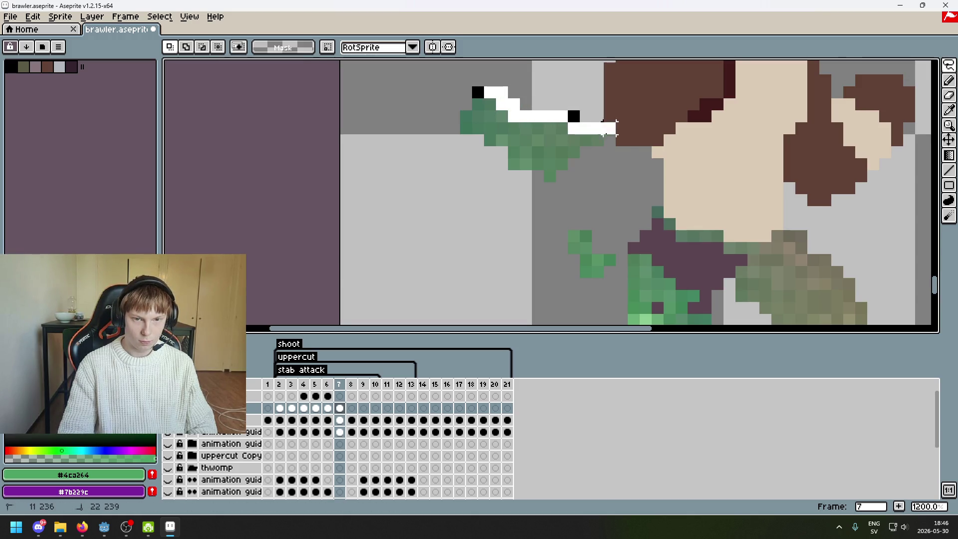
key(ctrl+v)
mouse_move(559, 115)
mouse_down()
mouse_move(685, 248)
mouse_move(710, 251)
mouse_up()
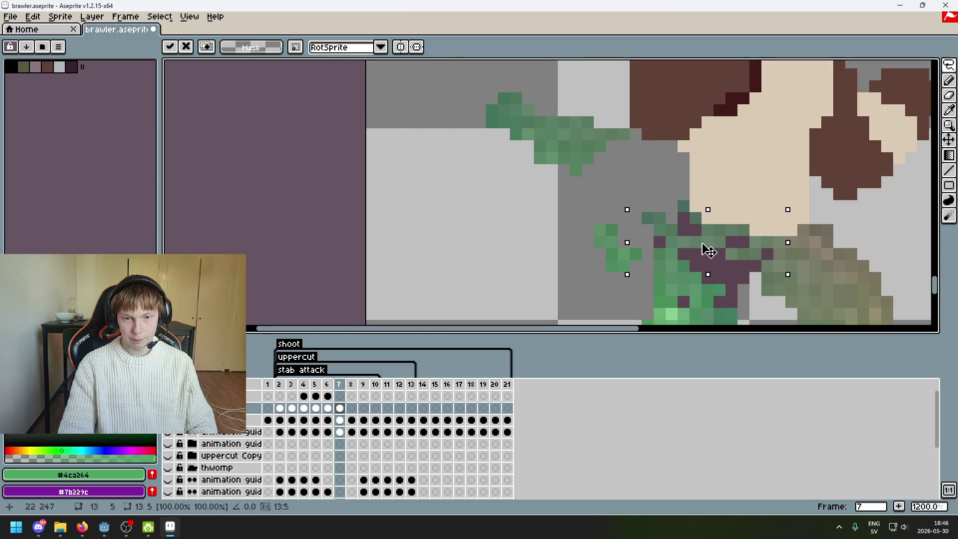
key(Return)
Move the green sprig, its tip, and a small green block onto the leg.
drag(613, 166, 464, 109)
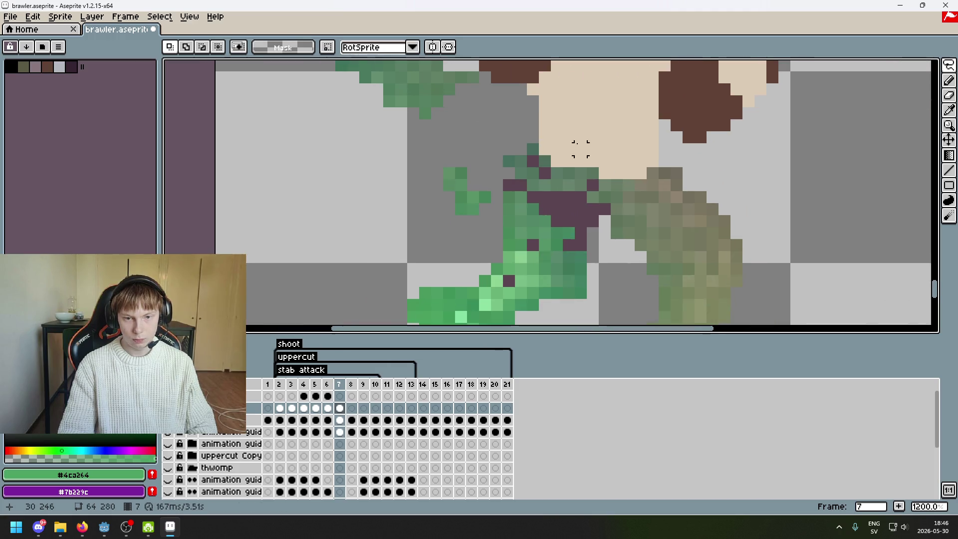
drag(532, 160, 540, 193)
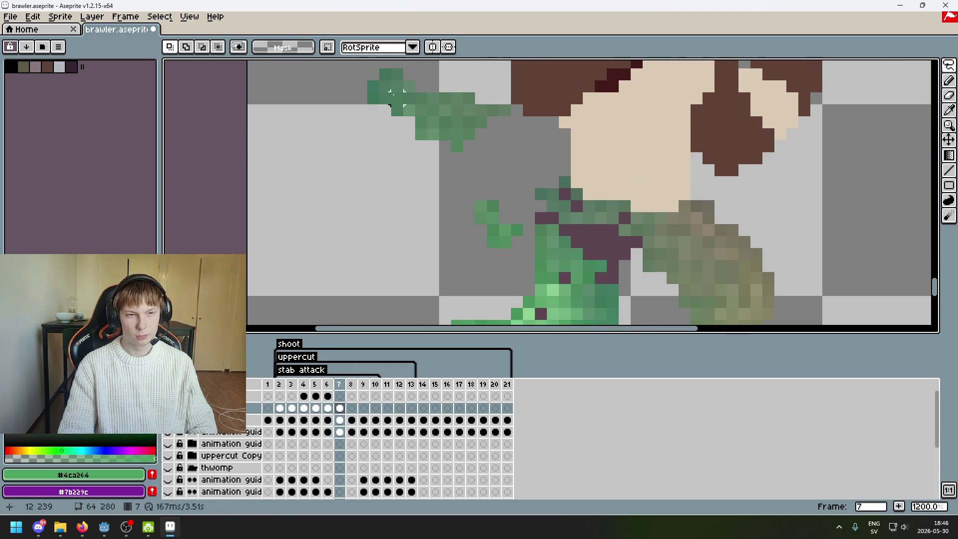
drag(373, 84, 499, 62)
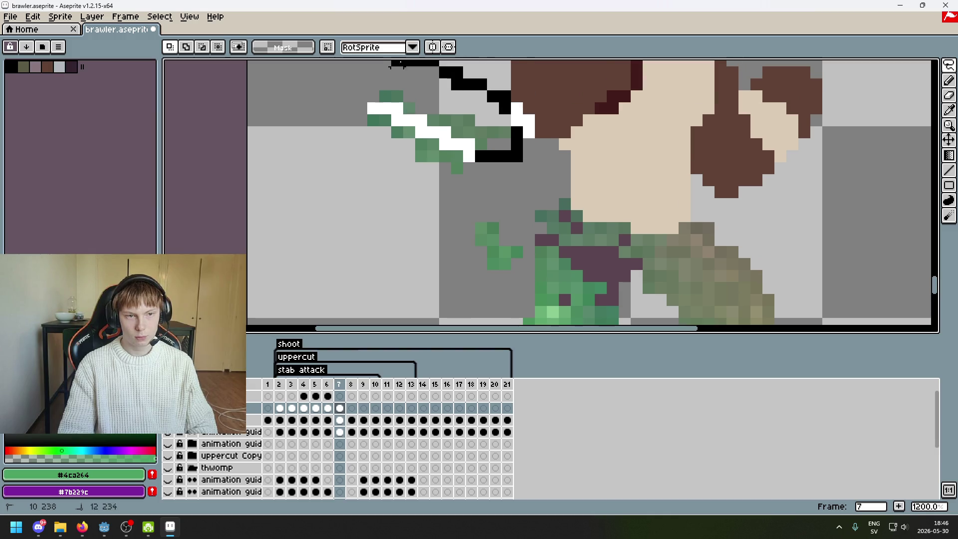
drag(498, 145, 502, 256)
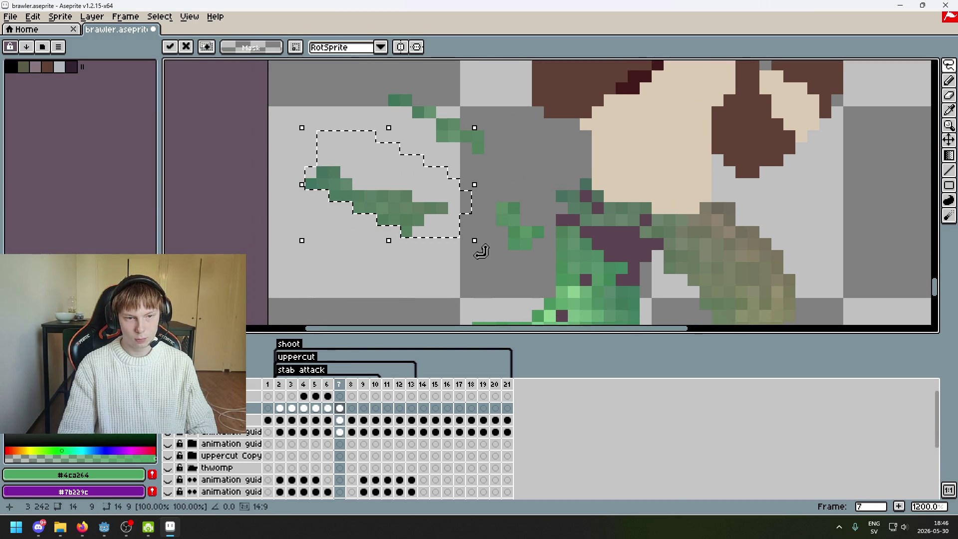
click(501, 256)
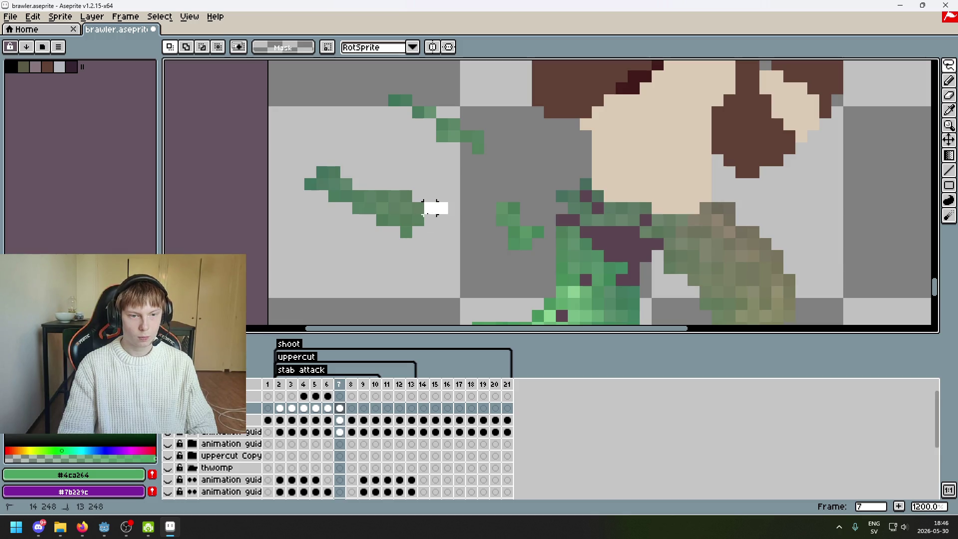
drag(421, 222, 648, 265)
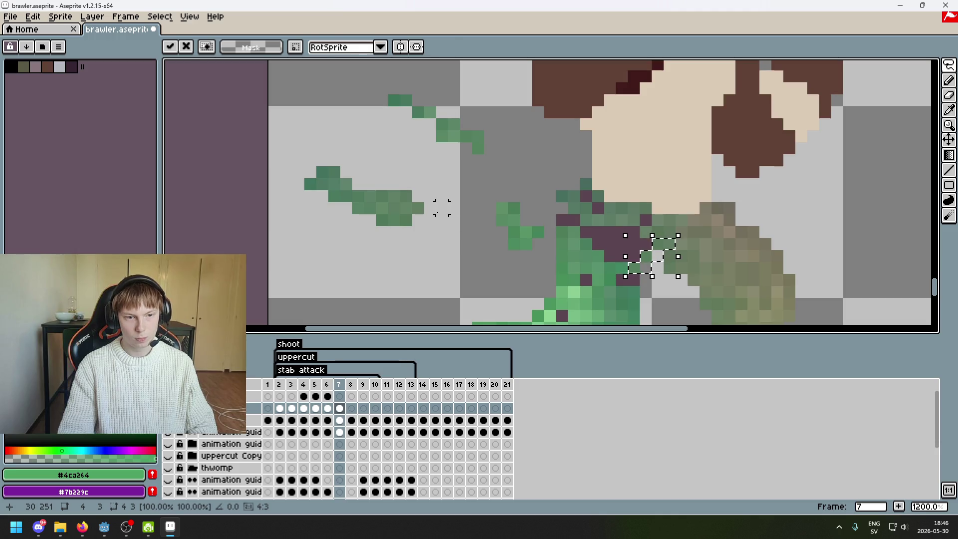
click(405, 208)
click(405, 197)
drag(424, 232, 642, 267)
click(430, 207)
Move the single end pixel and three leftover pixels of the green stroke onto the leg.
drag(322, 172, 568, 224)
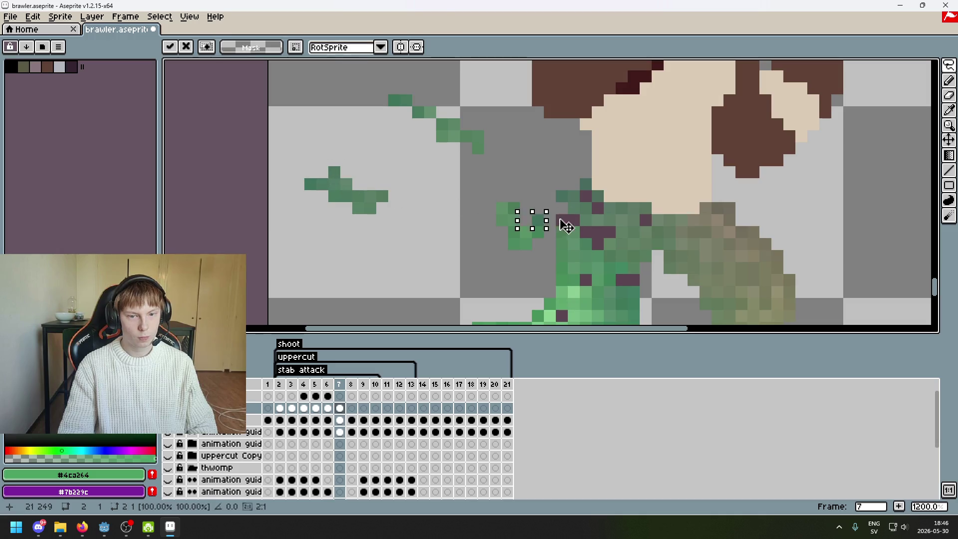
click(309, 184)
drag(309, 184, 571, 231)
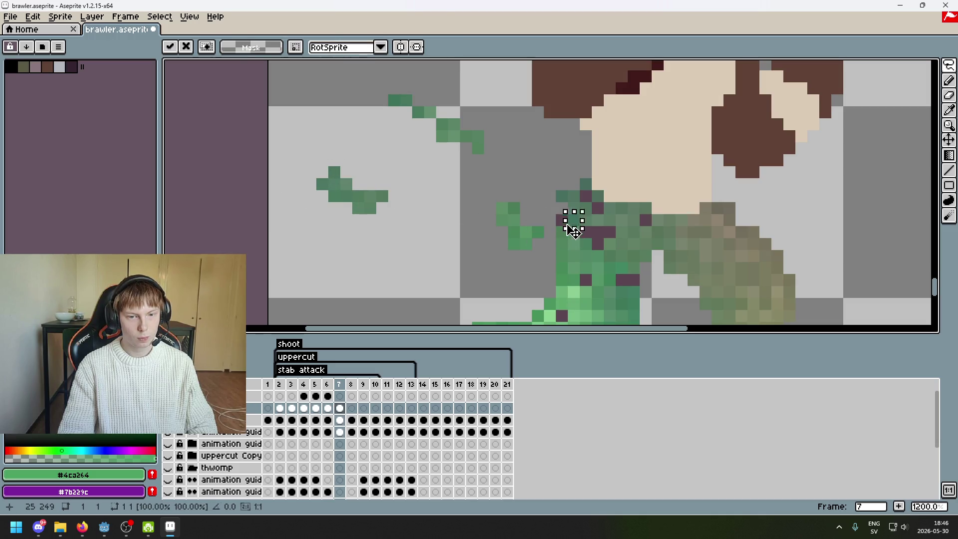
click(358, 196)
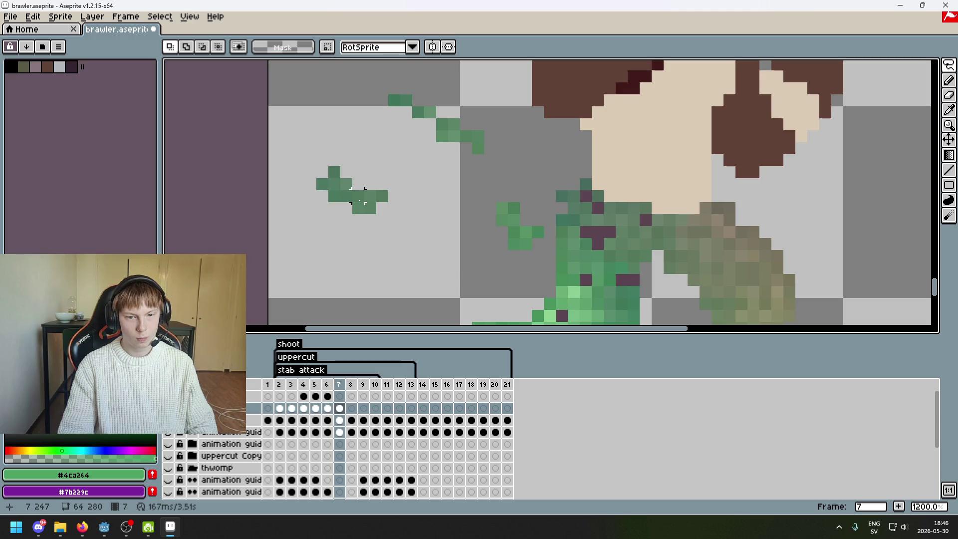
drag(346, 196, 603, 251)
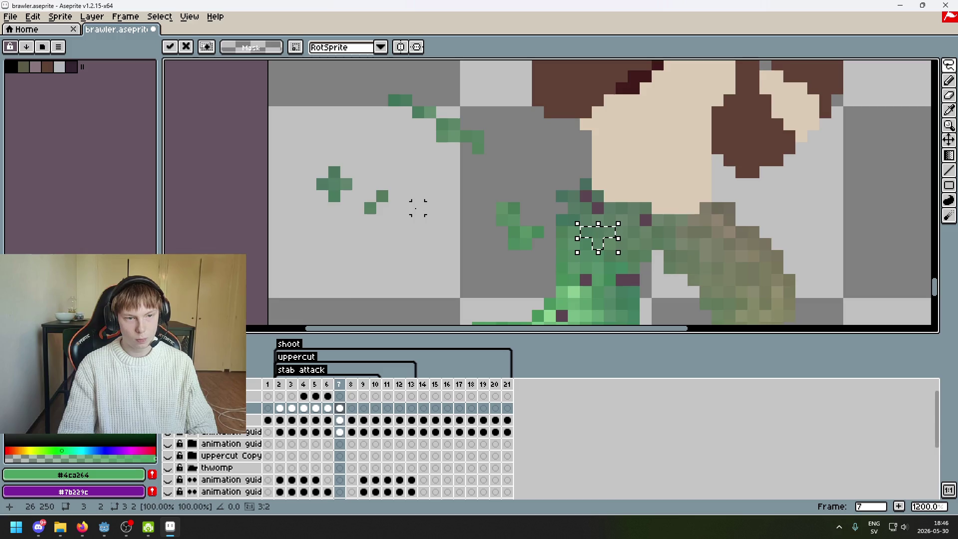
key(Return)
Erase the stray green pixels left of the leg.
scroll(442, 154, down, 2)
scroll(444, 152, down, 2)
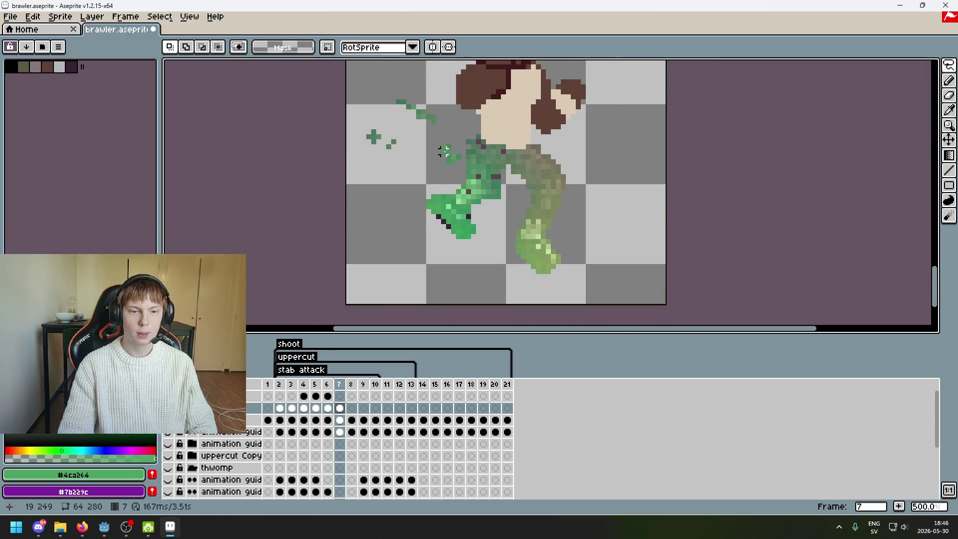
scroll(443, 152, up, 2)
key(e)
drag(429, 107, 459, 157)
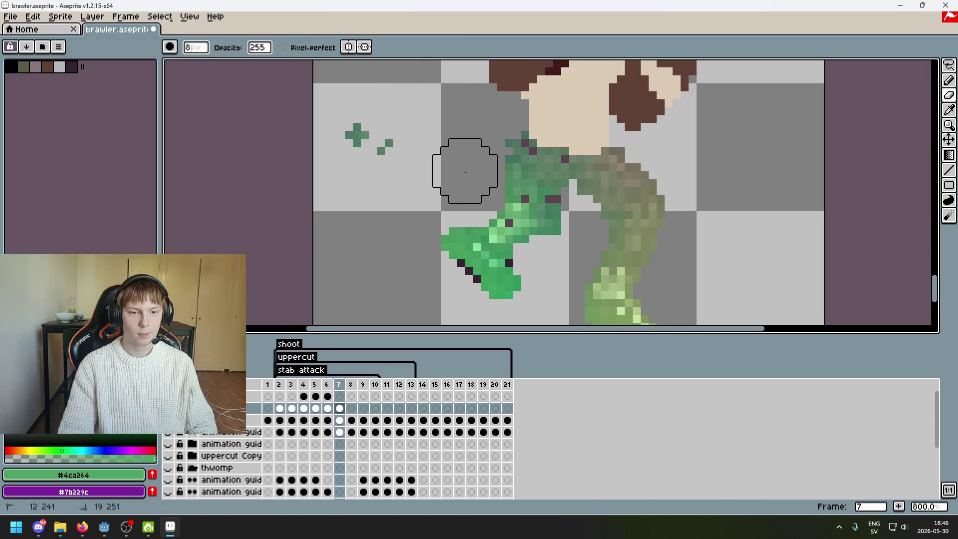
drag(356, 135, 385, 147)
With the Pencil, sample the leg's mid and dark greens and paint the dark gap pixels green.
click(948, 65)
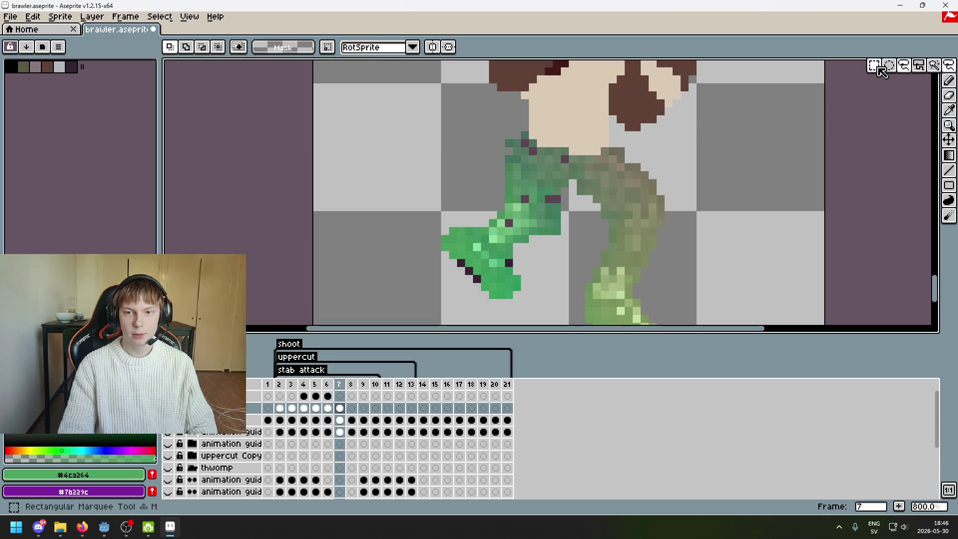
click(948, 80)
scroll(567, 200, up, 2)
click(566, 200)
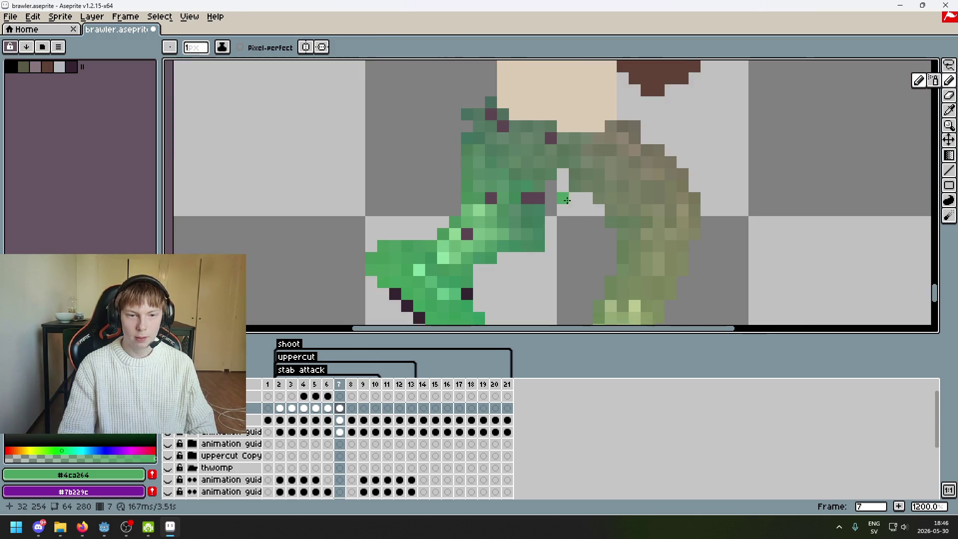
scroll(559, 202, up, 3)
alt+click(597, 140)
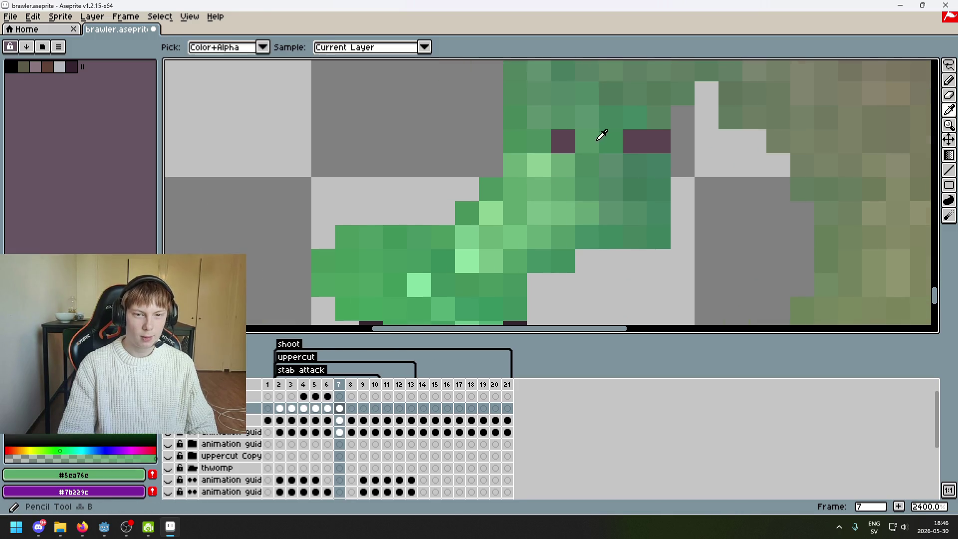
click(562, 141)
alt+click(637, 117)
click(634, 141)
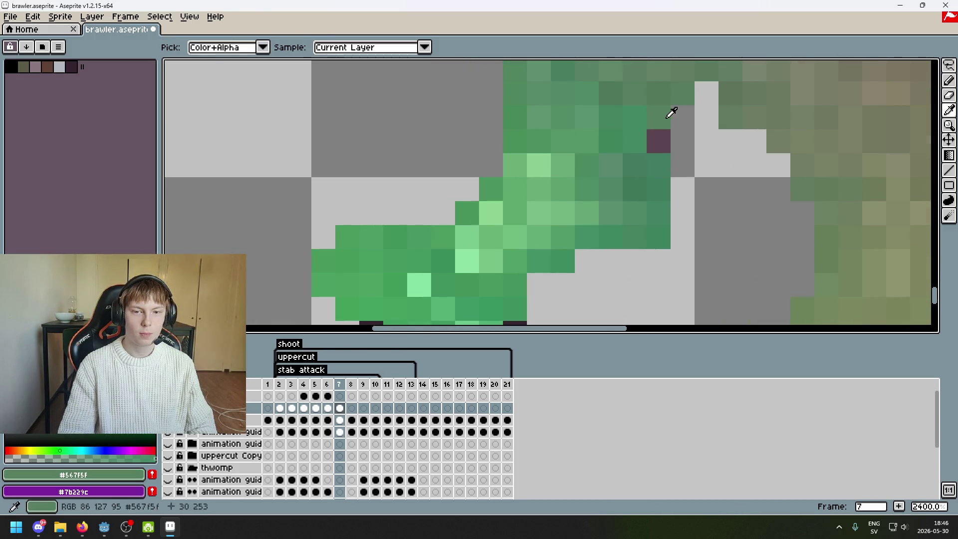
scroll(612, 206, down, 3)
scroll(612, 206, down, 2)
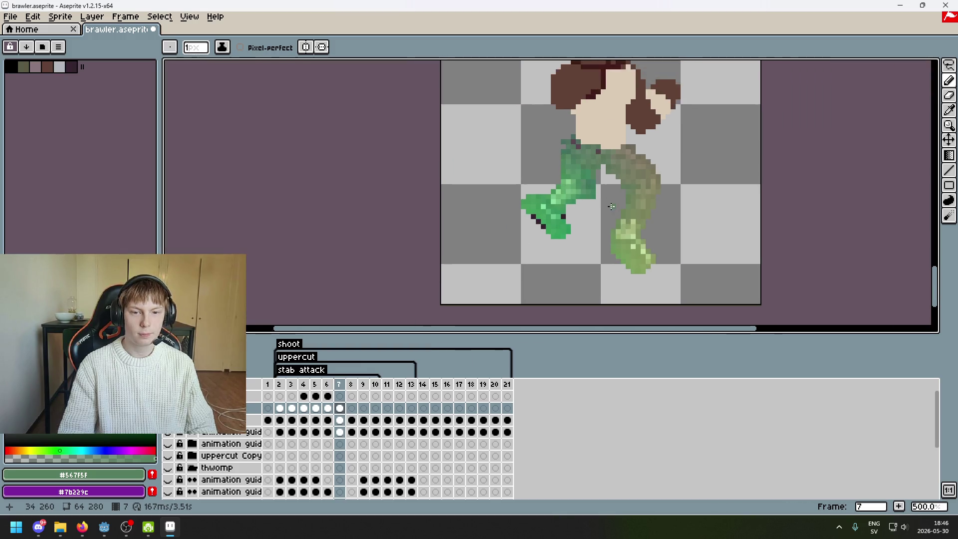
scroll(611, 206, up, 5)
Toggle the map layer to check the pose, pick the leg's dark green, and shrink the eraser to one pixel.
click(167, 432)
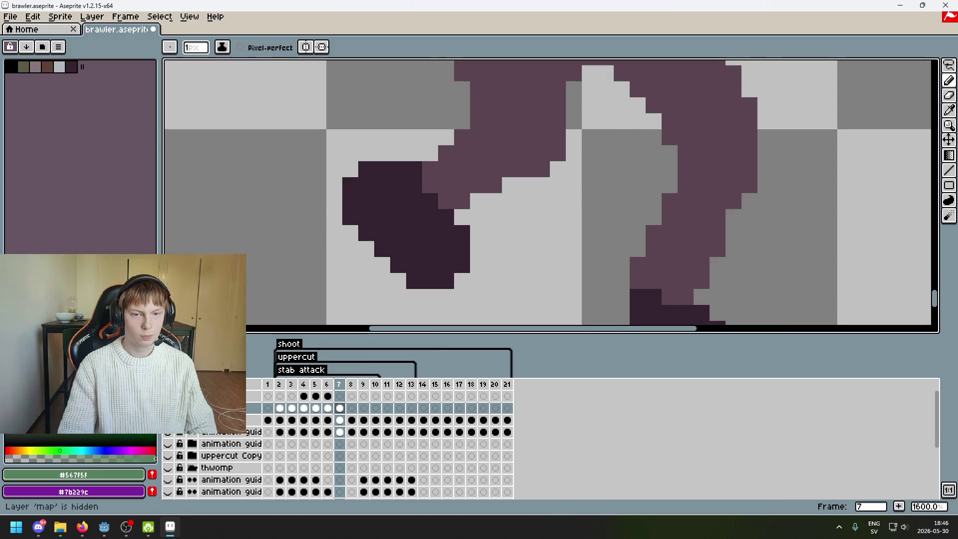
click(167, 420)
alt+click(554, 158)
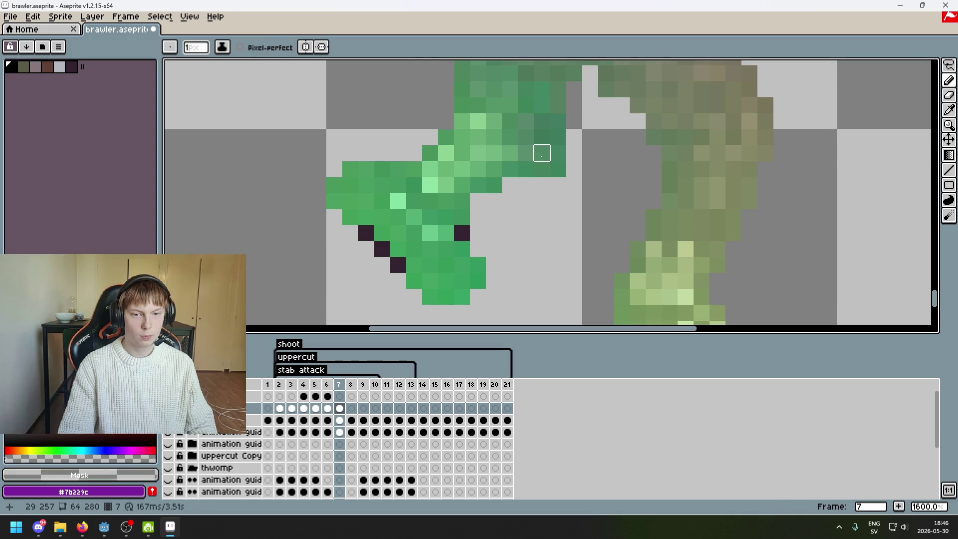
alt+click(559, 167)
key(e)
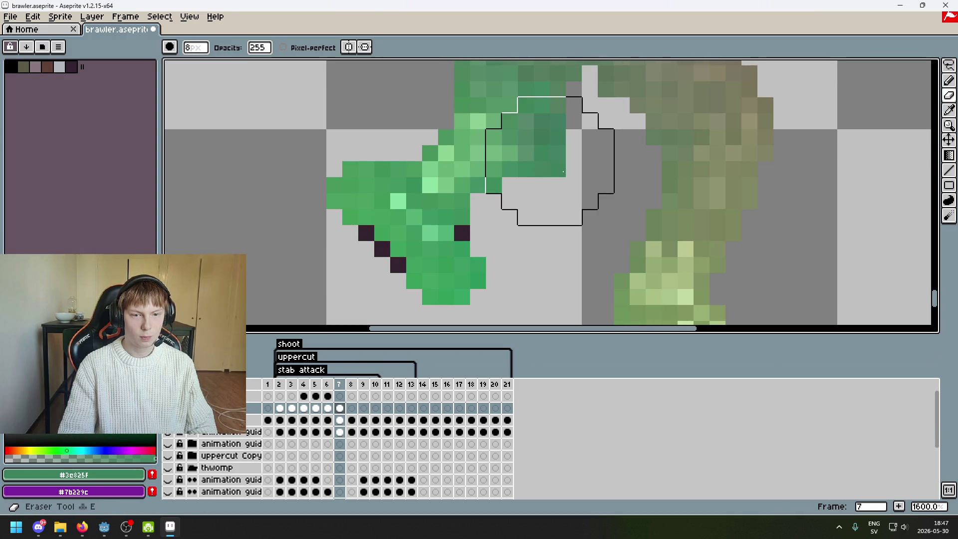
click(563, 171)
key(ctrl+z)
key(minus)
key(minus)
key(minus)
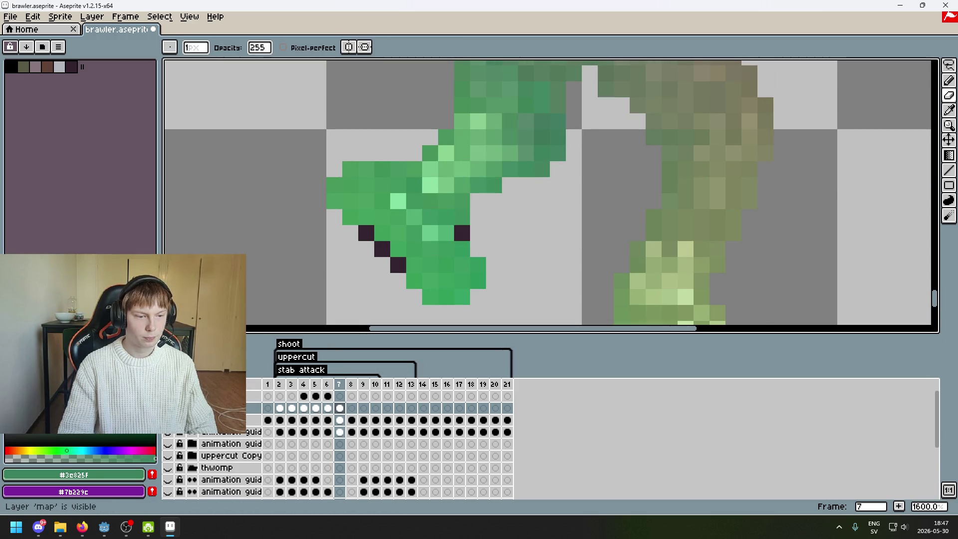
Marquee and delete a small block of stray green pixels beside the leg.
scroll(349, 267, down, 1)
scroll(349, 267, down, 2)
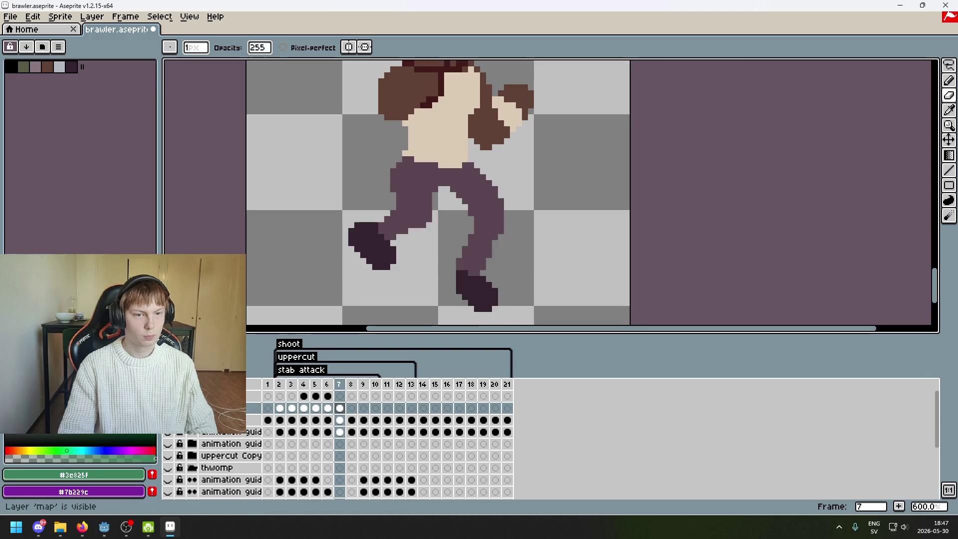
scroll(398, 188, up, 3)
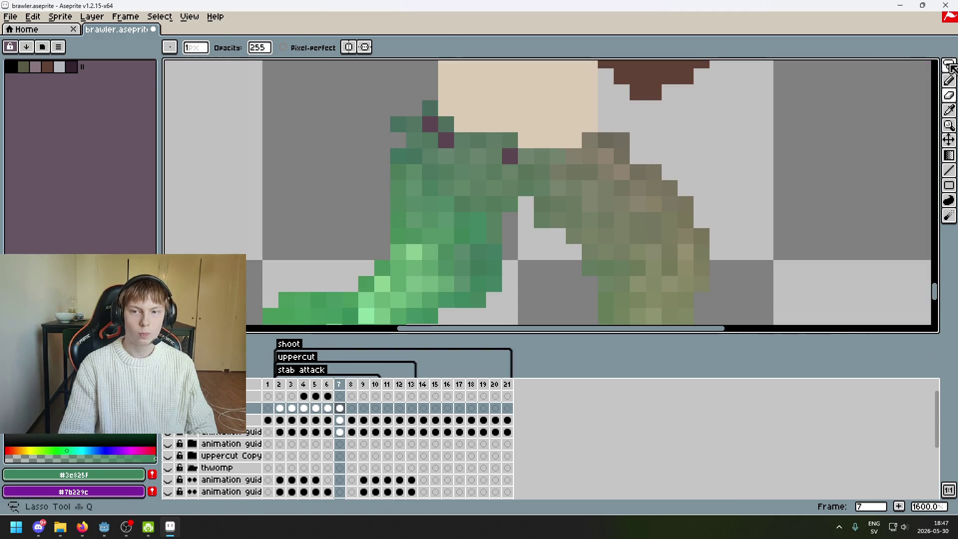
click(950, 66)
drag(387, 209, 409, 246)
key(Delete)
drag(339, 225, 361, 246)
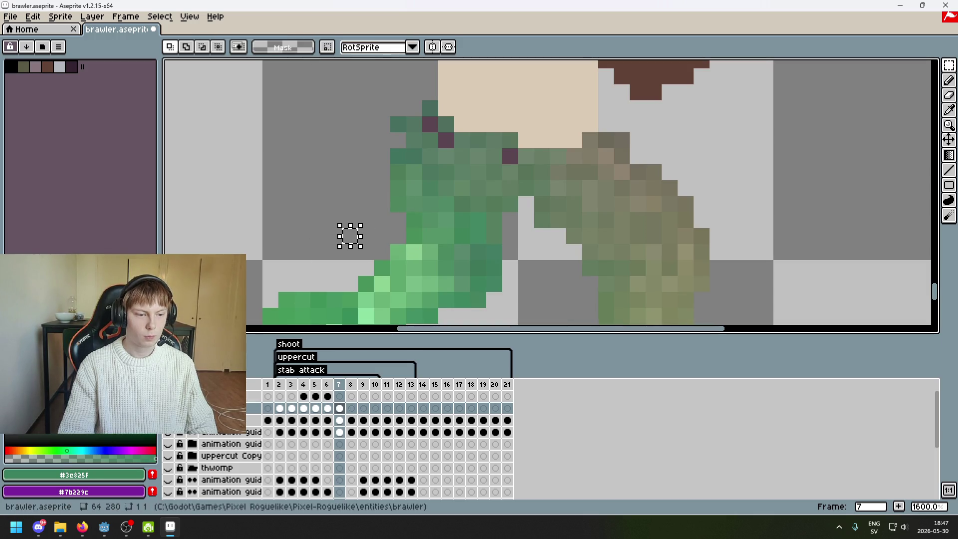
Compare with the neighbouring frame, then shift two teal pixels over the purple pixel.
key(Left)
key(Right)
key(Left)
key(Right)
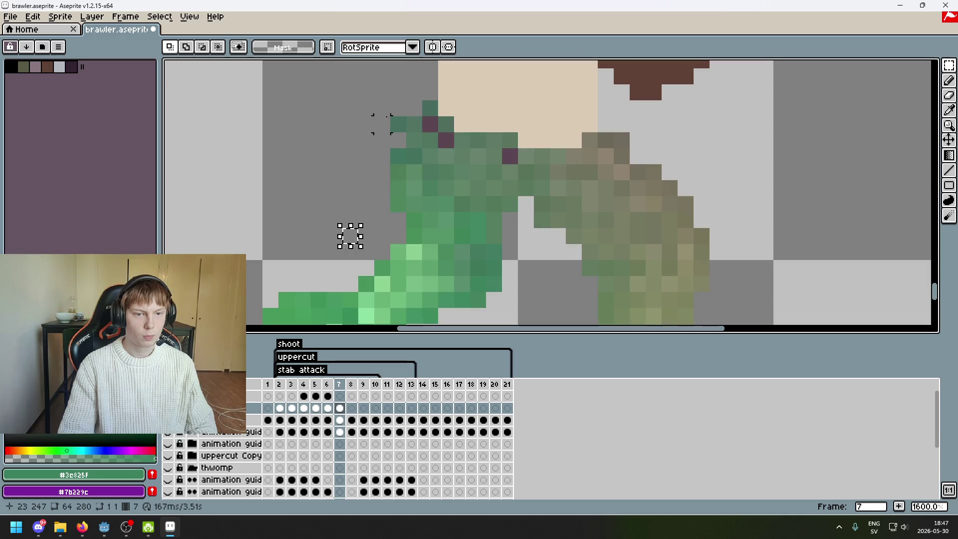
mouse_move(391, 117)
mouse_down()
mouse_move(422, 132)
mouse_move(438, 125)
mouse_up()
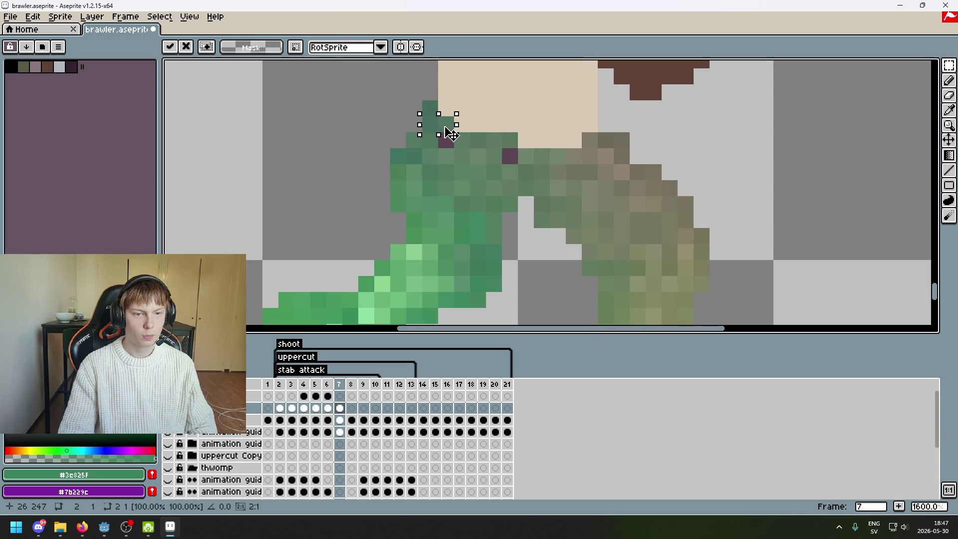
key(ctrl+d)
key(ctrl+z)
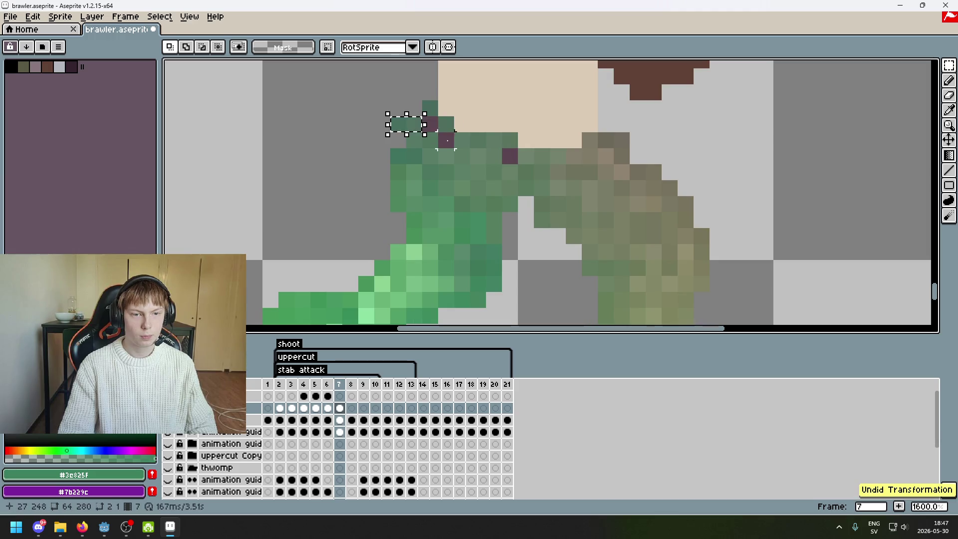
mouse_move(414, 131)
mouse_down()
mouse_move(446, 131)
mouse_move(373, 131)
mouse_move(432, 126)
mouse_up()
key(Return)
key(ctrl+shift+d)
Nudge a single teal pixel into place, then paint the remaining purple pixel with sampled green.
key(ctrl+d)
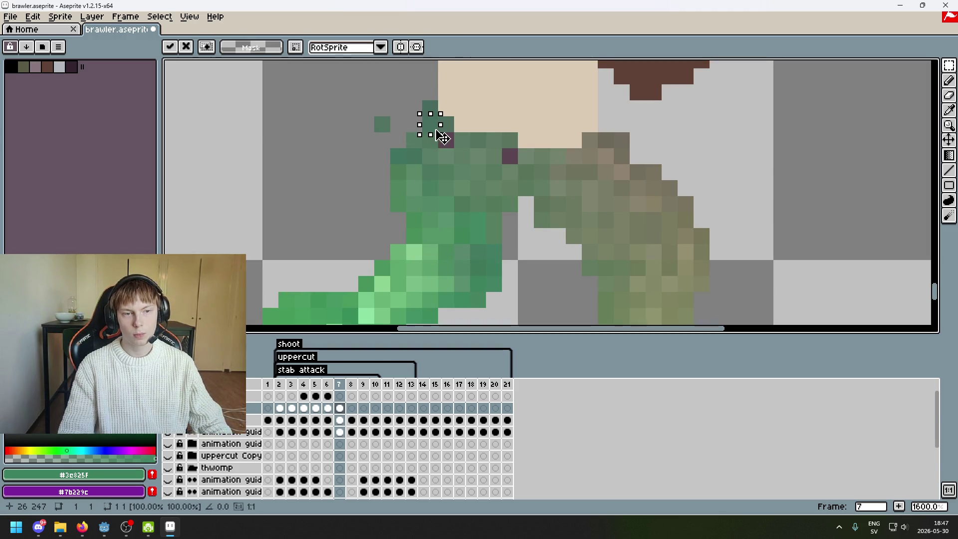
key(Return)
alt+click(415, 132)
click(446, 140)
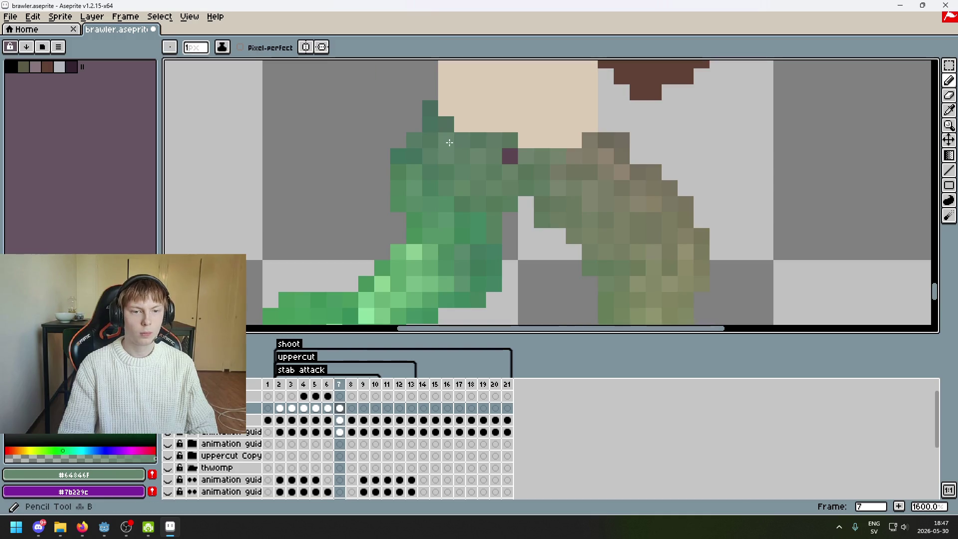
Paint one leftover purple foot pixel green, then undo and redo to compare the legs.
alt+click(504, 161)
click(504, 161)
scroll(441, 233, down, 4)
key(ctrl+z)
key(ctrl+y)
key(ctrl+z)
key(ctrl+y)
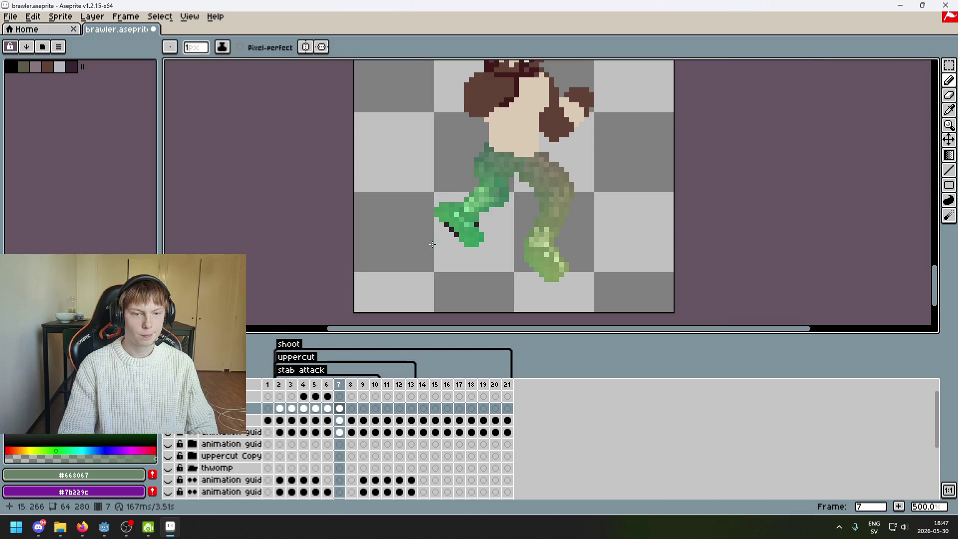
scroll(428, 249, up, 7)
Sample greens from the foot and paint the remaining three dark purple pixels green.
alt+click(461, 143)
click(493, 179)
alt+click(539, 212)
click(519, 214)
alt+click(654, 114)
click(646, 150)
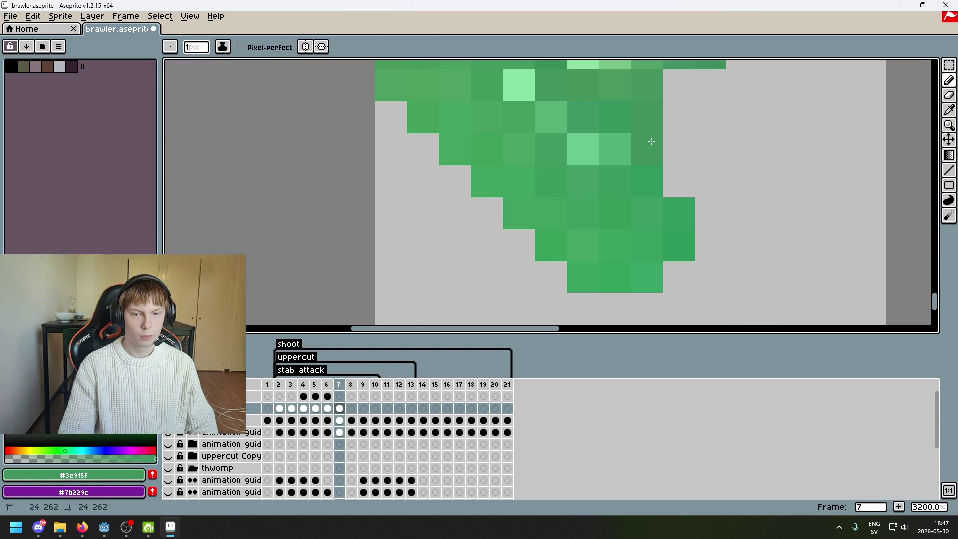
scroll(649, 150, down, 5)
scroll(541, 234, up, 1)
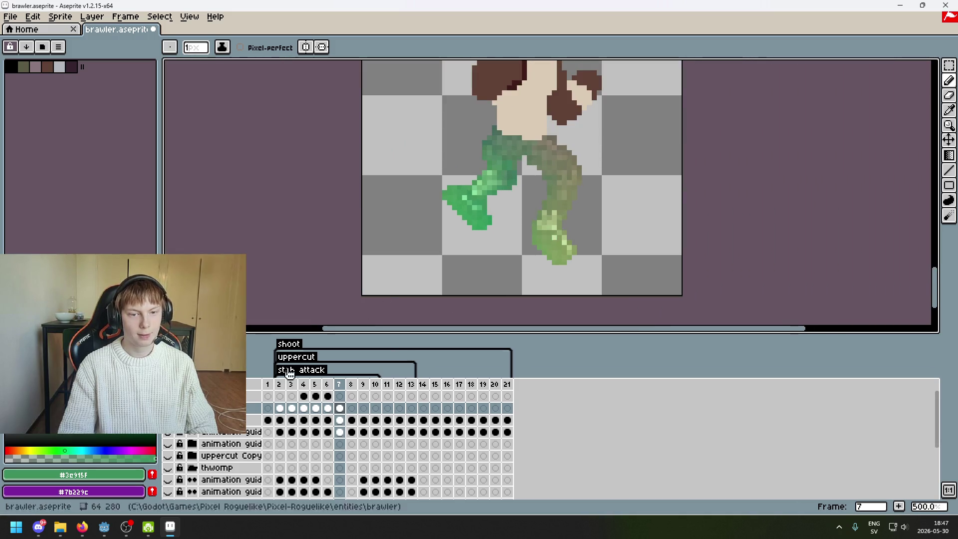
scroll(438, 187, up, 5)
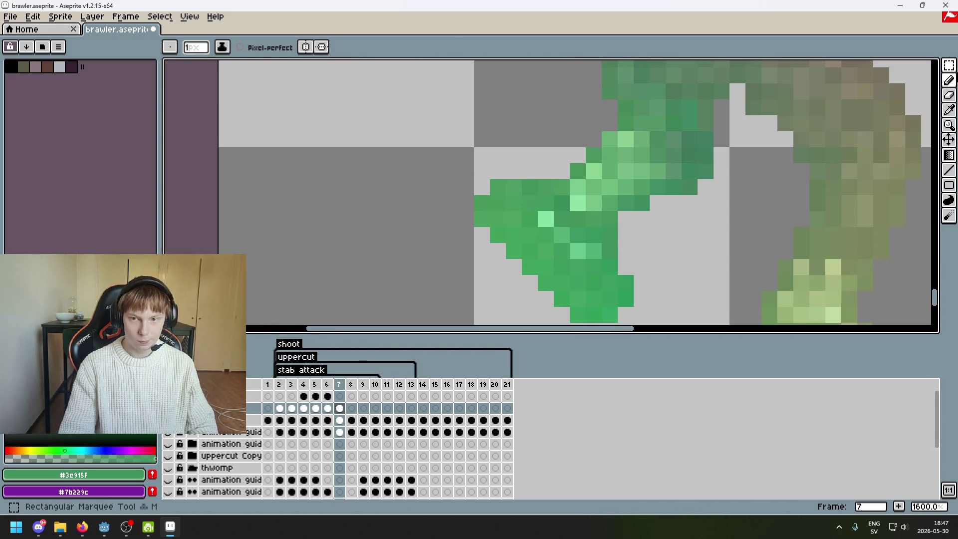
Lasso the left foot's leftmost pixels and shift them one pixel right.
drag(948, 66, 898, 65)
drag(499, 212, 505, 191)
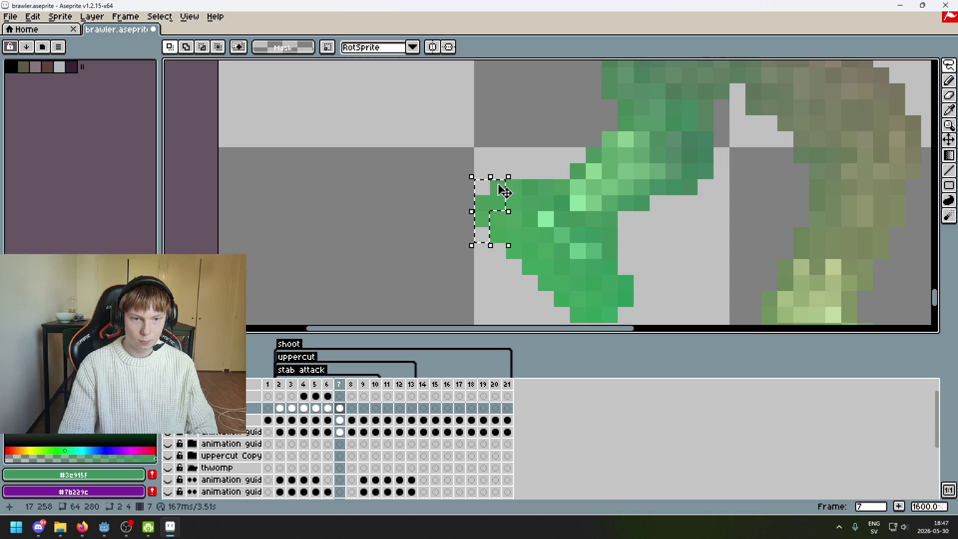
click(512, 187)
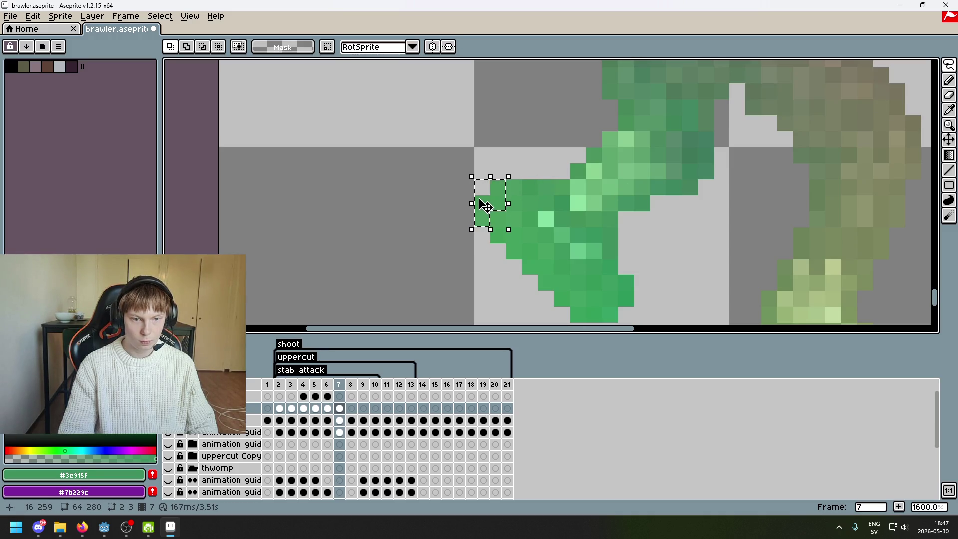
drag(489, 205, 501, 207)
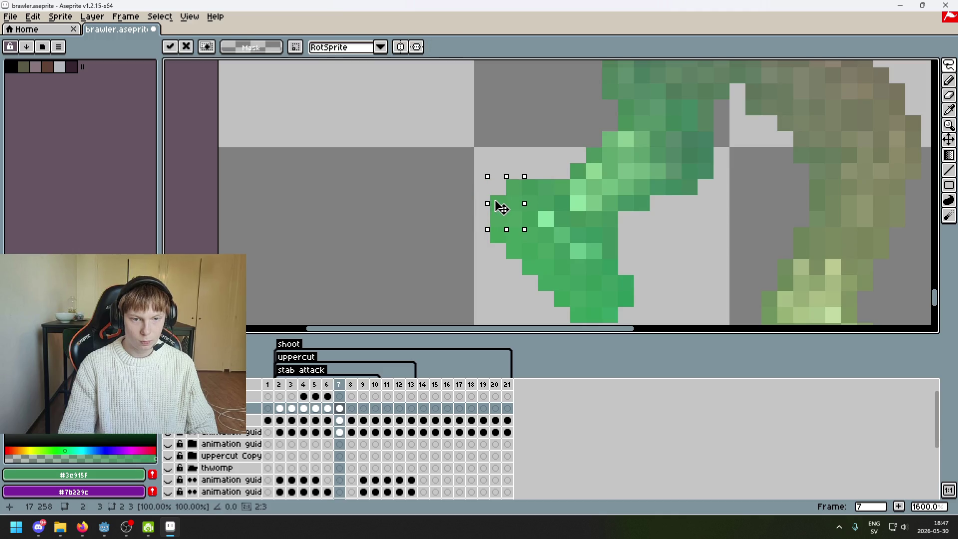
key(Return)
scroll(450, 187, down, 6)
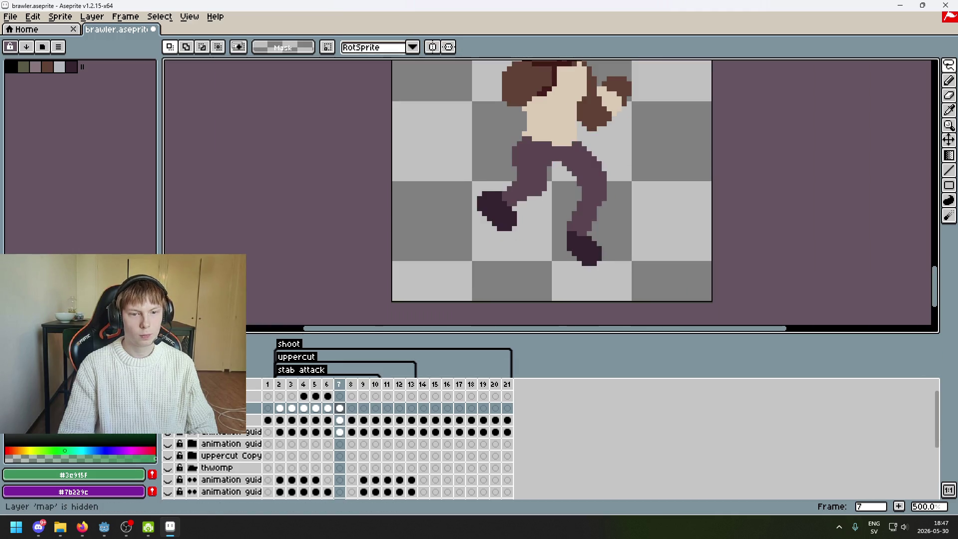
drag(489, 247, 381, 242)
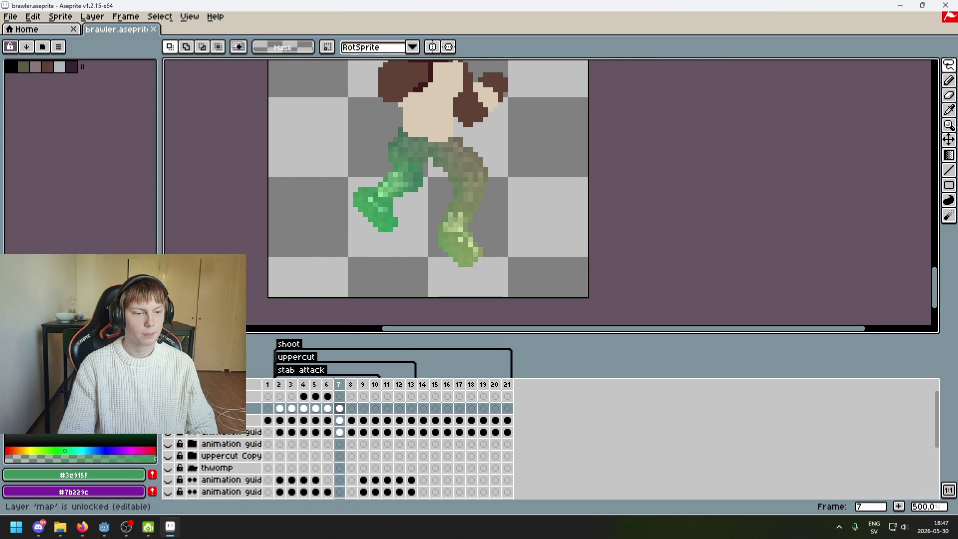
mouse_move(429, 200)
mouse_down()
mouse_move(433, 218)
mouse_move(536, 256)
mouse_up()
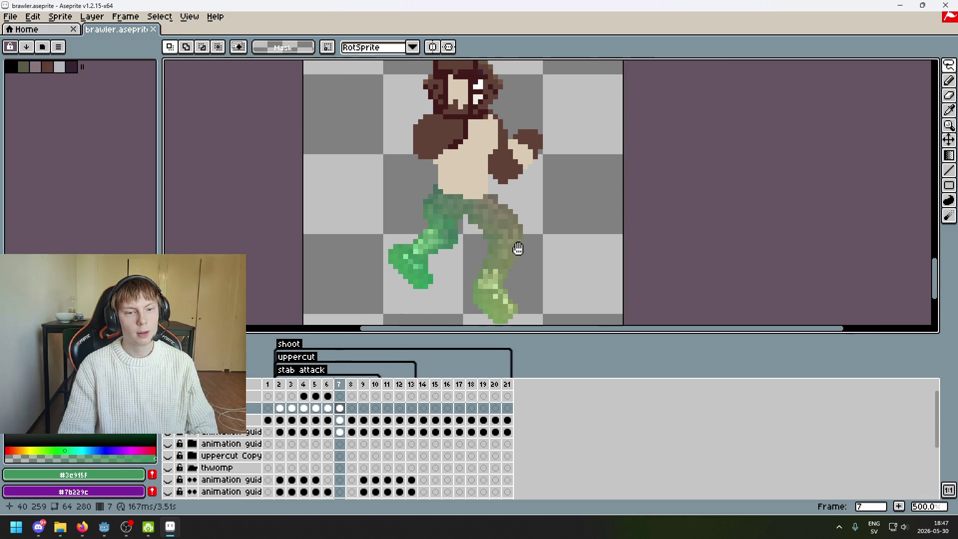
Flip through frames 6, 7 and 4, settling on frame 2's wide-stance body map.
click(327, 409)
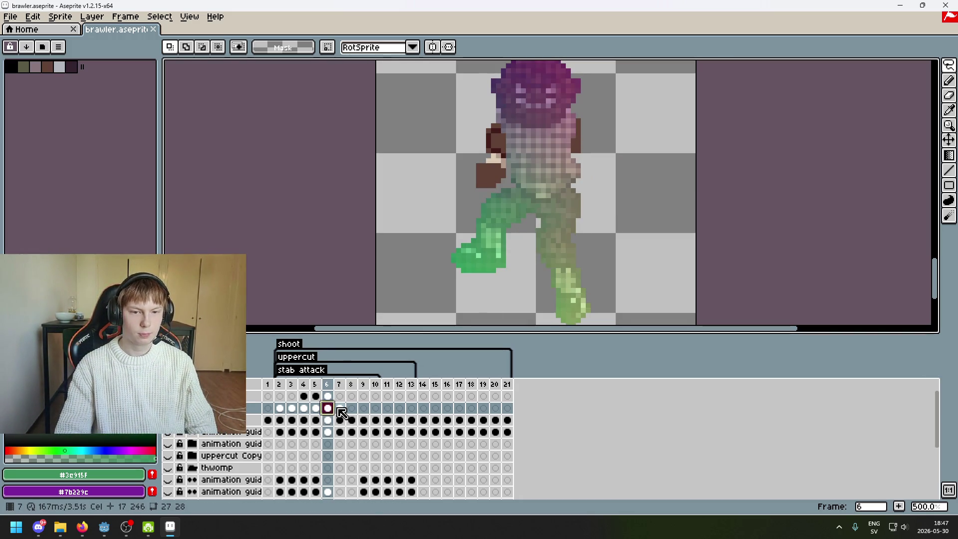
double_click(340, 408)
key(Escape)
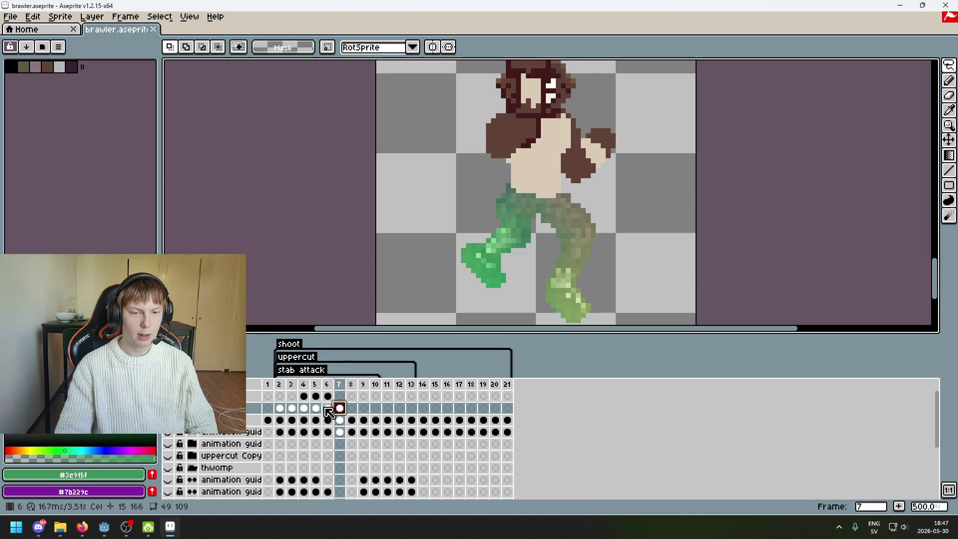
click(327, 408)
click(340, 409)
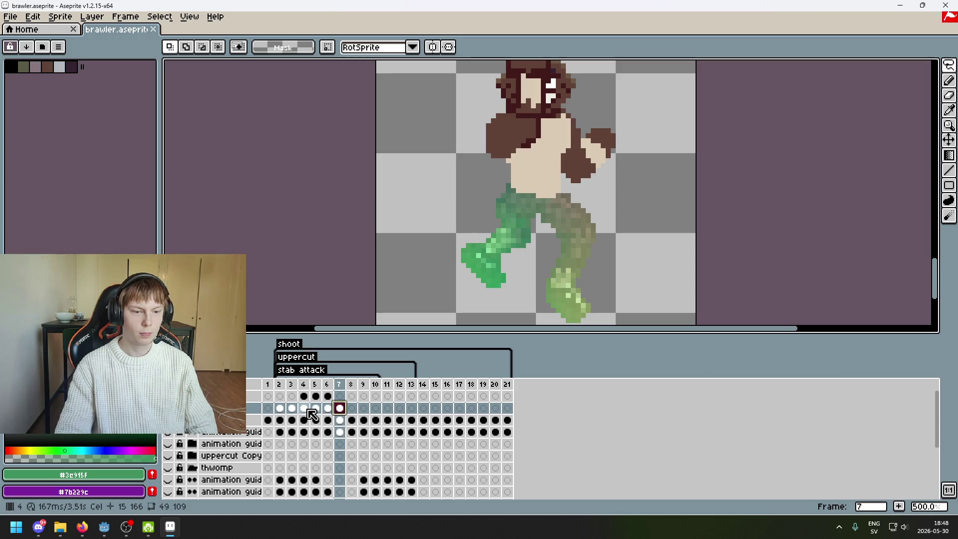
click(292, 408)
click(280, 408)
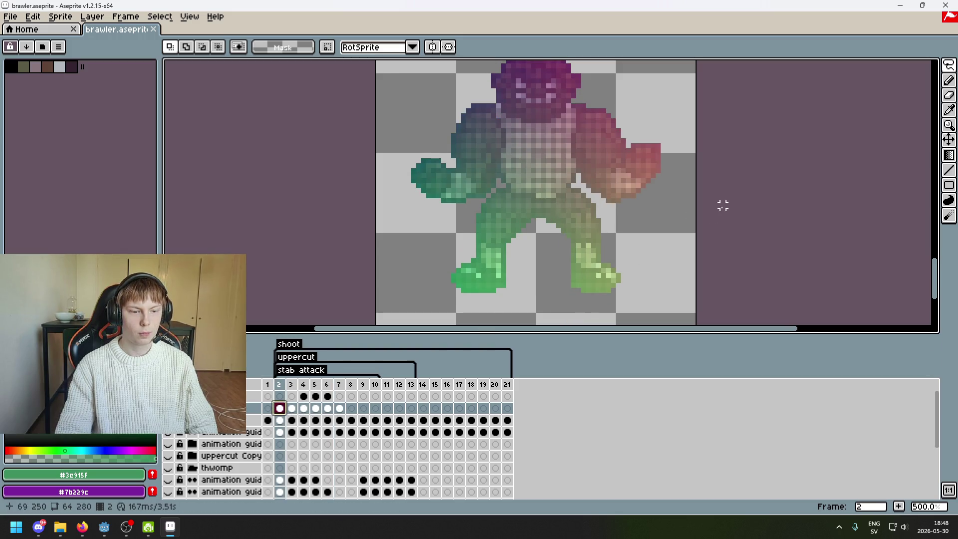
click(304, 397)
click(280, 408)
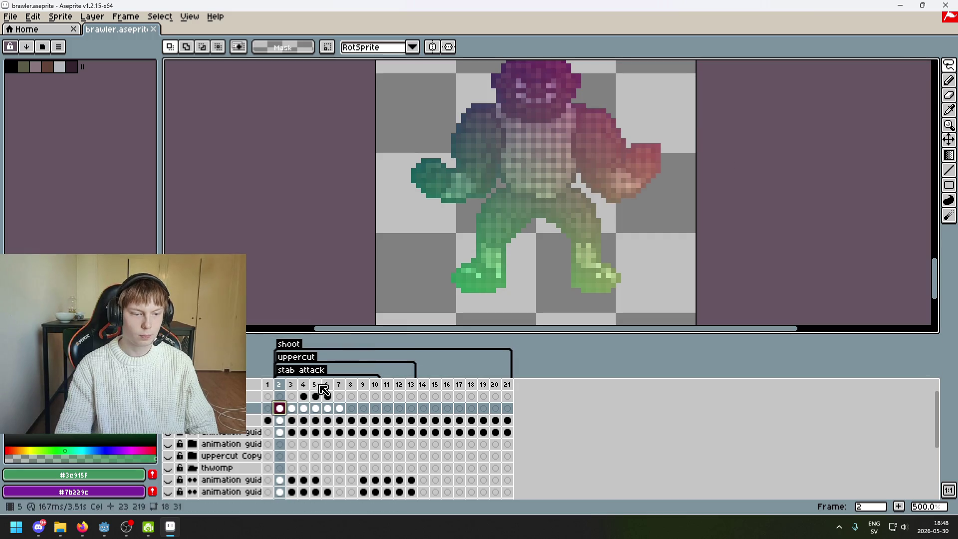
Draw short lines and an outline on the torso, then undo the outline strokes.
scroll(551, 166, up, 2)
scroll(538, 192, up, 2)
mouse_move(563, 228)
mouse_down()
mouse_move(515, 228)
mouse_move(431, 168)
mouse_move(444, 61)
mouse_up()
scroll(482, 241, down, 3)
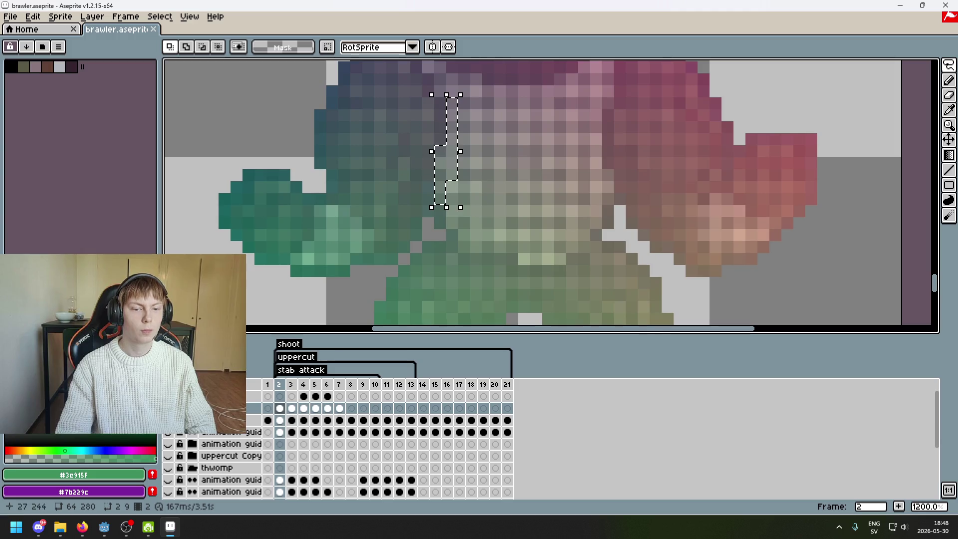
mouse_move(440, 215)
mouse_down()
mouse_move(440, 229)
mouse_move(508, 259)
mouse_move(574, 258)
mouse_move(619, 187)
mouse_move(596, 114)
mouse_up()
scroll(596, 114, up, 3)
mouse_move(596, 222)
mouse_down()
mouse_move(579, 164)
mouse_move(507, 204)
mouse_move(428, 183)
mouse_move(414, 155)
mouse_up()
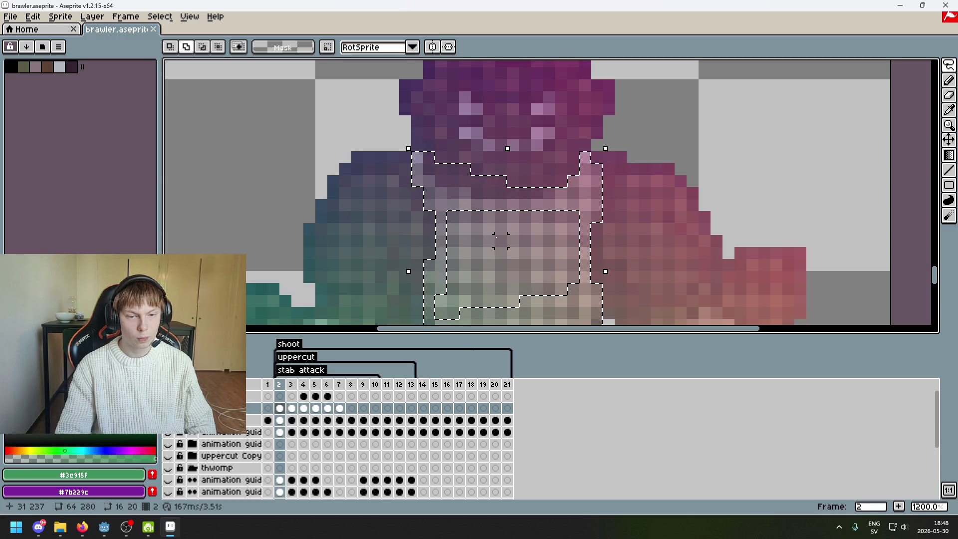
mouse_move(441, 312)
mouse_down()
mouse_move(491, 272)
mouse_move(506, 233)
mouse_up()
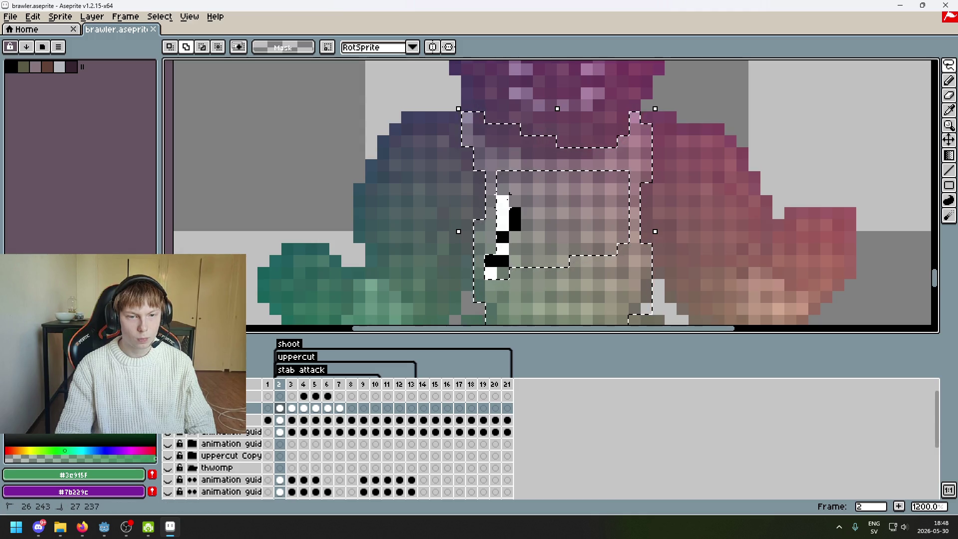
drag(508, 194, 616, 184)
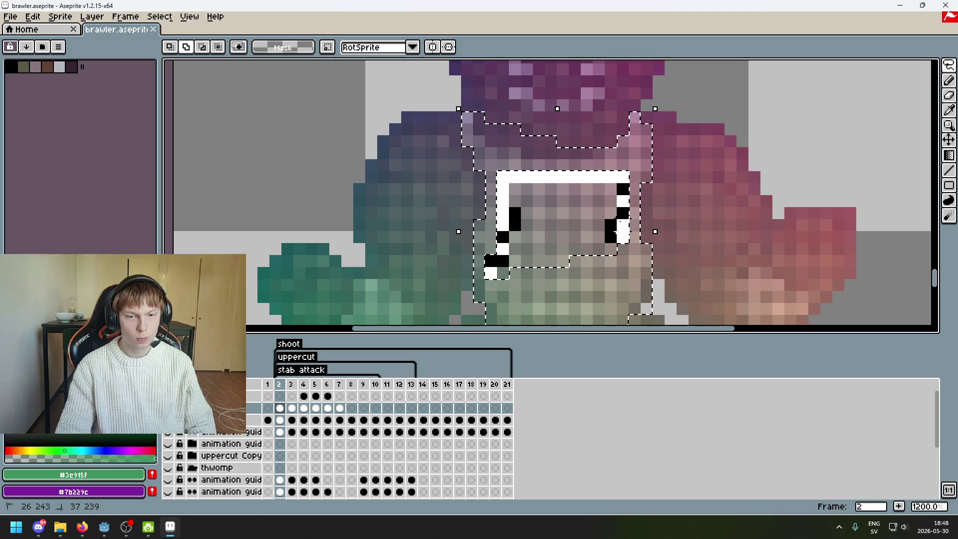
drag(559, 246, 521, 257)
key(ctrl+z)
key(ctrl+z)
key(ctrl+z)
scroll(574, 300, down, 2)
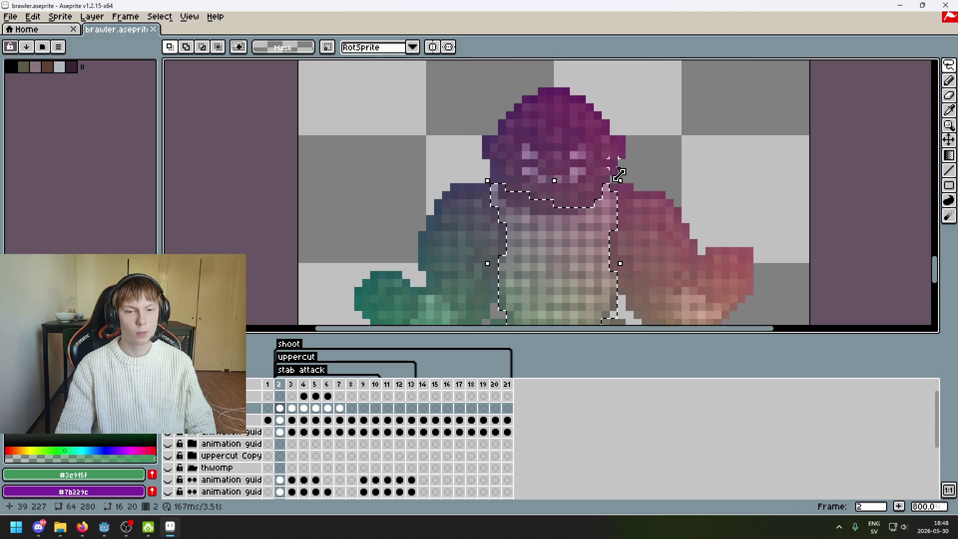
Select the head and torso and drag a copy up above the figure.
mouse_move(613, 175)
mouse_down()
mouse_move(474, 176)
mouse_move(494, 194)
mouse_move(565, 215)
mouse_up()
scroll(589, 247, down, 3)
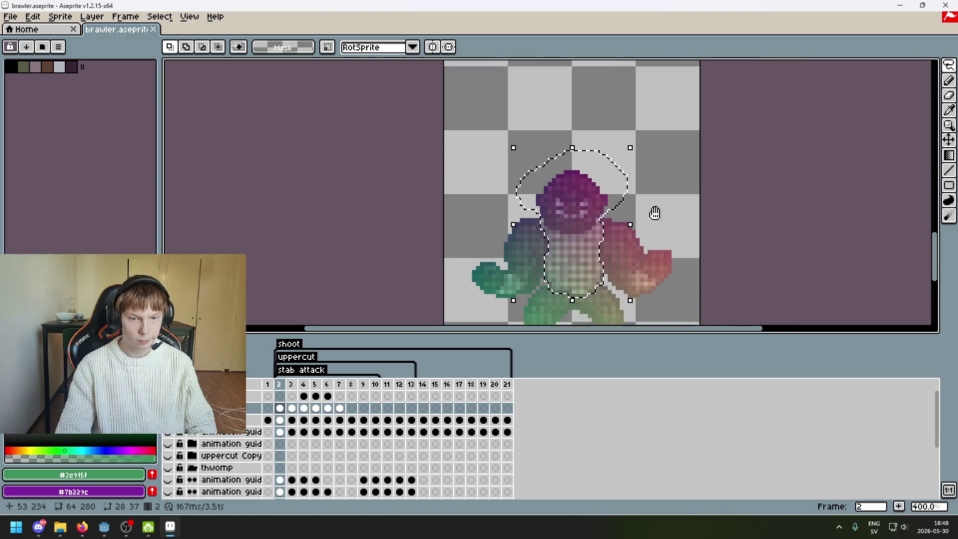
drag(530, 125, 538, 156)
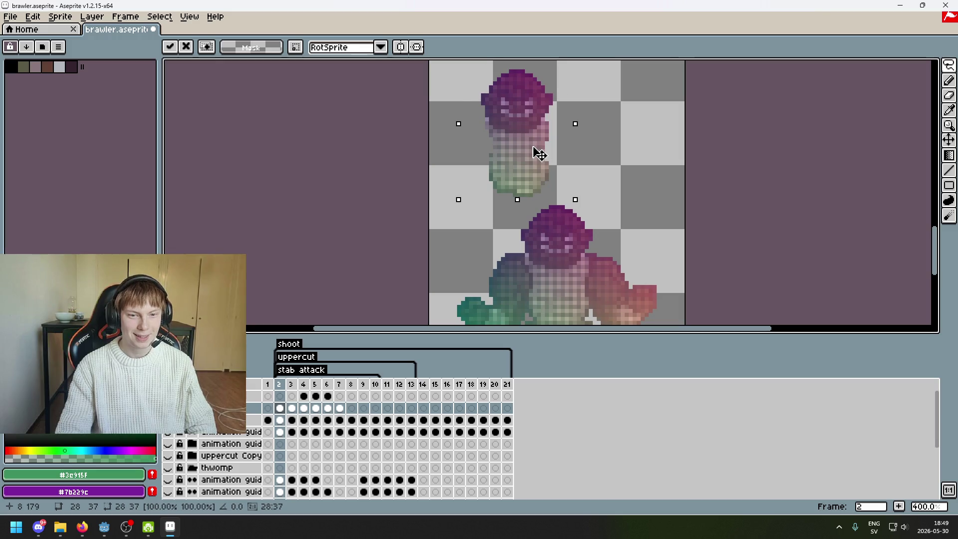
drag(614, 143, 623, 198)
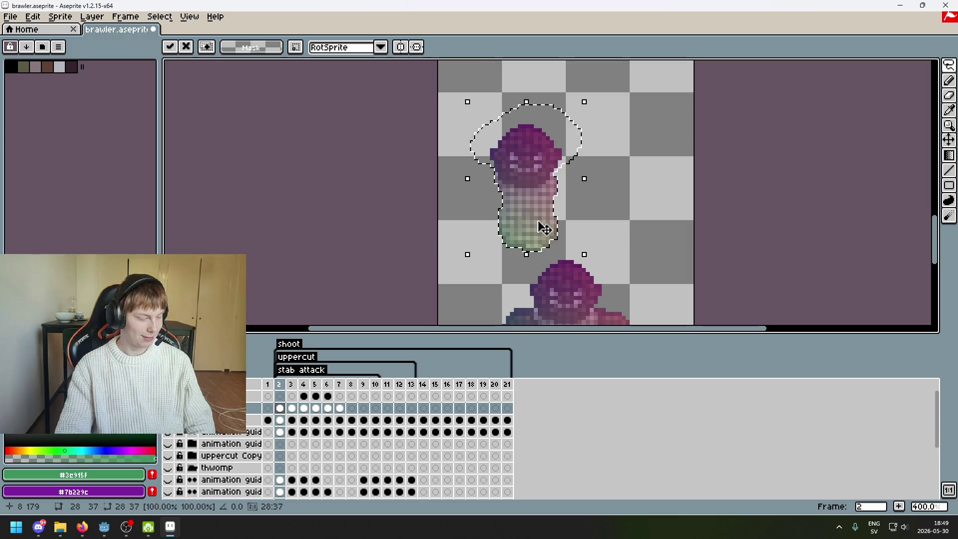
Zoom around to inspect the pasted gradient piece, then undo the paste.
scroll(539, 230, up, 2)
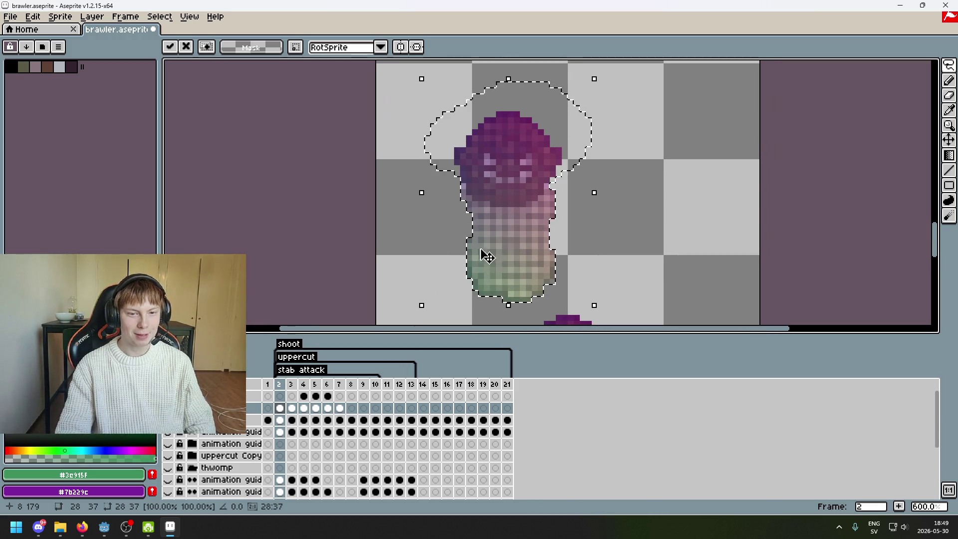
scroll(549, 235, up, 1)
scroll(624, 146, up, 1)
scroll(596, 215, down, 1)
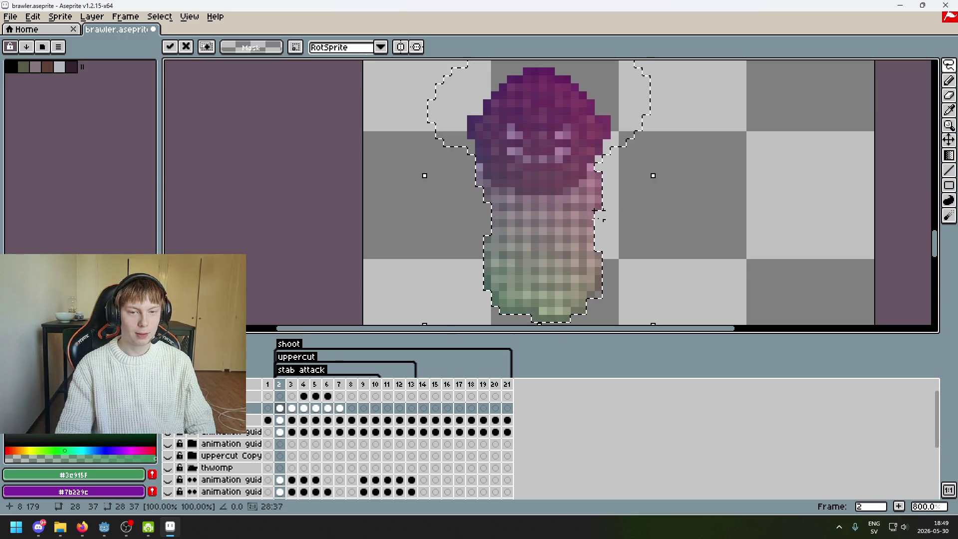
scroll(626, 240, down, 1)
scroll(627, 228, up, 1)
scroll(627, 227, down, 1)
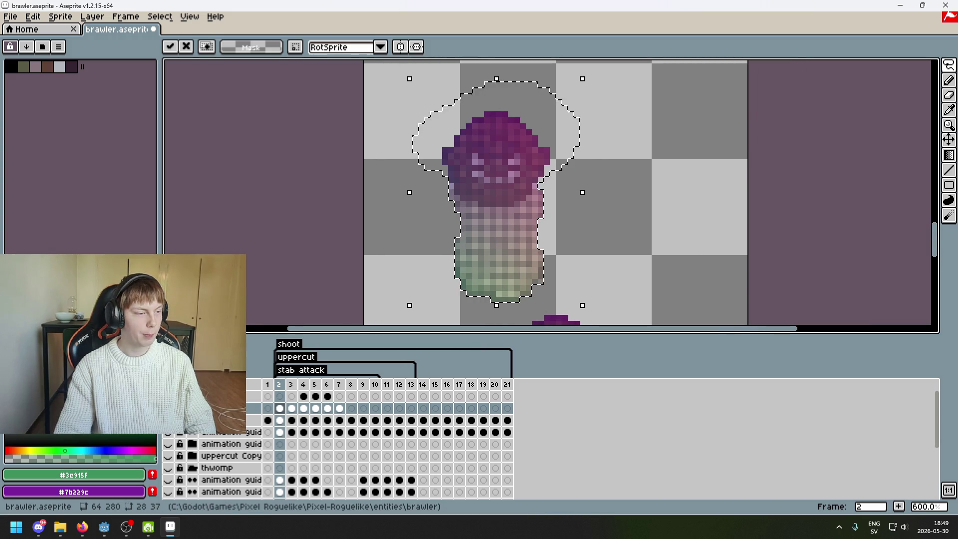
scroll(492, 225, up, 1)
scroll(500, 234, down, 1)
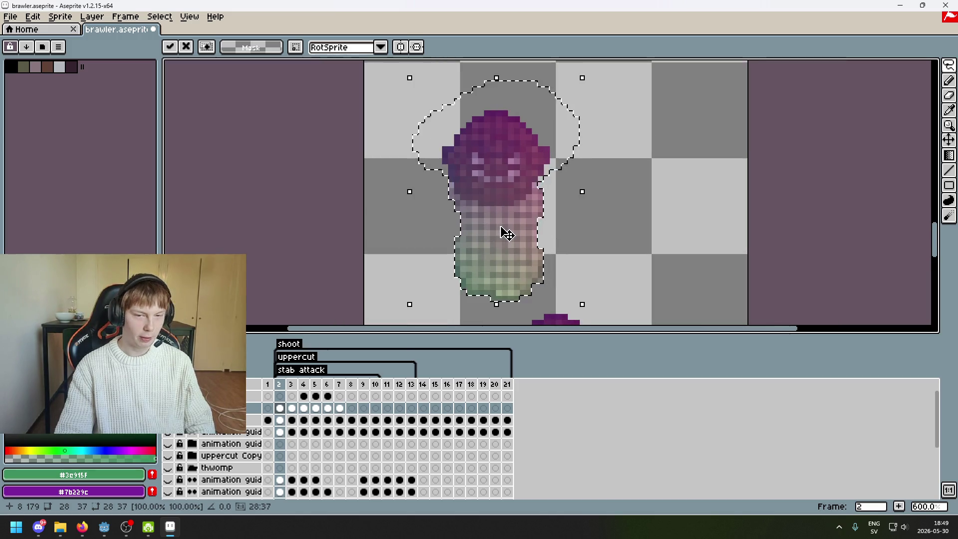
scroll(513, 221, up, 1)
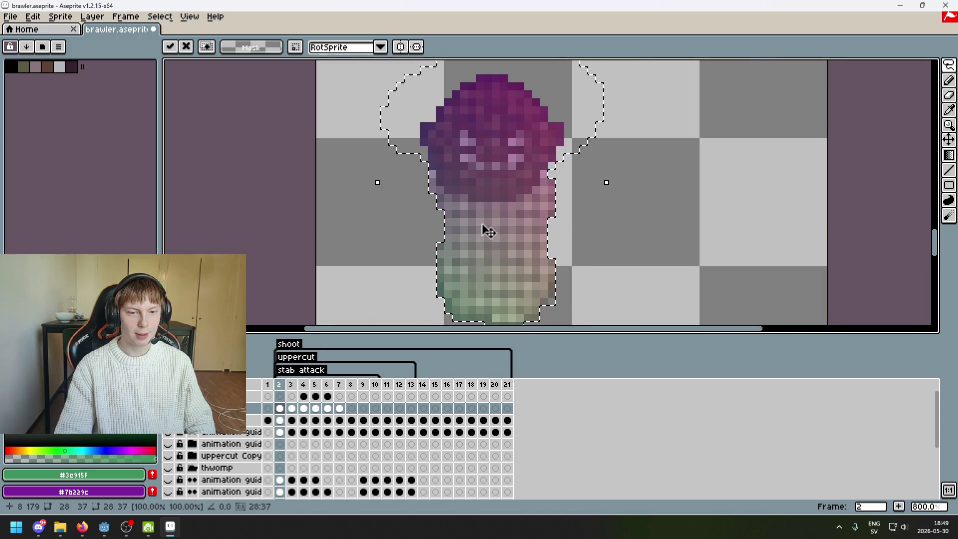
scroll(476, 231, down, 1)
scroll(564, 221, up, 1)
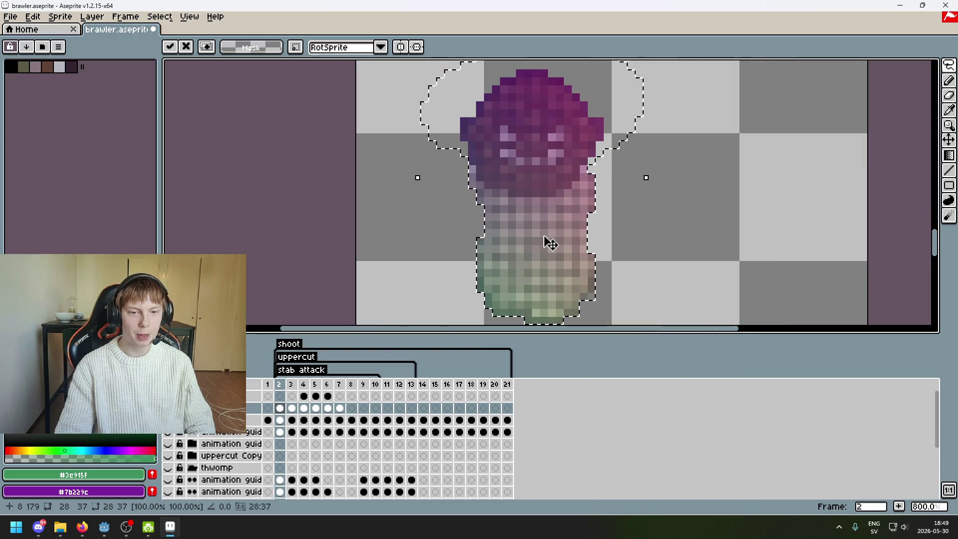
scroll(549, 242, down, 1)
scroll(455, 175, up, 2)
scroll(470, 221, down, 4)
scroll(522, 162, up, 1)
scroll(524, 163, up, 1)
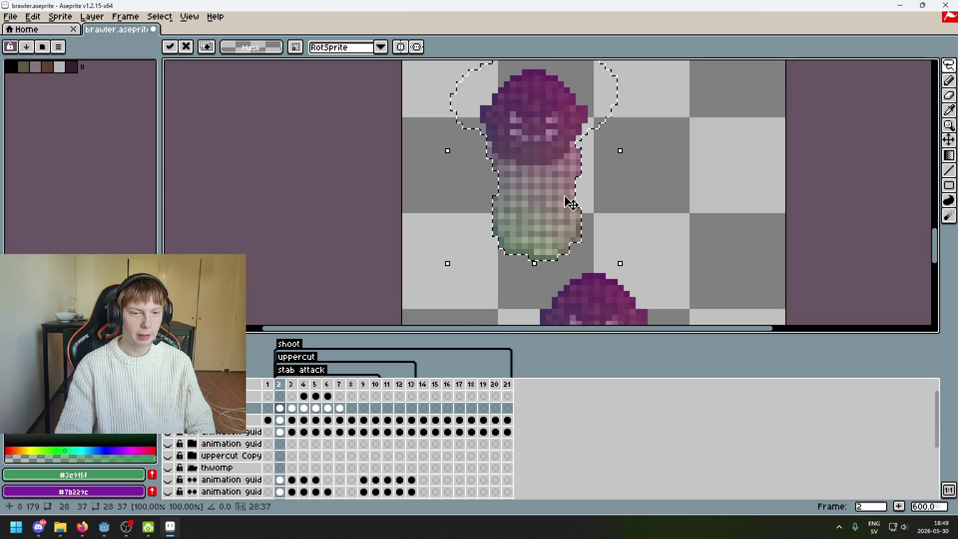
drag(568, 203, 541, 220)
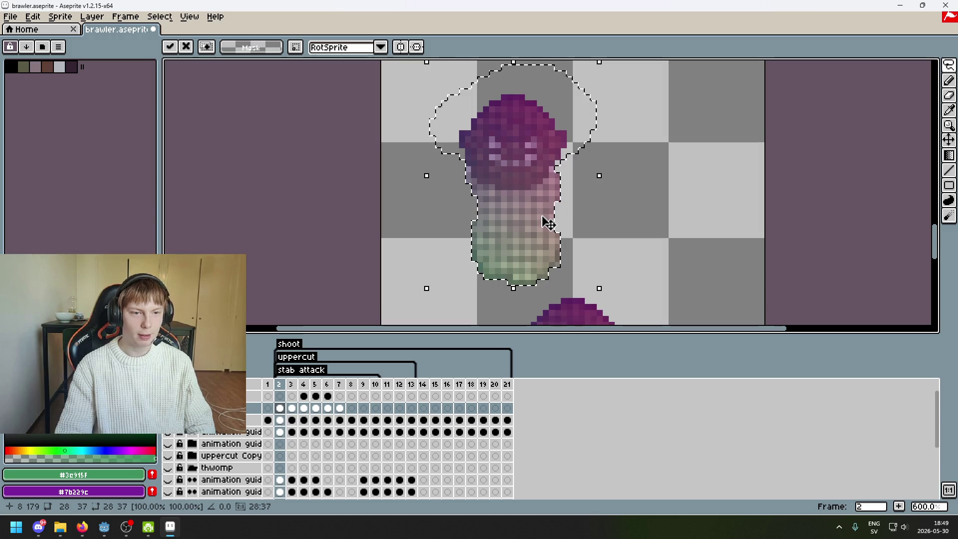
scroll(547, 221, down, 2)
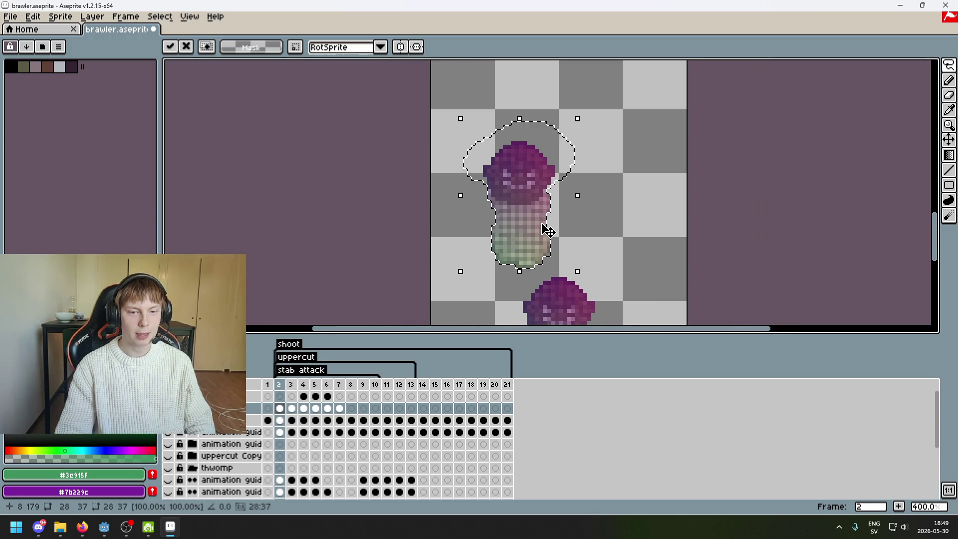
key(ctrl+z)
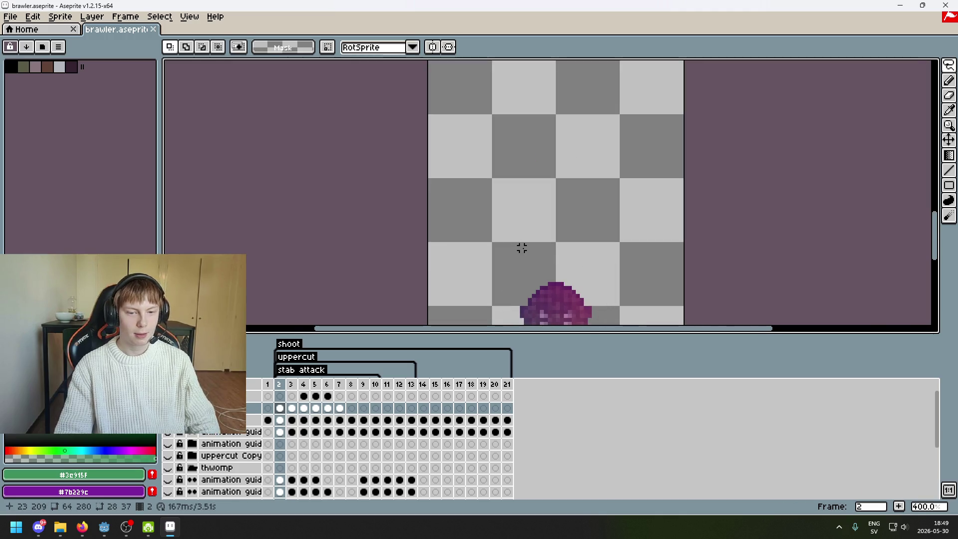
drag(521, 248, 503, 235)
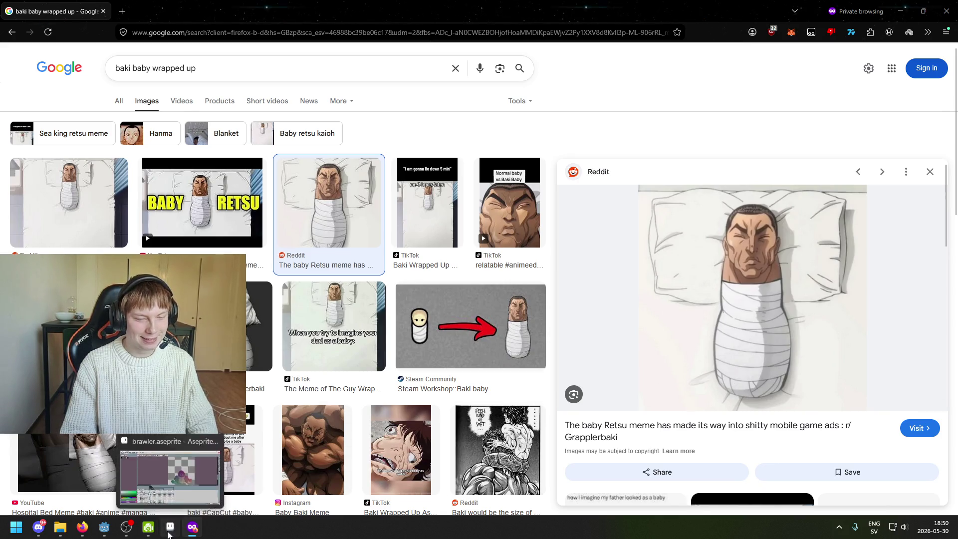
Return to Aseprite and move the selected body-map piece upward.
click(169, 528)
drag(626, 227, 626, 135)
Switch back and forth between the sprite and the reference image to compare them.
scroll(642, 229, up, 1)
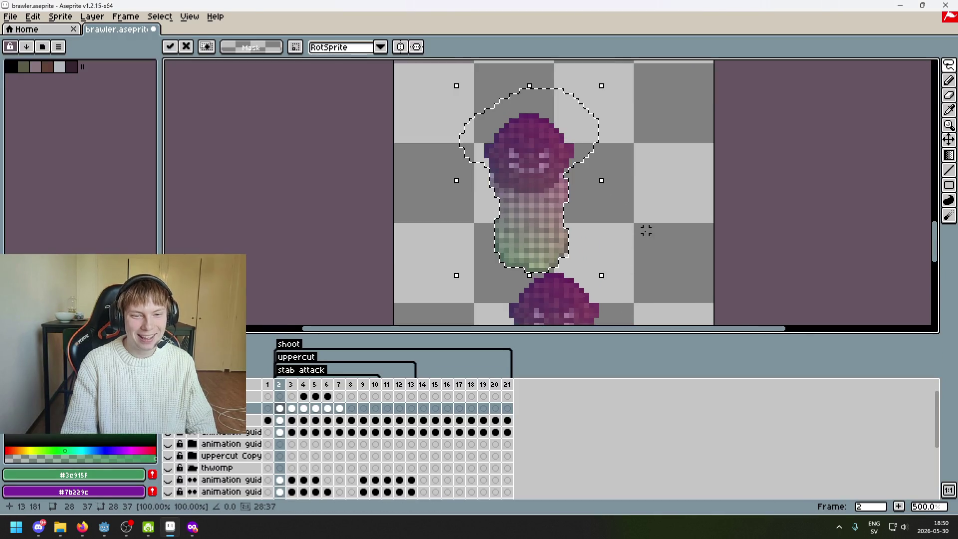
scroll(508, 236, up, 1)
scroll(596, 261, up, 1)
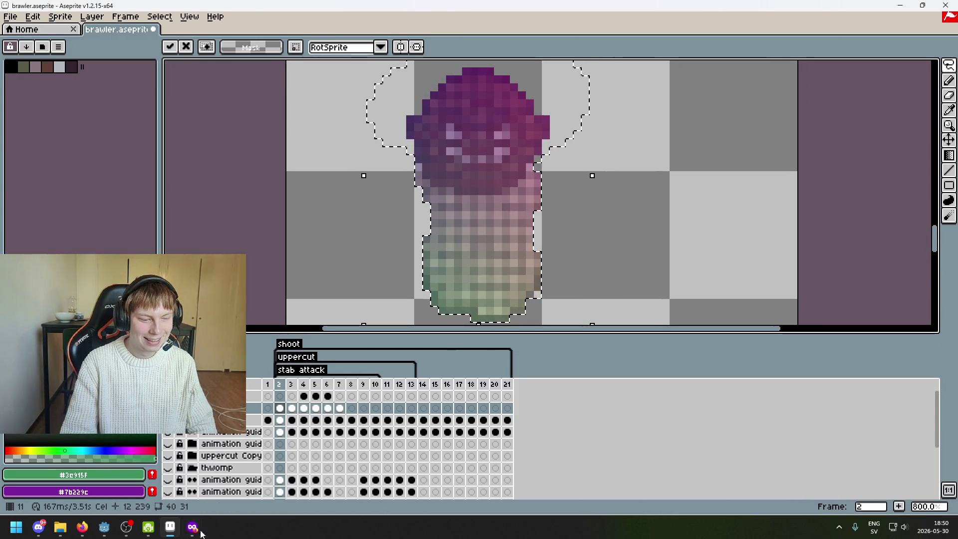
click(172, 532)
click(172, 532)
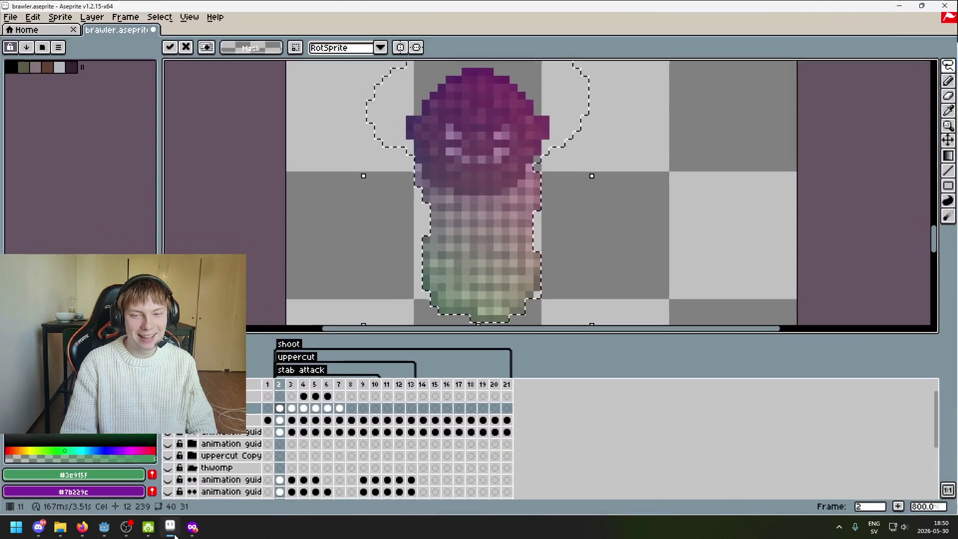
click(172, 532)
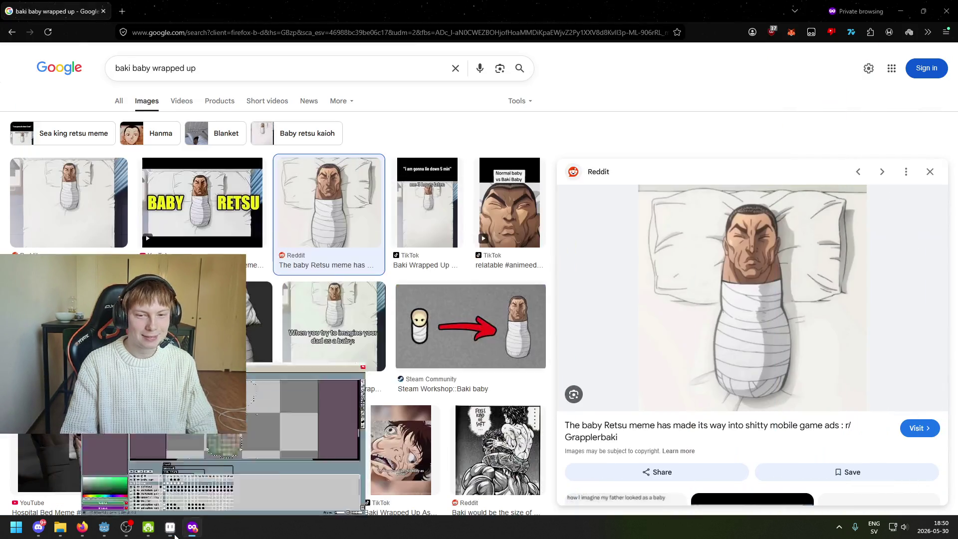
click(172, 531)
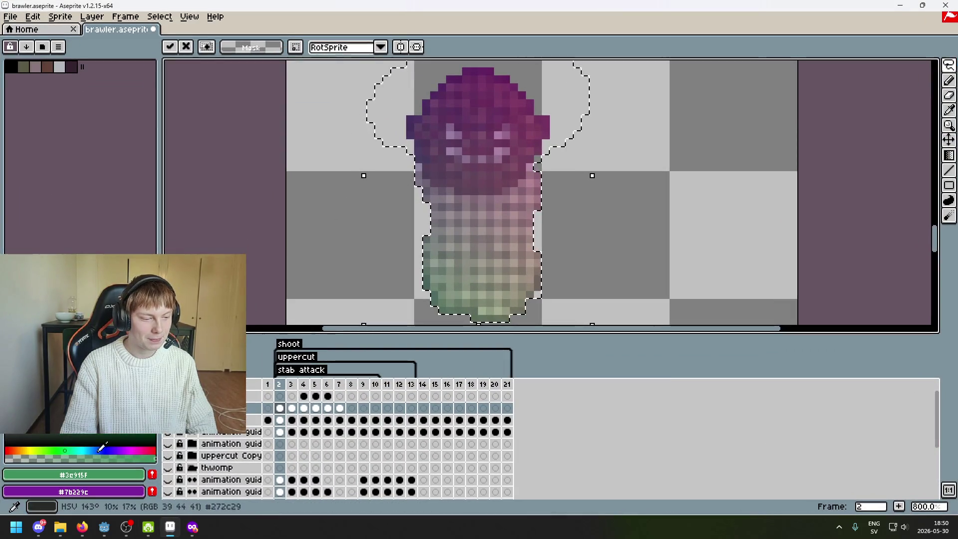
click(172, 531)
key(alt+Tab)
scroll(534, 208, down, 1)
scroll(578, 222, down, 1)
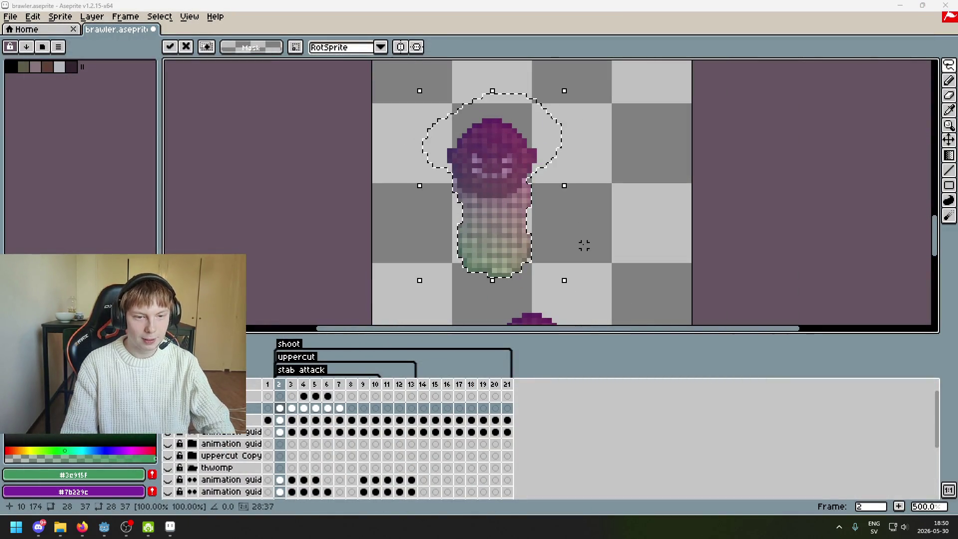
scroll(591, 238, down, 1)
Commit the moved piece, then lasso the leftover pasted piece and delete it.
click(625, 233)
drag(552, 278, 642, 120)
key(Delete)
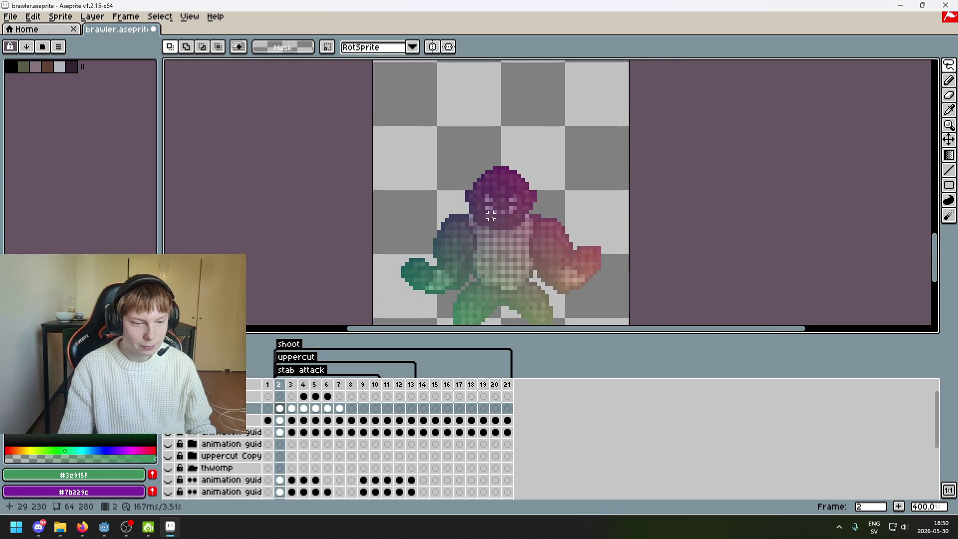
Compare frames 6 and 7, then paste the purple guide onto the top layer's frame 7 cel.
click(340, 385)
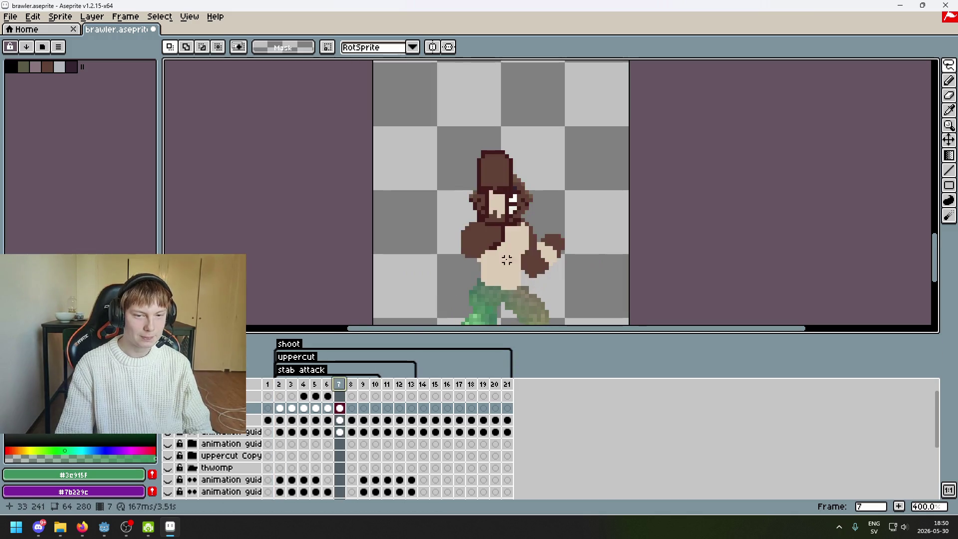
click(327, 384)
mouse_move(429, 237)
mouse_down()
mouse_move(405, 222)
mouse_move(352, 225)
mouse_up()
key(Right)
key(Left)
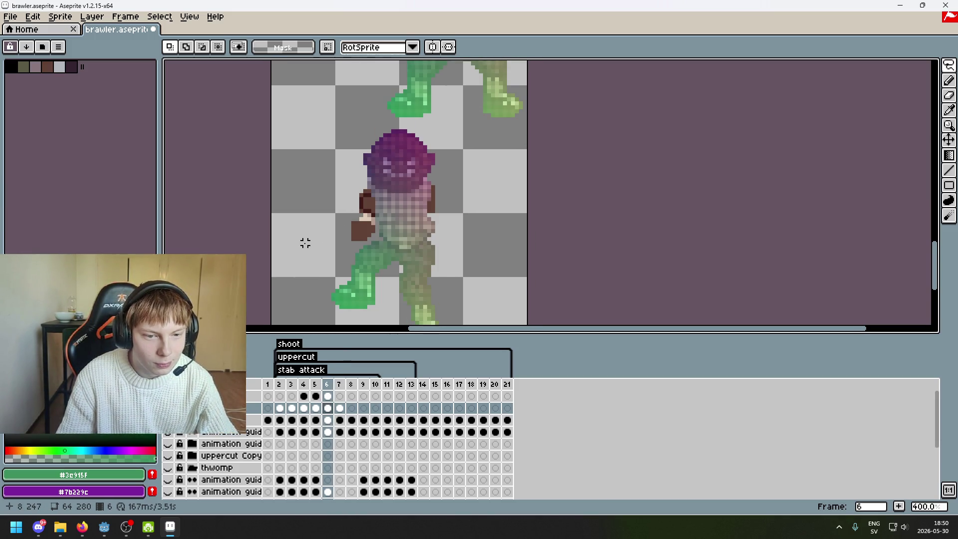
key(Right)
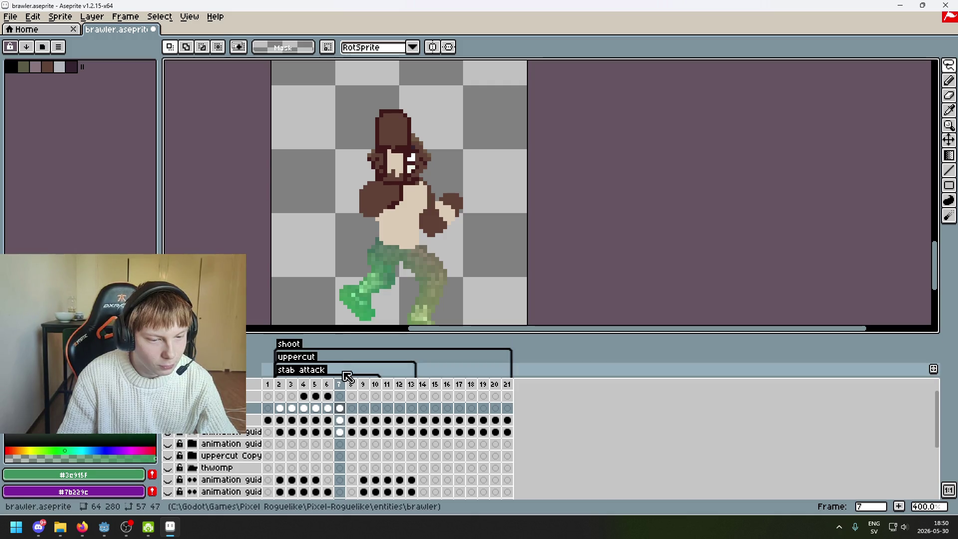
click(339, 395)
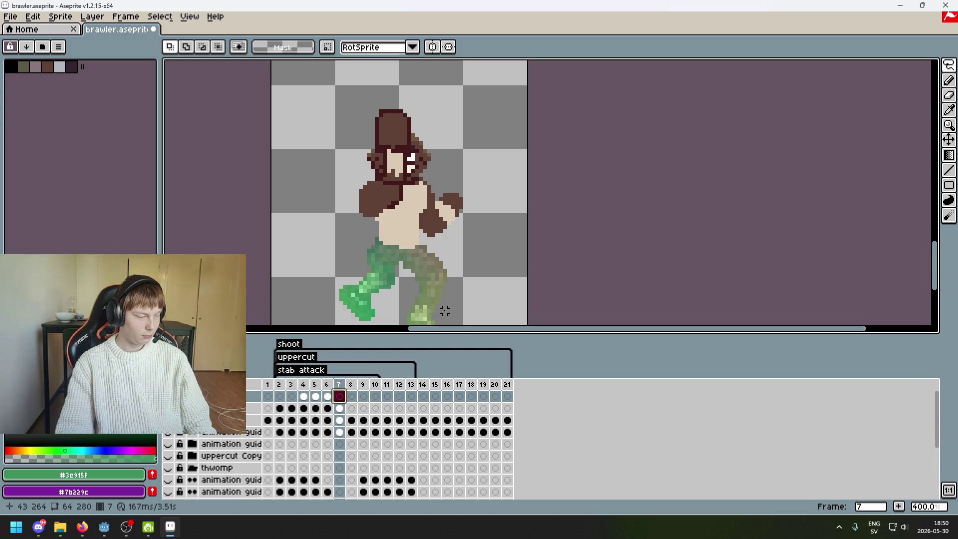
key(ctrl+v)
drag(436, 199, 499, 155)
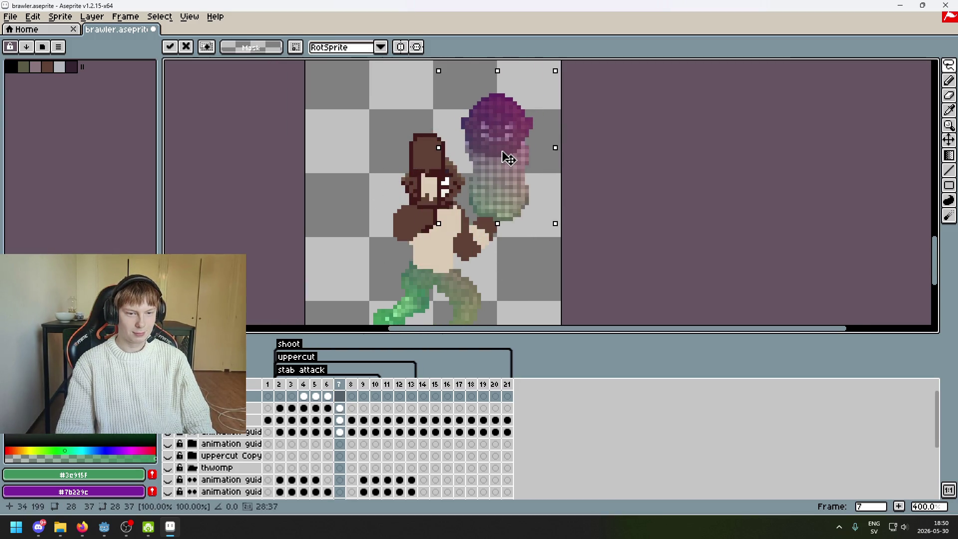
Position the purple guide over the brawler's torso, check it against the body map, and commit.
scroll(499, 155, up, 1)
mouse_move(519, 204)
mouse_down()
mouse_move(621, 135)
mouse_move(534, 212)
mouse_move(530, 200)
mouse_up()
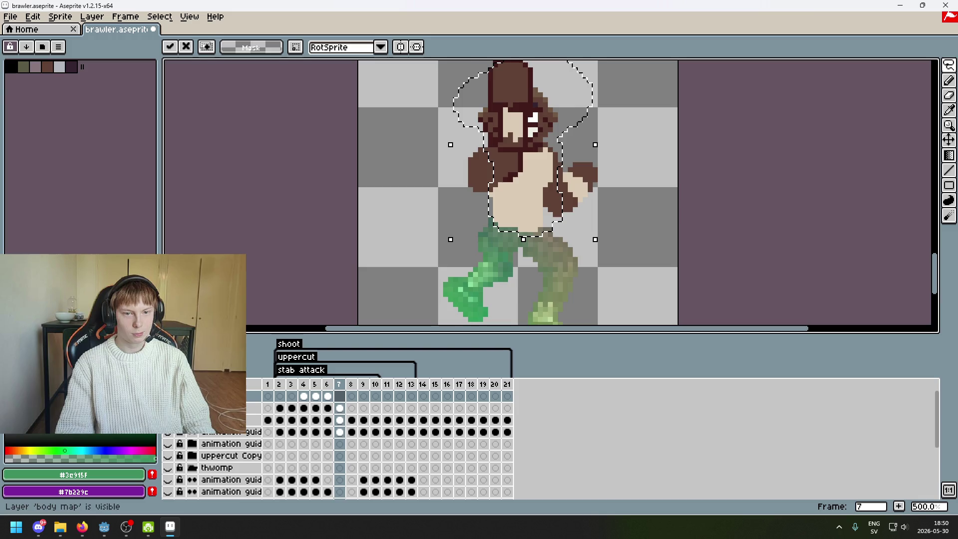
click(168, 395)
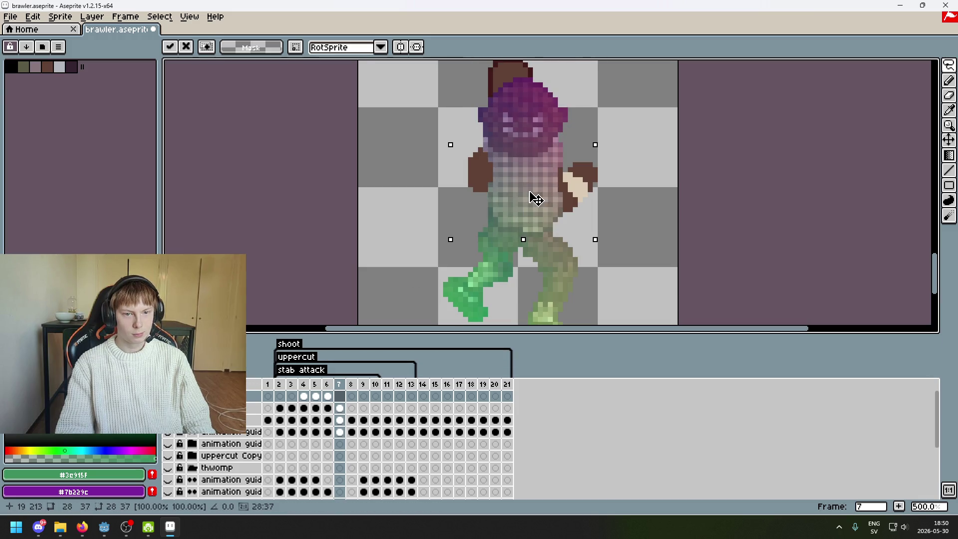
click(167, 396)
click(168, 396)
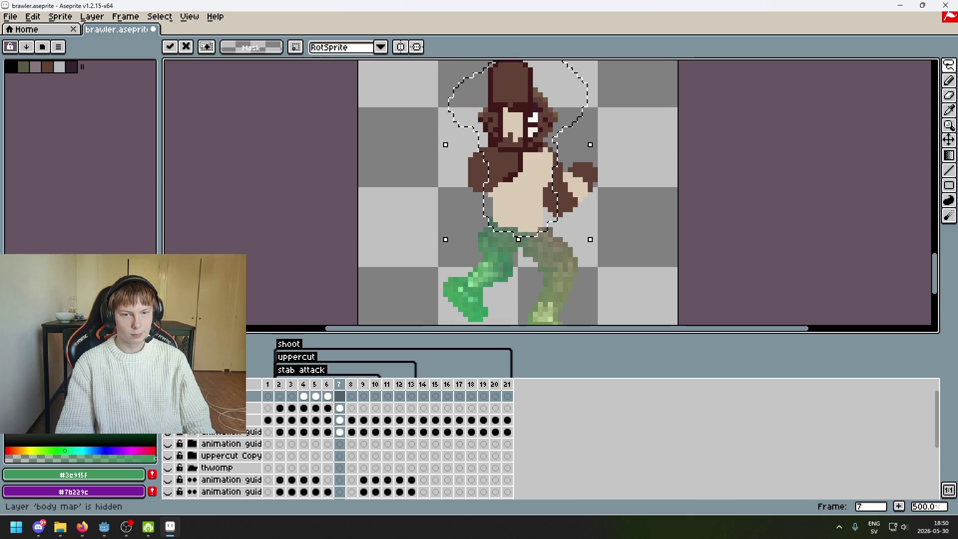
click(168, 396)
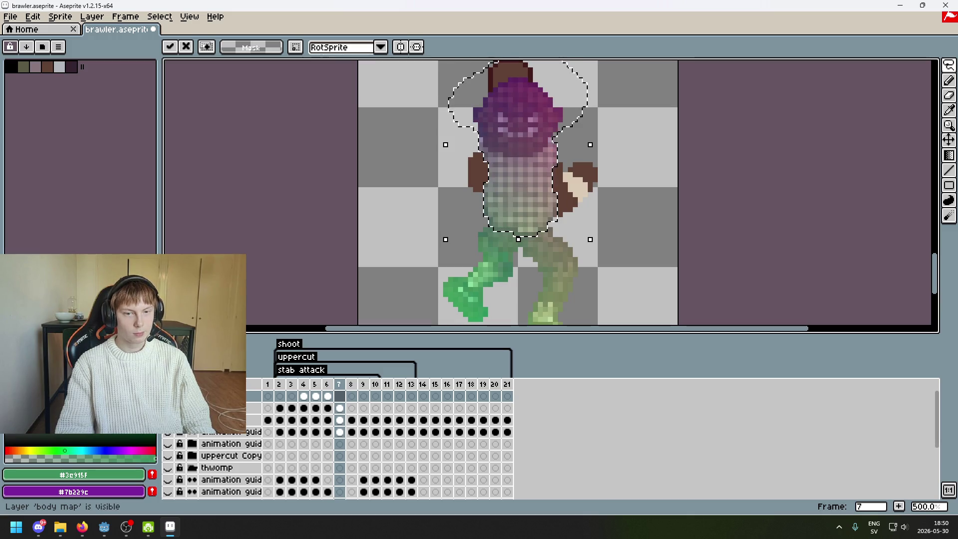
key(ctrl+d)
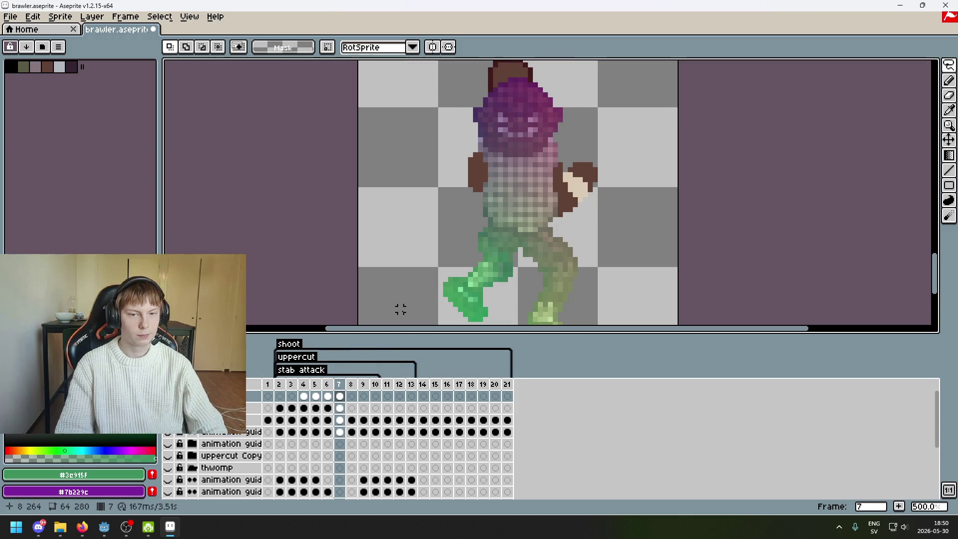
Flip between frames 6 and 7 with the body map layer toggled, ending on frame 7.
key(comma)
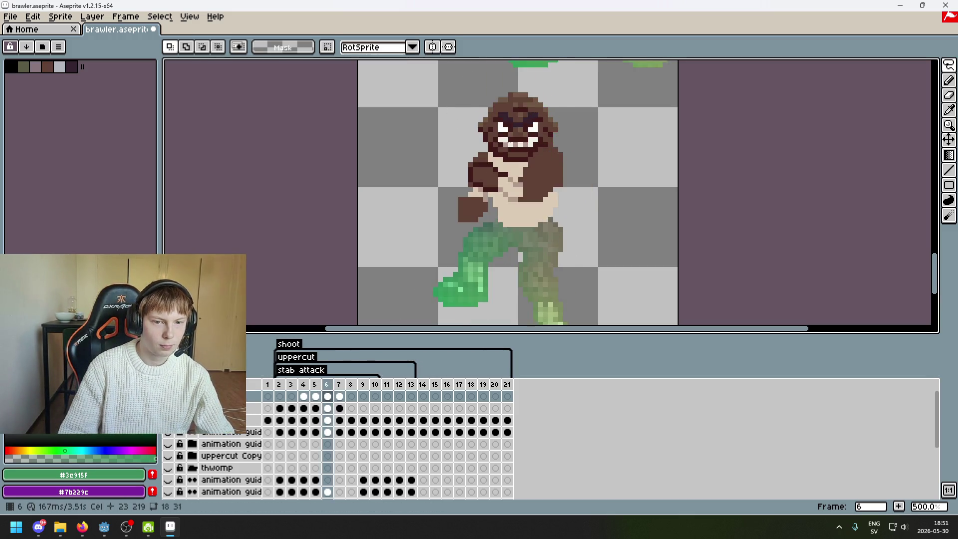
key(period)
click(167, 395)
key(comma)
click(168, 396)
key(period)
key(comma)
click(167, 395)
key(period)
click(167, 395)
click(167, 395)
key(comma)
key(period)
key(comma)
key(period)
click(168, 396)
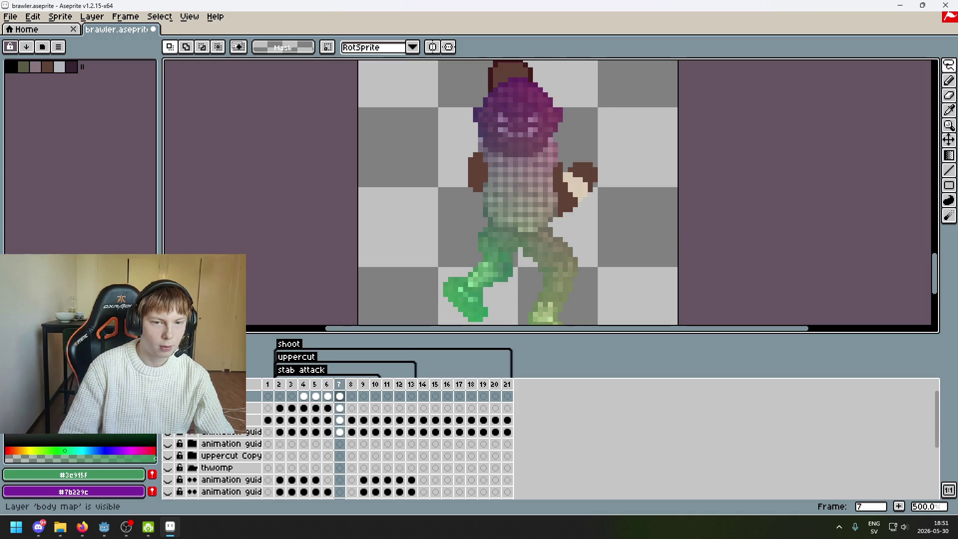
scroll(487, 141, up, 2)
drag(598, 173, 618, 123)
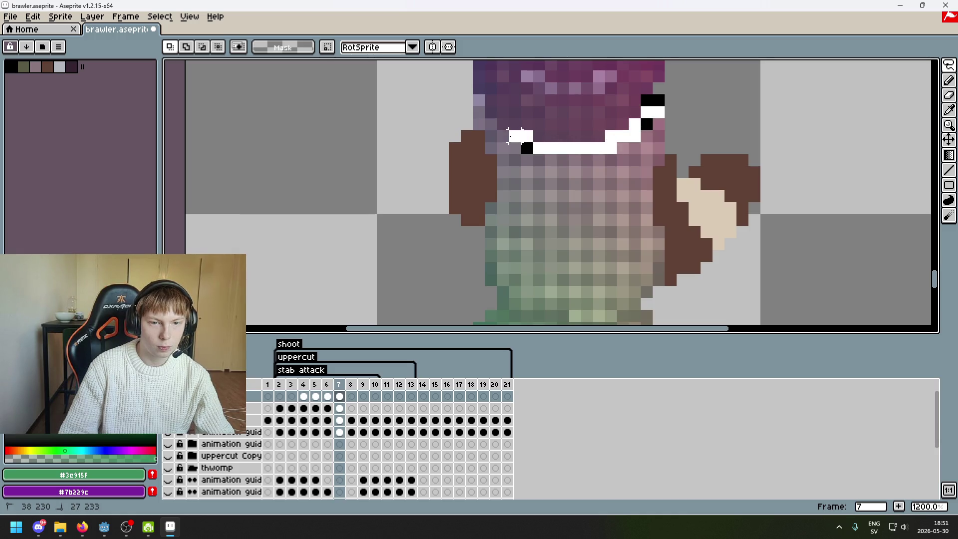
Apply the moved right arm and leg body-map piece on frame 7.
drag(490, 124, 816, 67)
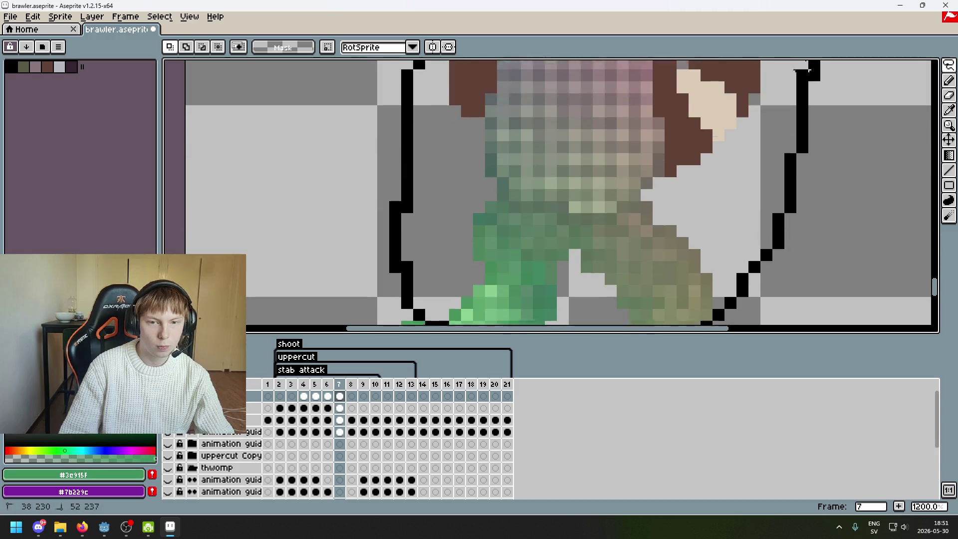
scroll(816, 67, down, 1)
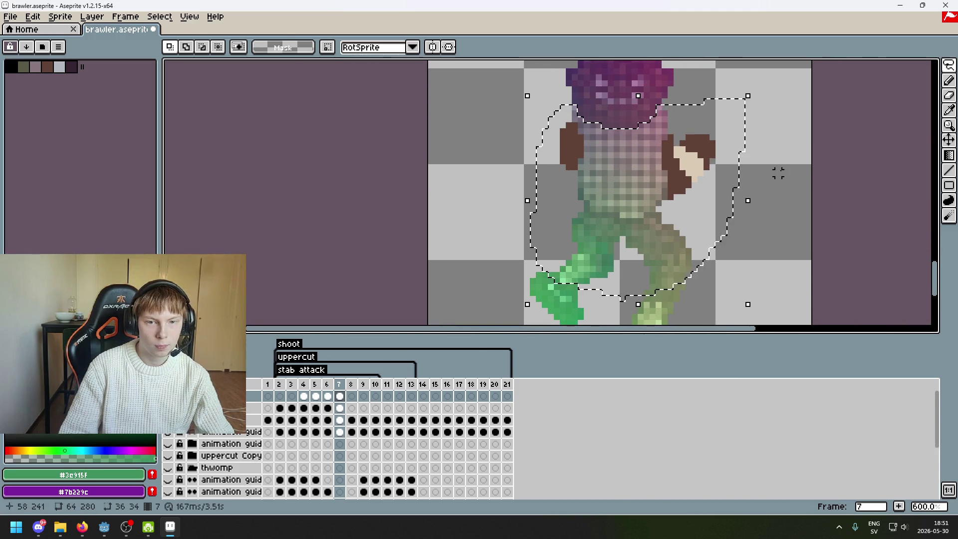
click(783, 173)
click(793, 167)
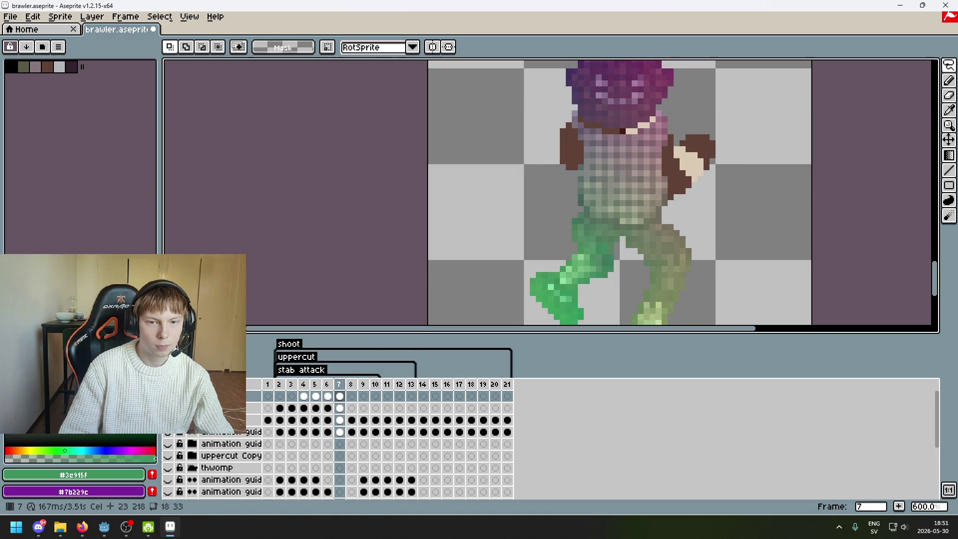
Compare the body map with the pose by toggling its visibility and switching between frames 6 and 7.
key(ctrl+z)
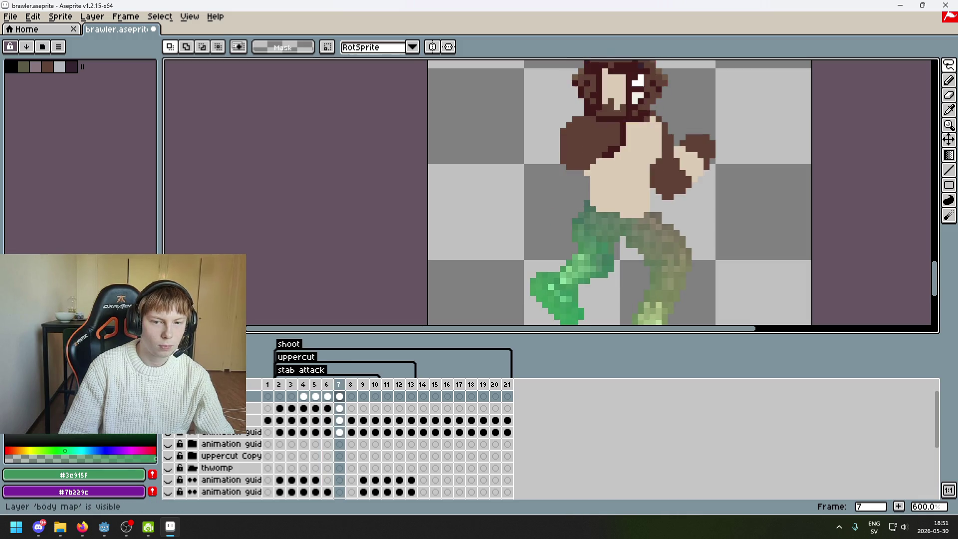
click(168, 408)
click(167, 407)
click(168, 408)
key(Left)
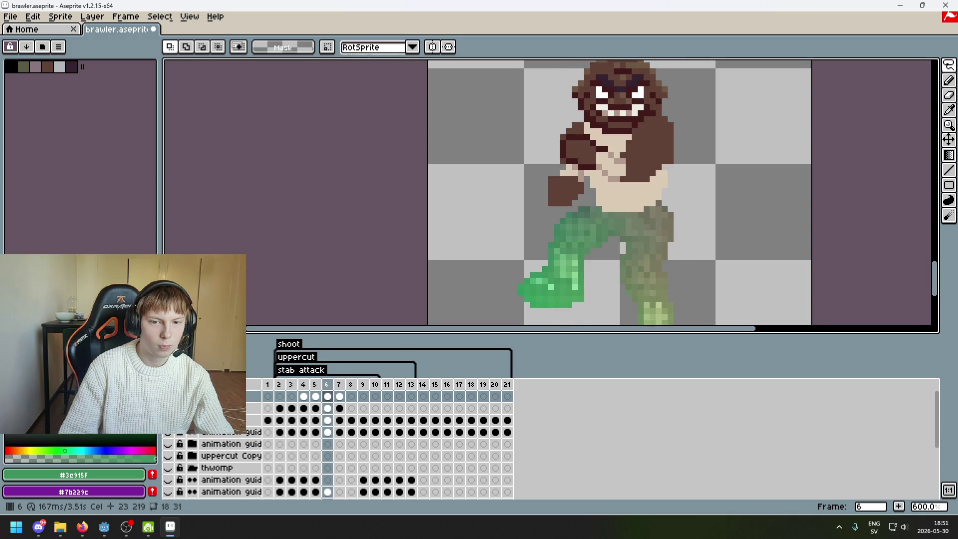
key(Right)
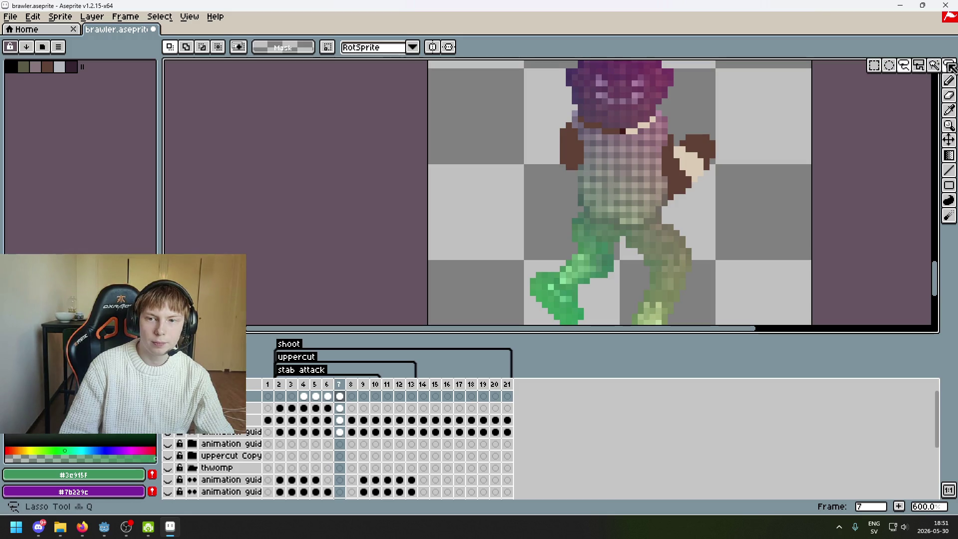
key(Left)
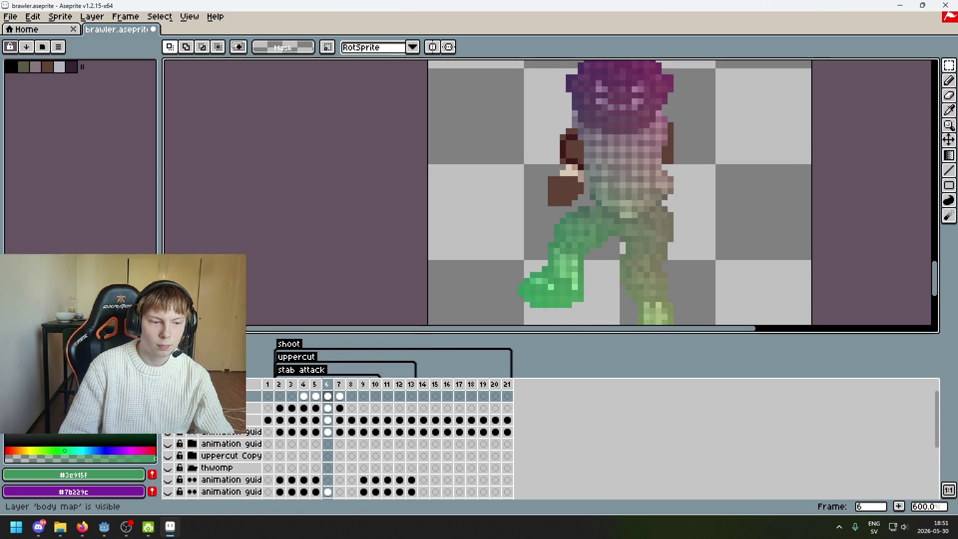
key(Right)
Flick the 'body map' layer on and off repeatedly to check its alignment on frame 7.
click(168, 395)
click(168, 395)
click(168, 396)
click(168, 395)
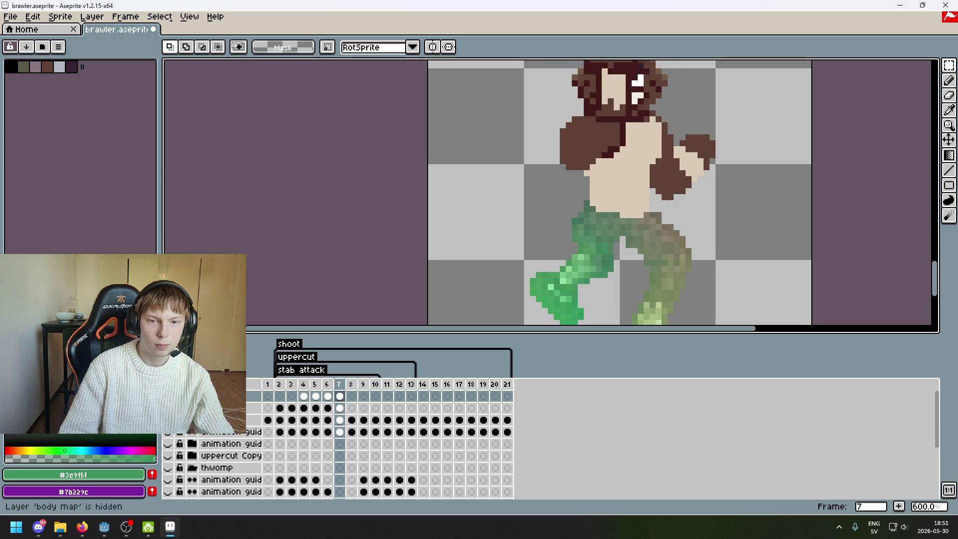
click(168, 396)
click(168, 395)
click(167, 396)
click(167, 395)
click(167, 396)
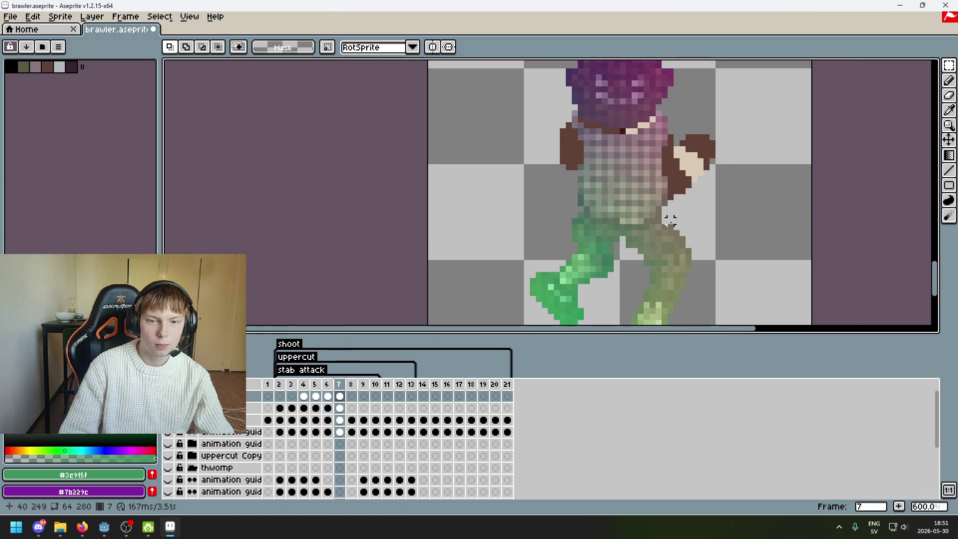
scroll(668, 228, up, 1)
click(949, 65)
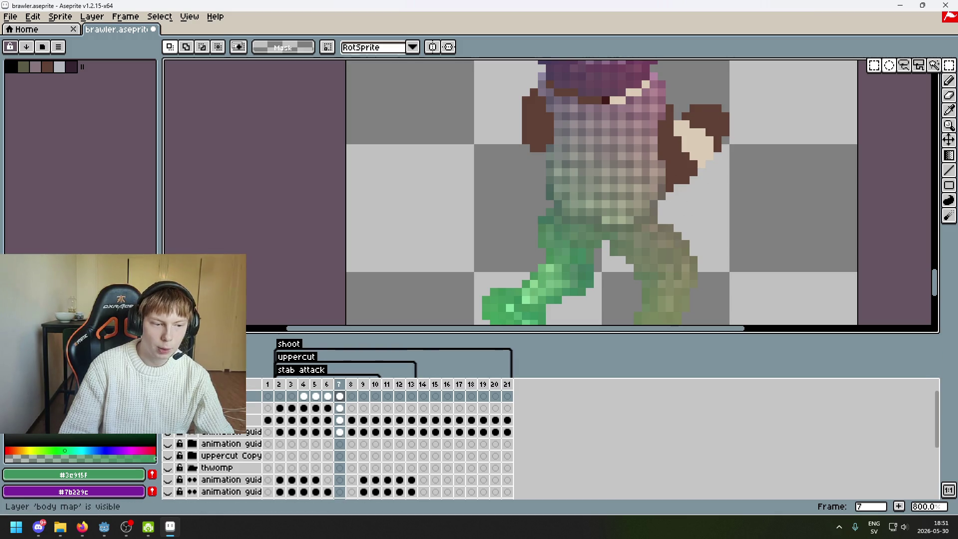
Lasso-select the body map's right leg piece on frame 7.
click(167, 395)
click(168, 396)
click(168, 396)
click(167, 396)
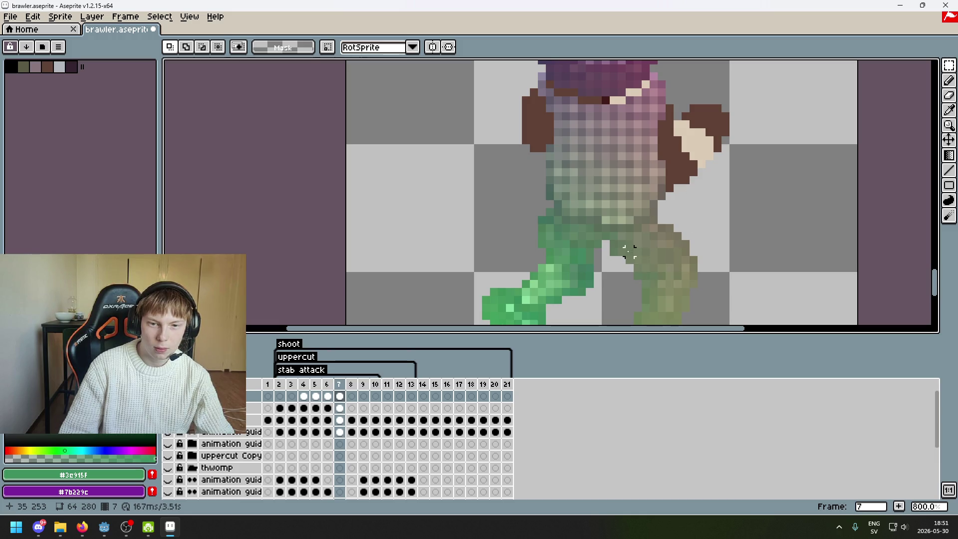
key(q)
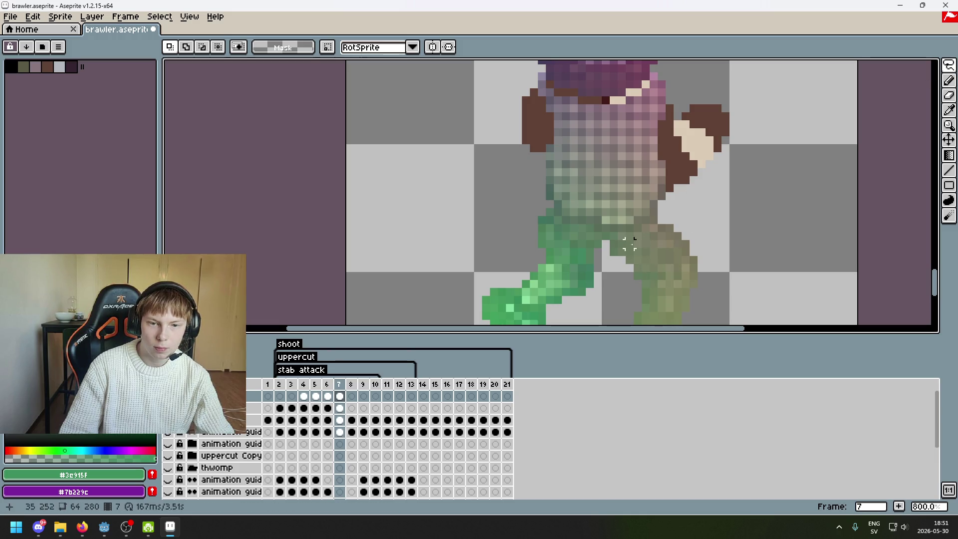
drag(637, 244, 643, 145)
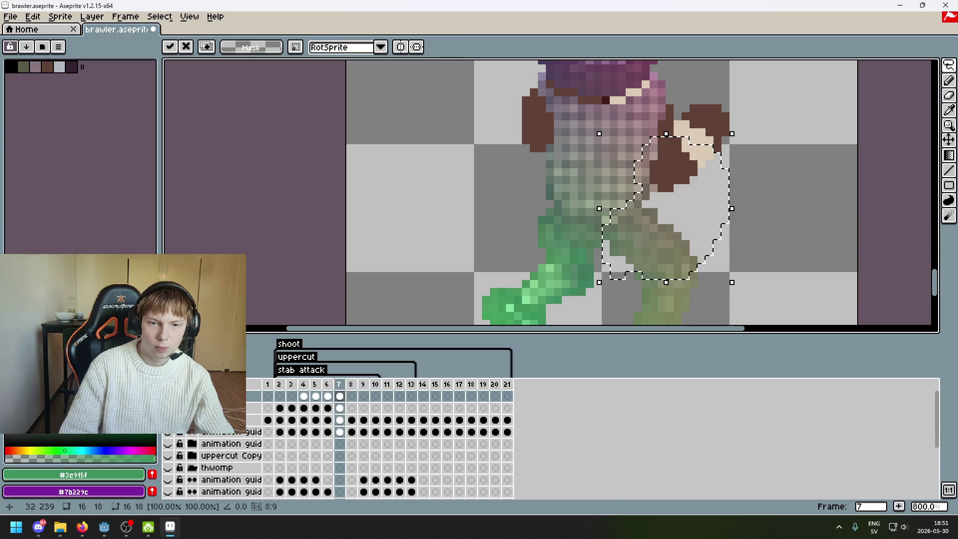
key(ctrl+z)
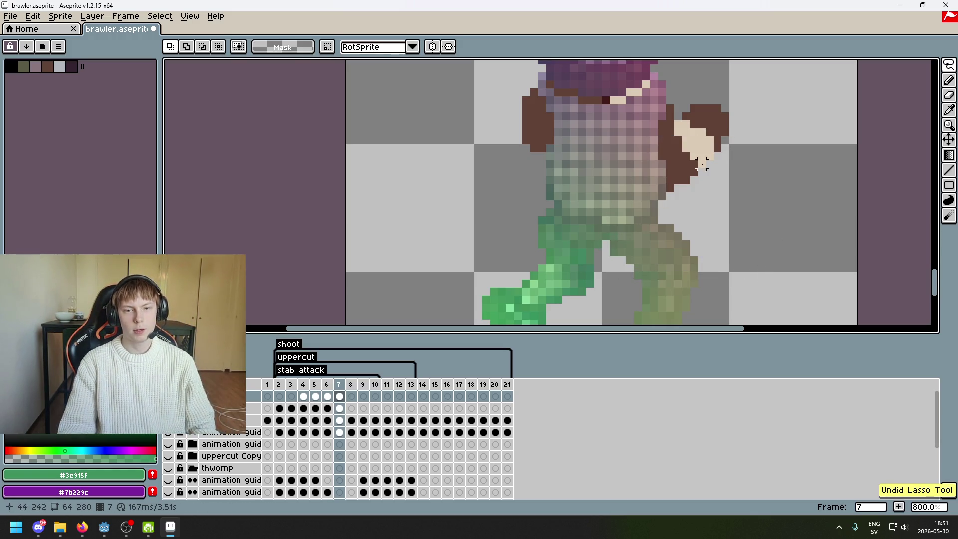
scroll(658, 214, right, 3)
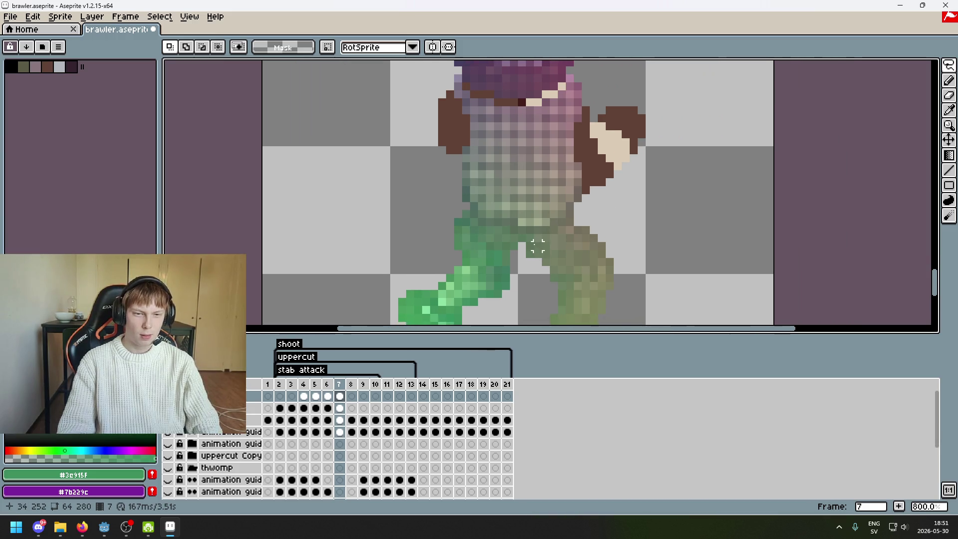
drag(633, 189, 545, 287)
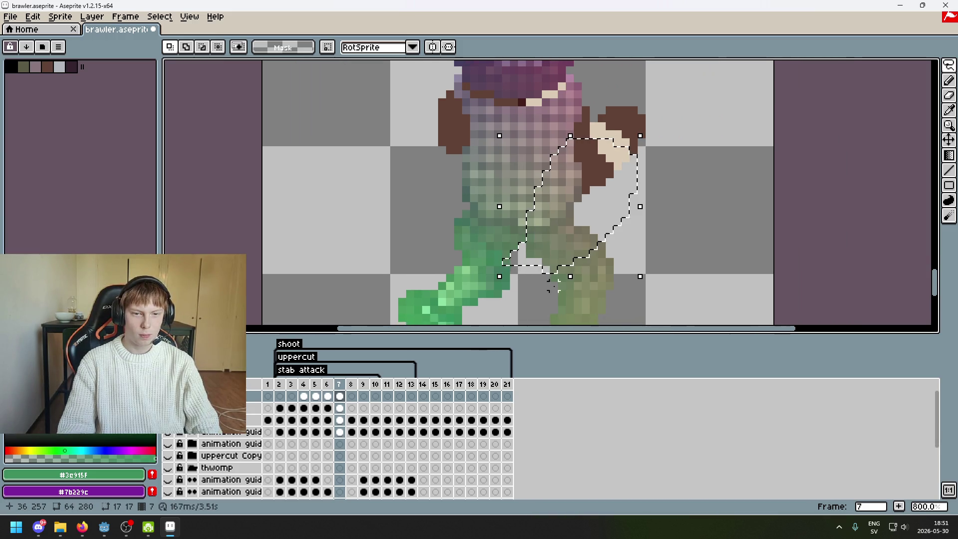
Nudge the right leg piece left, checking its fit with the body map toggled, then deselect.
key(Left)
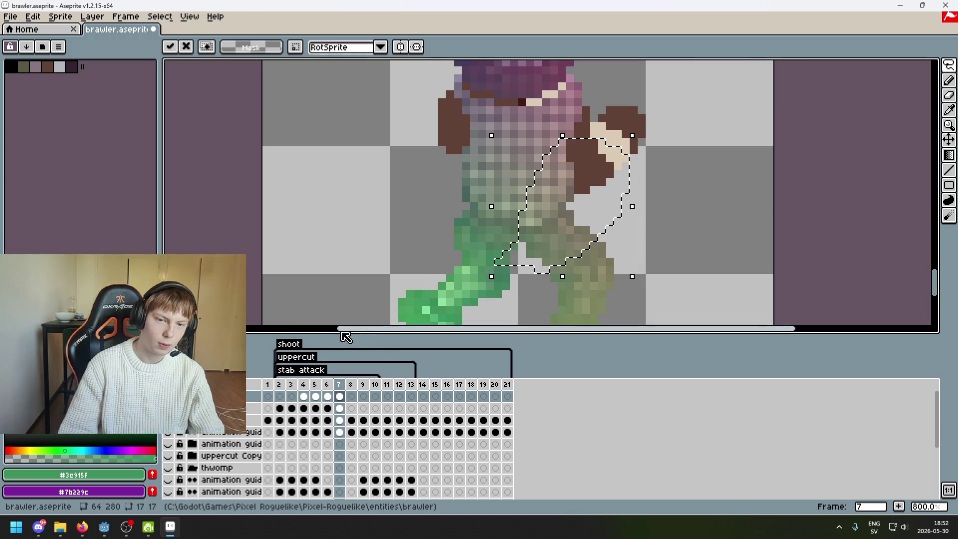
click(167, 407)
click(167, 407)
click(168, 408)
click(167, 407)
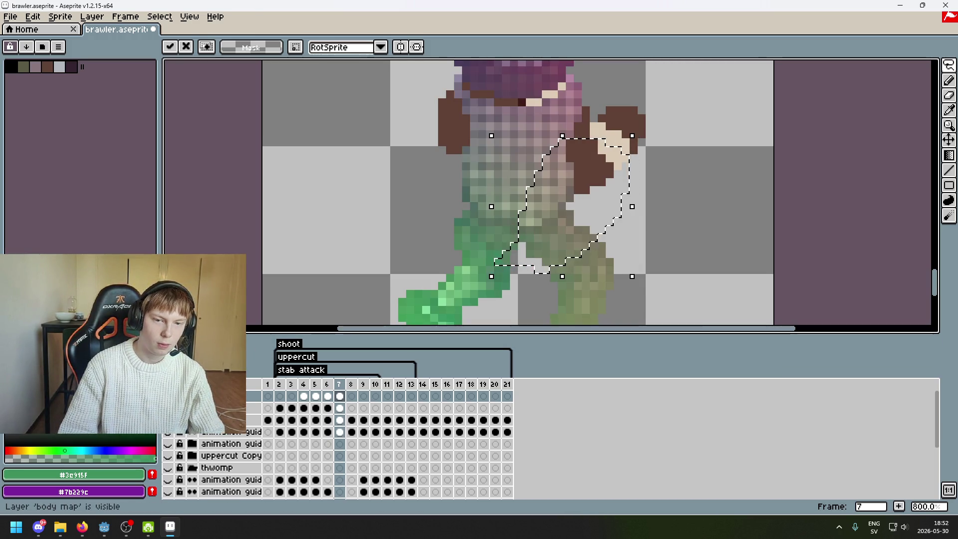
click(168, 408)
click(167, 408)
click(167, 407)
click(167, 407)
click(167, 407)
click(167, 408)
click(168, 408)
click(168, 407)
click(168, 408)
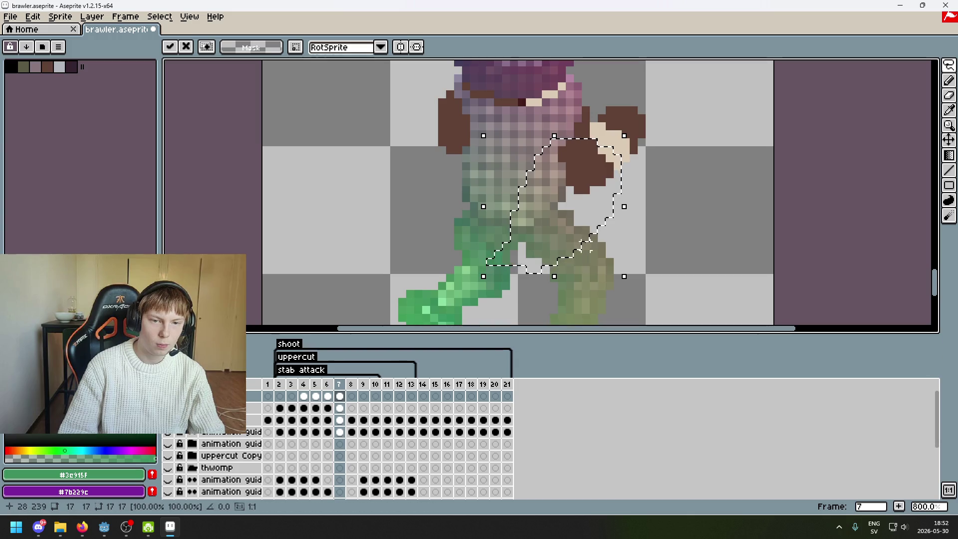
key(ctrl+d)
Try several lasso outlines around the right thigh and leg, dropping each selection.
click(562, 166)
drag(565, 262, 596, 202)
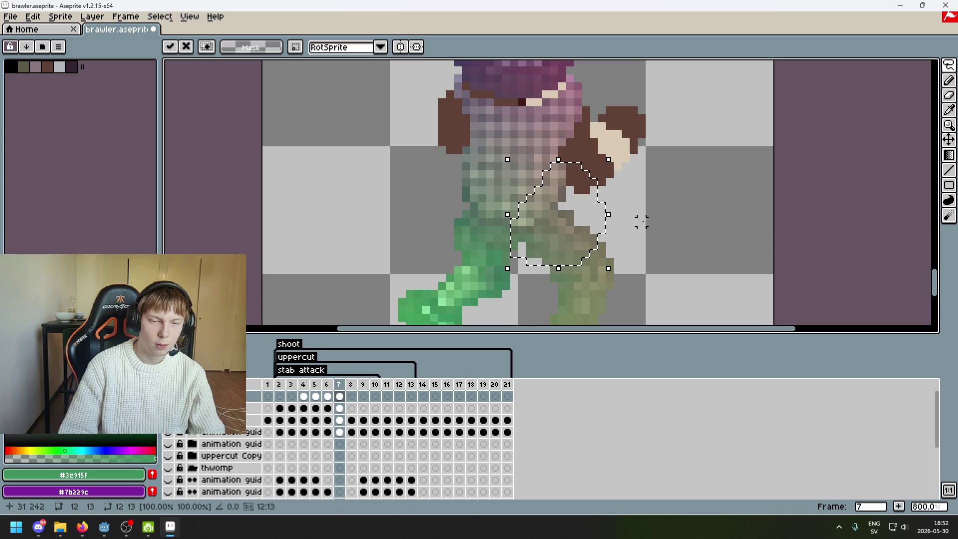
key(ctrl+d)
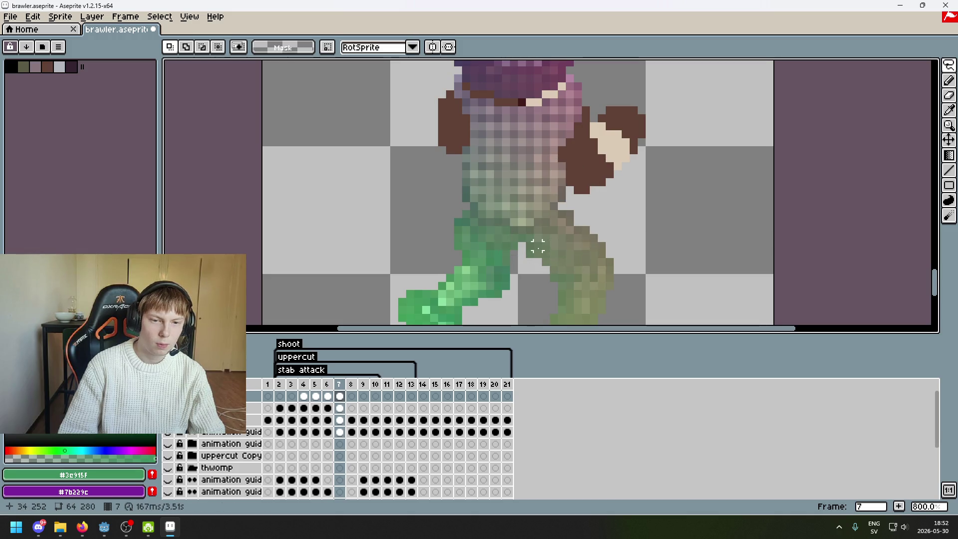
drag(609, 237, 566, 294)
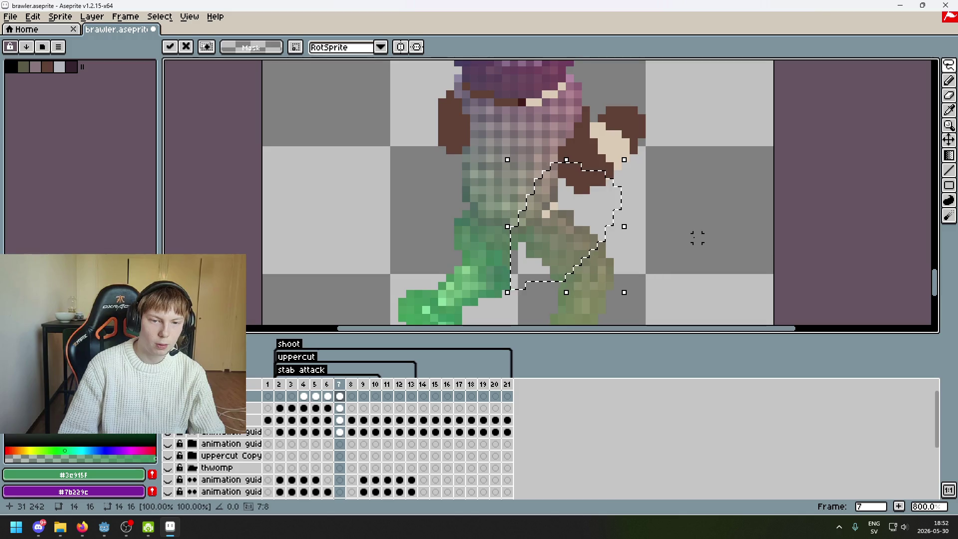
key(ctrl+d)
drag(530, 232, 547, 270)
key(ctrl+d)
drag(553, 173, 549, 166)
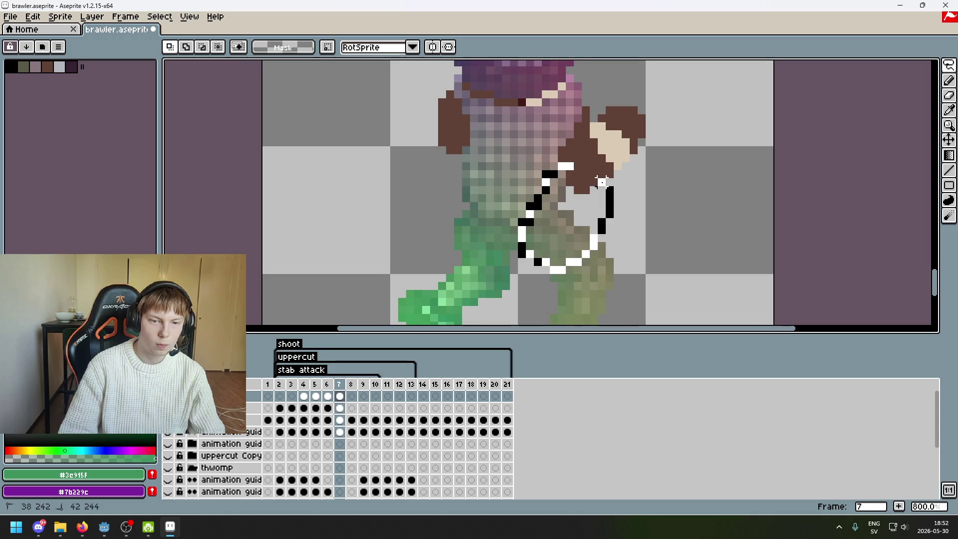
key(ctrl+d)
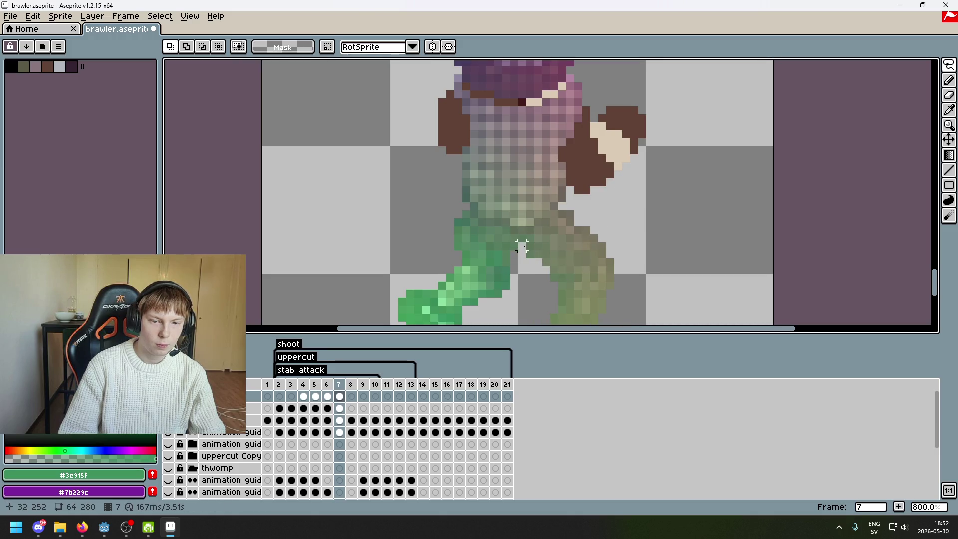
drag(530, 222, 678, 271)
key(ctrl+d)
Recheck the body map alignment and lasso the upper legs and hips.
click(167, 396)
click(167, 396)
click(168, 395)
click(168, 395)
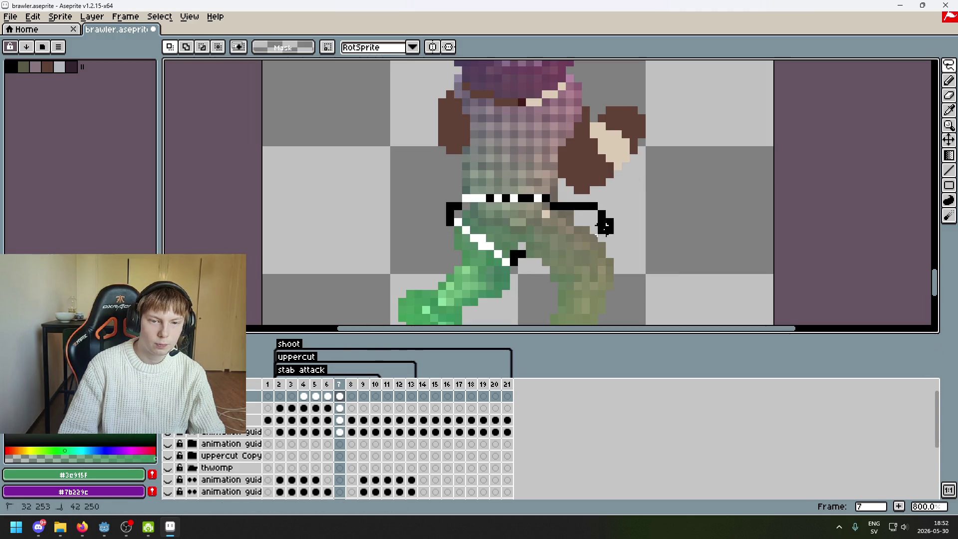
drag(505, 260, 549, 247)
click(647, 261)
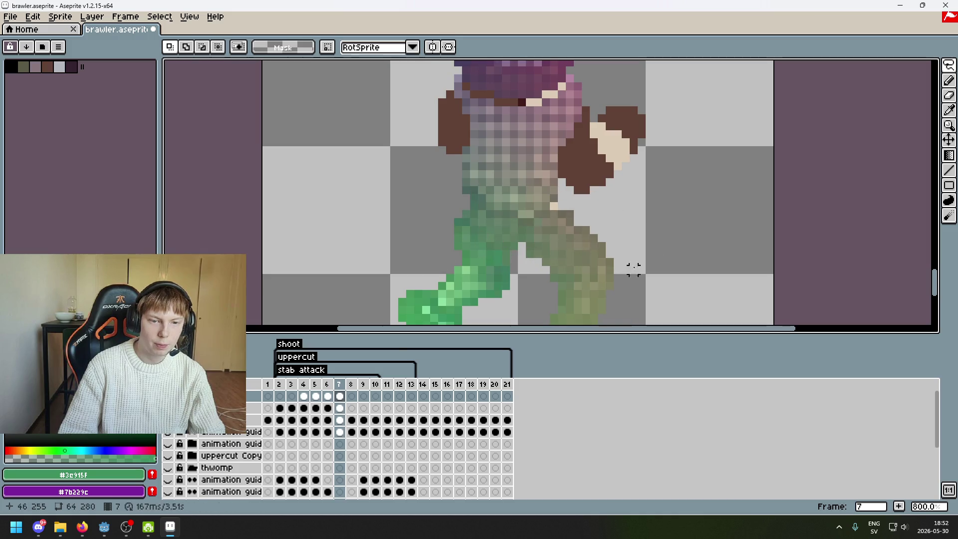
click(168, 395)
click(167, 395)
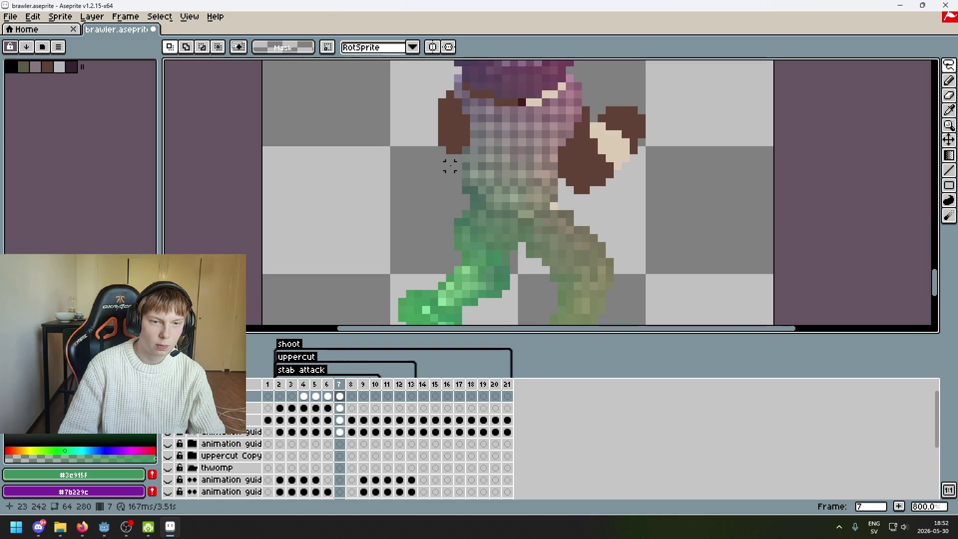
Compare frames 6 and 7 with the body map toggled, then outline the left leg and torso piece.
key(comma)
key(period)
click(168, 395)
click(168, 395)
click(168, 395)
click(168, 396)
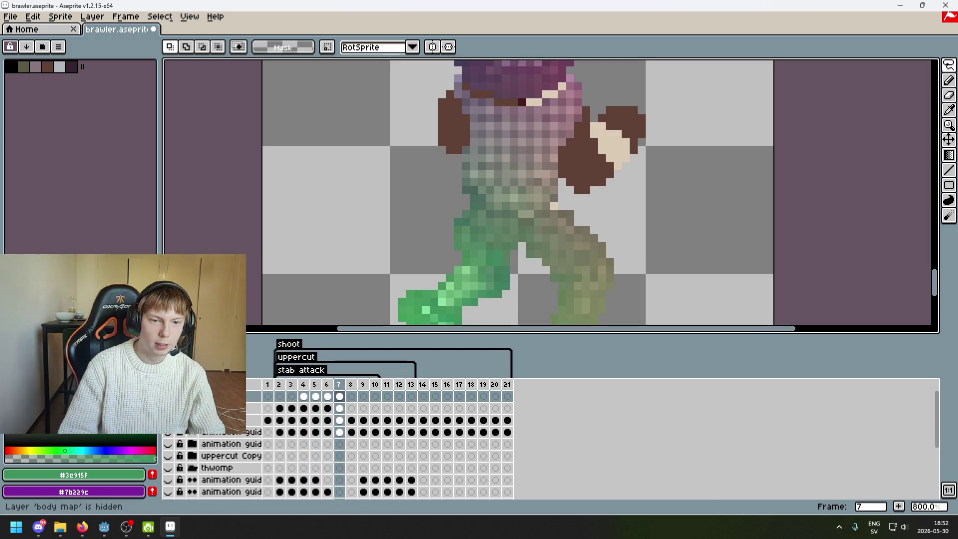
drag(451, 137, 412, 289)
Drop the transform selection and toggle the body map to recheck its alignment.
click(378, 213)
scroll(442, 229, down, 4)
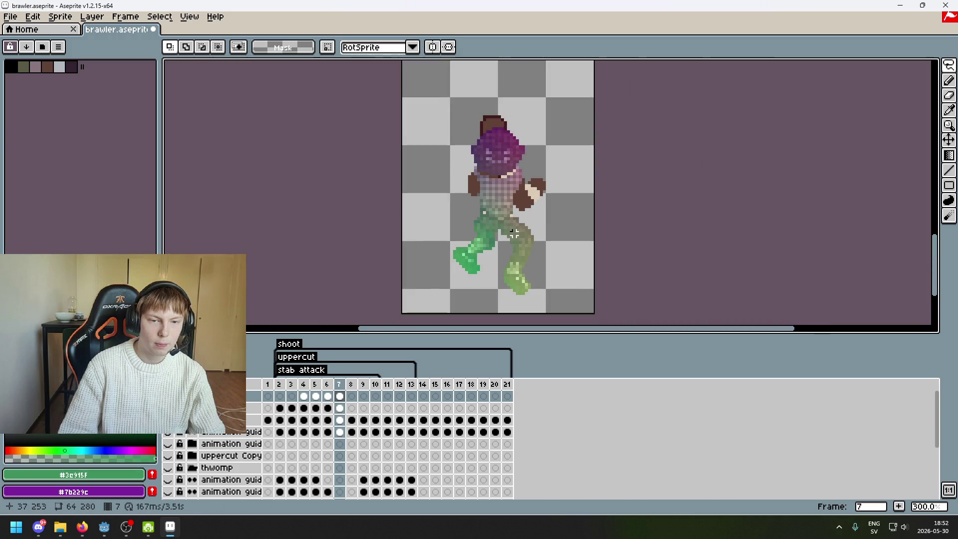
scroll(505, 198, up, 3)
click(167, 408)
click(167, 407)
click(168, 407)
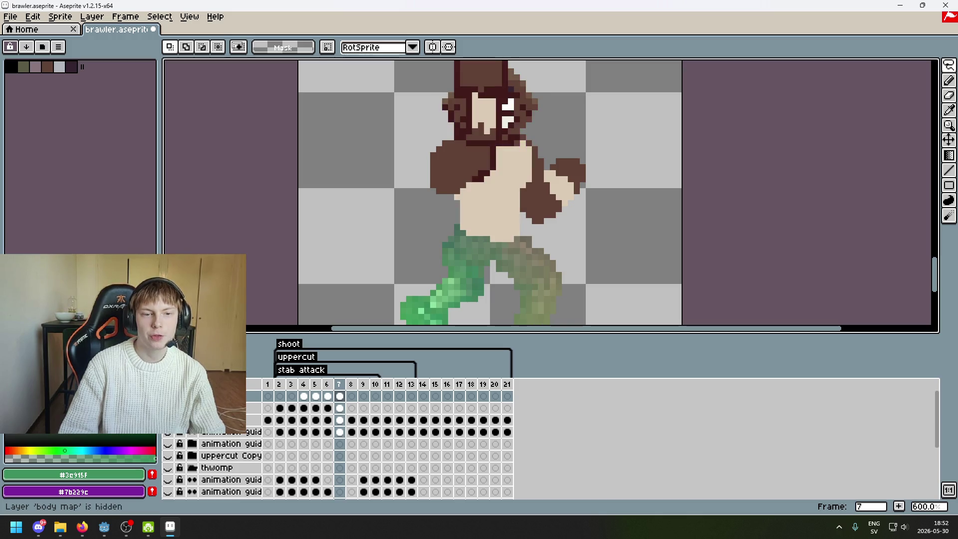
scroll(467, 220, down, 3)
scroll(467, 220, up, 1)
scroll(467, 220, up, 1)
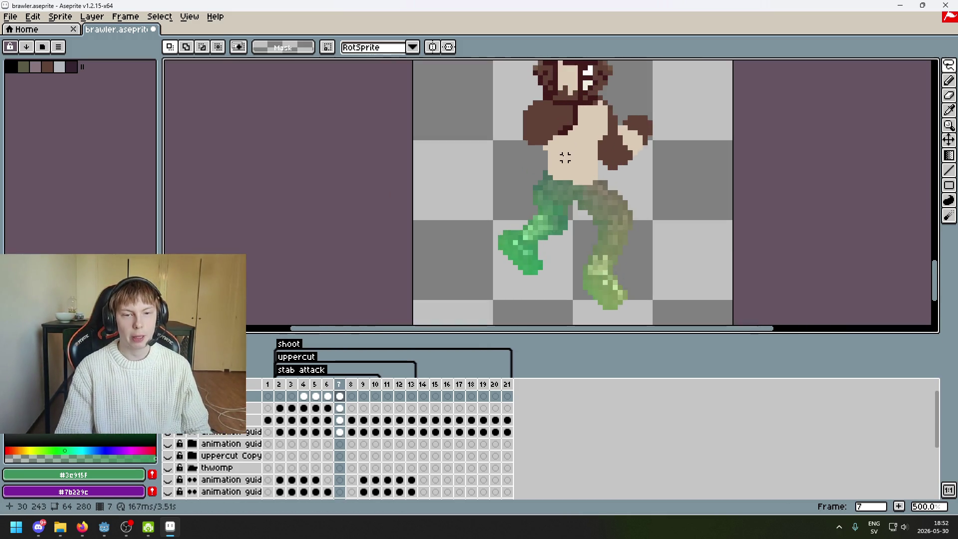
click(168, 408)
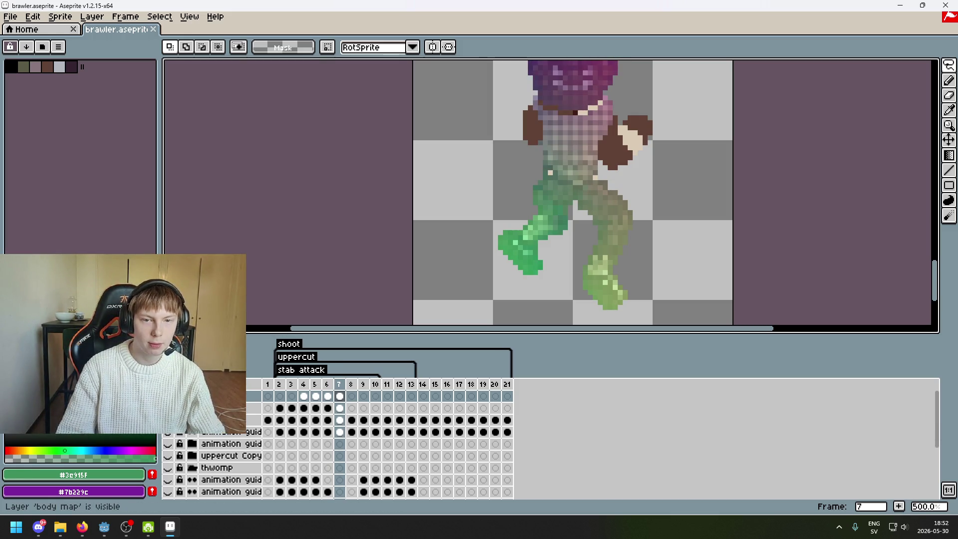
Switch to the Pencil and sample mauve shades from the top of the guide.
key(ctrl+Tab)
key(ctrl+Tab)
scroll(629, 90, up, 2)
scroll(632, 101, up, 2)
drag(632, 100, 652, 91)
key(b)
alt+click(612, 92)
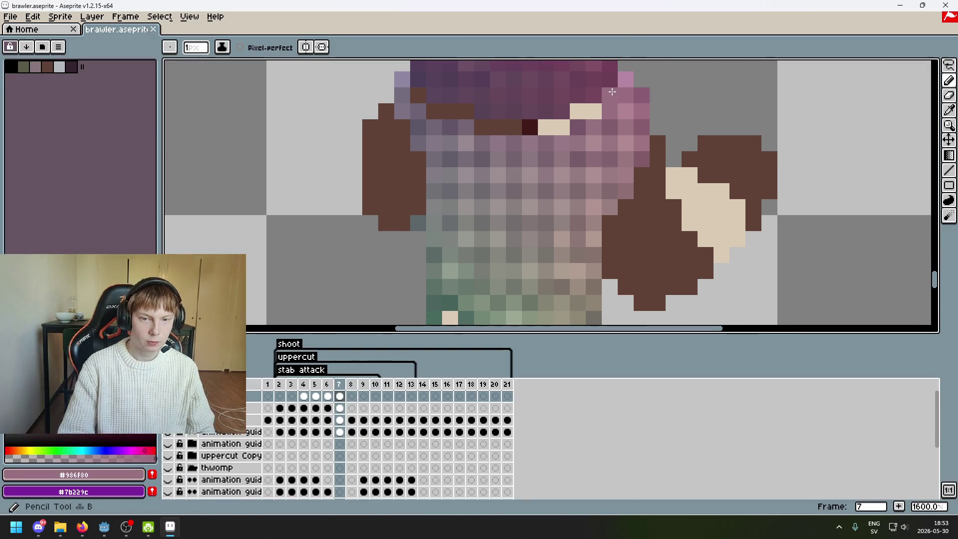
alt+click(596, 110)
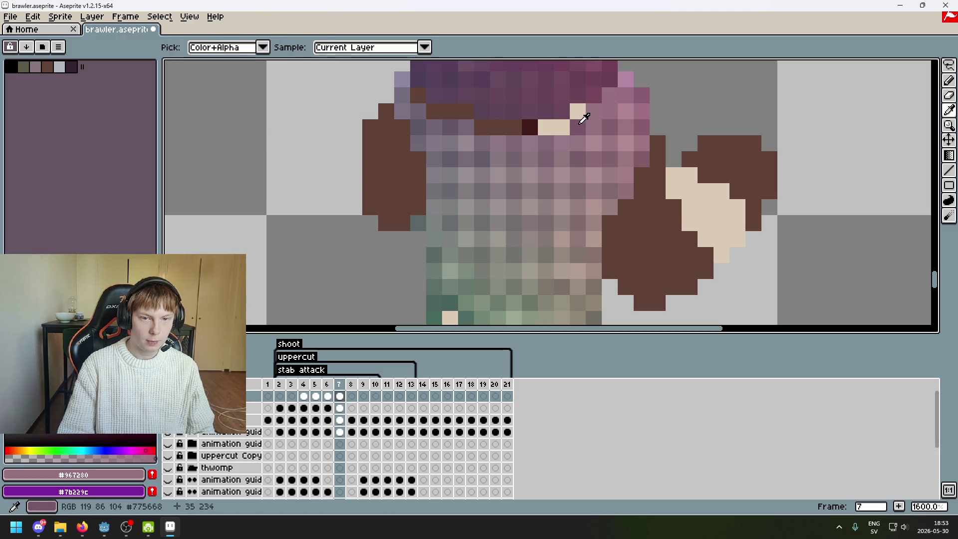
alt+click(578, 120)
Repaint the stray beige, dark-red and brown head pixels in mauve and purple.
click(553, 129)
alt+click(528, 131)
click(528, 127)
alt+click(499, 140)
alt+click(471, 128)
click(479, 128)
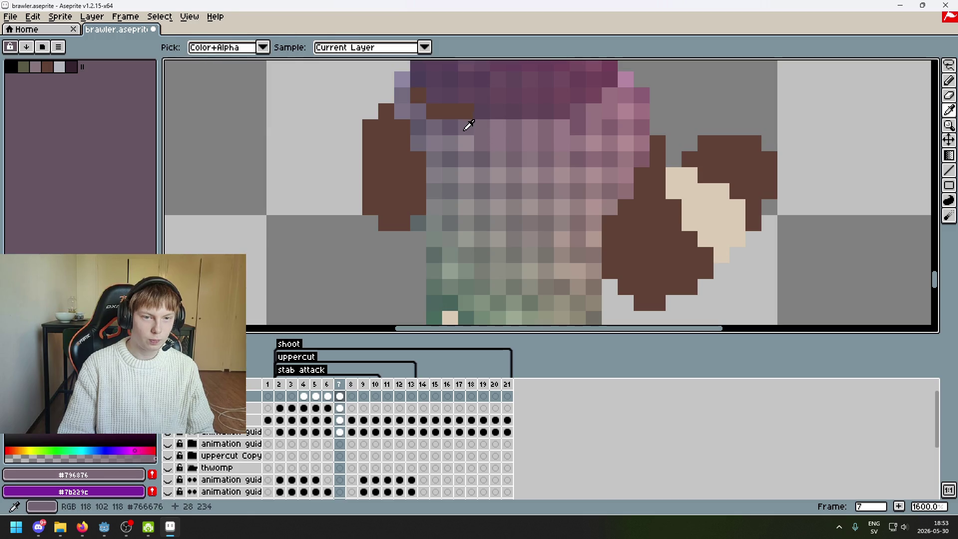
click(444, 117)
alt+click(441, 127)
click(434, 111)
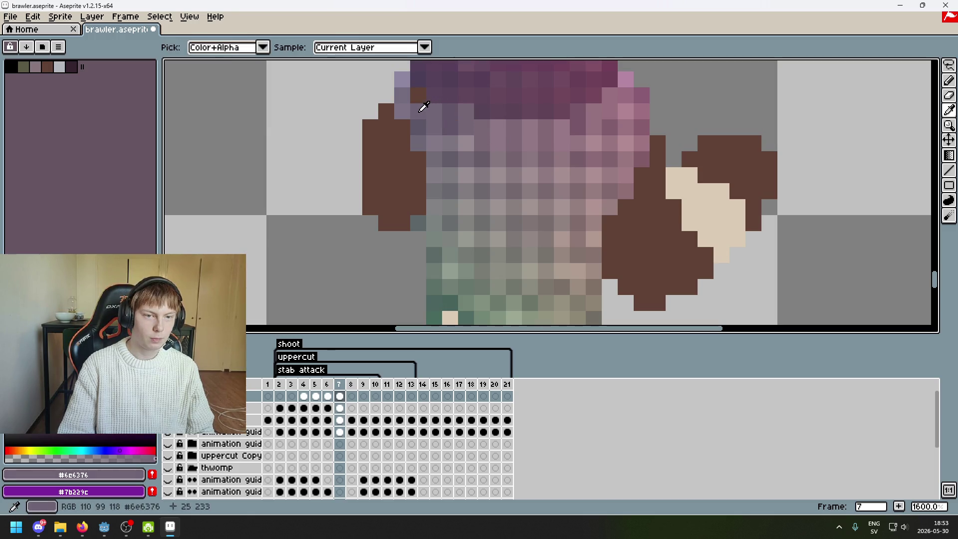
click(418, 96)
Zoom around the guide and sample transparency beside the remaining beige pixel.
scroll(514, 215, down, 5)
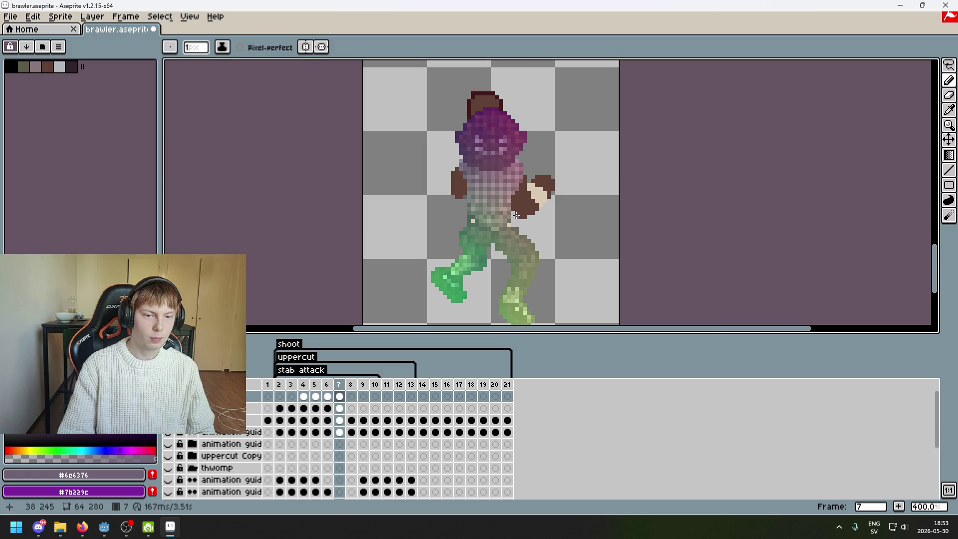
scroll(515, 215, down, 2)
scroll(514, 209, up, 2)
scroll(495, 176, up, 3)
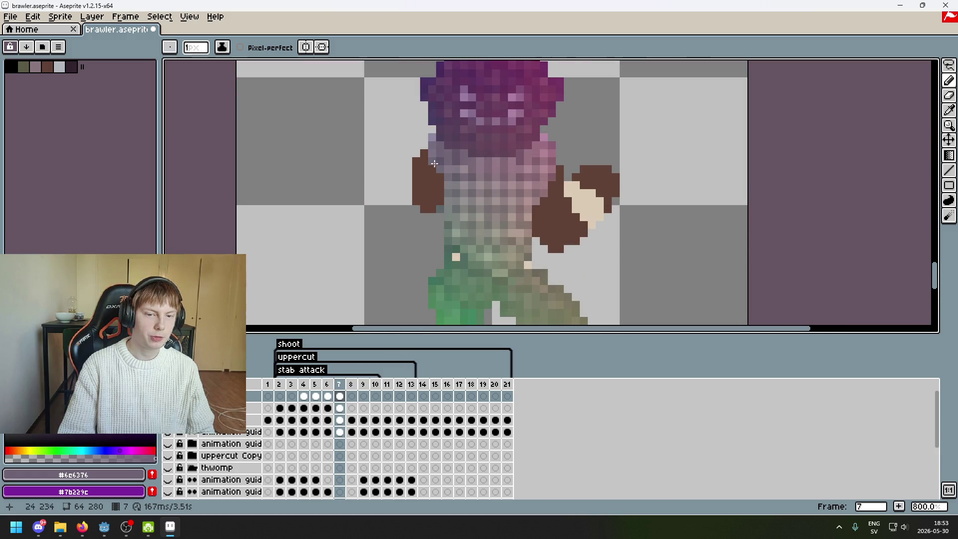
scroll(533, 171, down, 3)
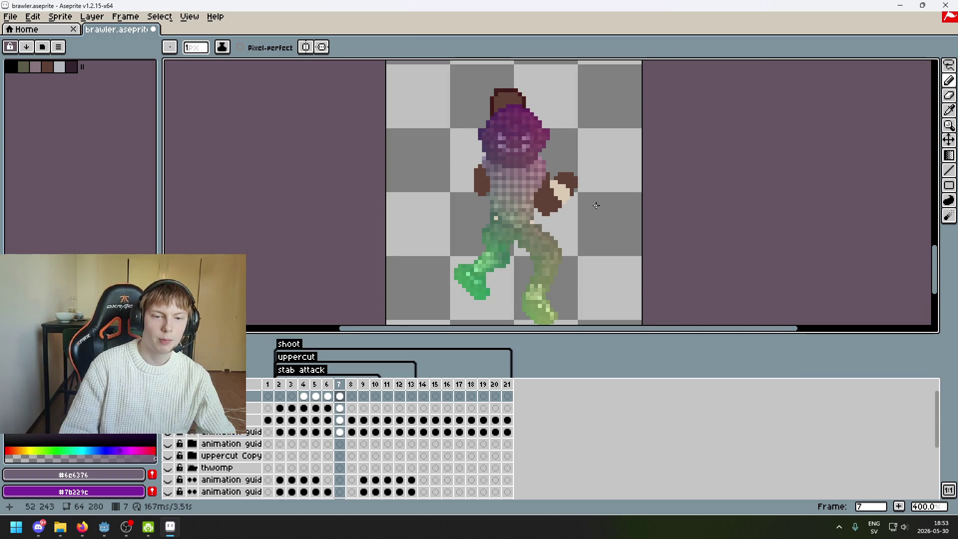
scroll(609, 203, up, 3)
scroll(538, 198, up, 5)
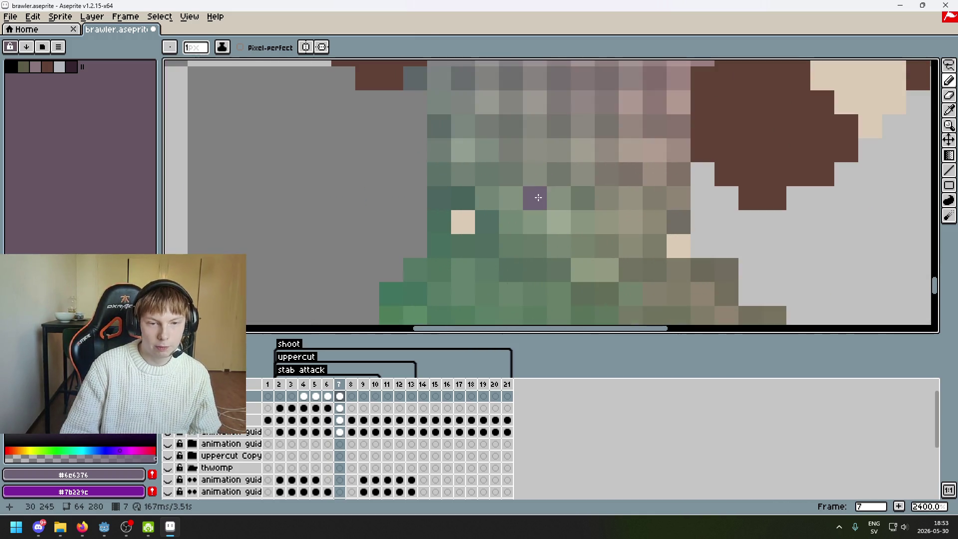
alt+click(449, 235)
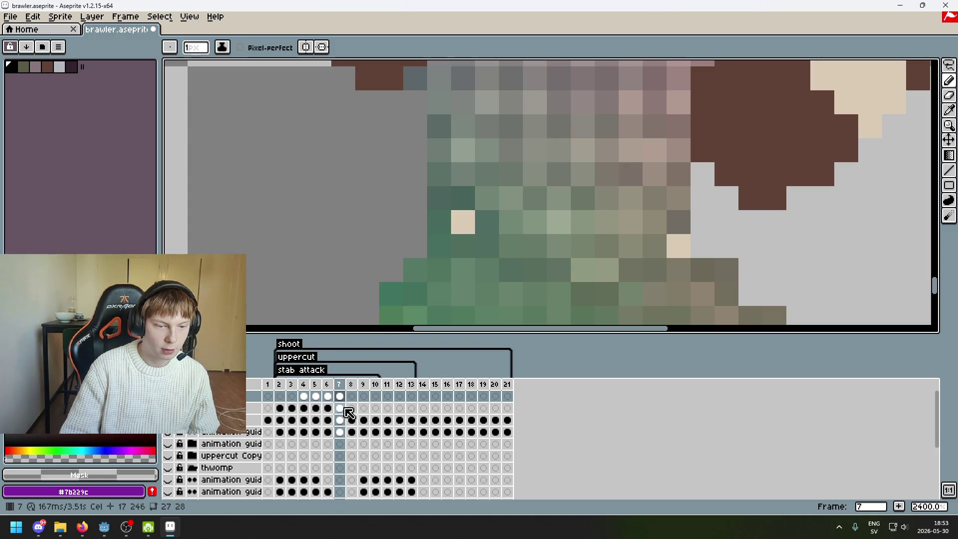
scroll(424, 251, down, 7)
key(Right)
key(Left)
key(Right)
key(Left)
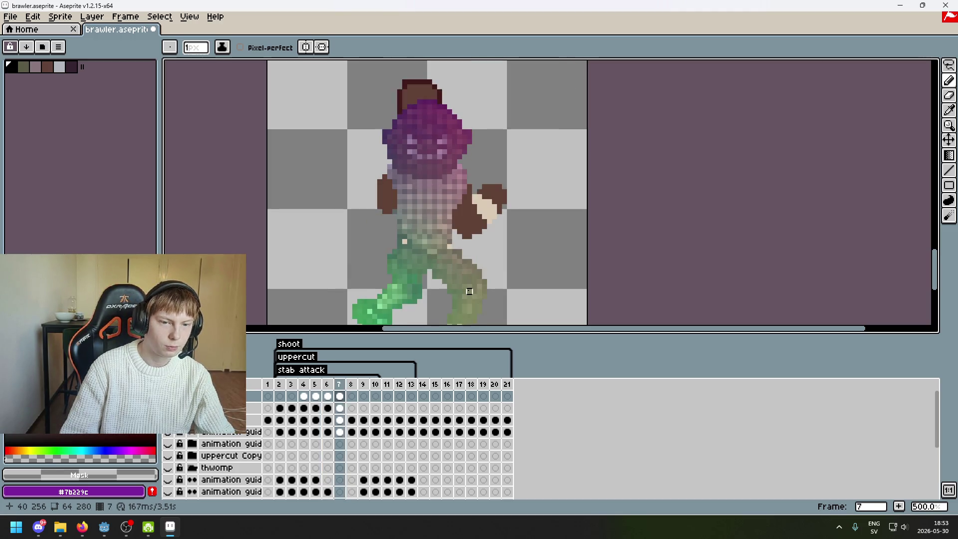
key(Right)
key(Right)
key(Right)
key(Right)
key(Right)
key(Right)
key(Right)
key(Left)
key(Left)
key(Right)
key(Left)
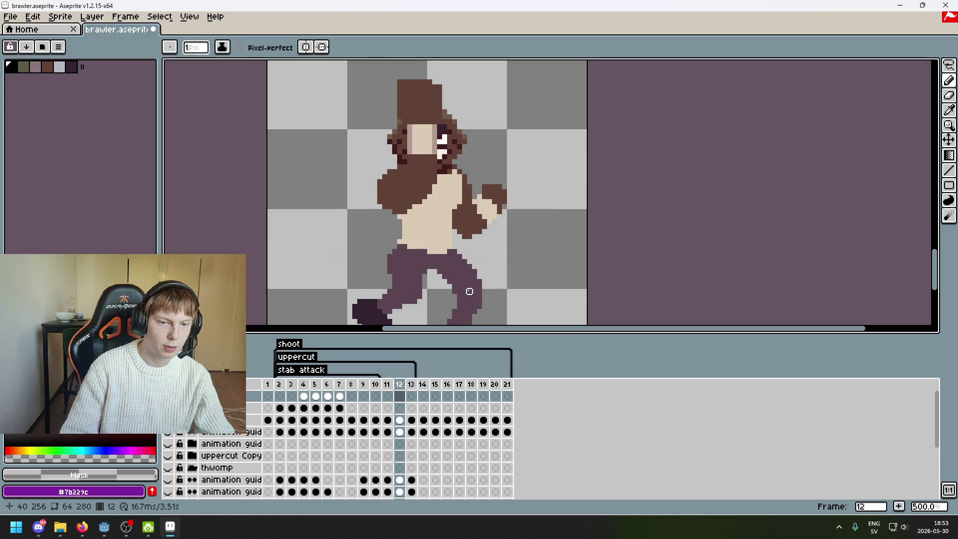
key(Right)
key(Right)
key(Left)
key(Left)
key(Right)
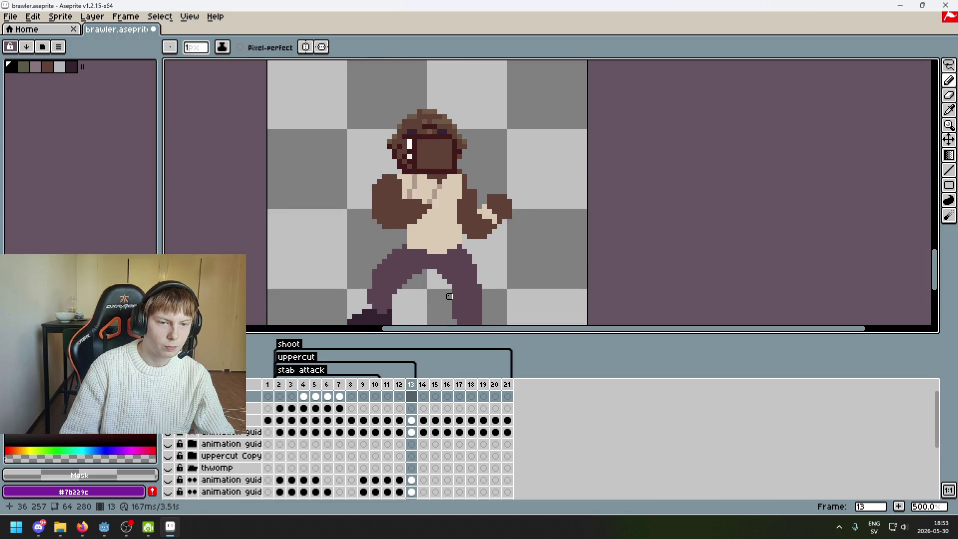
key(Right)
key(Left)
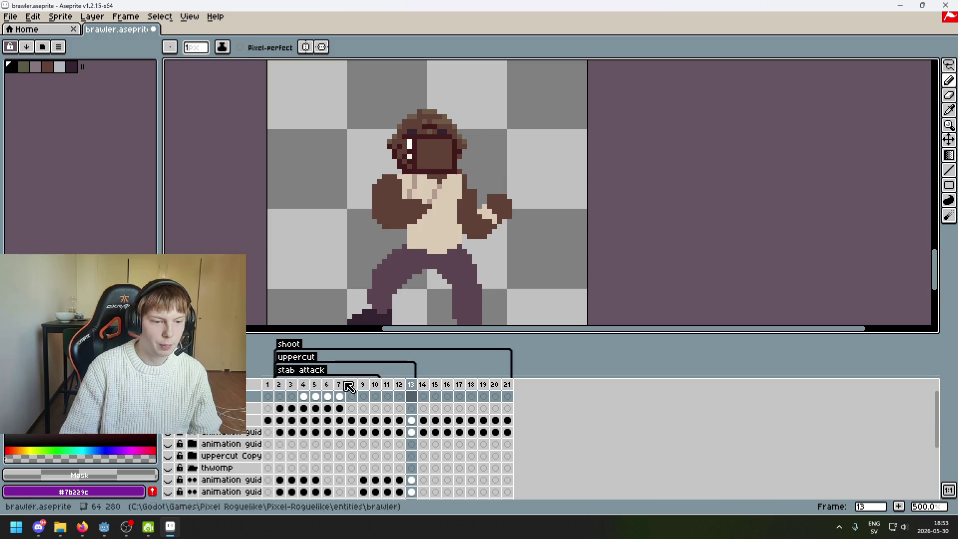
key(ctrl+v)
key(ctrl+z)
key(ctrl+v)
key(ctrl+z)
key(Left)
key(Right)
key(ctrl+v)
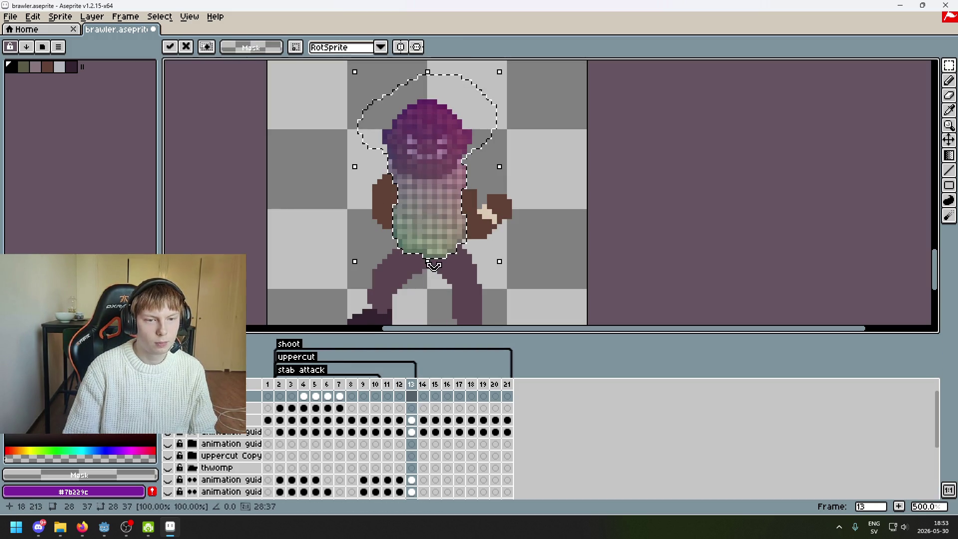
key(ctrl+z)
key(ctrl+v)
drag(425, 257, 359, 246)
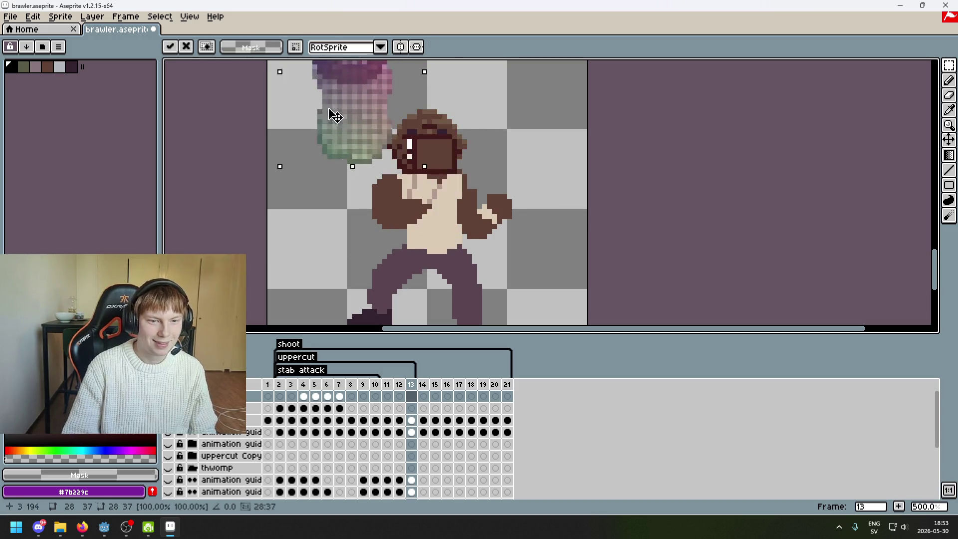
key(ctrl+z)
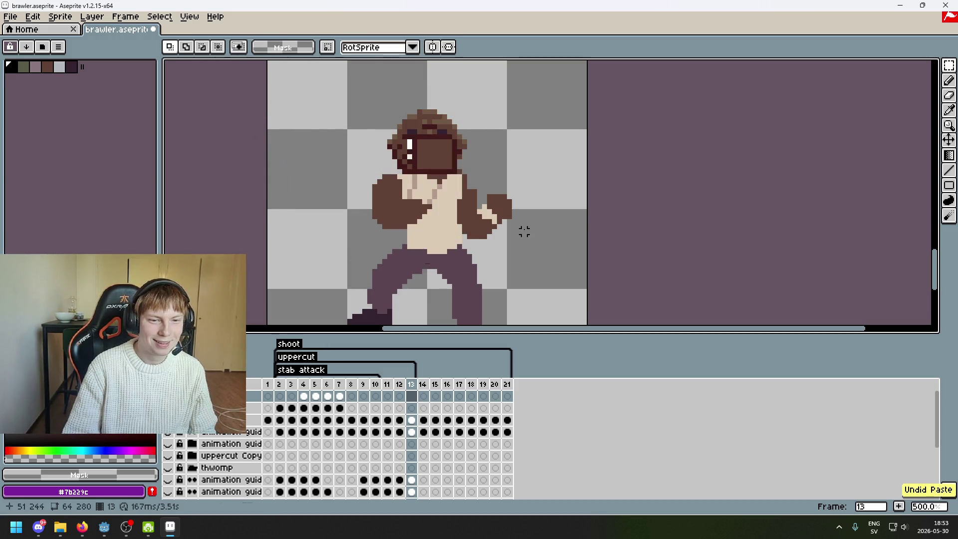
key(ctrl+v)
key(ctrl+z)
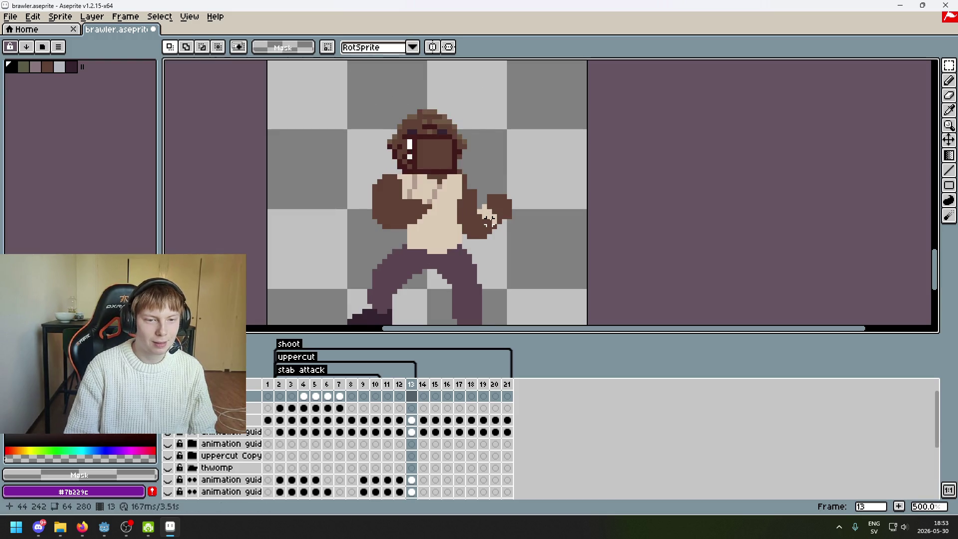
key(Left)
key(Right)
key(Left)
key(Right)
key(Left)
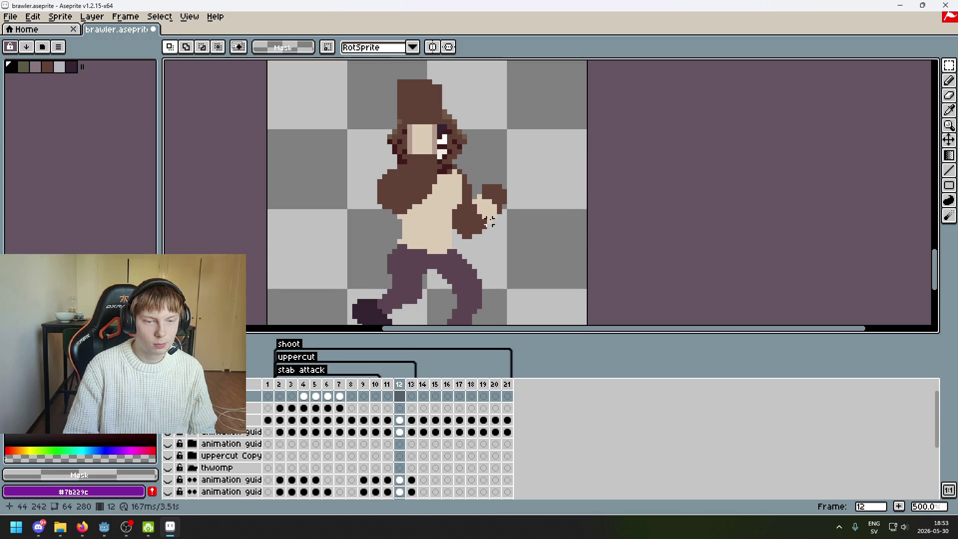
key(Left)
key(Right)
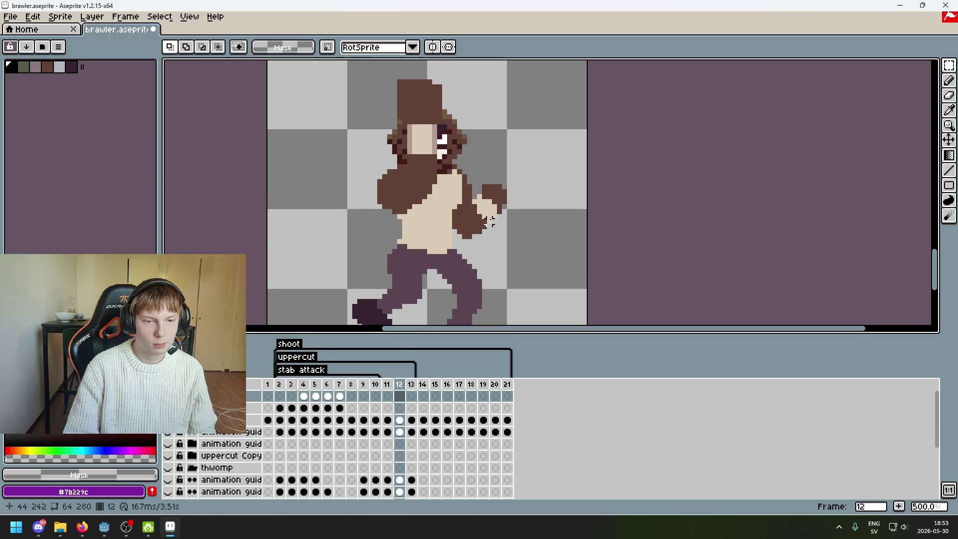
key(Left)
key(Left)
key(Left)
key(Left)
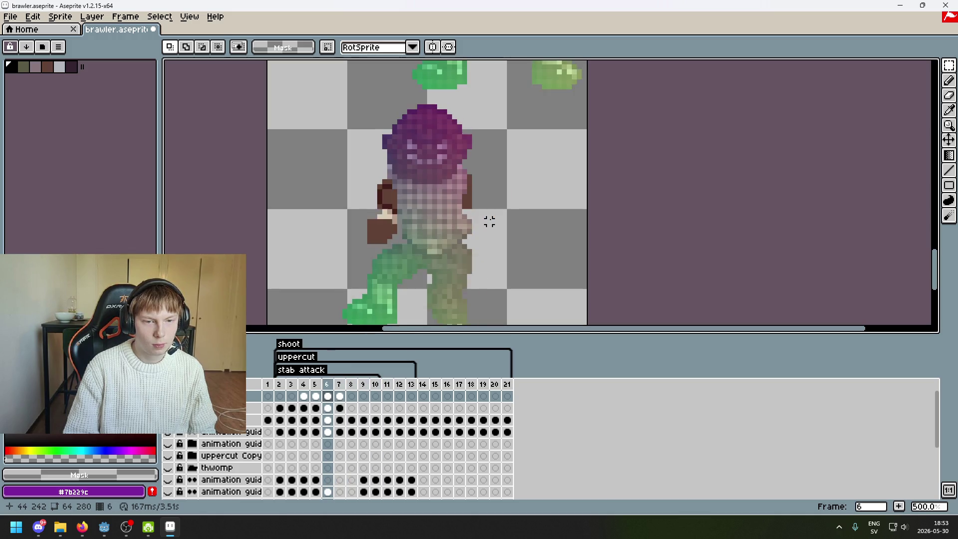
key(Right)
key(Right)
key(Right)
key(Right)
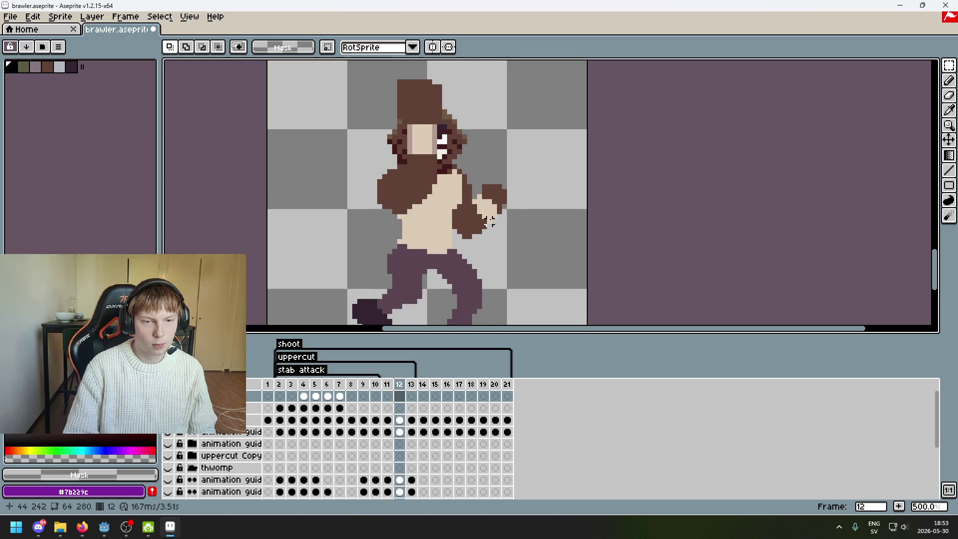
key(Right)
key(Left)
key(Left)
key(Right)
key(Right)
key(Left)
key(Left)
key(Left)
key(Left)
key(Left)
key(Left)
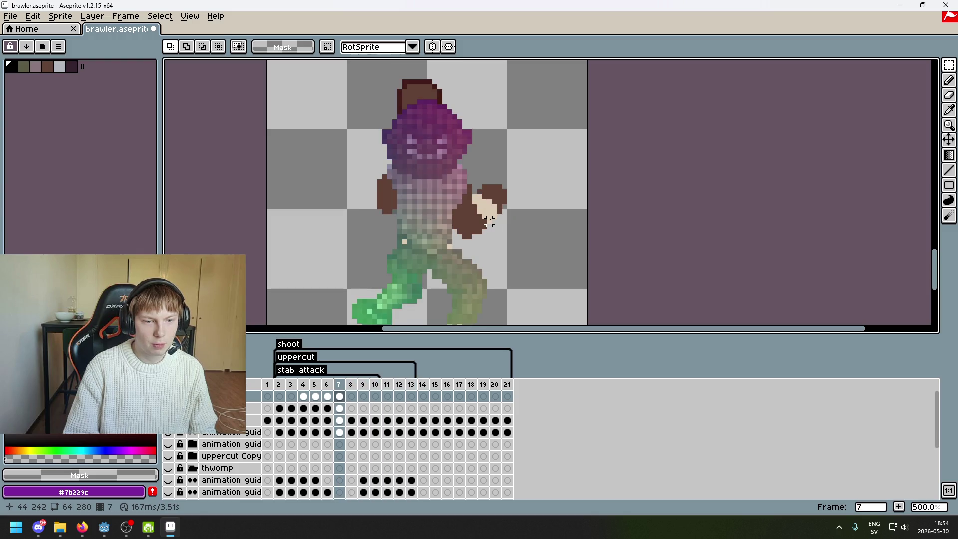
scroll(457, 166, up, 2)
scroll(458, 164, down, 2)
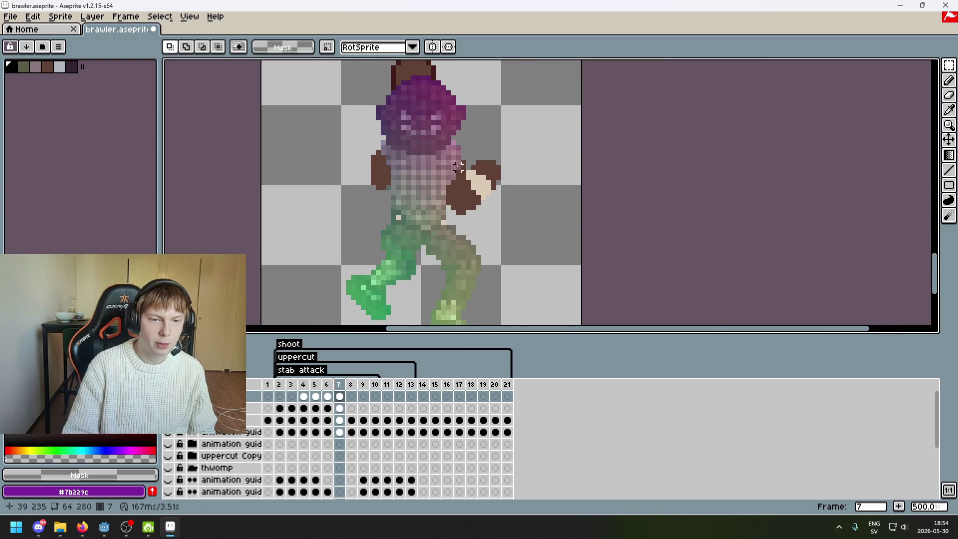
Copy the guide's upper body from frame 7 and paste it, shifted lower, onto frame 13.
drag(359, 75, 548, 268)
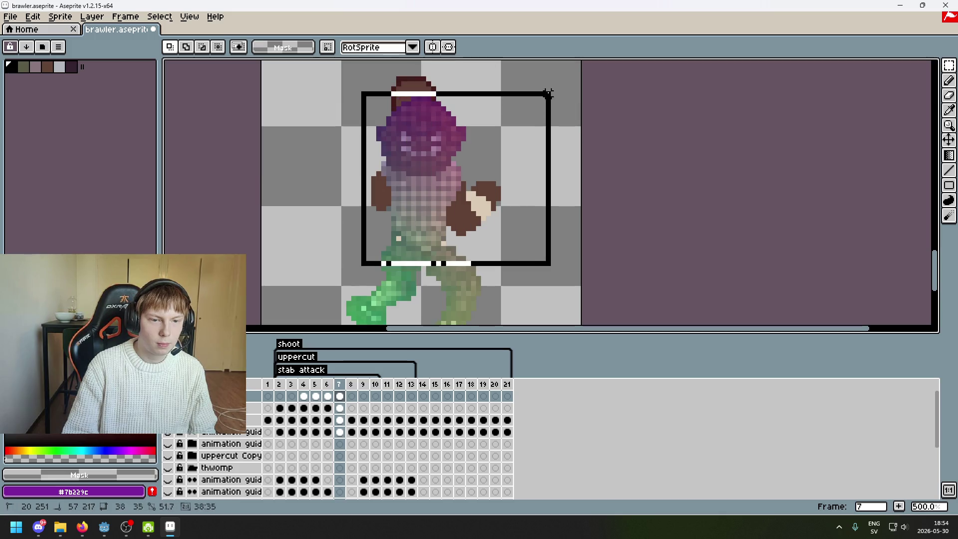
key(ctrl+c)
key(Right)
key(Right)
key(Right)
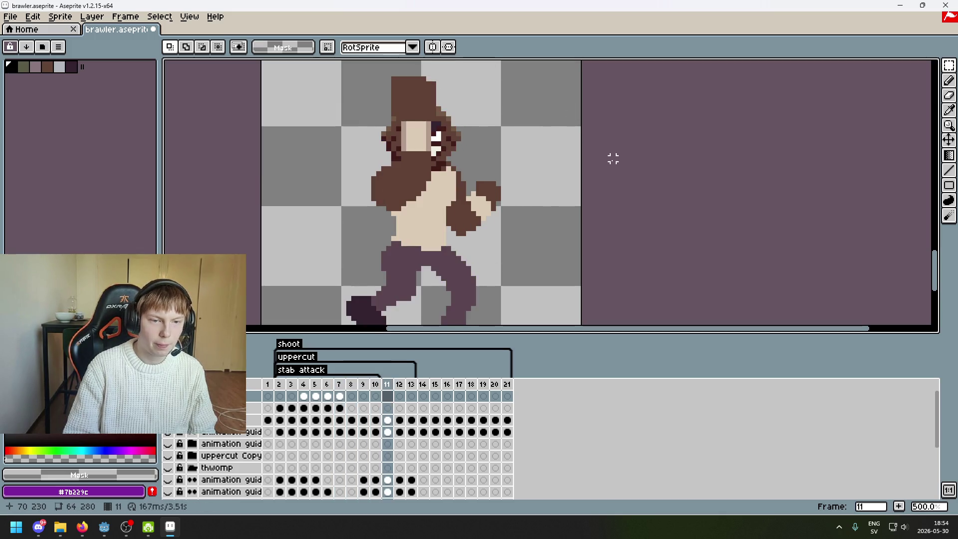
key(Right)
key(Right)
key(Right)
key(ctrl+v)
mouse_move(525, 176)
mouse_down()
mouse_move(524, 186)
mouse_move(622, 136)
mouse_move(620, 145)
mouse_up()
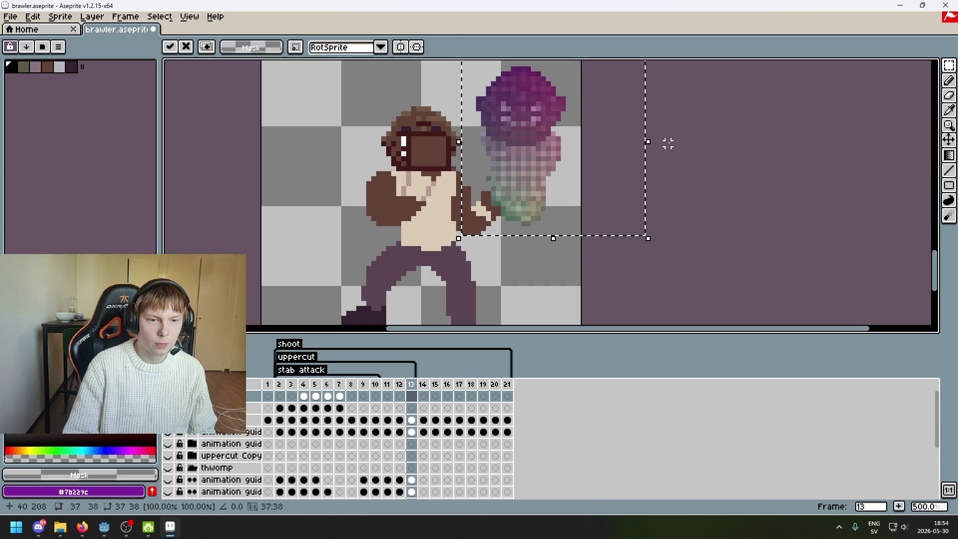
click(878, 103)
Lasso the guide's purple head and move it onto the brawler's head.
click(903, 65)
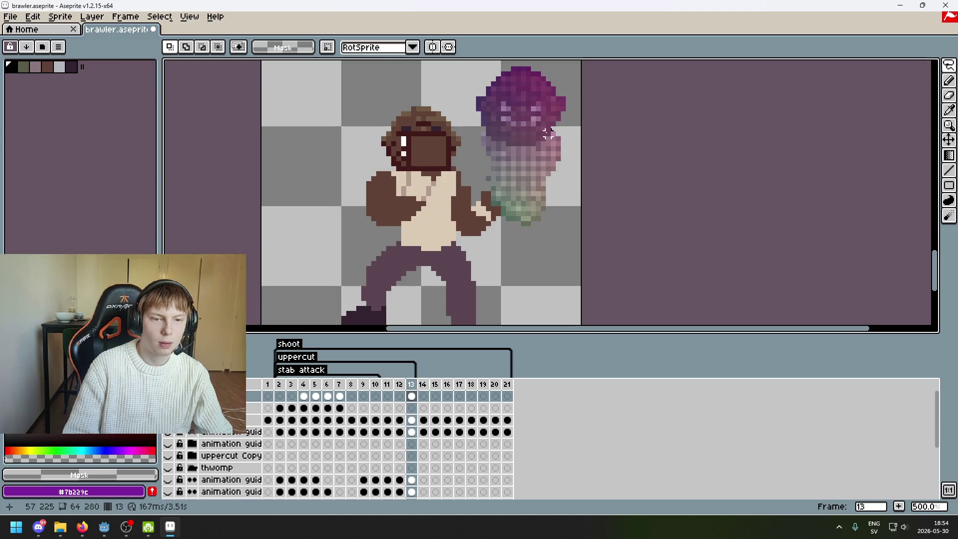
scroll(527, 123, up, 2)
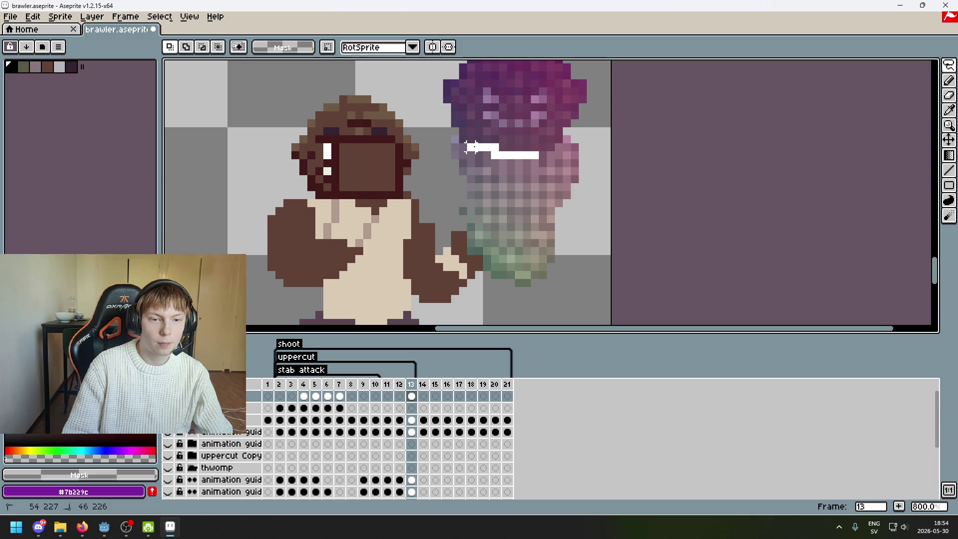
scroll(662, 160, up, 2)
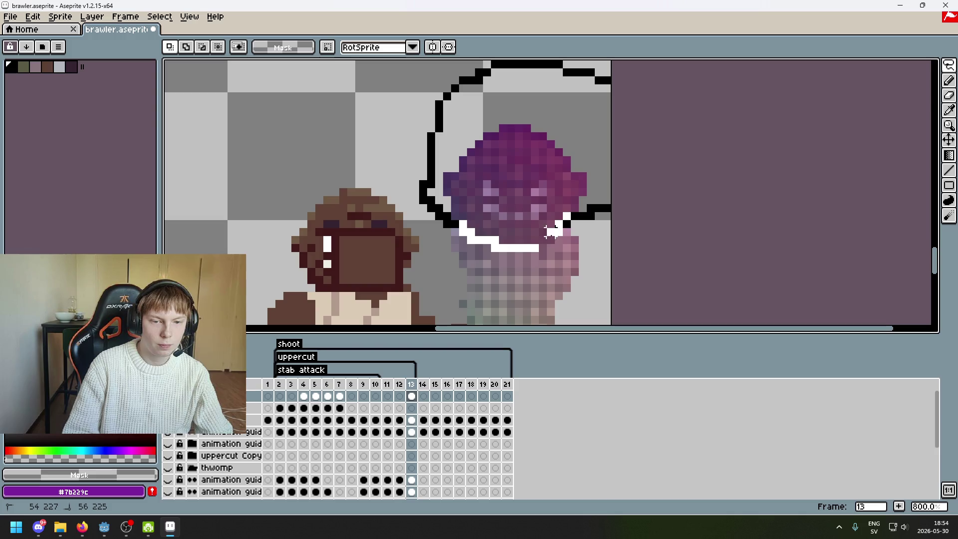
drag(542, 245, 558, 254)
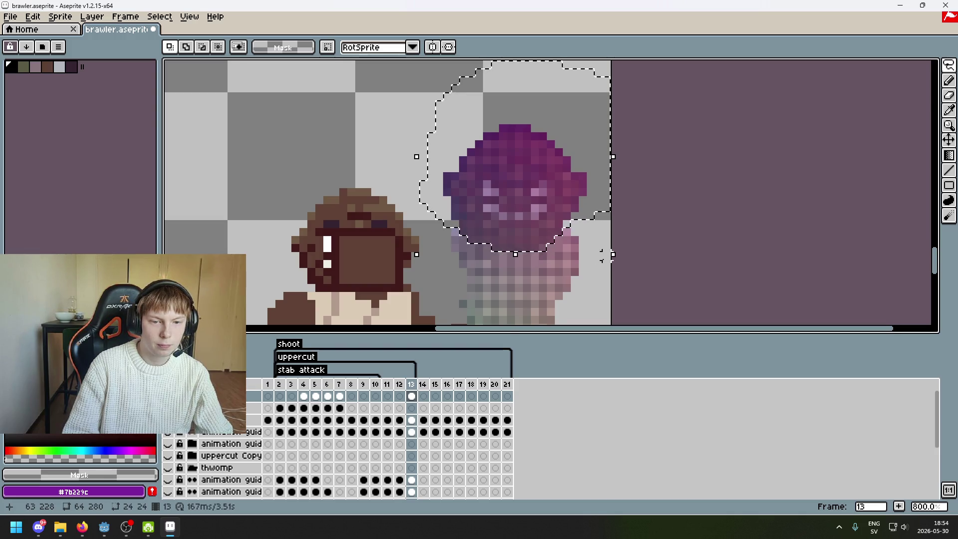
scroll(602, 254, up, 4)
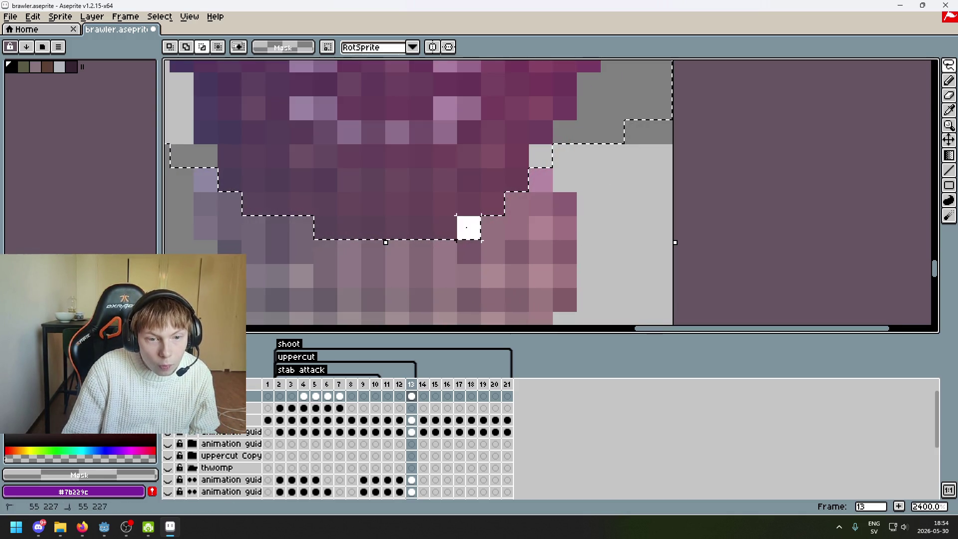
scroll(467, 228, down, 4)
mouse_move(555, 189)
mouse_down()
mouse_move(394, 254)
mouse_move(396, 246)
mouse_up()
click(539, 172)
scroll(567, 133, down, 3)
key(Return)
scroll(520, 144, up, 3)
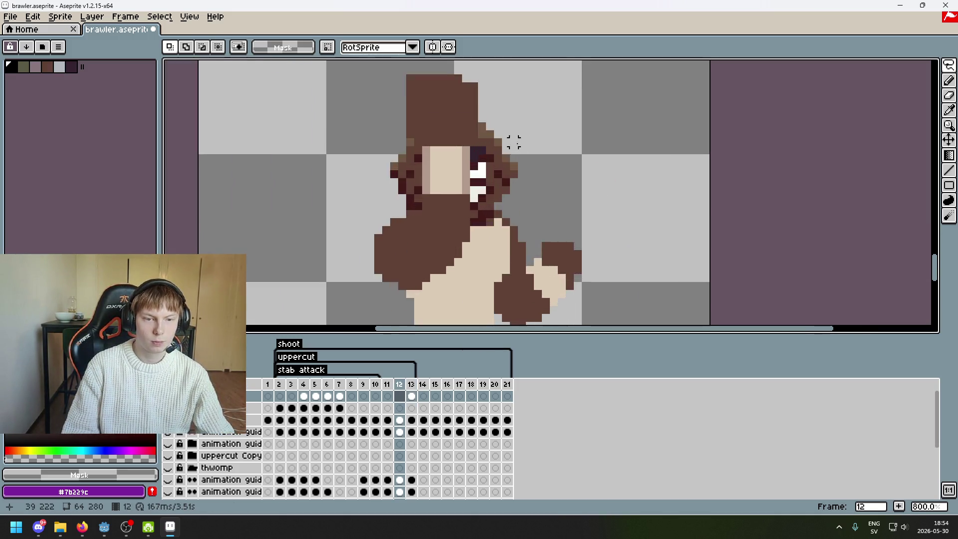
Toggle the 'body map' layer on and off to compare it with the pose.
click(386, 285)
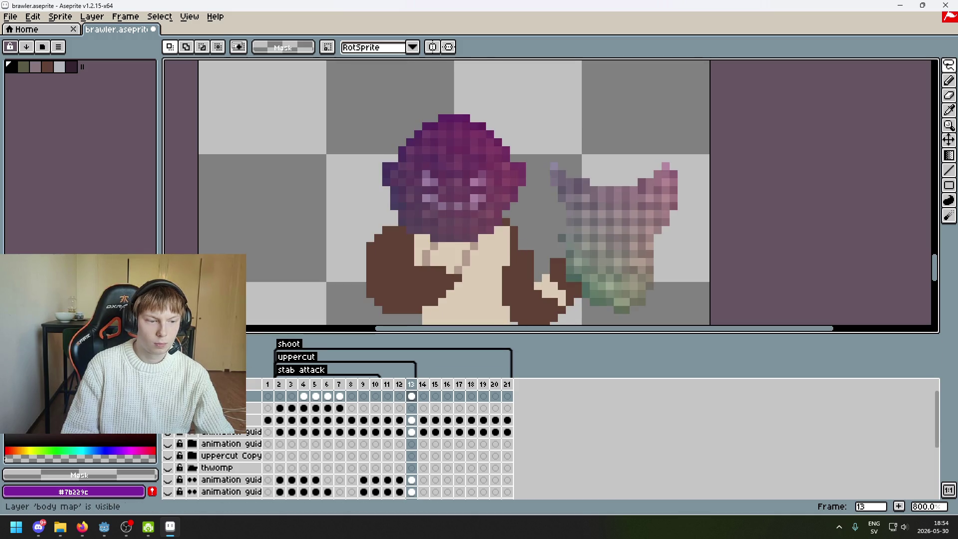
key(shift+x)
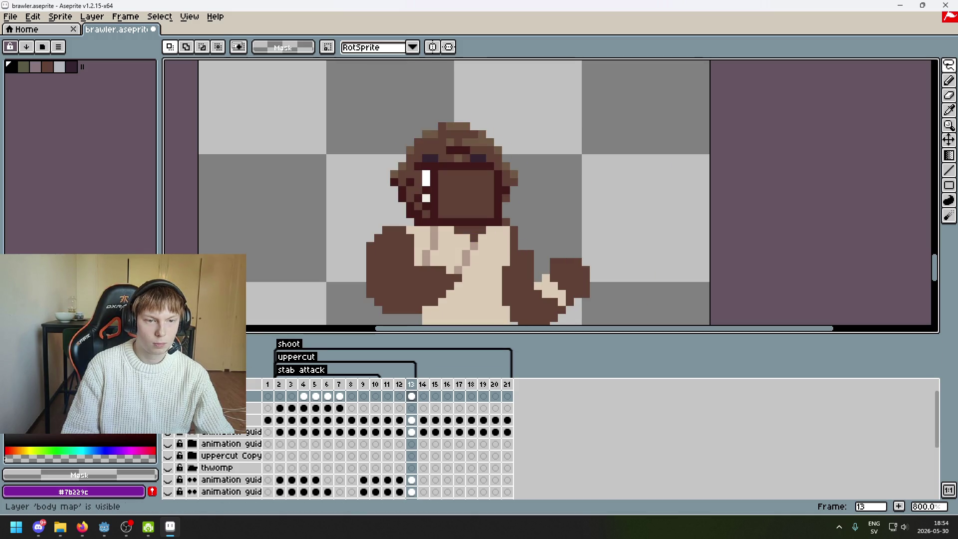
key(shift+x)
key(shift+x)
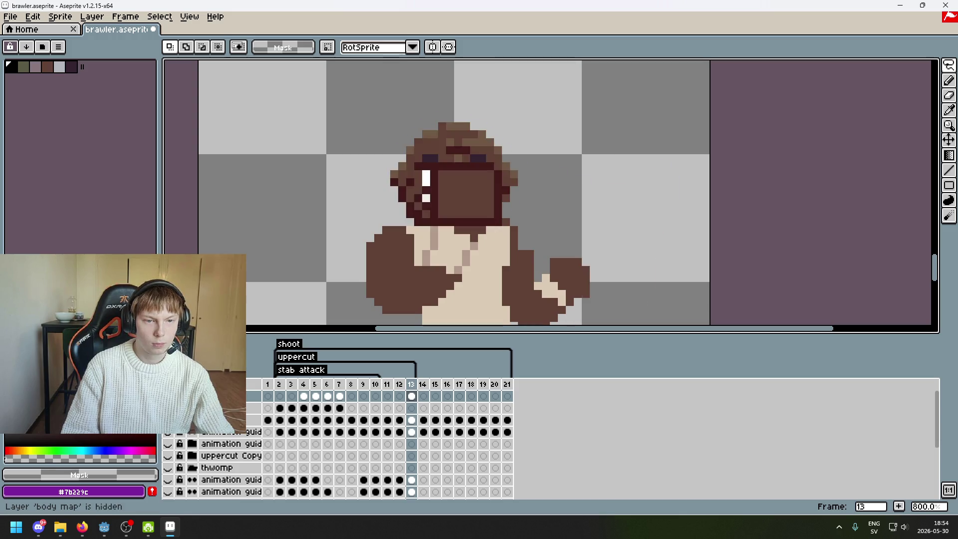
key(shift+x)
scroll(436, 114, up, 3)
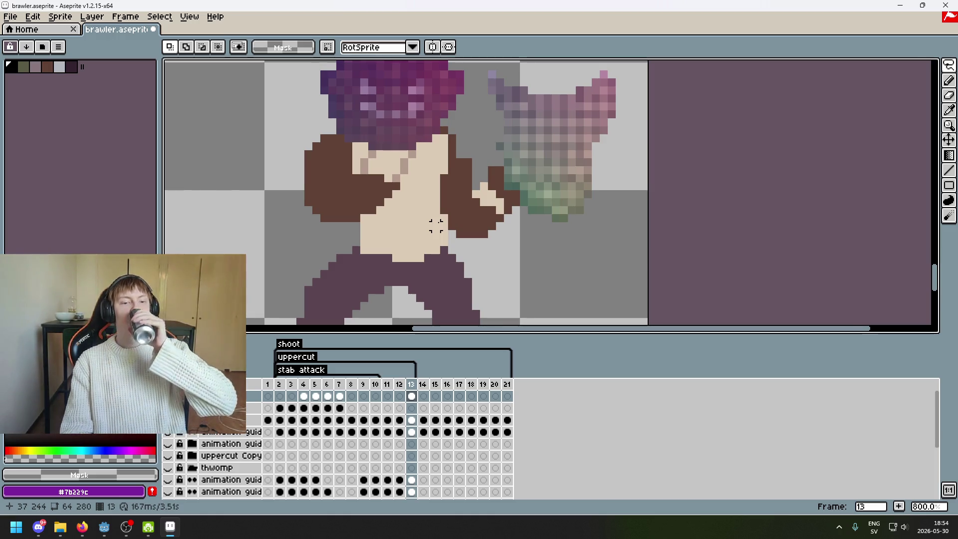
scroll(438, 250, down, 2)
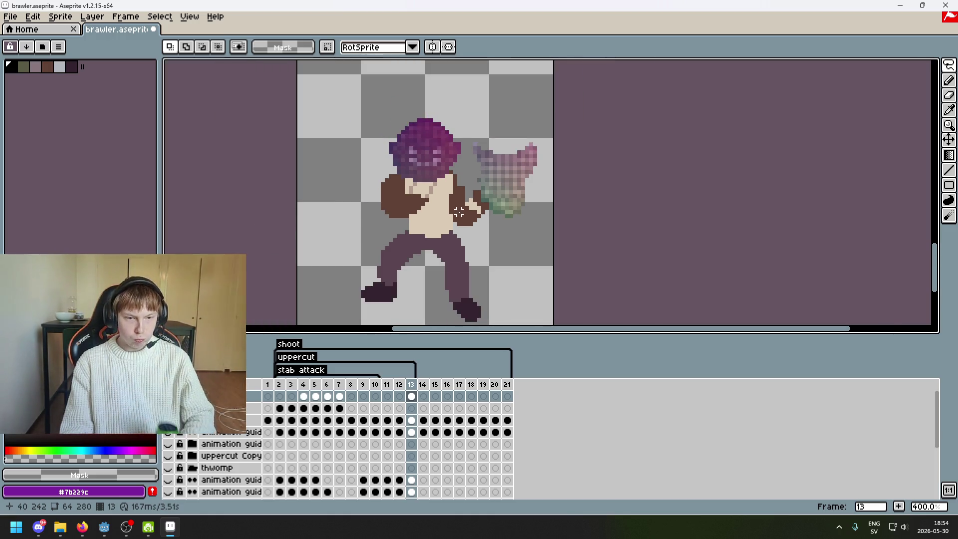
scroll(443, 289, down, 1)
Flick between frames 12 and 13 to compare poses, finishing on frame 13.
key(Left)
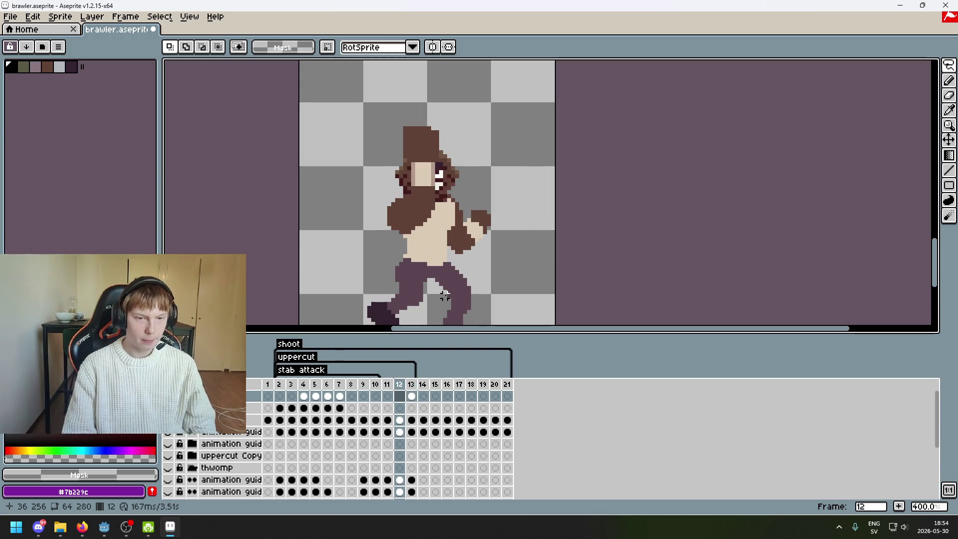
scroll(499, 241, down, 1)
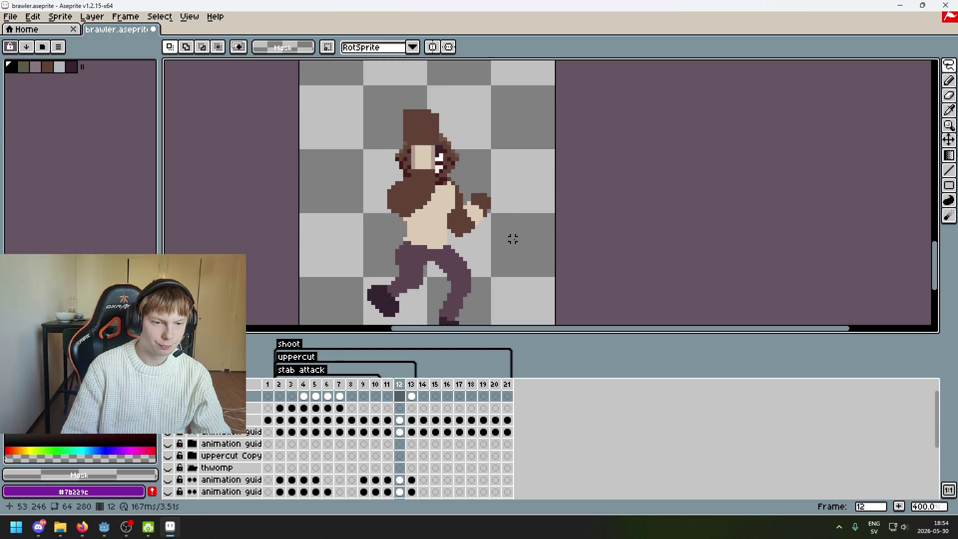
key(Right)
key(Left)
key(Right)
key(Left)
key(Right)
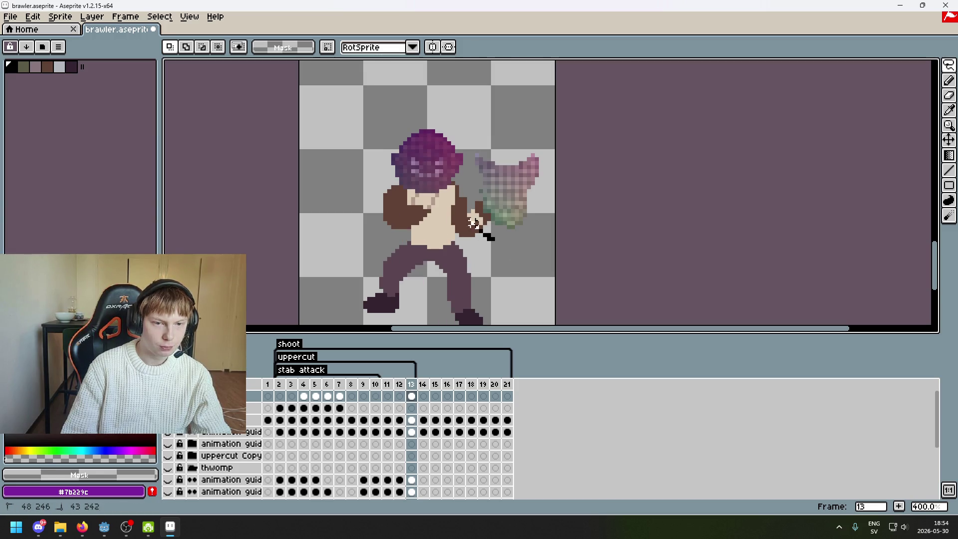
Move the gradient patch onto the frame 13 torso and compare it against frame 12.
mouse_move(548, 146)
mouse_down()
mouse_move(529, 229)
mouse_move(436, 248)
mouse_up()
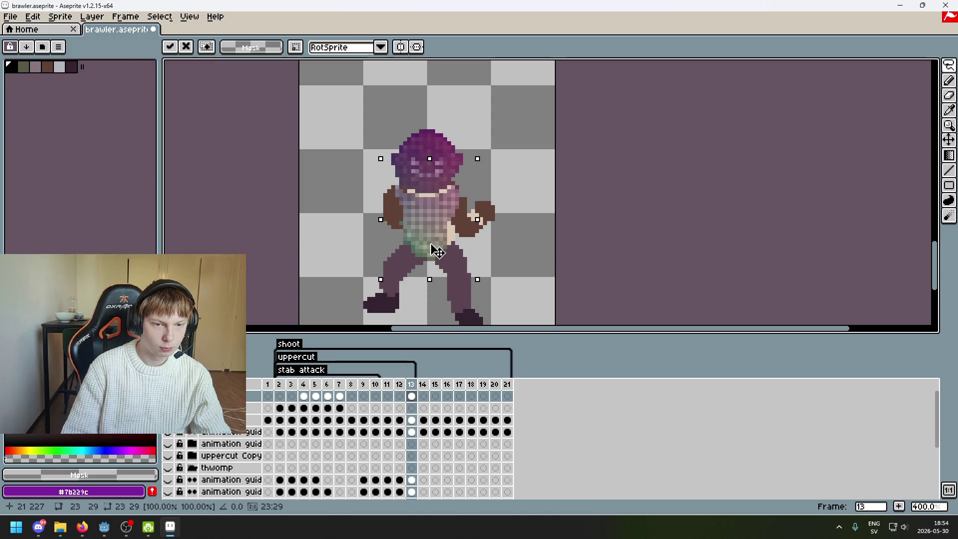
click(541, 250)
key(Left)
key(Right)
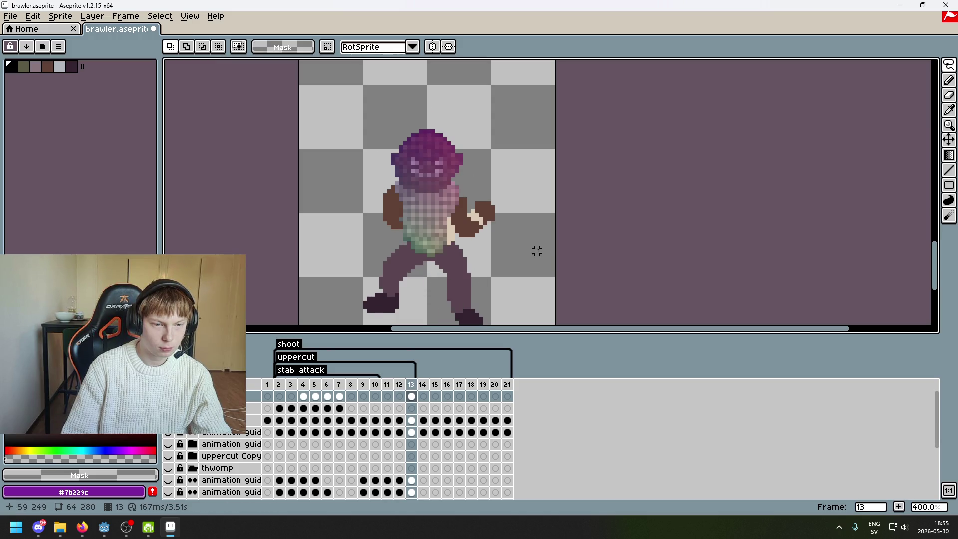
scroll(441, 250, up, 1)
key(Left)
key(Right)
key(Left)
key(Right)
scroll(450, 244, up, 2)
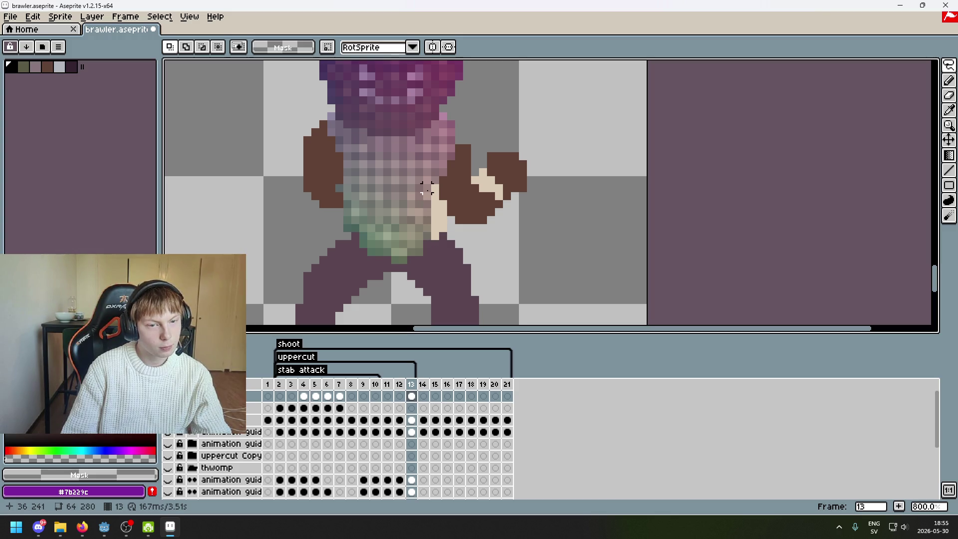
Delete a sliver from the patch's lower-right edge, then view frame 3.
drag(403, 219, 426, 276)
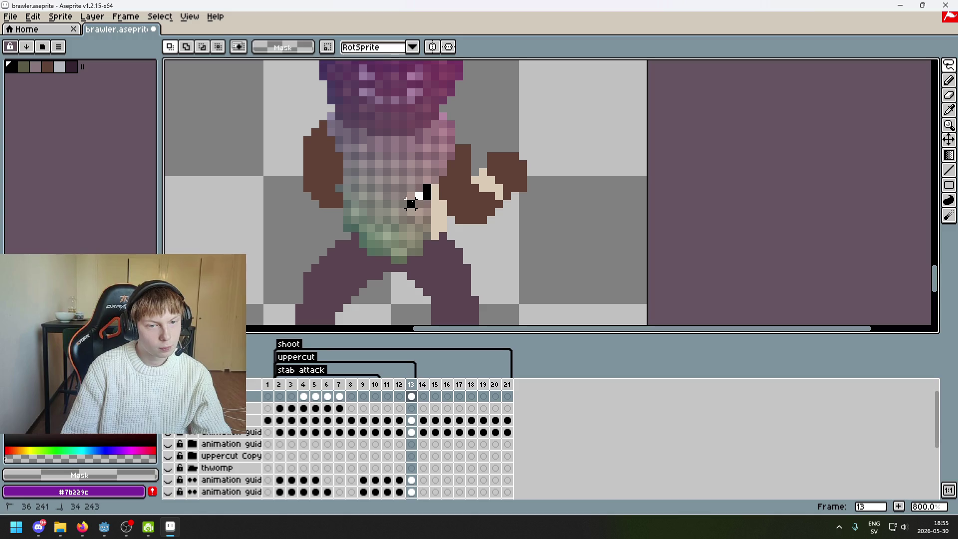
key(ctrl+d)
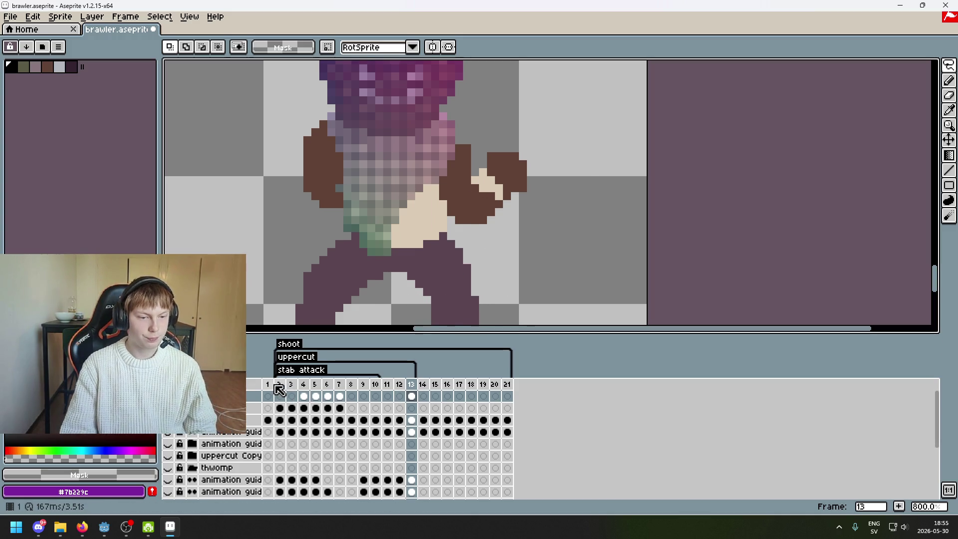
click(267, 384)
click(290, 385)
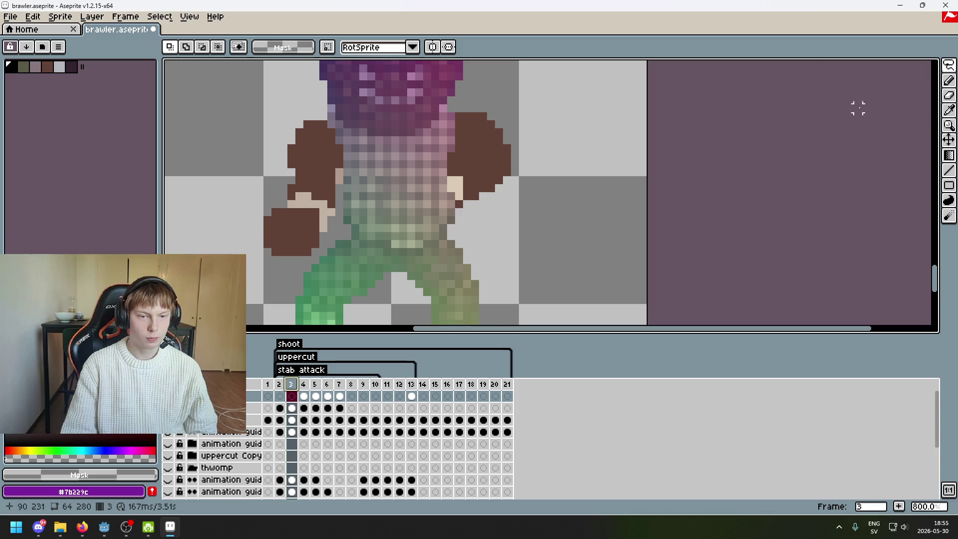
Try pasting part of frame 3's body map into frame 13, then undo it.
click(949, 67)
click(874, 65)
drag(556, 309, 396, 181)
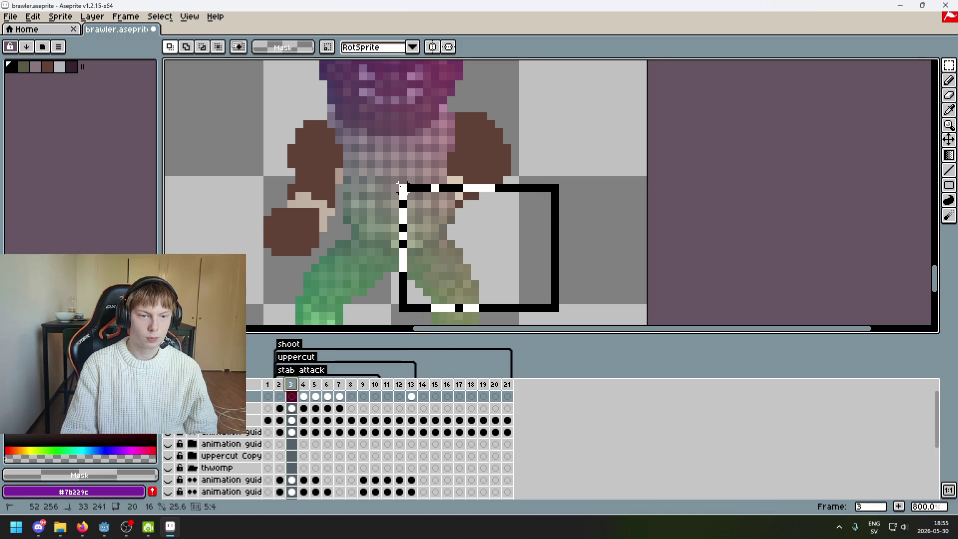
click(634, 244)
click(412, 384)
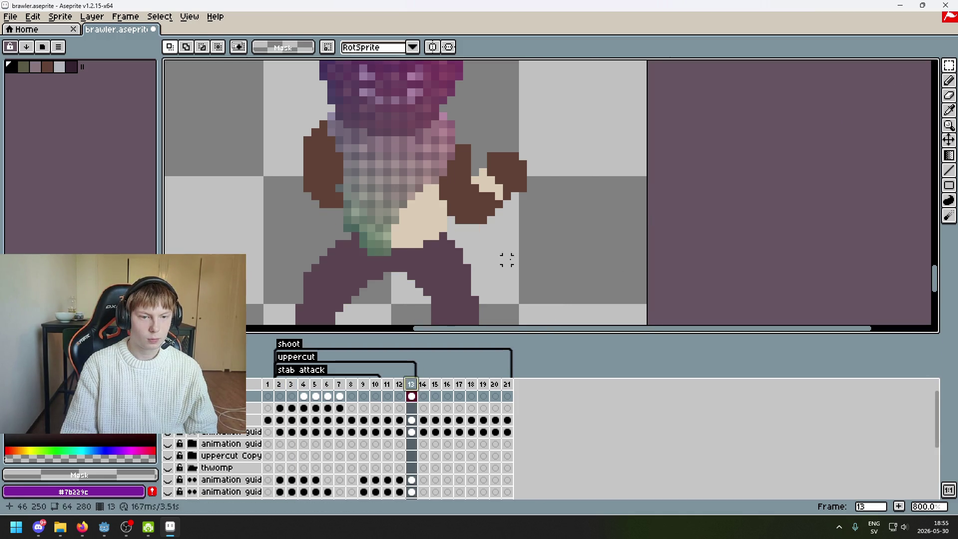
key(ctrl+shift+d)
drag(494, 216, 659, 218)
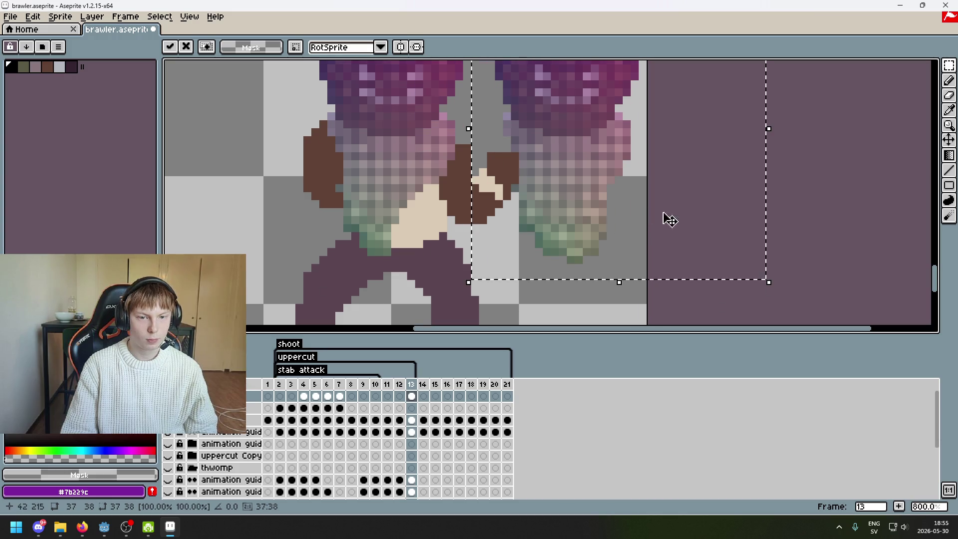
key(ctrl+z)
Copy frame 4's fist area onto frame 13's extended arm, then undo the attempt.
click(304, 392)
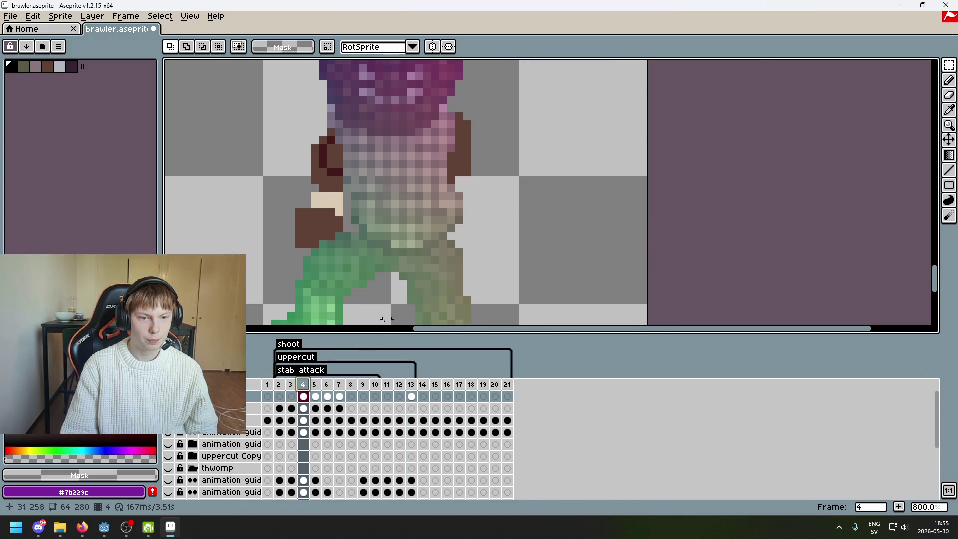
drag(514, 274, 404, 182)
key(ctrl+c)
click(411, 384)
key(ctrl+v)
drag(499, 245, 514, 244)
key(ctrl+d)
key(w)
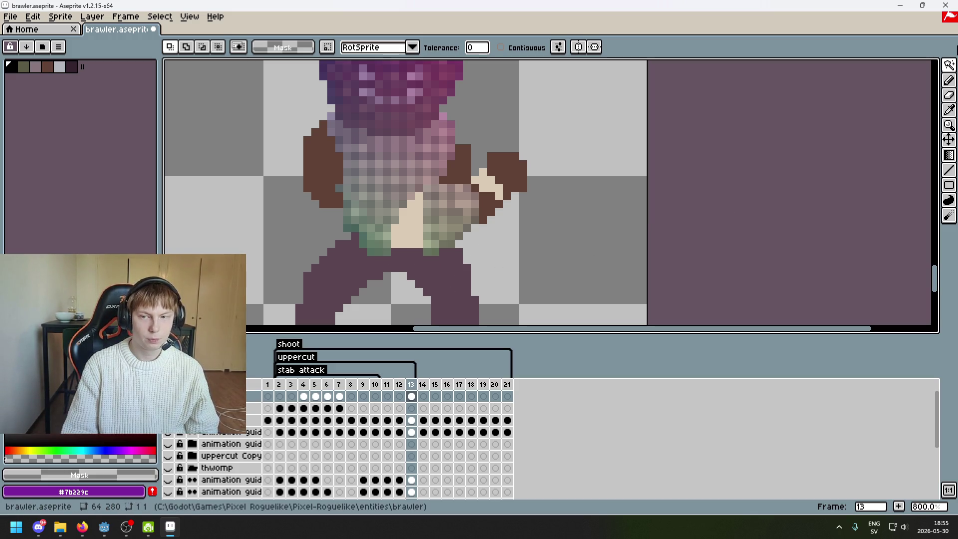
key(ctrl+z)
key(ctrl+z)
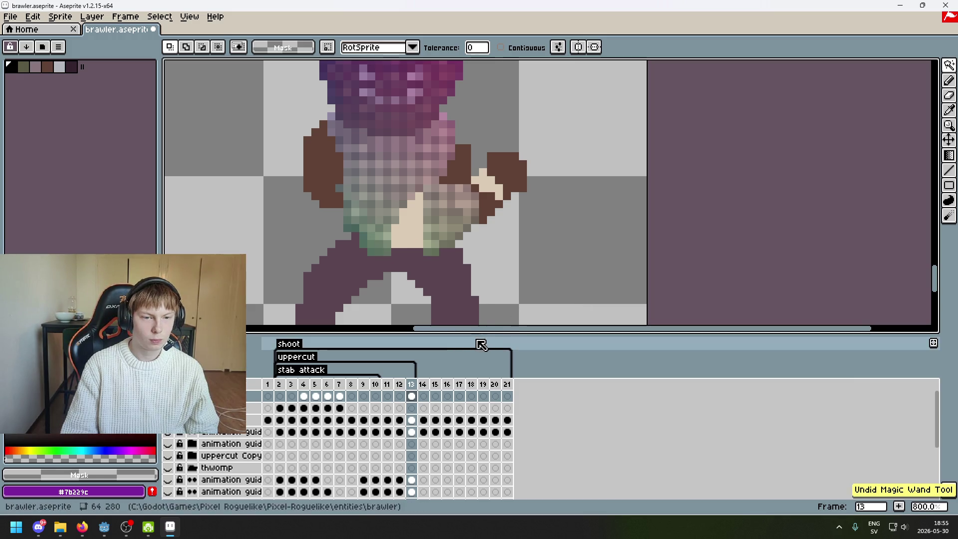
key(ctrl+z)
Recopy the fist area from frame 4 and paste it over frame 13's extended arm.
click(303, 385)
click(873, 66)
drag(533, 294, 385, 164)
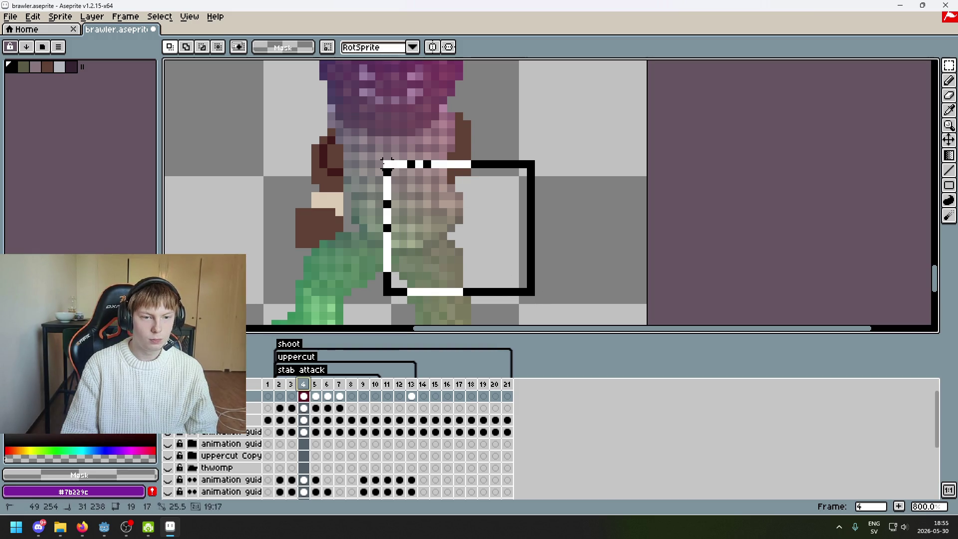
key(ctrl+d)
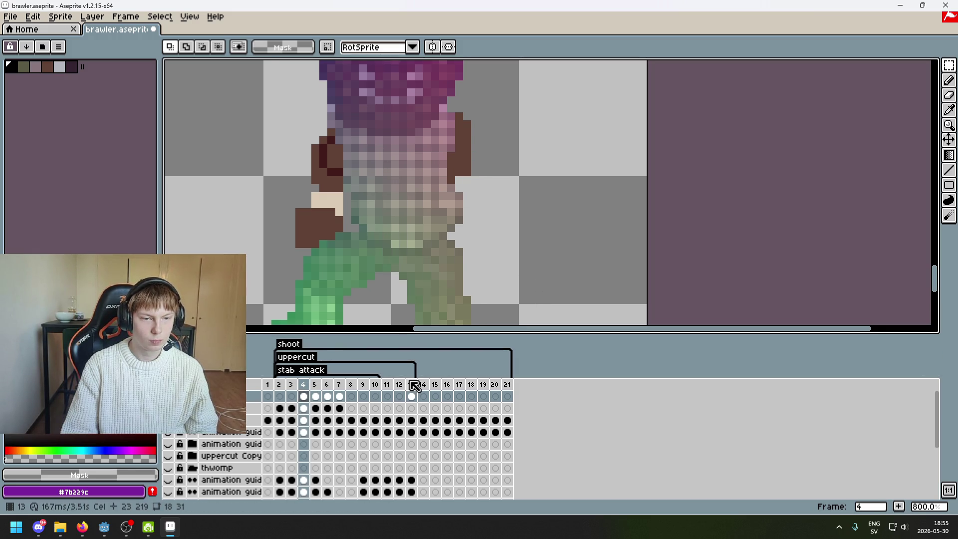
click(414, 384)
key(ctrl+v)
drag(578, 220, 588, 210)
key(Return)
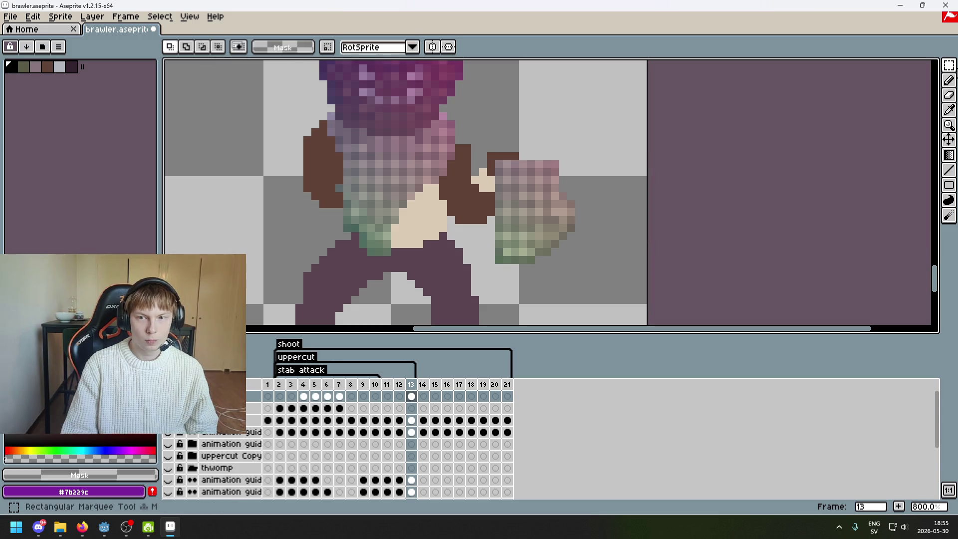
drag(949, 66, 935, 65)
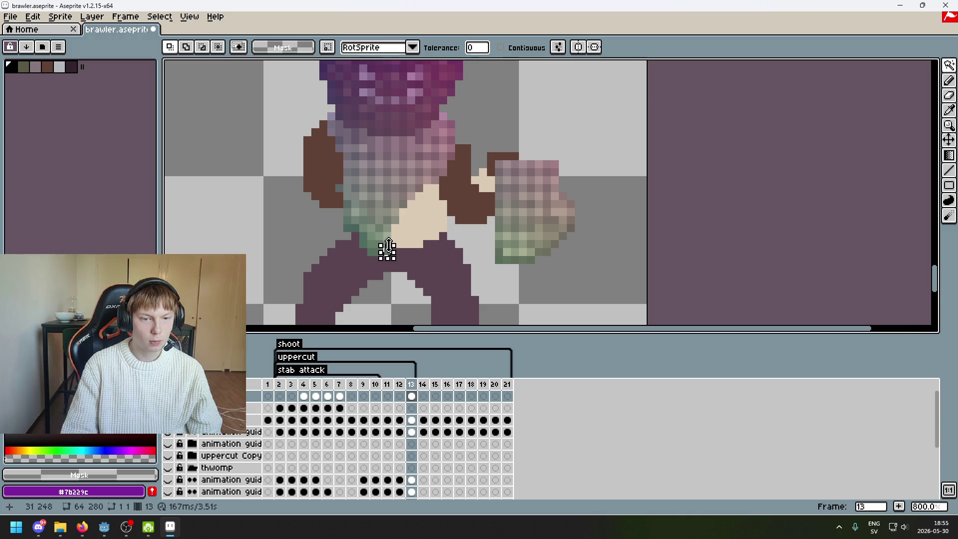
Select the pasted fist on frame 13 and delete its pixels.
scroll(387, 249, down, 3)
scroll(338, 245, up, 3)
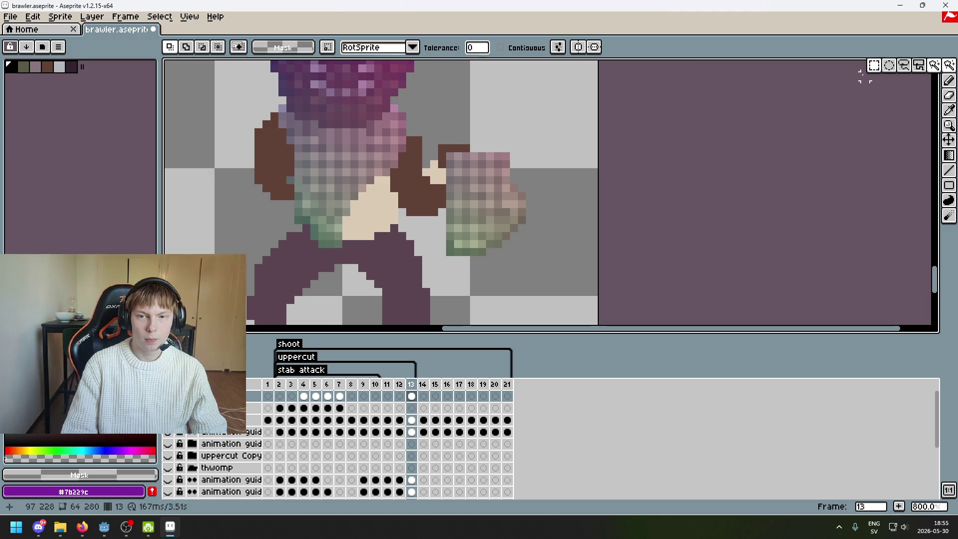
key(m)
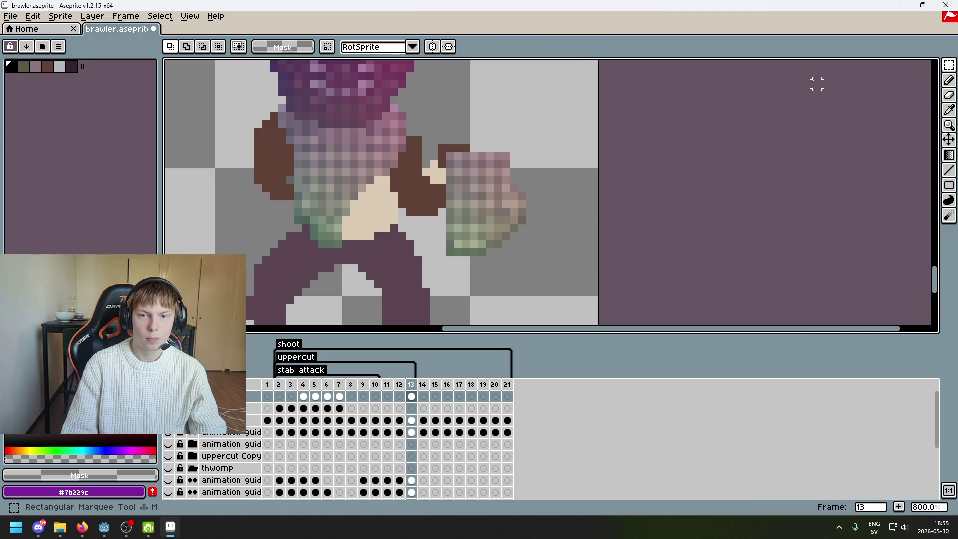
drag(436, 145, 574, 287)
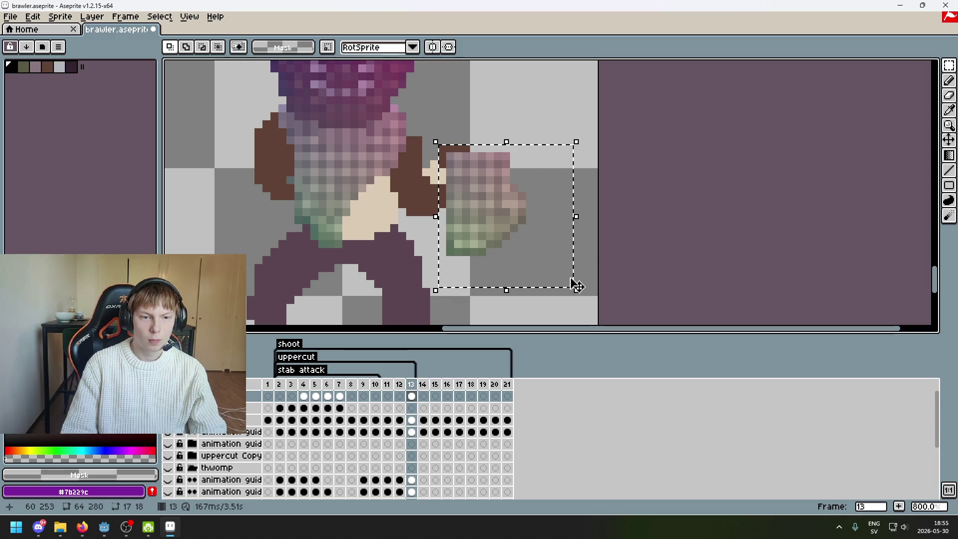
key(Delete)
Copy frame 4's torso region into frame 13 and position it over the fist.
click(308, 384)
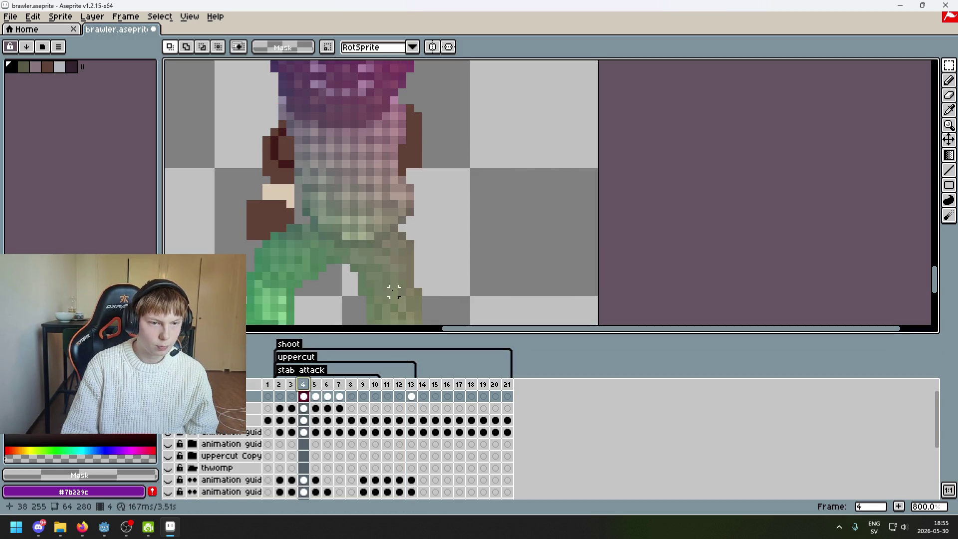
drag(501, 294, 304, 155)
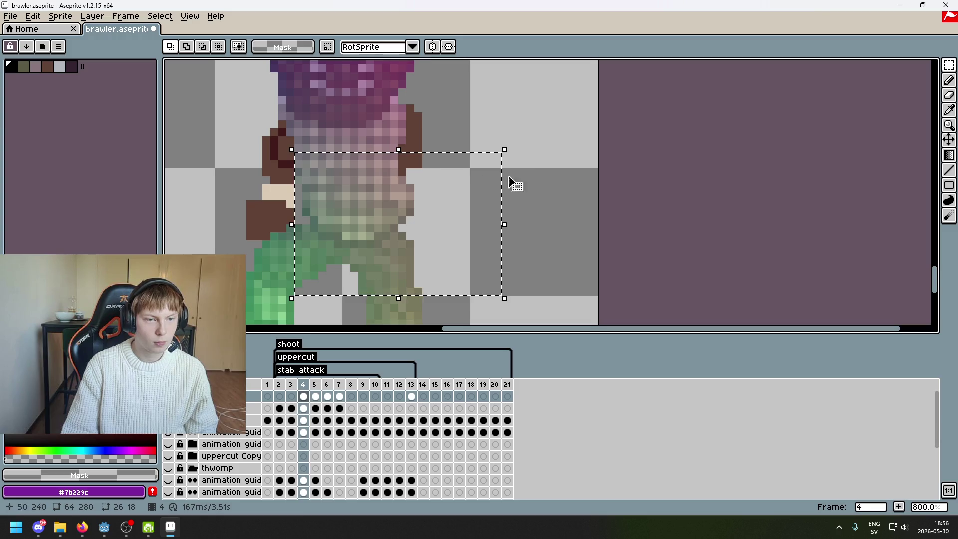
key(ctrl+d)
click(412, 385)
key(ctrl+v)
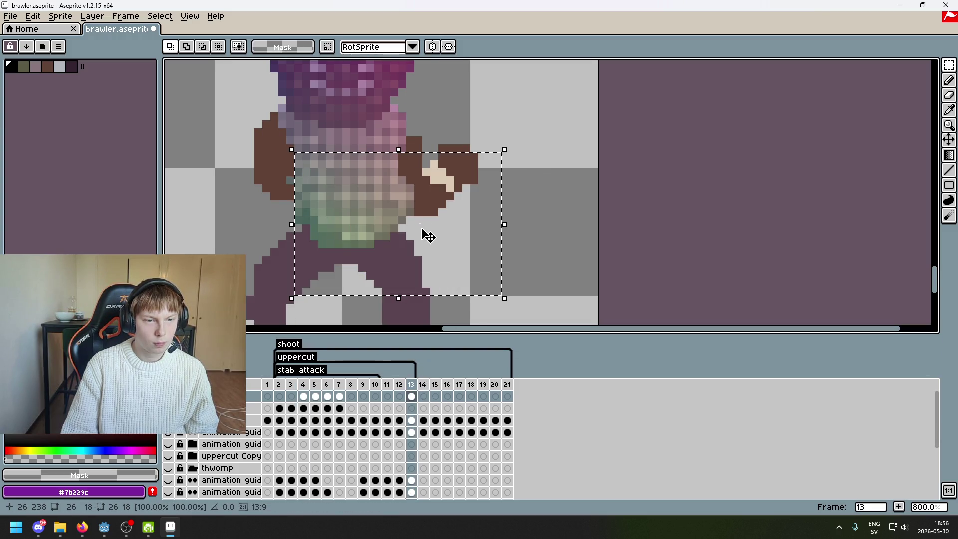
drag(424, 240, 546, 234)
key(ctrl+z)
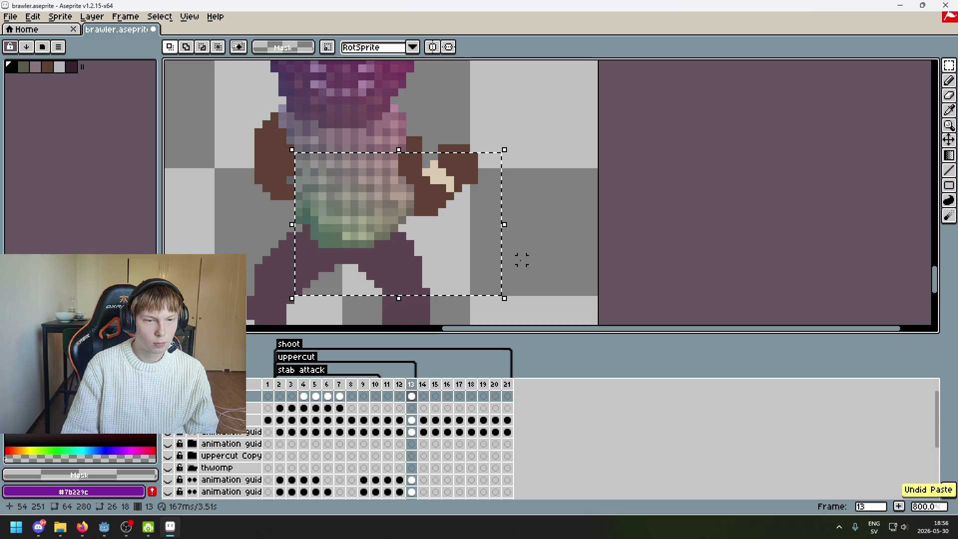
drag(421, 242, 474, 248)
key(ctrl+z)
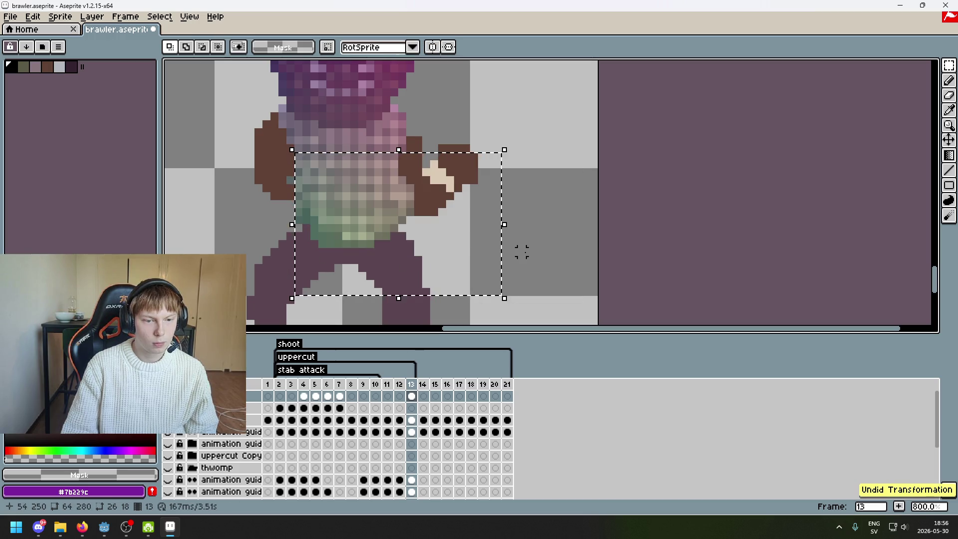
key(ctrl+z)
key(ctrl+v)
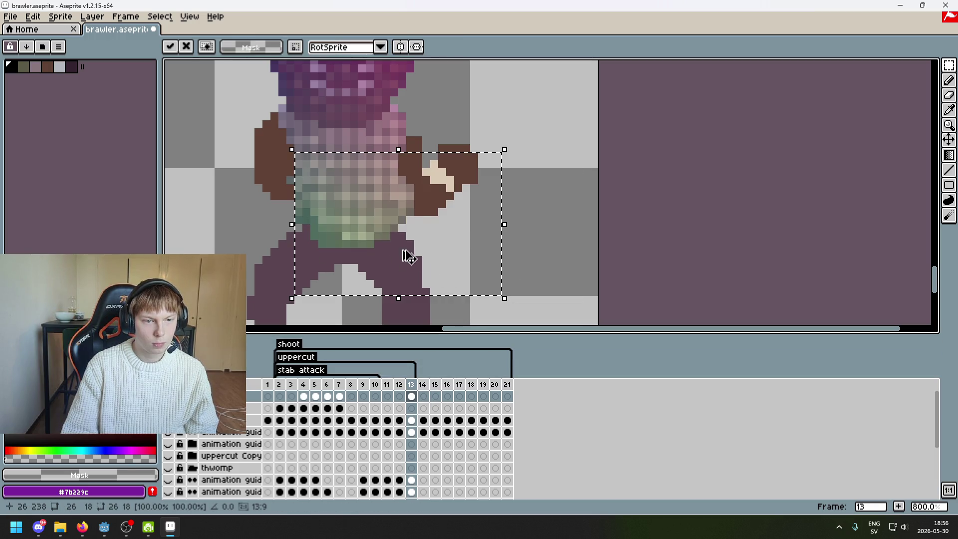
drag(421, 264, 546, 231)
Magic-wand select the one-pixel waistband strip.
click(799, 211)
click(944, 66)
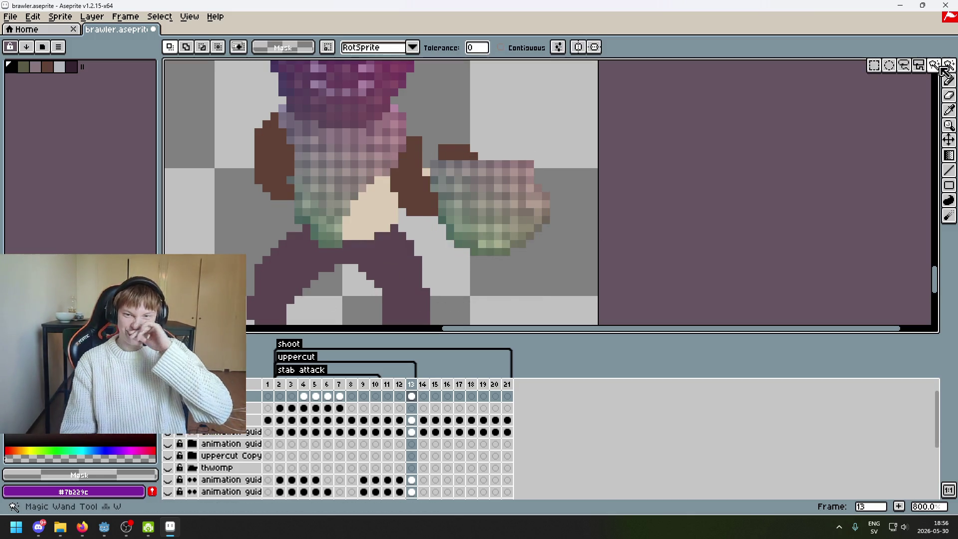
click(330, 243)
scroll(357, 246, down, 3)
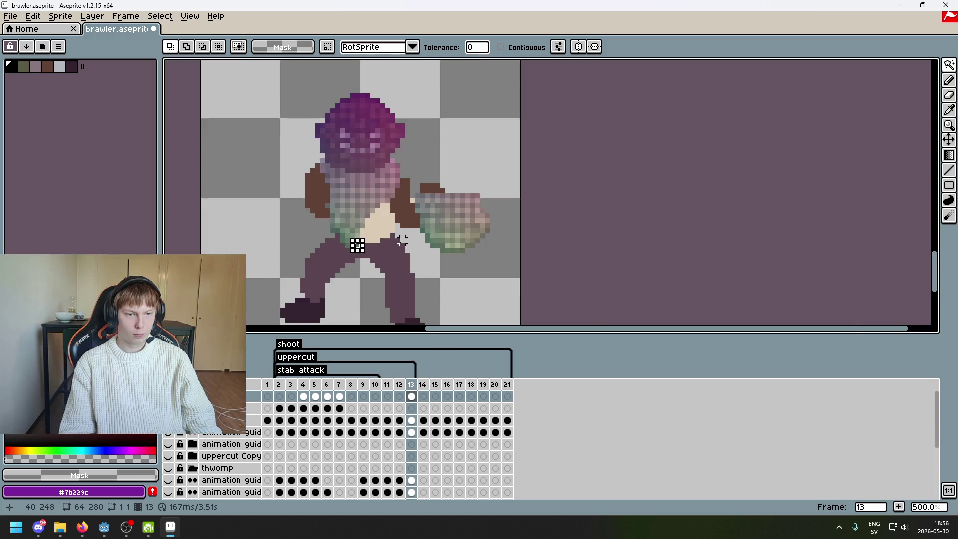
Find frame 2's guide-layer cel and rectangle-select the whole body-map guide figure.
scroll(388, 247, up, 2)
scroll(404, 242, up, 5)
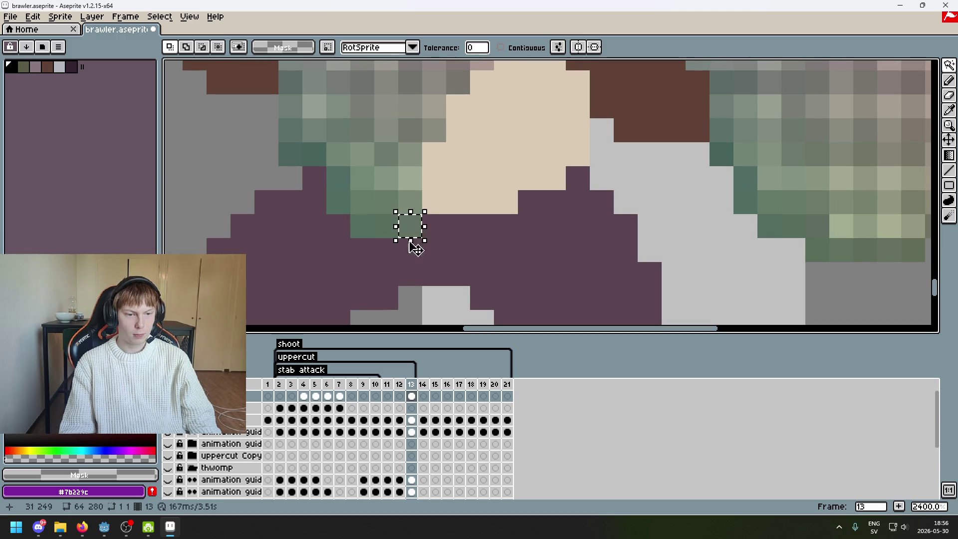
click(339, 384)
scroll(392, 315, down, 5)
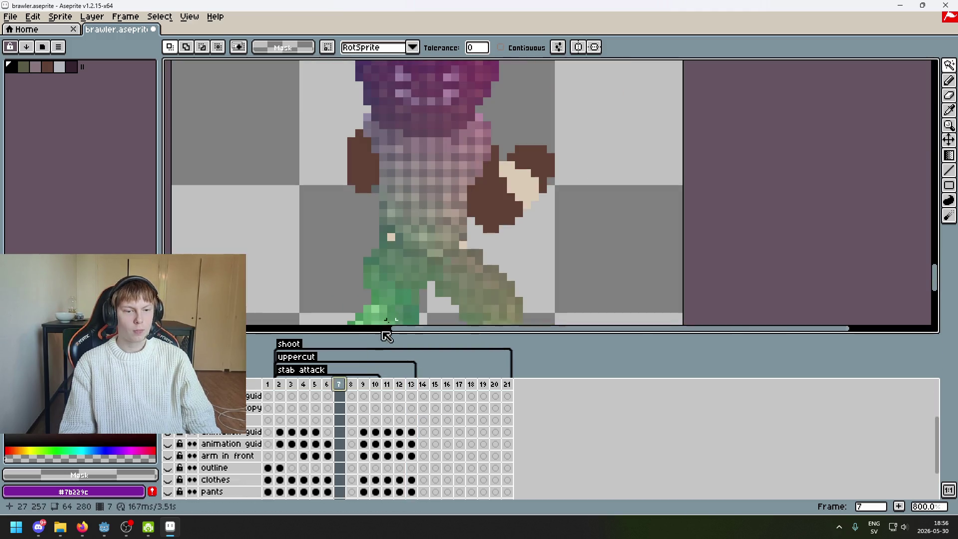
click(294, 385)
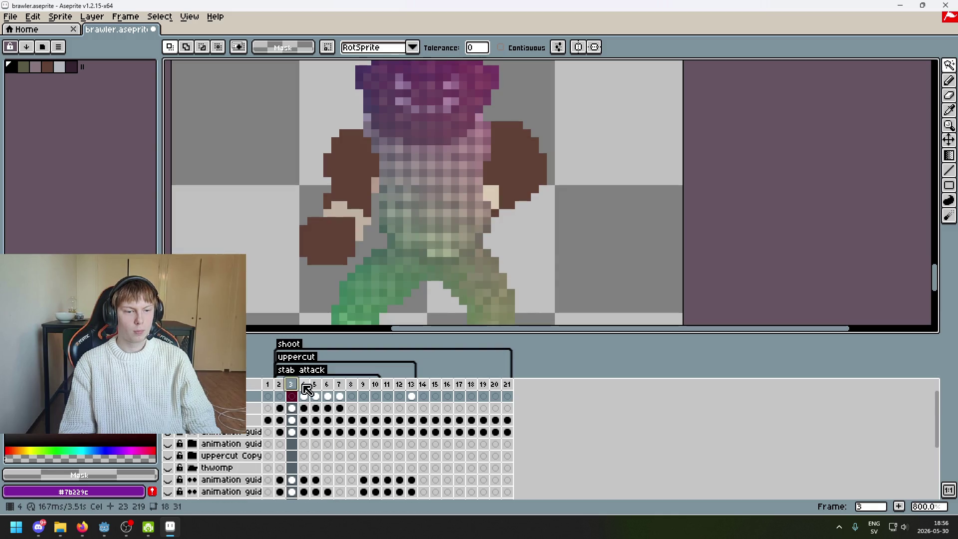
click(306, 385)
click(291, 385)
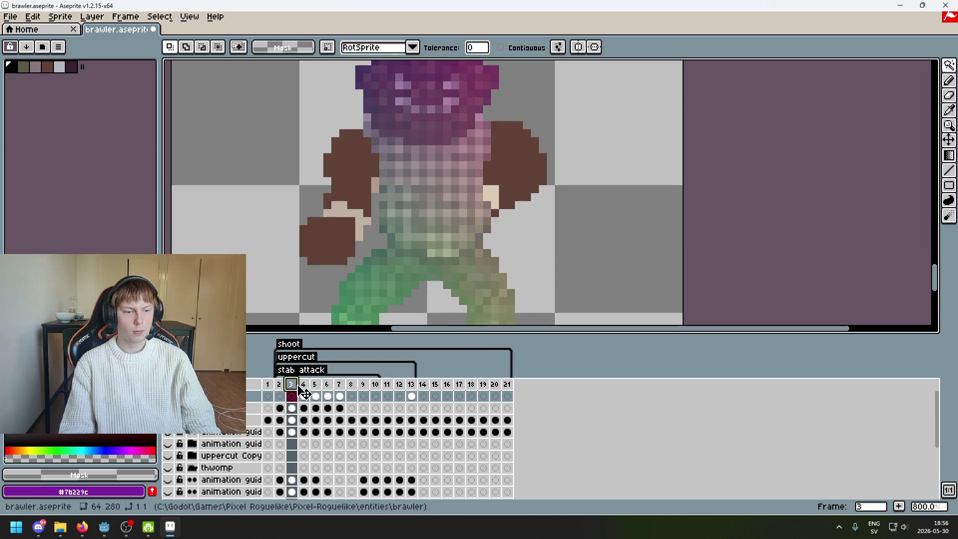
click(270, 385)
click(280, 395)
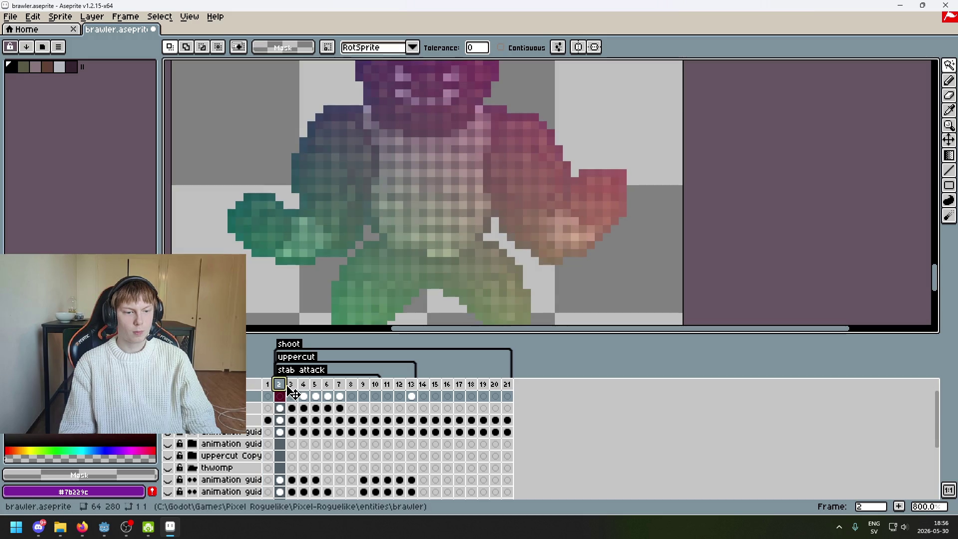
scroll(478, 269, down, 3)
click(279, 408)
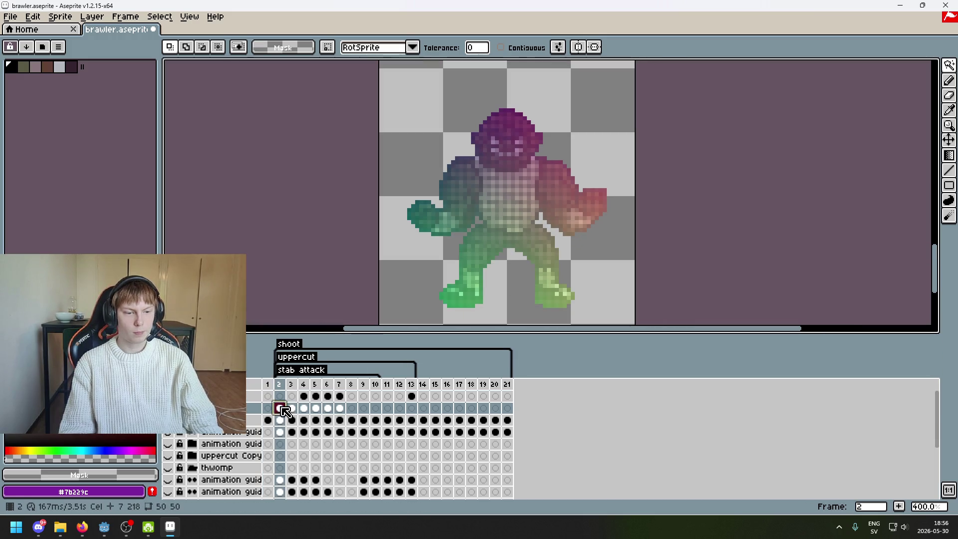
drag(950, 65, 879, 67)
drag(407, 67, 688, 314)
drag(379, 76, 644, 300)
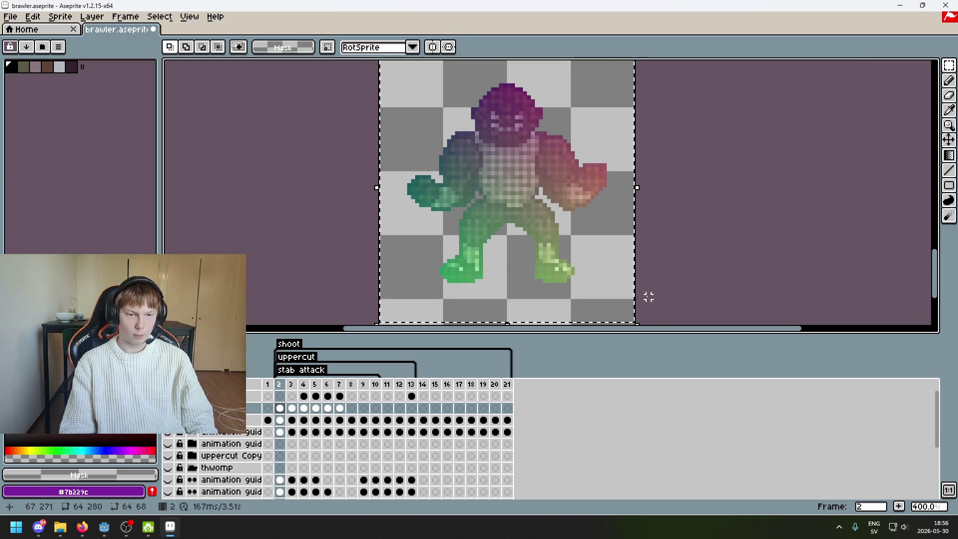
Try pasting the guide into frame 13, cancel, and switch to the top layer.
click(720, 257)
click(411, 386)
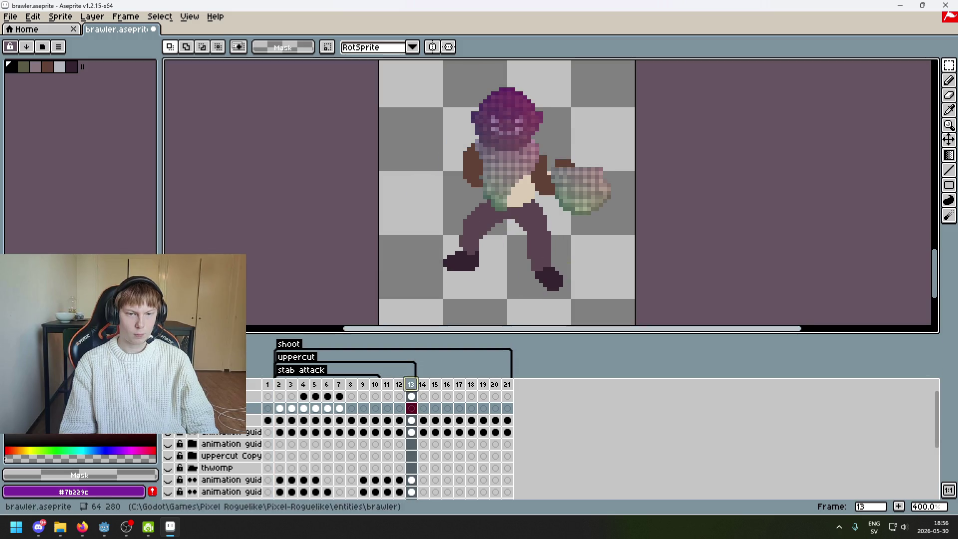
key(ctrl+v)
mouse_move(546, 268)
mouse_down()
mouse_move(501, 190)
mouse_move(519, 156)
mouse_move(483, 77)
mouse_up()
key(Escape)
click(411, 396)
Paste the body-map guide onto the top layer, placing it just above the brawler's head.
key(ctrl+v)
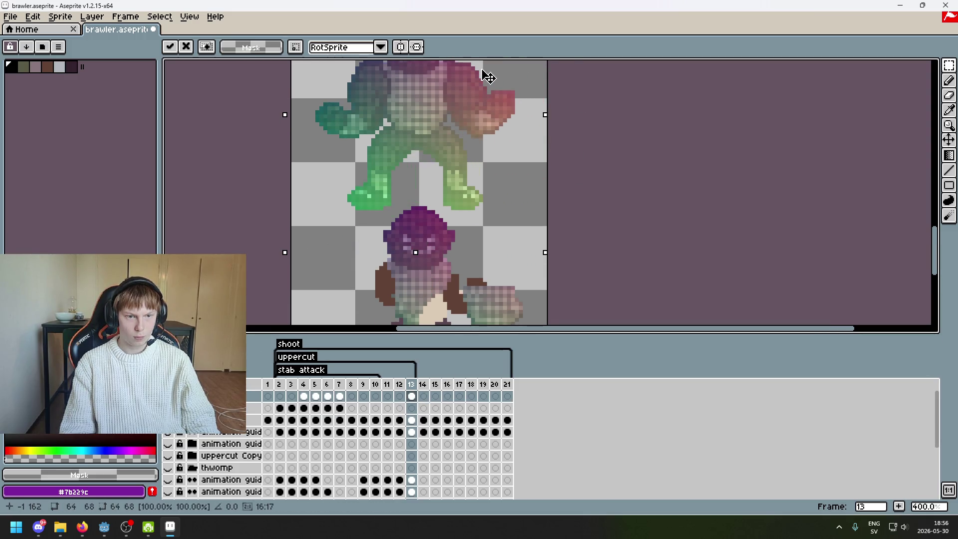
click(585, 204)
key(w)
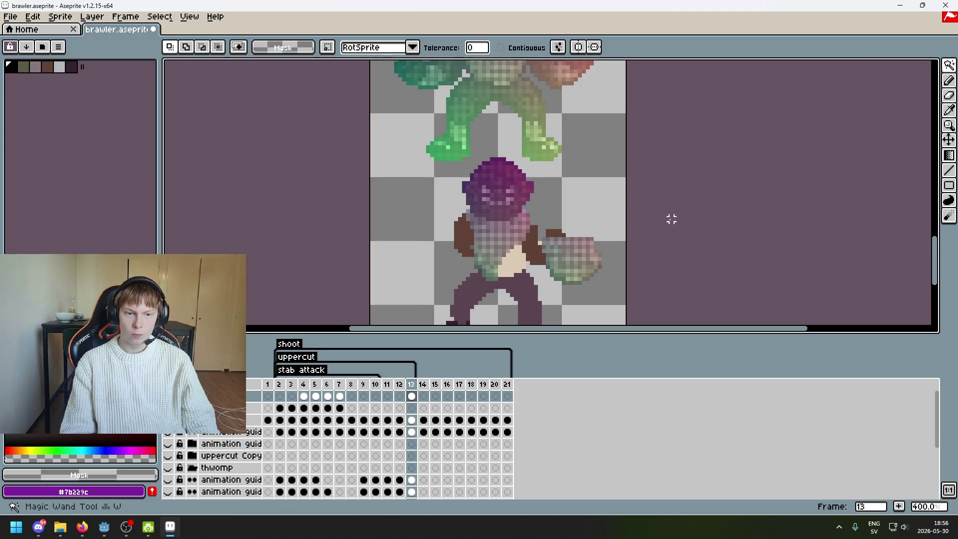
scroll(503, 279, up, 2)
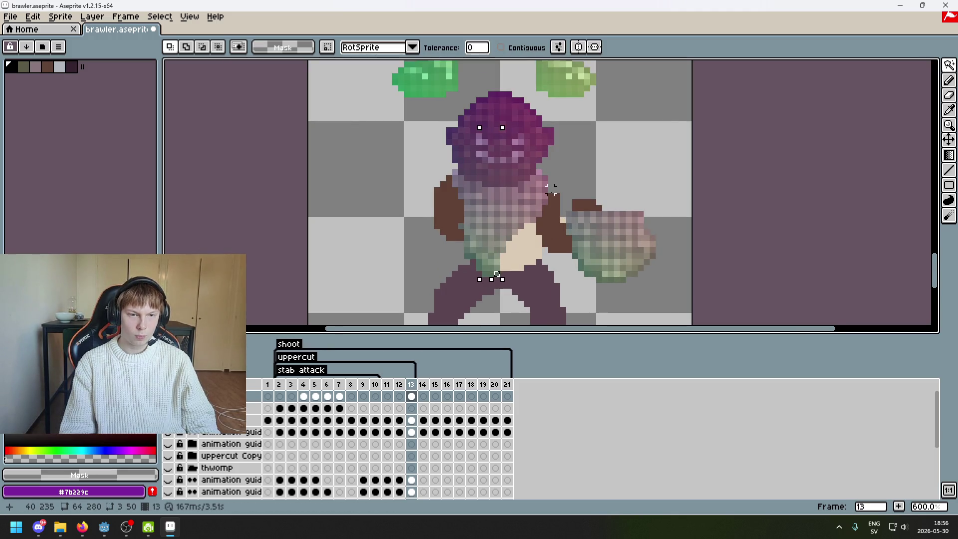
scroll(504, 158, down, 2)
scroll(507, 166, up, 5)
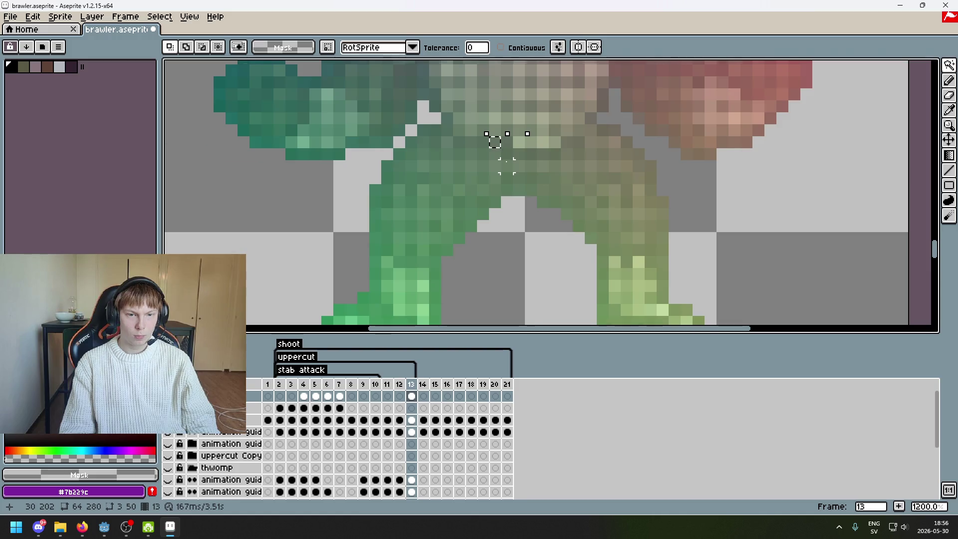
scroll(506, 165, up, 4)
scroll(507, 165, down, 5)
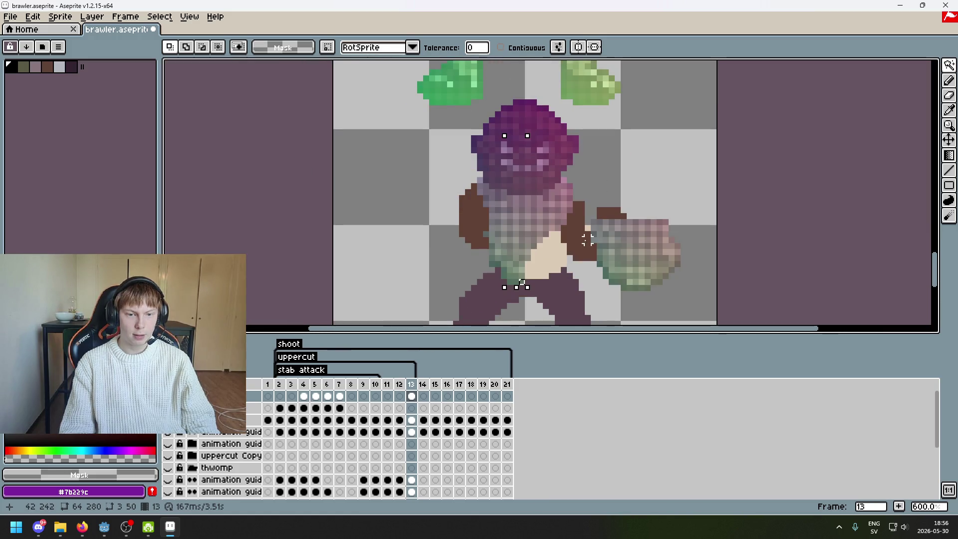
scroll(571, 199, up, 1)
scroll(571, 200, down, 4)
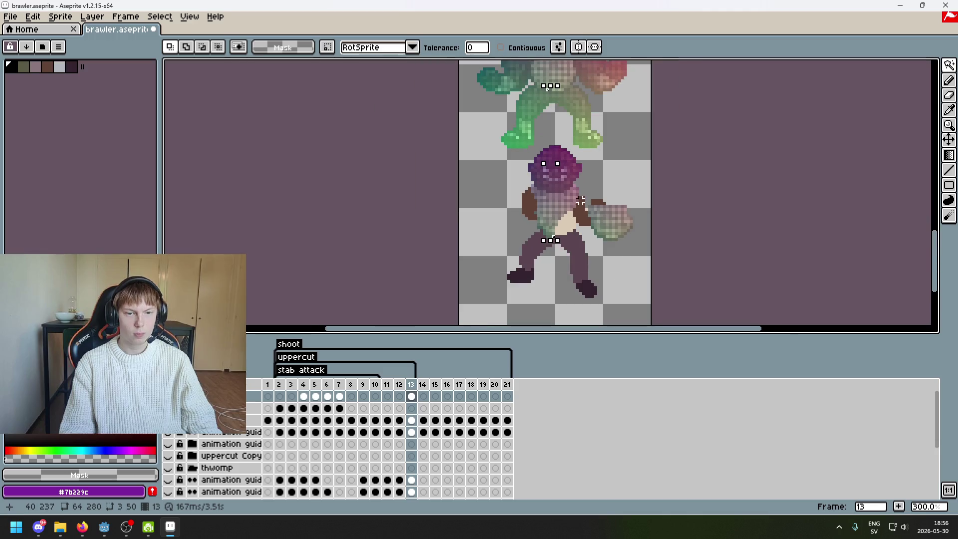
scroll(558, 257, down, 1)
scroll(558, 257, up, 2)
Pan down to inspect the figure's lower half and legs.
drag(558, 257, 461, 142)
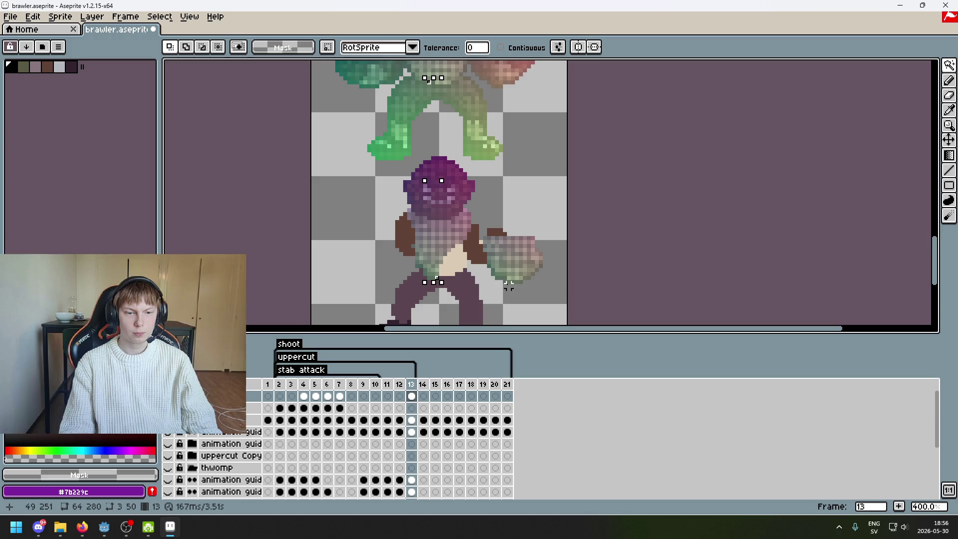
scroll(509, 285, up, 1)
scroll(422, 274, down, 2)
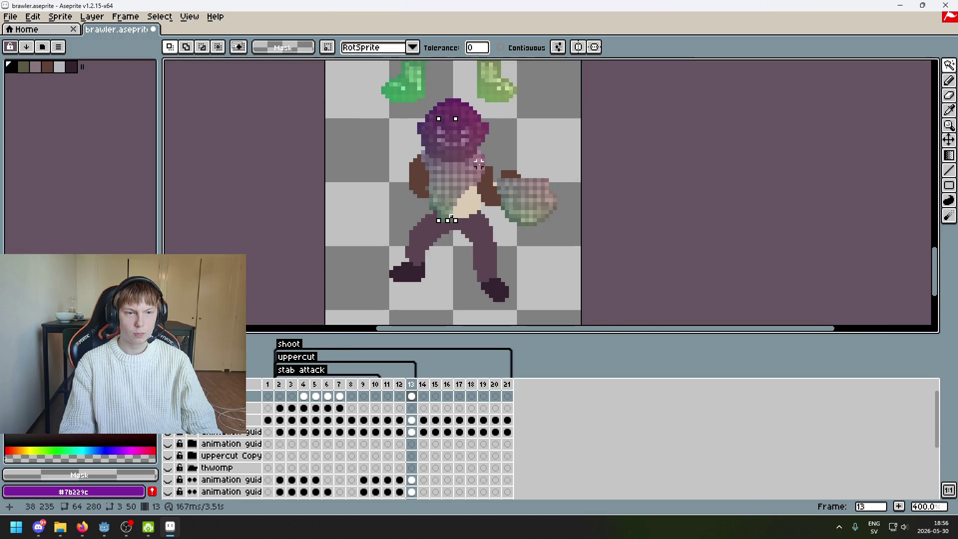
scroll(474, 264, up, 1)
mouse_move(471, 257)
mouse_down()
mouse_move(478, 63)
mouse_move(485, 181)
mouse_up()
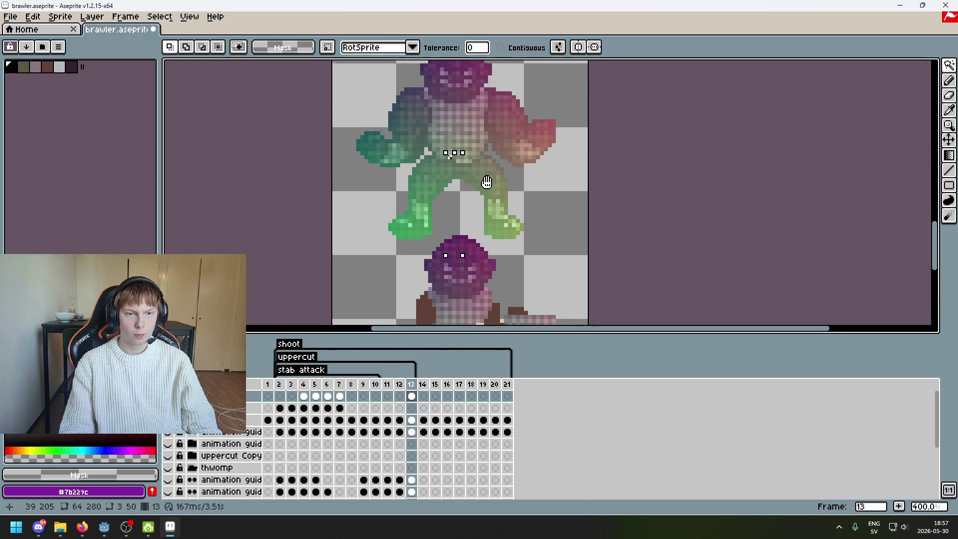
Move a selected piece of the guide to the right of the body and commit it.
click(873, 65)
scroll(439, 182, up, 2)
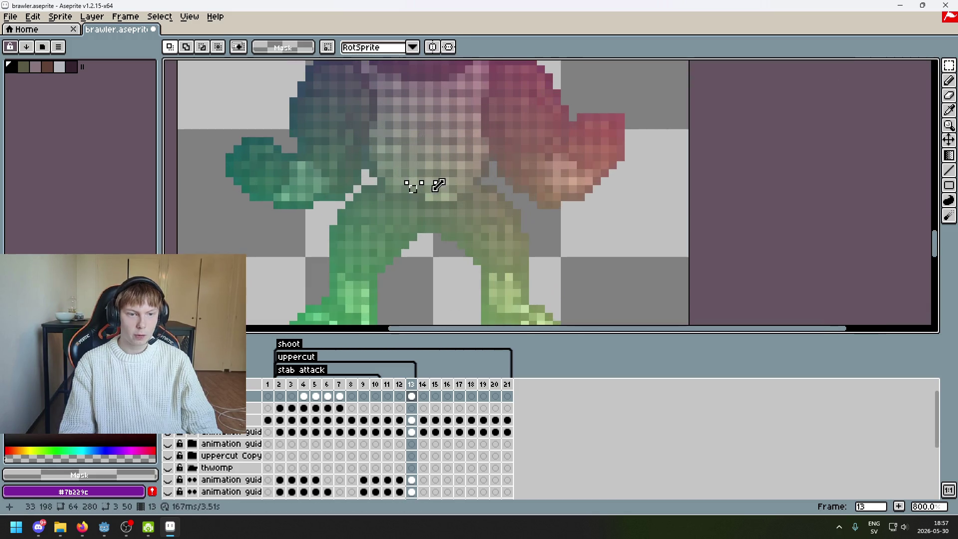
drag(421, 205, 522, 106)
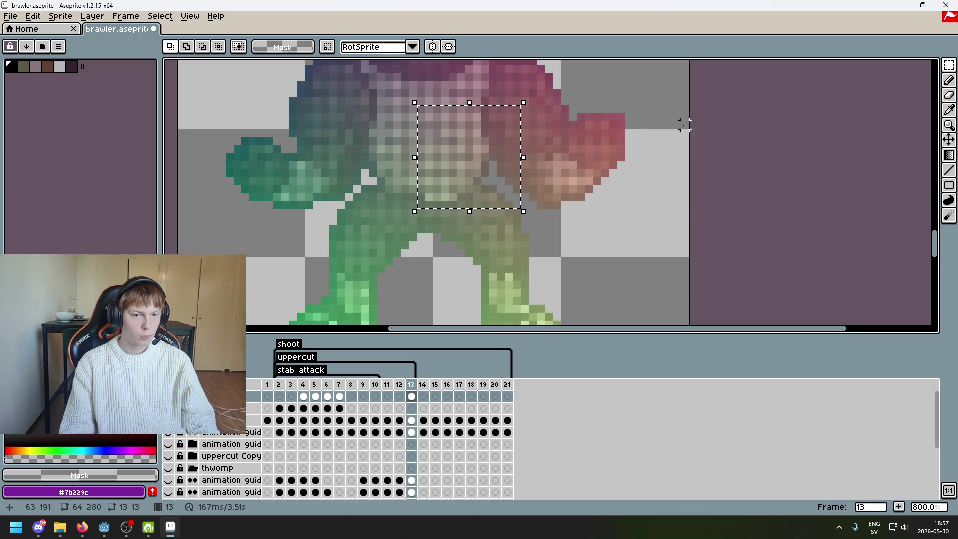
scroll(655, 250, down, 1)
scroll(637, 251, down, 2)
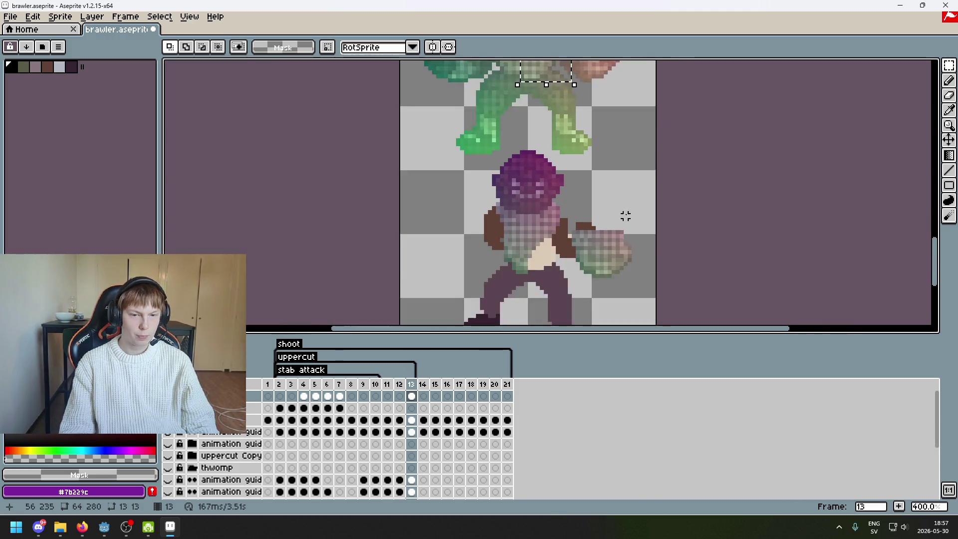
drag(643, 213, 547, 94)
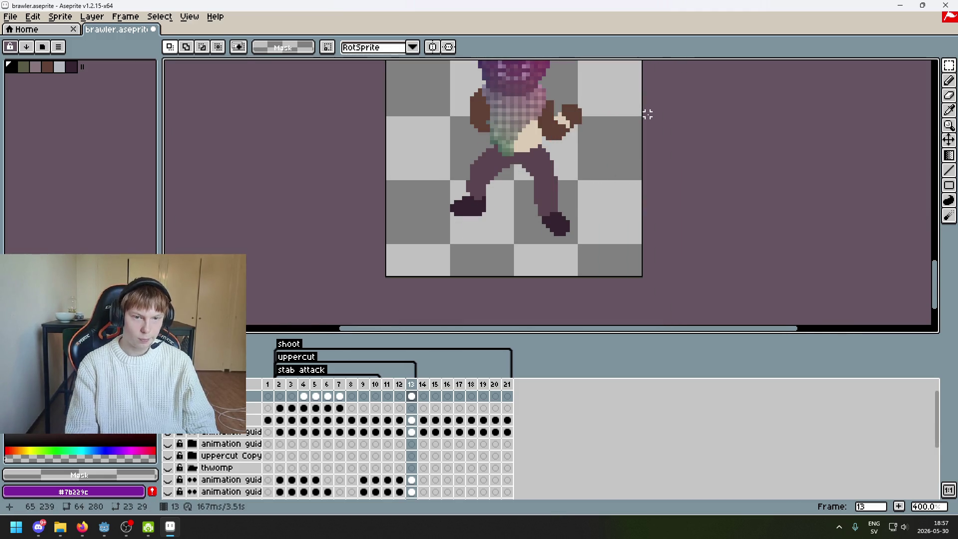
drag(646, 111, 582, 148)
scroll(551, 203, up, 1)
drag(552, 203, 629, 167)
key(Return)
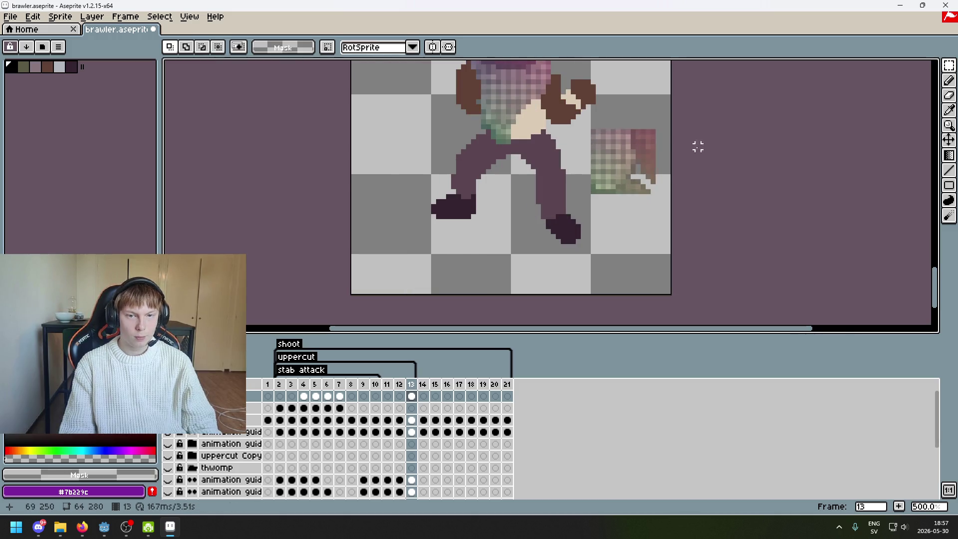
Erase the stray pixels beside the moved guide piece.
scroll(670, 130, up, 4)
key(e)
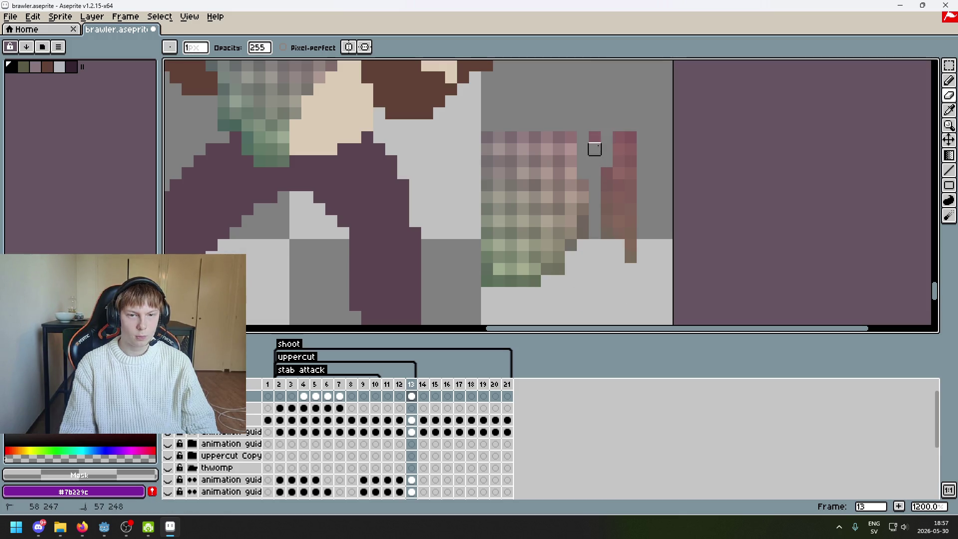
drag(630, 197, 607, 197)
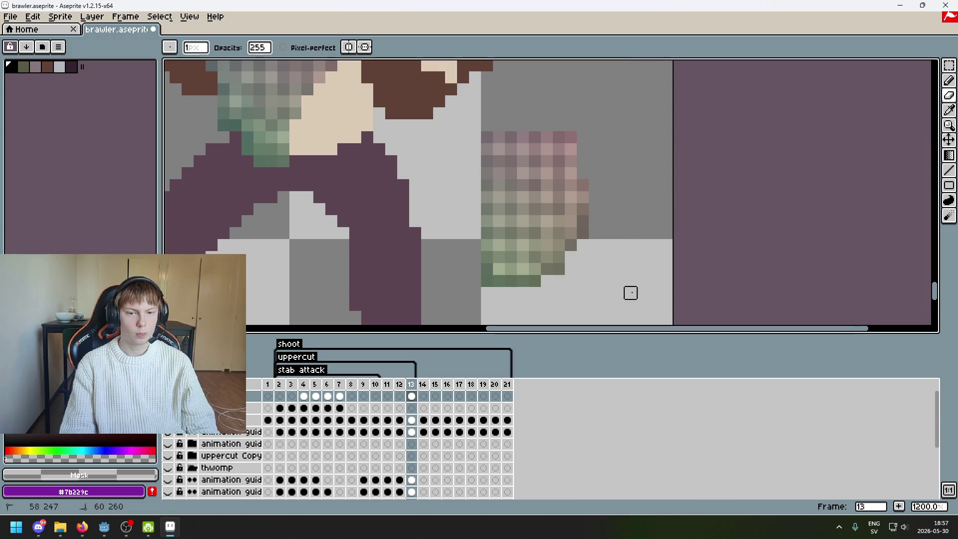
scroll(631, 293, down, 3)
Move a small guide patch up-left onto the torso and apply it.
key(m)
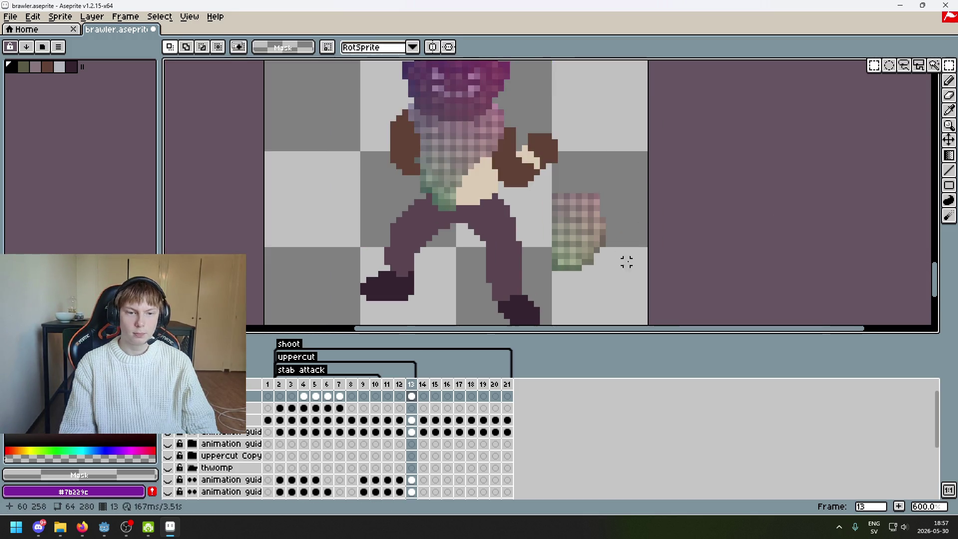
scroll(632, 255, up, 3)
drag(626, 288, 514, 199)
mouse_move(581, 252)
mouse_down()
mouse_move(390, 134)
mouse_move(374, 134)
mouse_up()
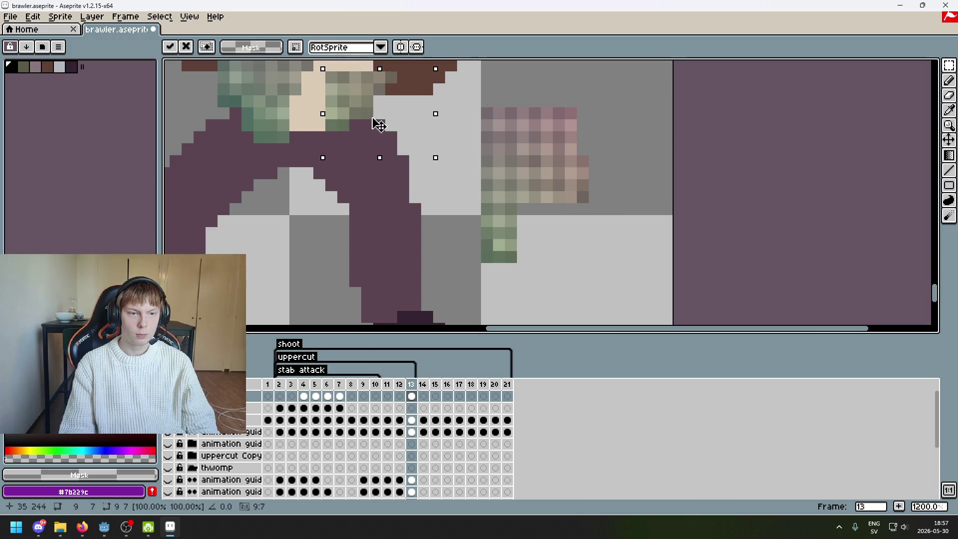
scroll(439, 137, down, 2)
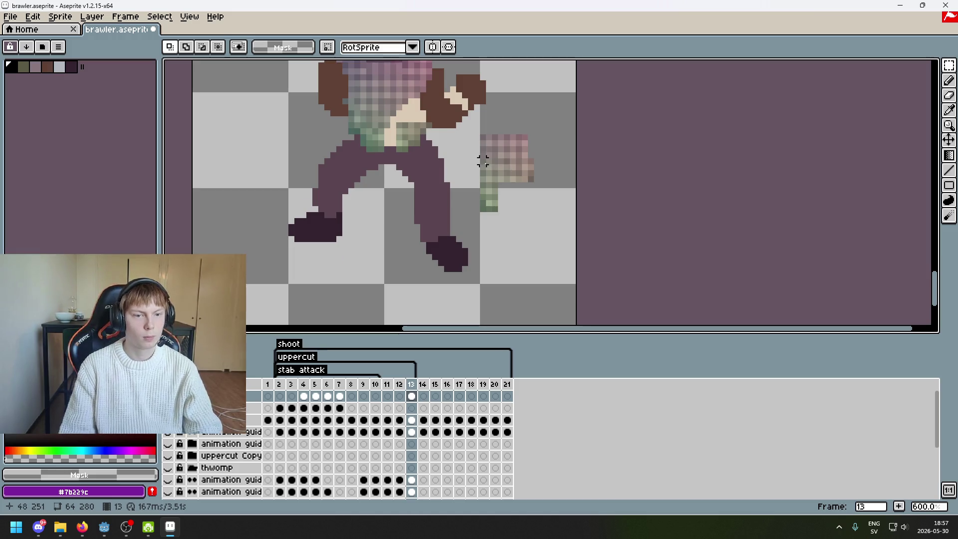
key(Right)
key(Left)
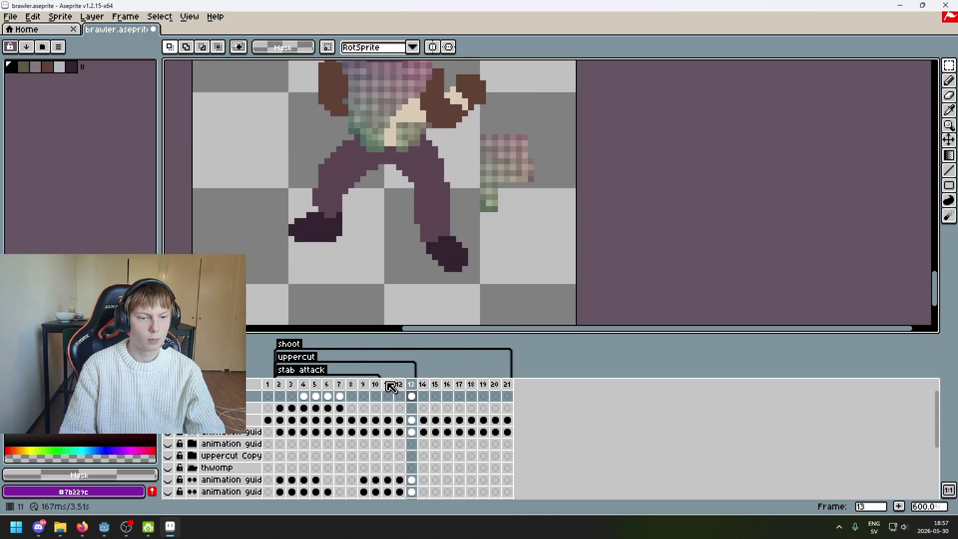
Return to frame 13 and flip between frames 12 and 13 to compare the poses.
key(Left)
key(Left)
key(Left)
key(Left)
key(Left)
key(Left)
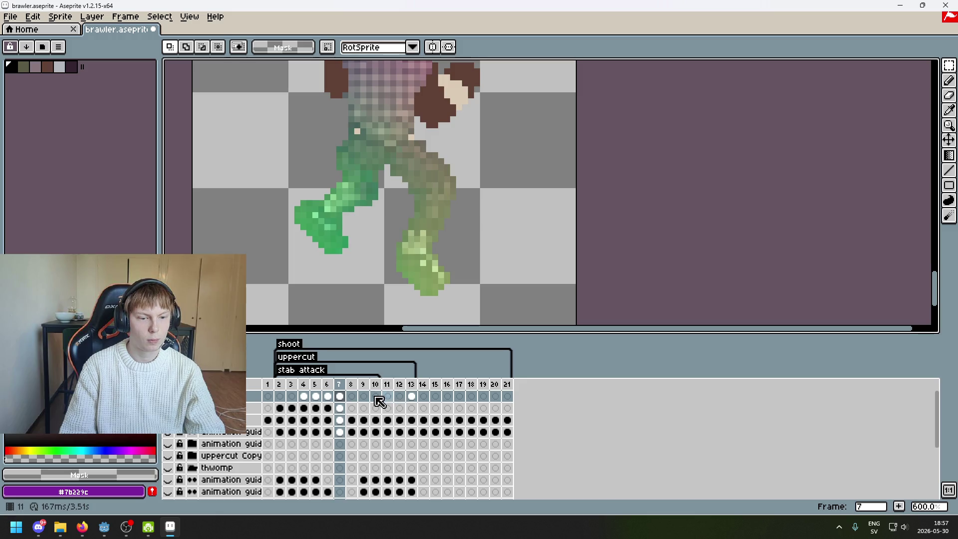
click(398, 397)
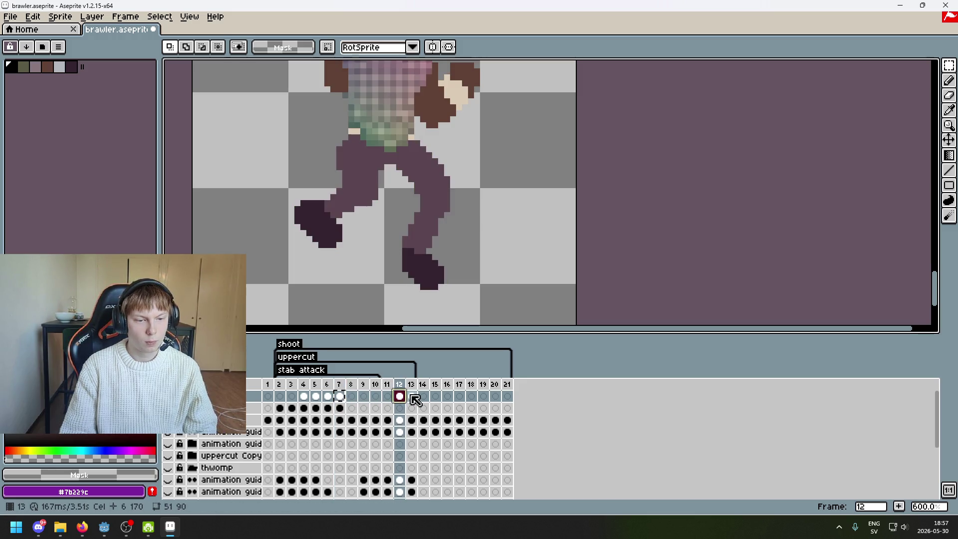
click(412, 397)
key(Left)
key(Right)
key(Left)
key(Right)
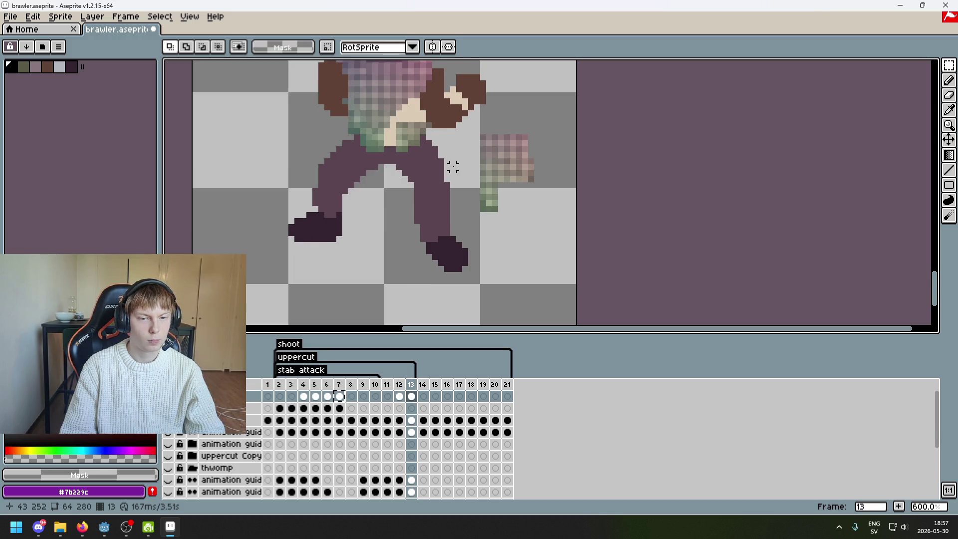
Try moving a 2x5 block of green stem pixels onto the body, then undo the misplaced moves.
drag(452, 167, 506, 220)
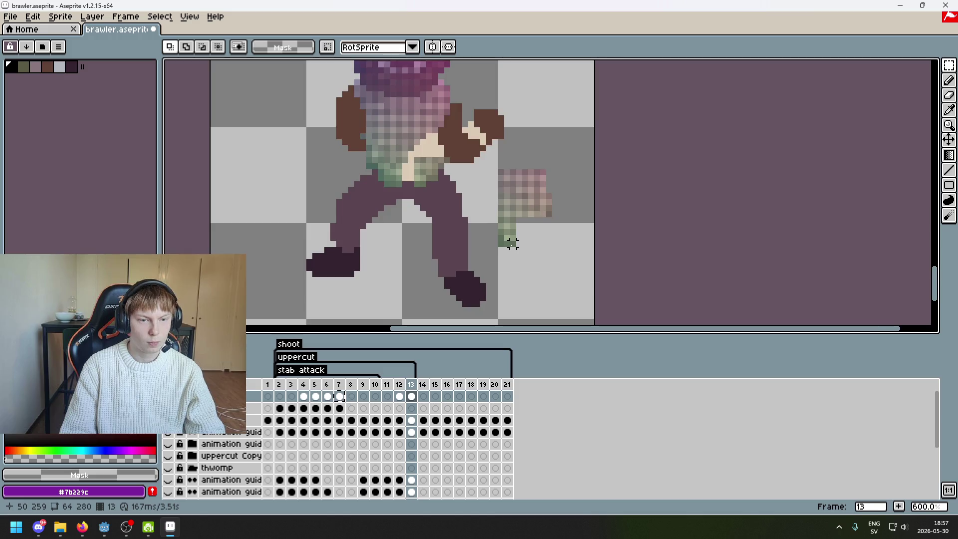
scroll(512, 244, up, 3)
drag(489, 252, 502, 188)
mouse_move(495, 229)
mouse_down()
mouse_move(304, 122)
mouse_move(312, 127)
mouse_move(309, 202)
mouse_up()
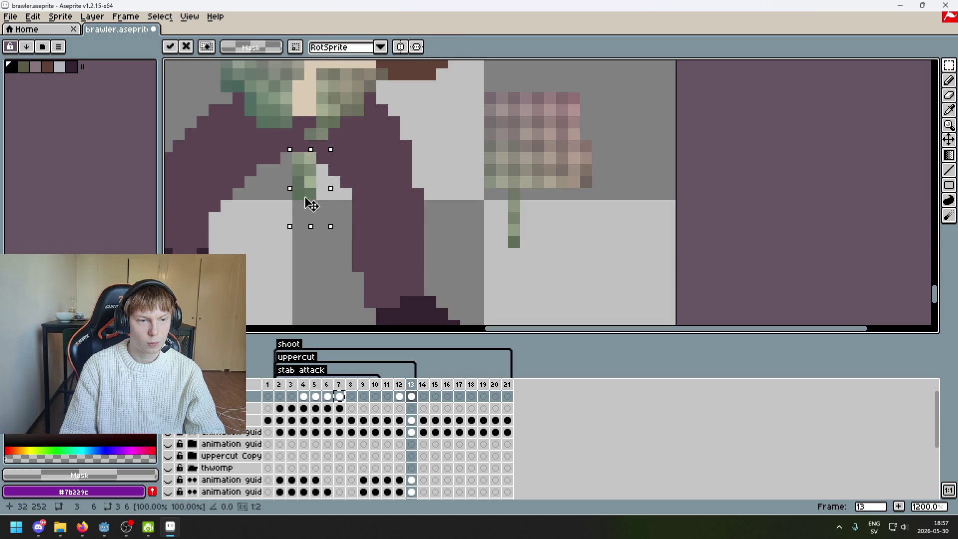
click(379, 203)
mouse_move(309, 171)
mouse_down()
mouse_move(297, 212)
mouse_move(309, 117)
mouse_up()
key(ctrl+z)
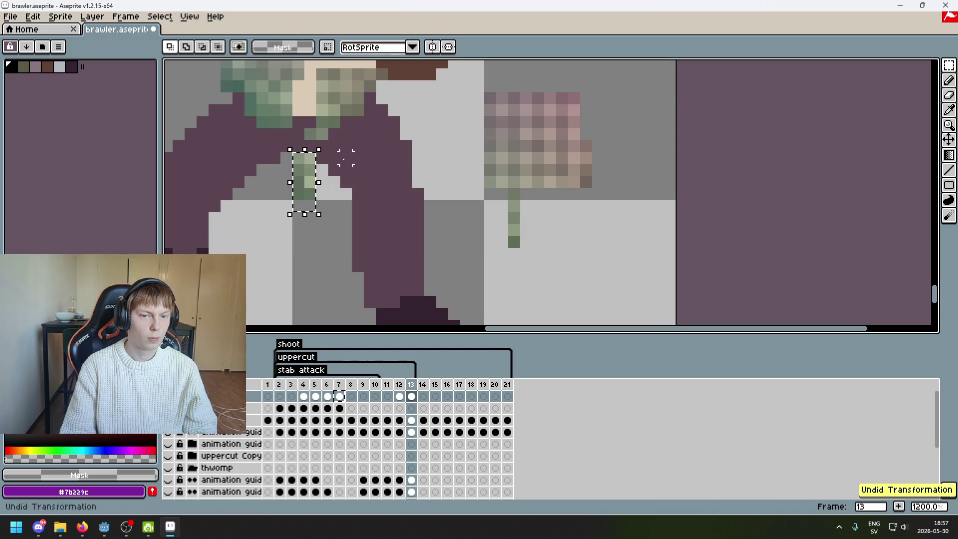
key(ctrl+z)
key(ctrl+z)
key(ctrl+z)
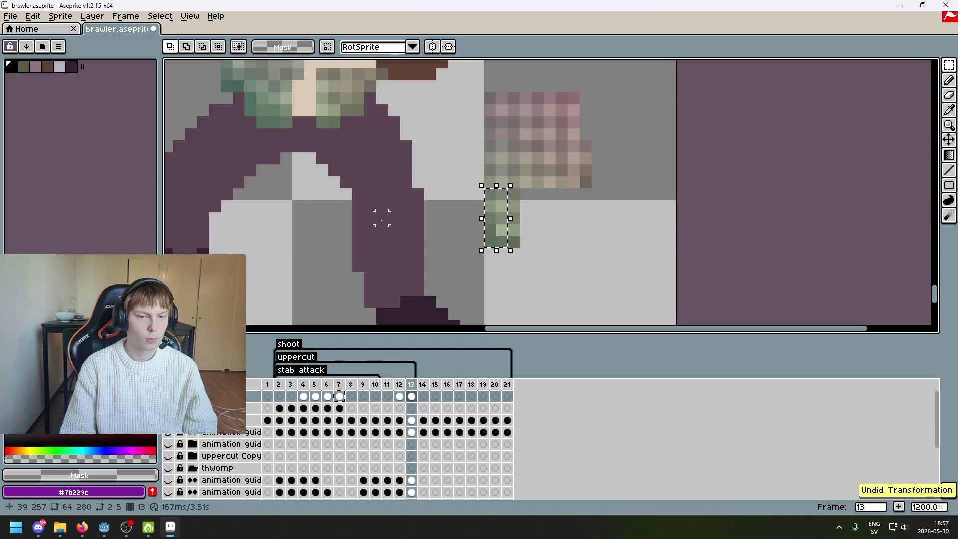
Reselect the 2x5 green stem strip and drop it onto the guide's green torso.
key(ctrl+d)
key(e)
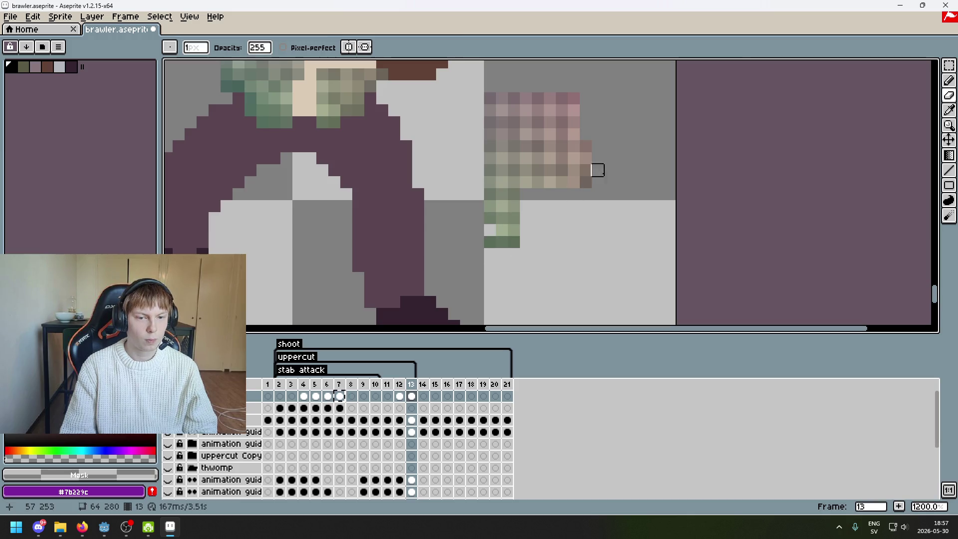
click(950, 65)
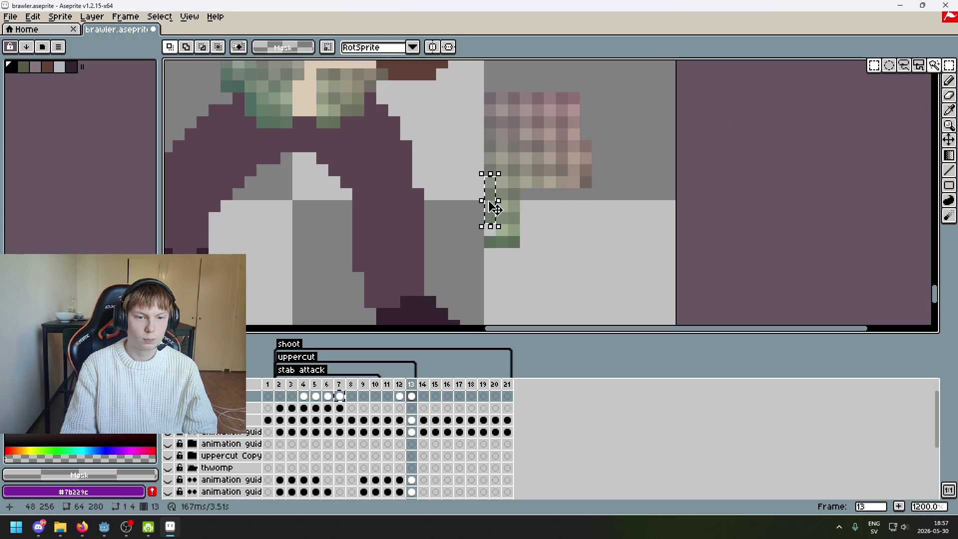
click(506, 247)
drag(497, 193, 306, 107)
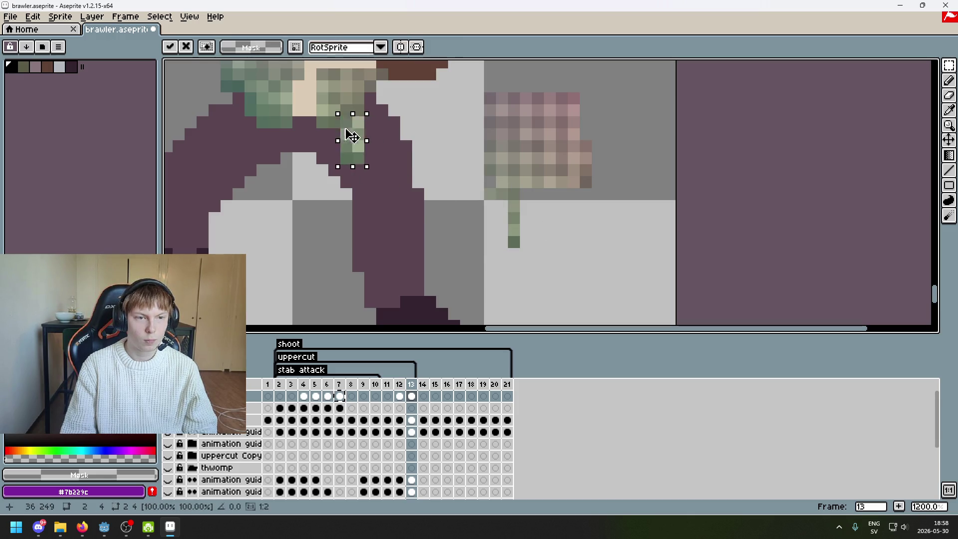
key(Return)
drag(393, 133, 448, 151)
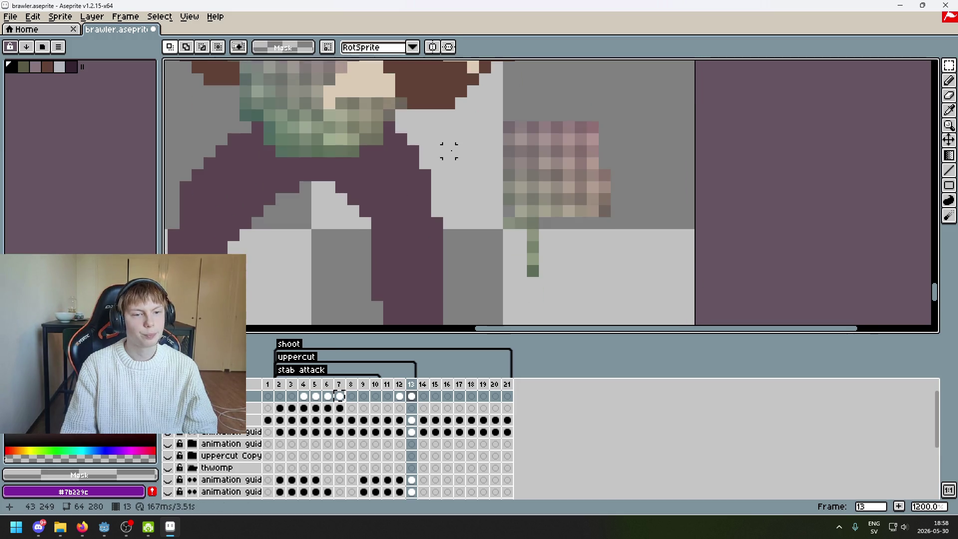
scroll(420, 164, up, 1)
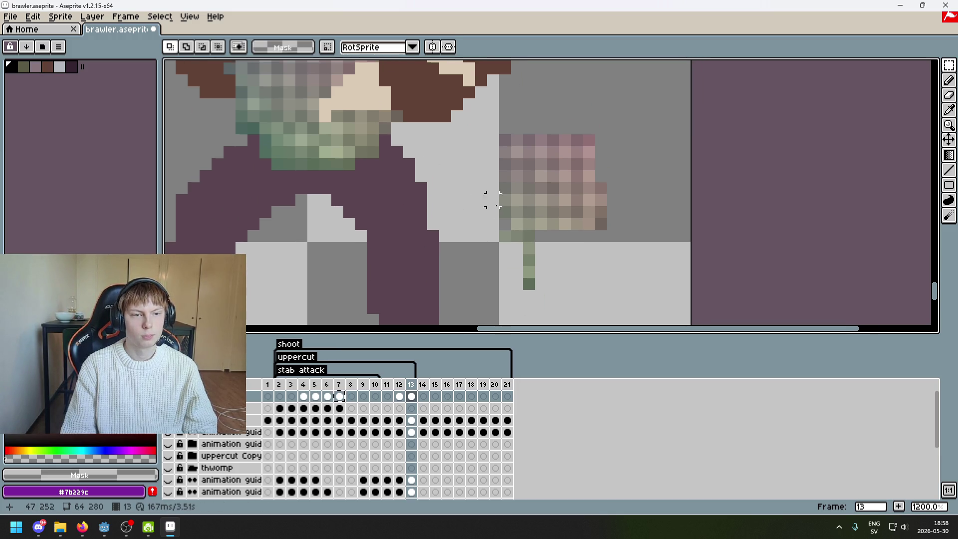
drag(948, 65, 934, 66)
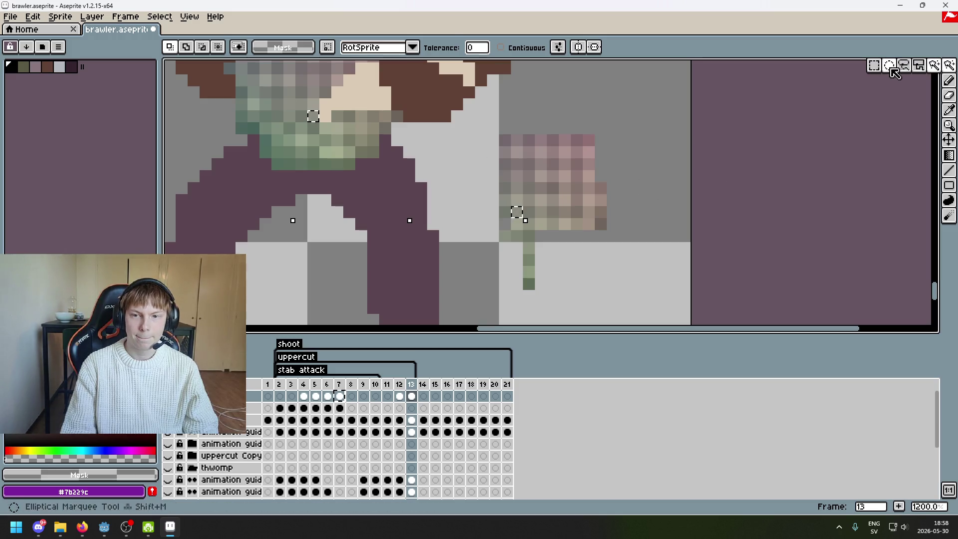
Move a small mauve block from the fist patch onto the cream chest area of frame 13.
key(m)
drag(532, 216, 410, 148)
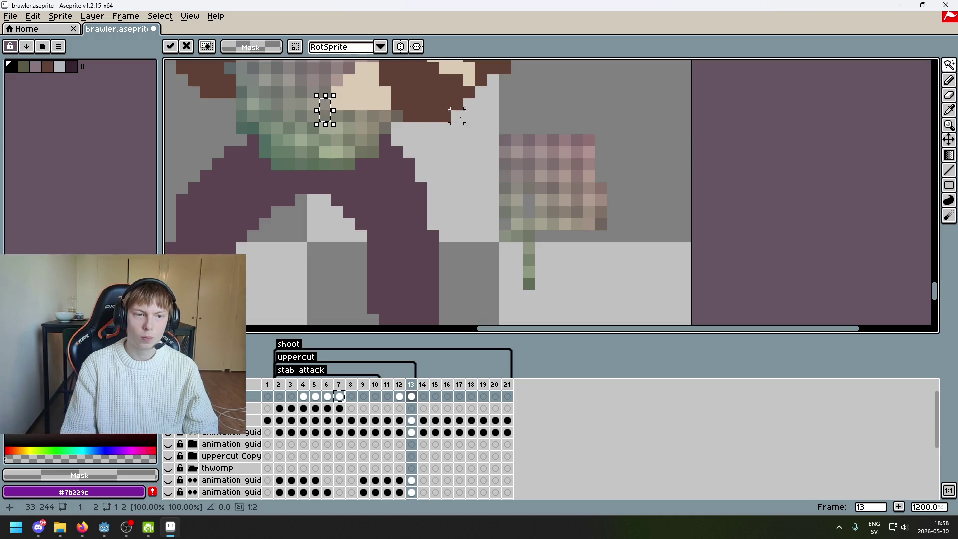
key(w)
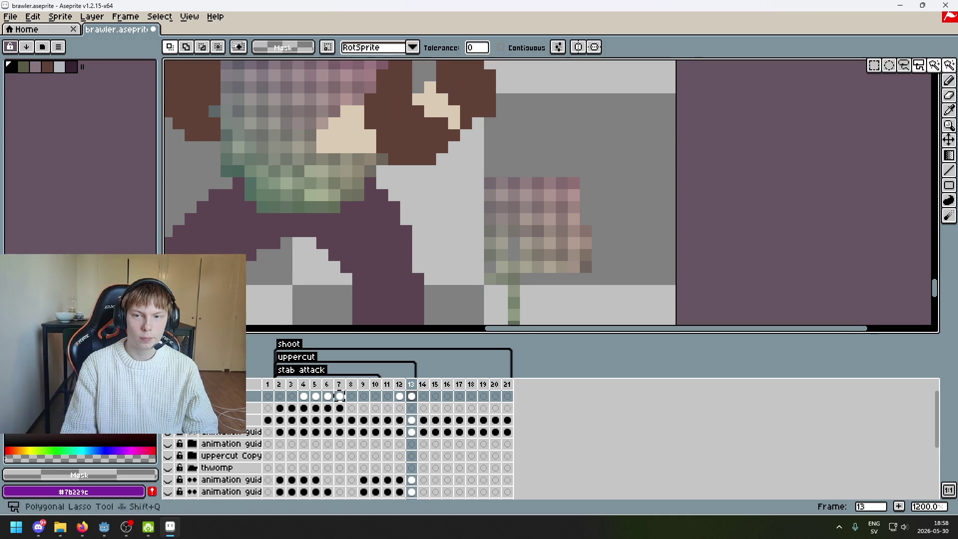
click(874, 65)
key(ctrl+z)
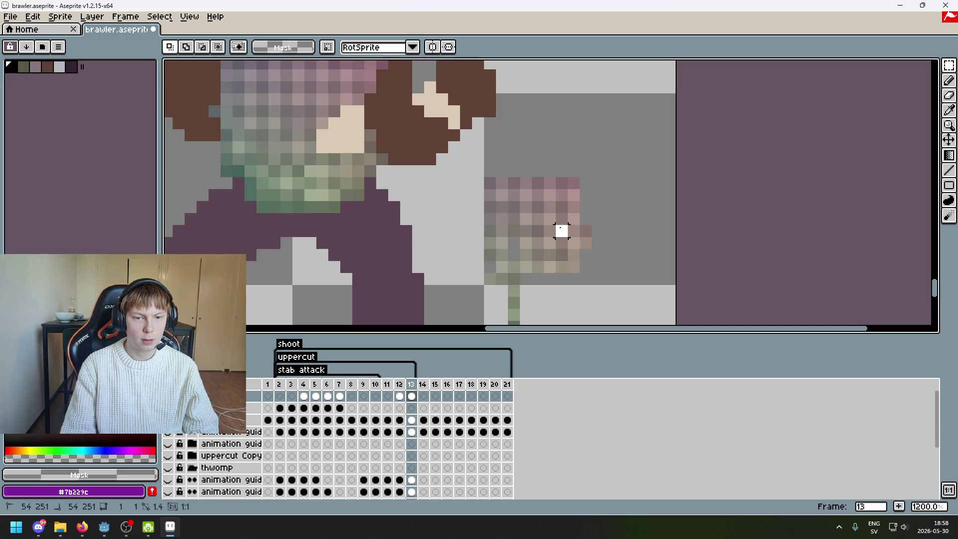
drag(578, 239, 357, 122)
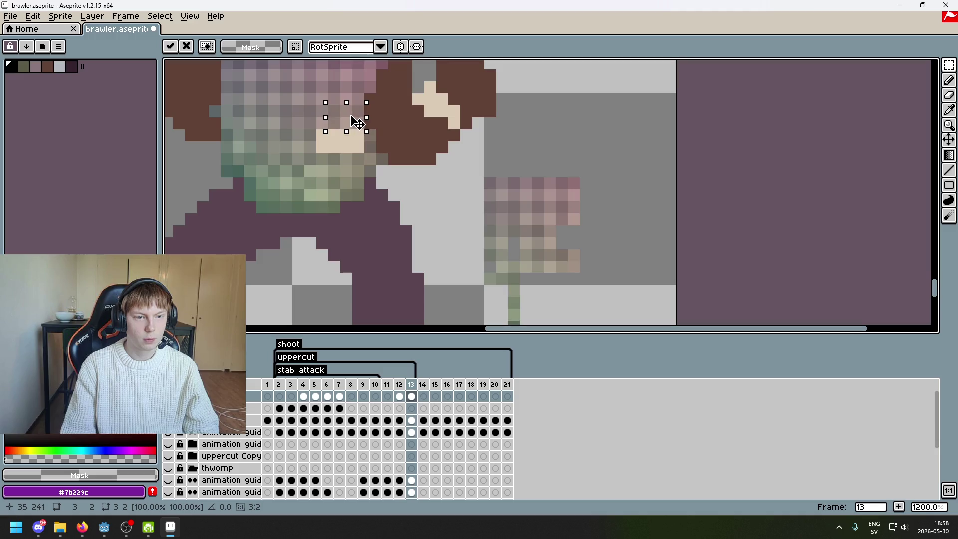
key(ctrl+z)
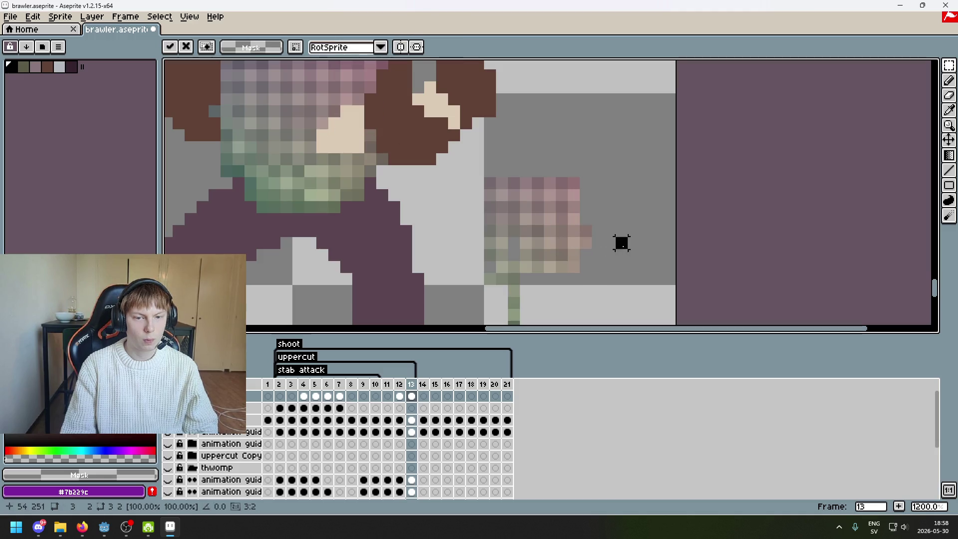
drag(579, 239, 369, 133)
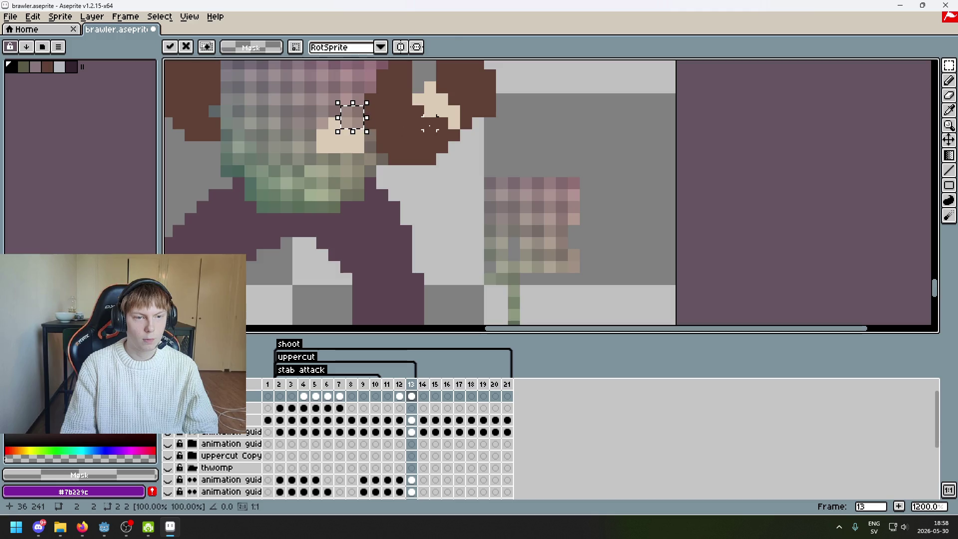
key(Return)
scroll(513, 139, left, 3)
scroll(635, 223, left, 2)
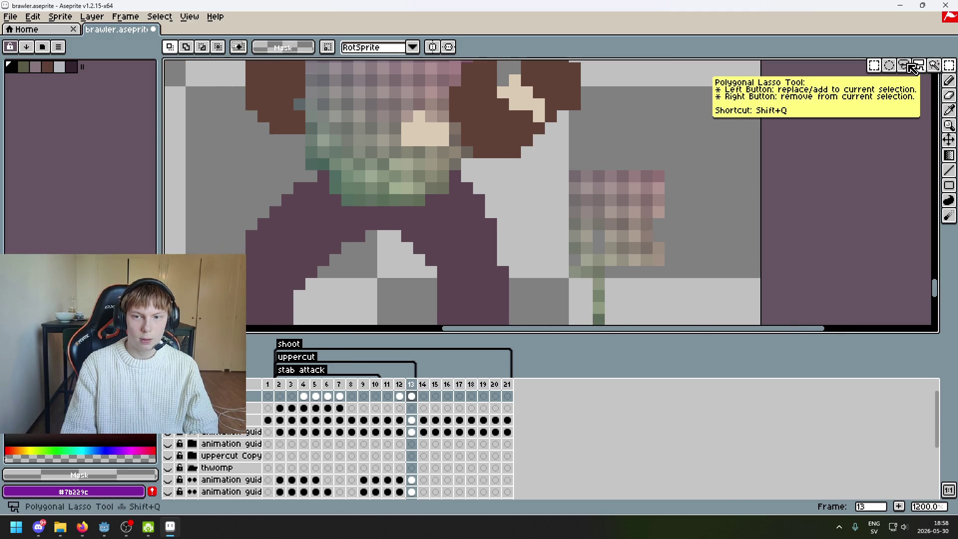
click(904, 65)
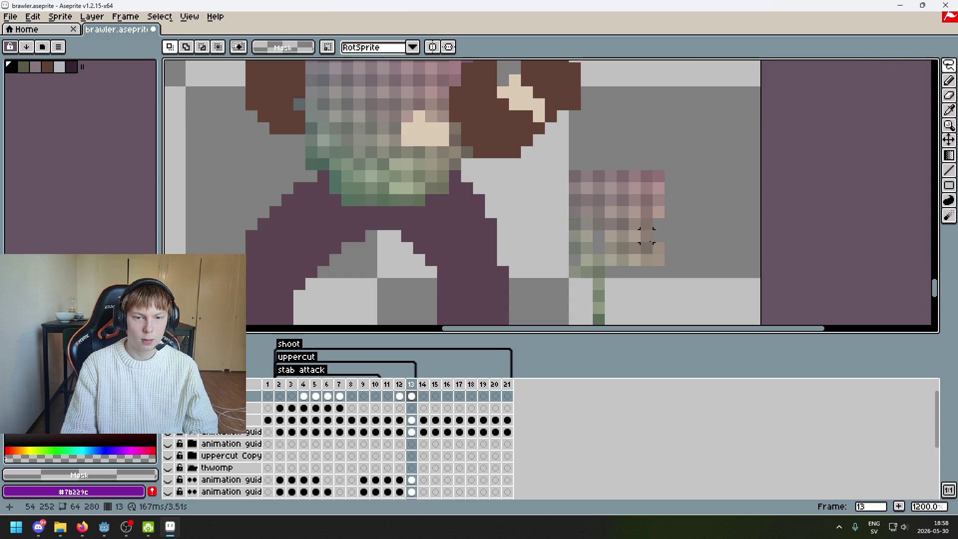
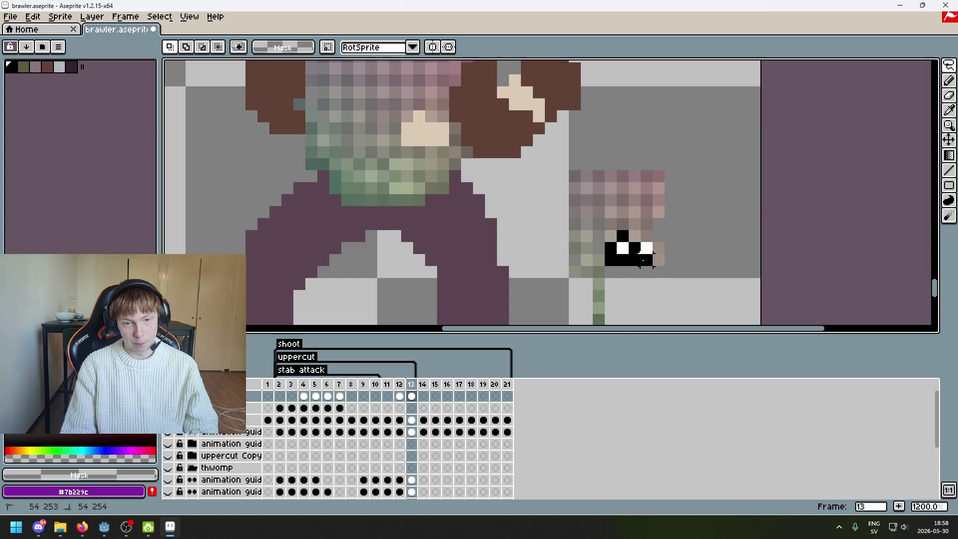
Move the stray eye pixels off the fist up onto the torso and deselect them.
drag(643, 260, 430, 143)
scroll(526, 131, down, 1)
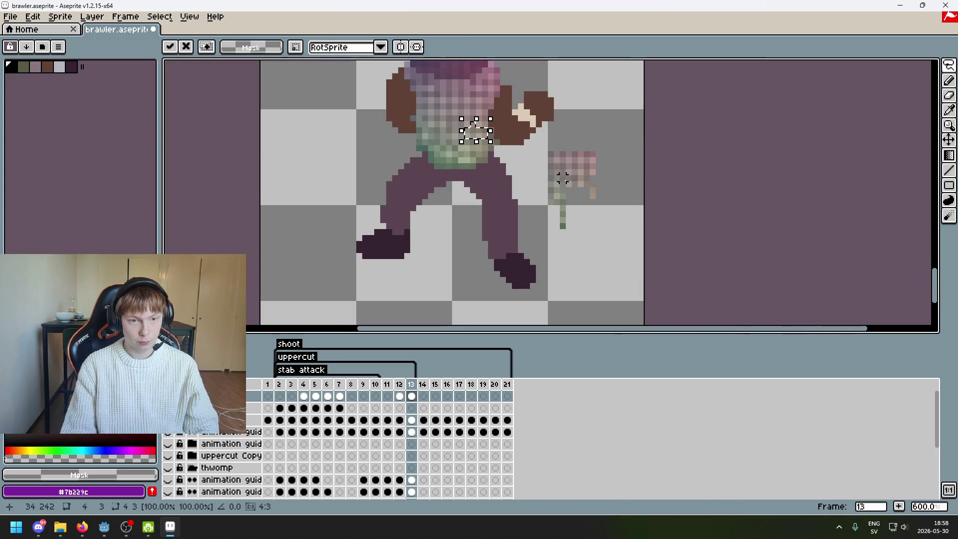
key(e)
key(ctrl+d)
Erase the leftover patch beside the hand in frame 13.
drag(581, 220, 573, 203)
scroll(574, 202, down, 4)
scroll(607, 240, up, 2)
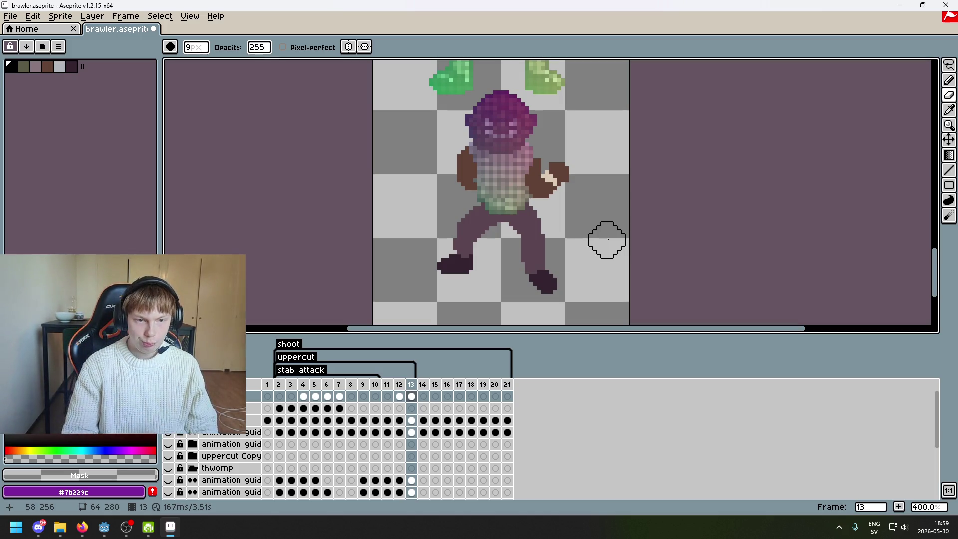
drag(583, 235, 519, 270)
Flip between neighbouring frames to compare frame 13 and frame 7.
key(comma)
key(period)
key(period)
key(comma)
key(comma)
key(comma)
key(comma)
key(comma)
key(comma)
key(comma)
key(comma)
key(comma)
key(comma)
key(comma)
key(comma)
key(comma)
key(period)
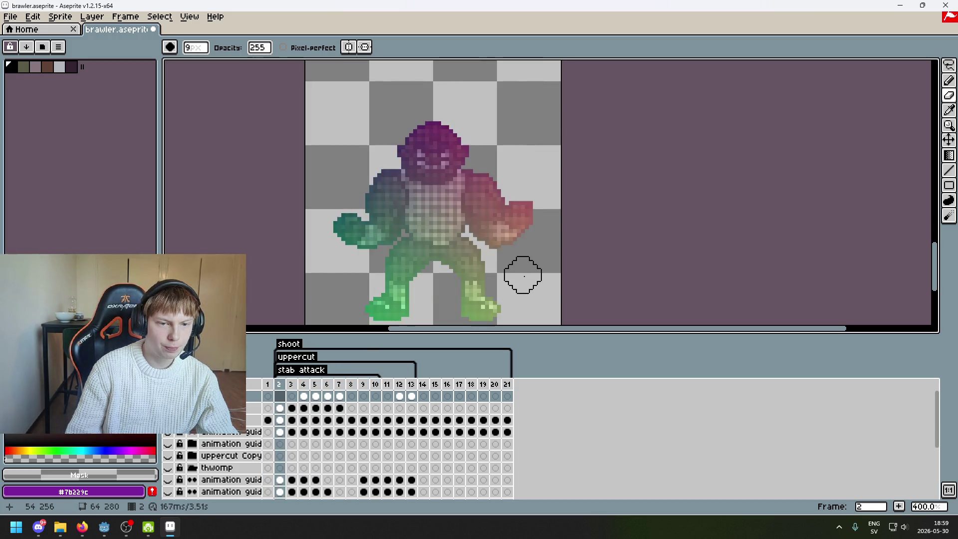
key(period)
key(period)
key(period)
key(period)
key(period)
key(comma)
key(period)
key(period)
key(comma)
scroll(523, 276, up, 2)
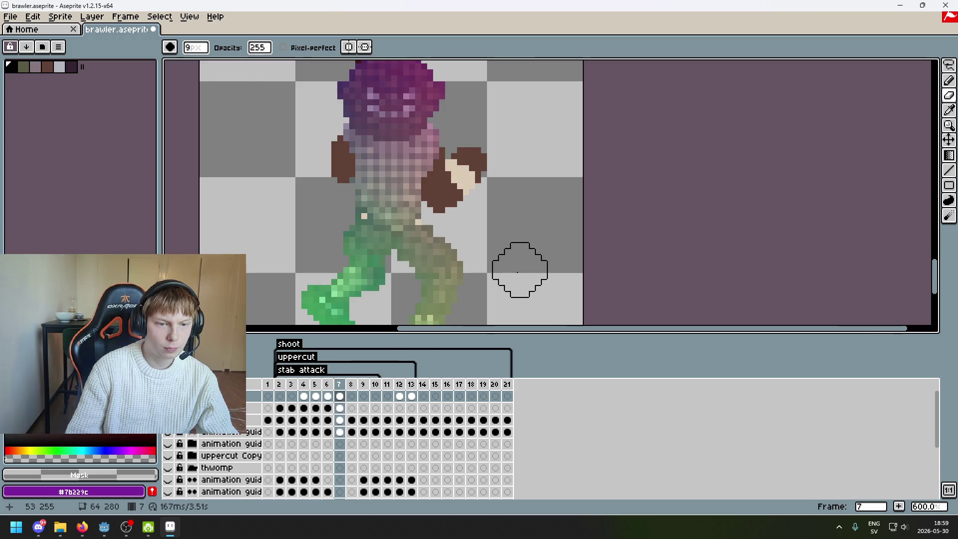
On frame 7's second-layer cel, pick the dark green #4f6f5f with the Pencil.
click(949, 65)
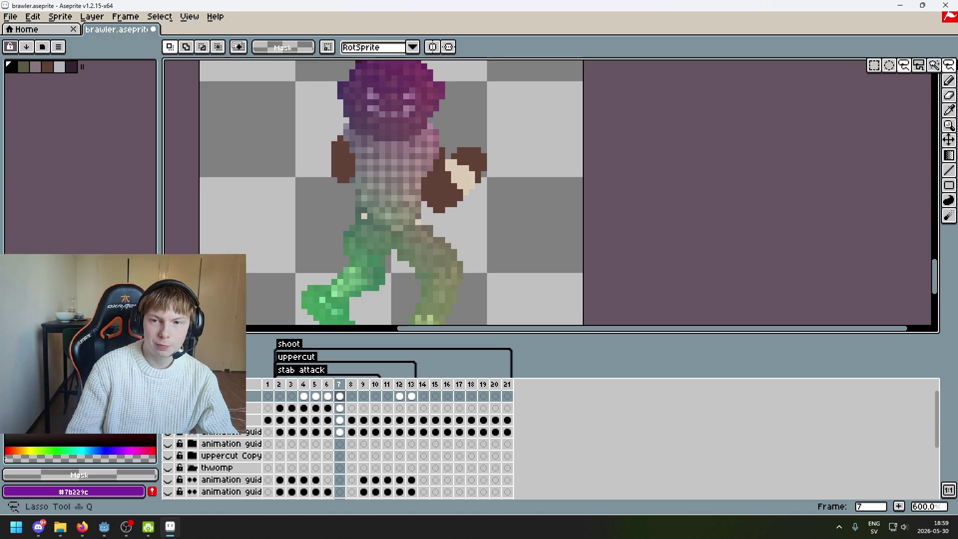
scroll(339, 200, up, 1)
scroll(379, 215, up, 2)
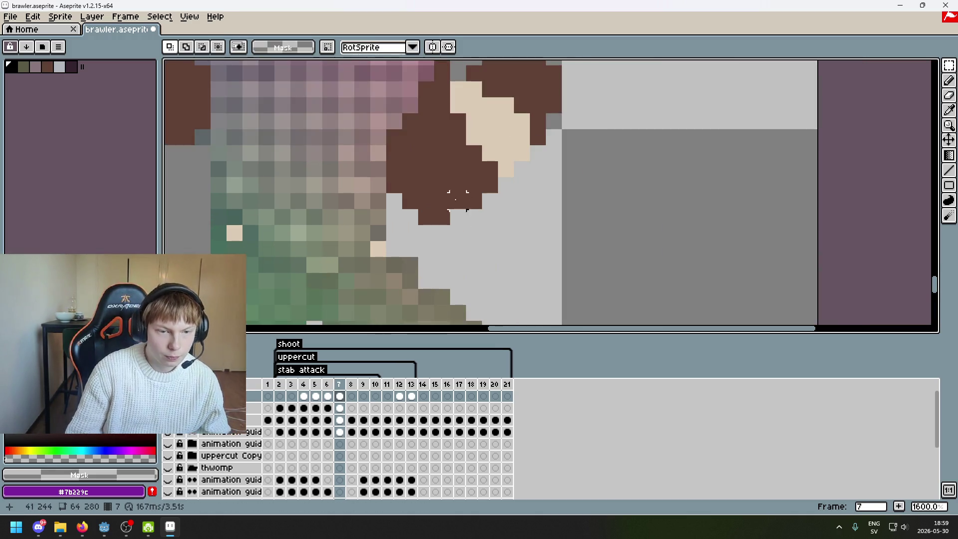
scroll(399, 227, up, 1)
key(b)
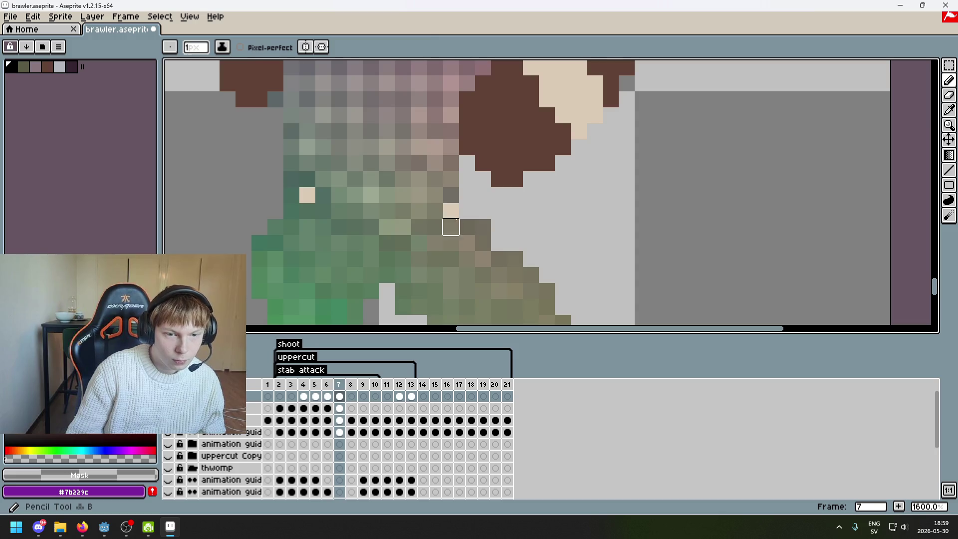
ctrl+click(451, 219)
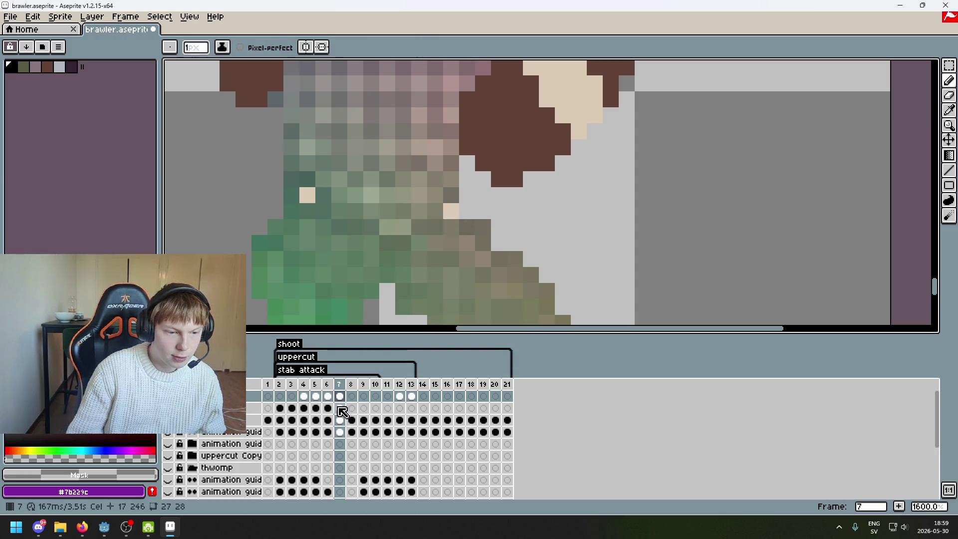
alt+click(463, 222)
alt+click(294, 210)
scroll(480, 233, down, 5)
scroll(480, 234, up, 2)
Step through frames 10 to 13 and settle on frame 12.
key(Right)
key(Right)
key(Right)
scroll(480, 234, down, 3)
key(Right)
key(Right)
key(Right)
key(Left)
key(Left)
key(Right)
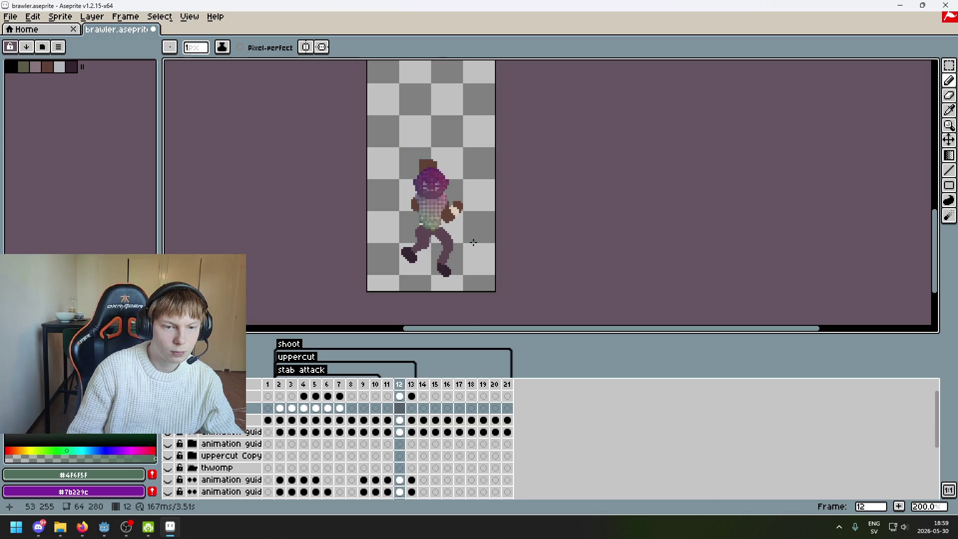
Flip through frames 6 to 13, comparing frame 13 with its neighbours.
key(Left)
key(Left)
key(Left)
key(Left)
key(Left)
key(Right)
key(Right)
key(Right)
key(Right)
key(Right)
key(Right)
key(Left)
key(Left)
key(Left)
key(Left)
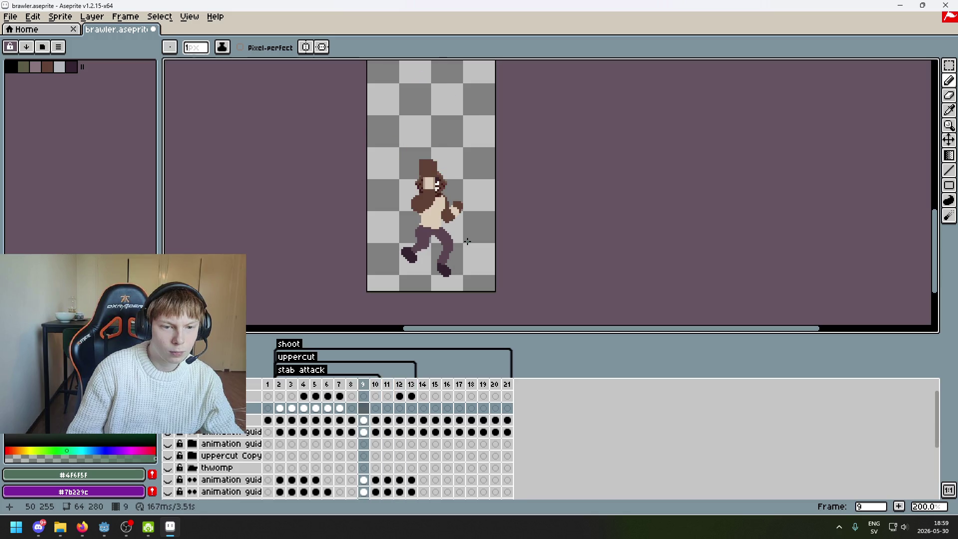
key(Left)
key(Left)
key(Left)
key(Right)
key(Right)
key(Right)
key(Right)
key(Right)
key(Right)
key(Right)
key(Left)
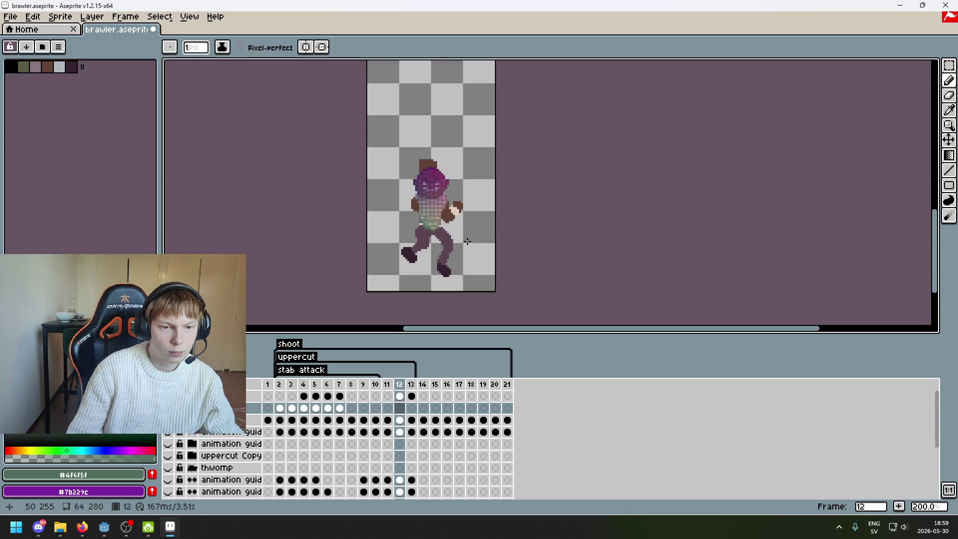
key(Right)
key(Left)
key(Right)
key(Right)
key(Left)
key(Left)
key(Right)
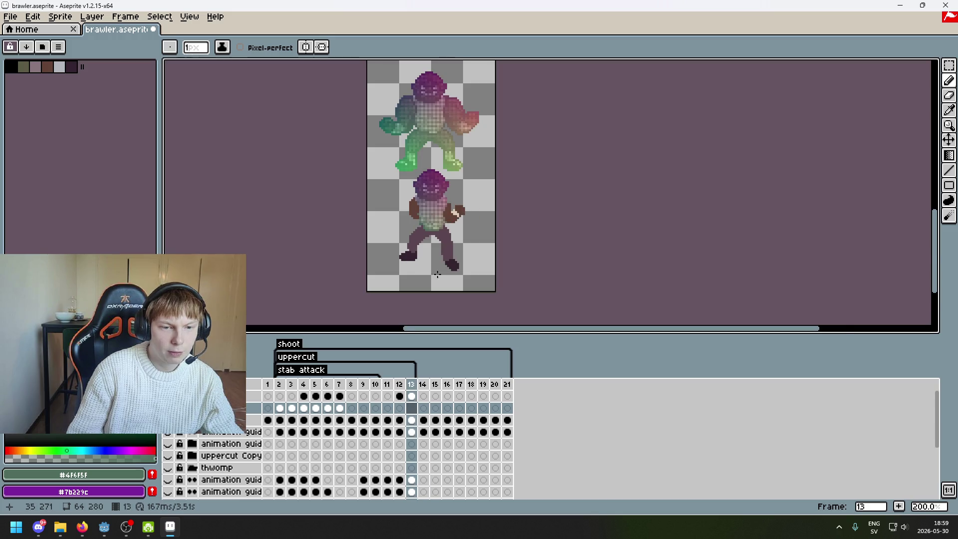
scroll(442, 273, up, 2)
Step through the early frames, compare frame 3 with frame 13, and return to frame 3.
click(305, 386)
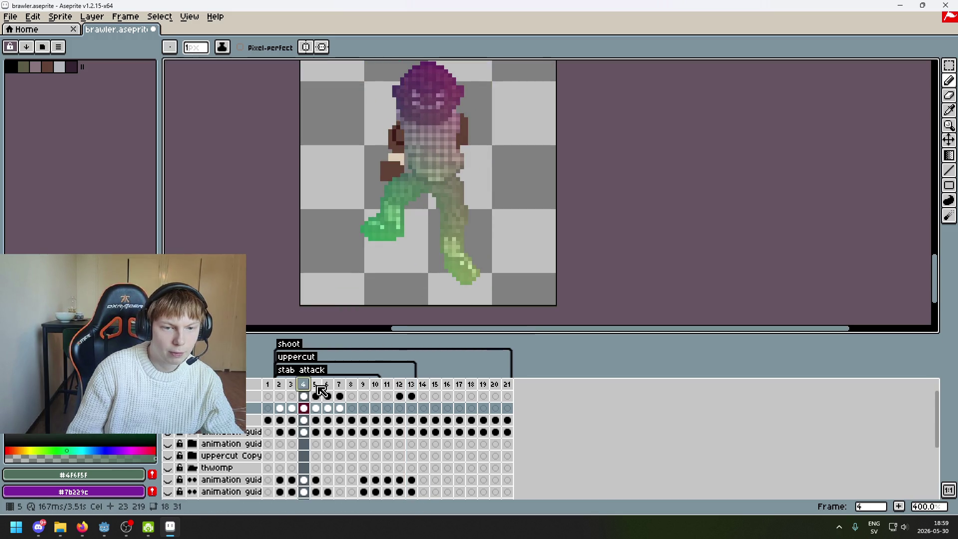
key(Right)
key(Right)
key(Right)
key(Left)
key(Left)
key(Left)
key(Left)
key(Right)
key(Left)
key(Left)
key(Right)
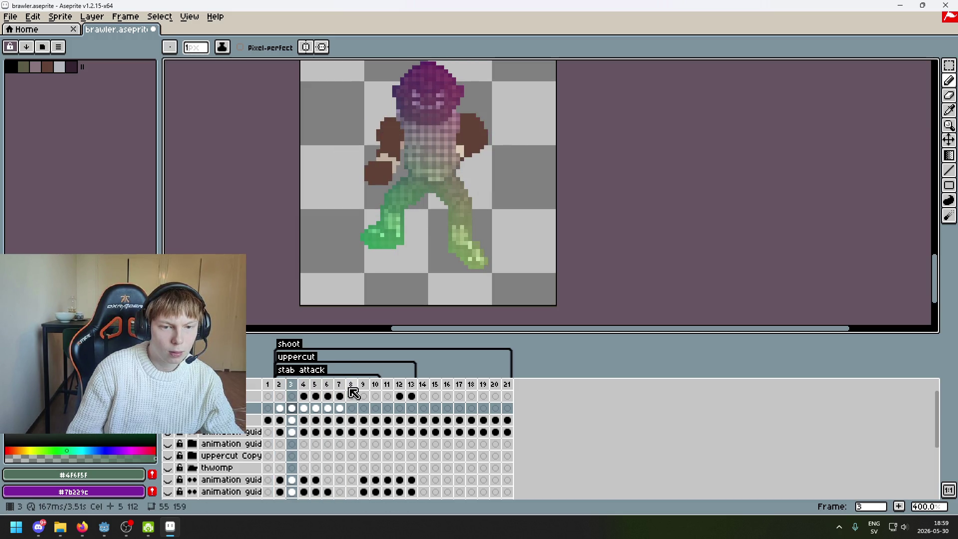
click(413, 388)
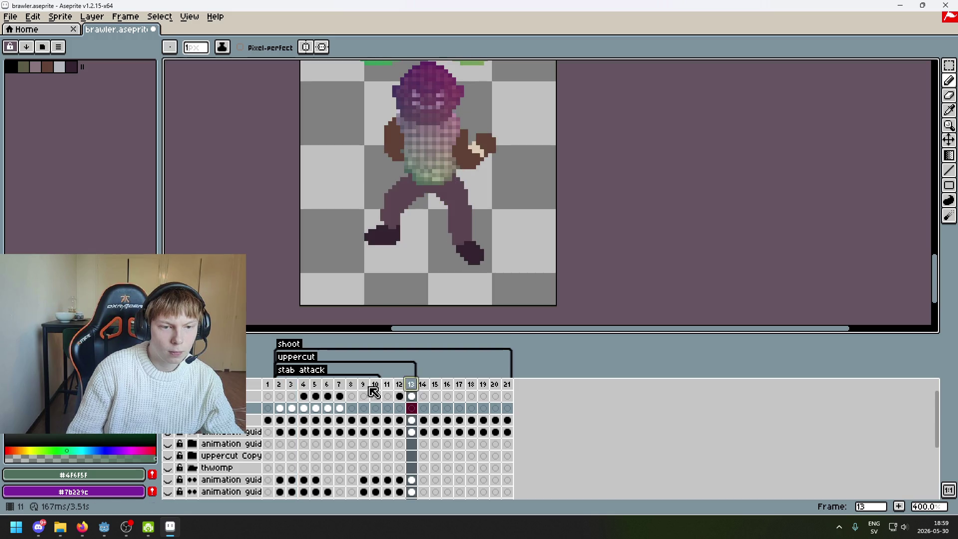
click(294, 385)
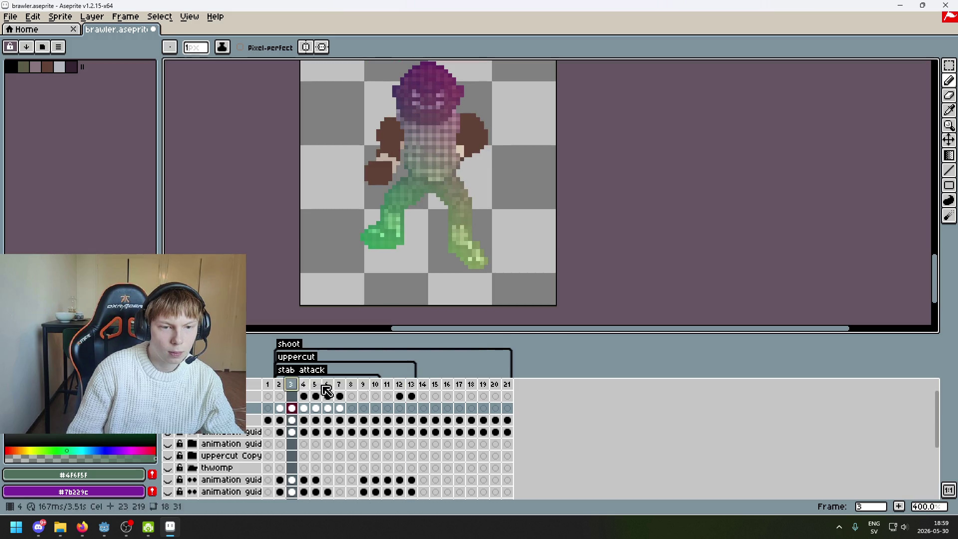
click(949, 66)
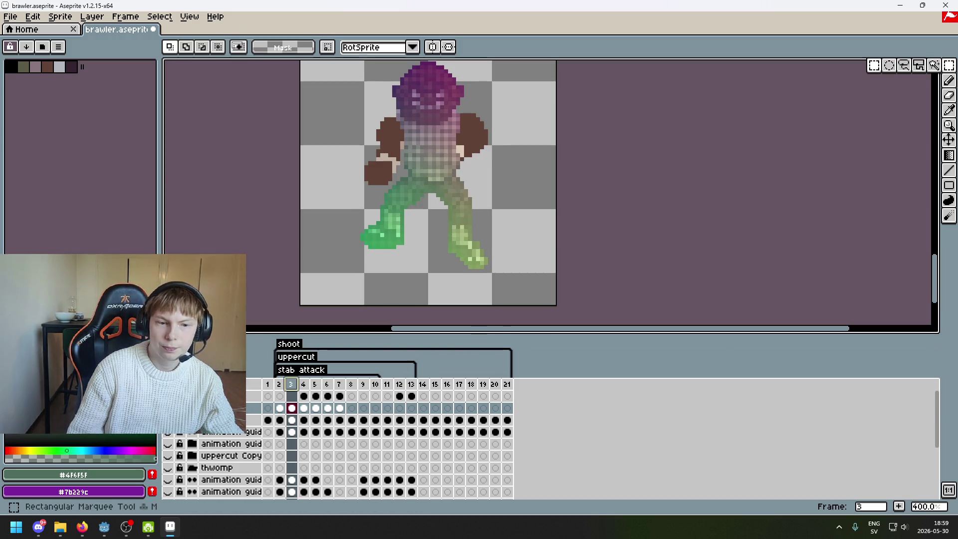
Lasso-select the green legs in frame 3 with the freehand Lasso.
click(537, 298)
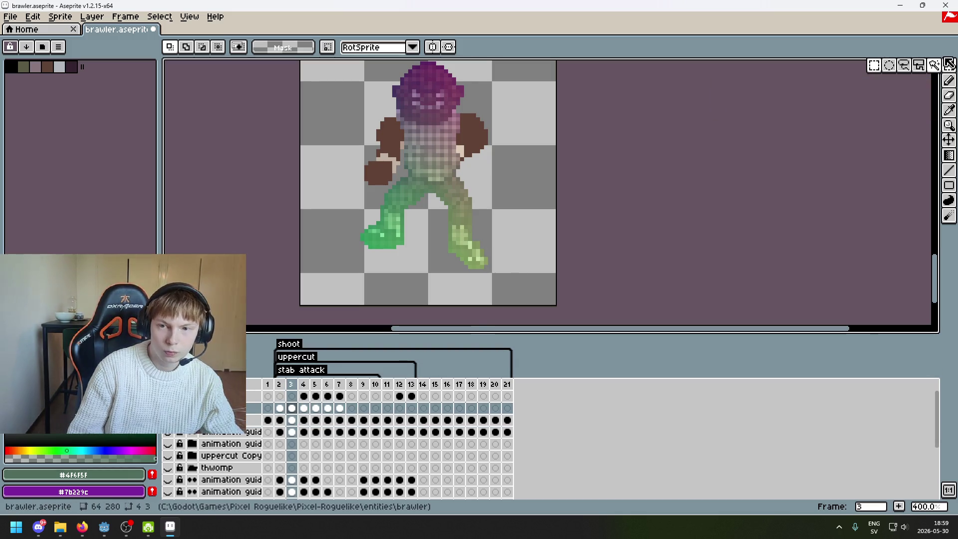
click(903, 65)
scroll(555, 148, up, 1)
scroll(448, 163, up, 2)
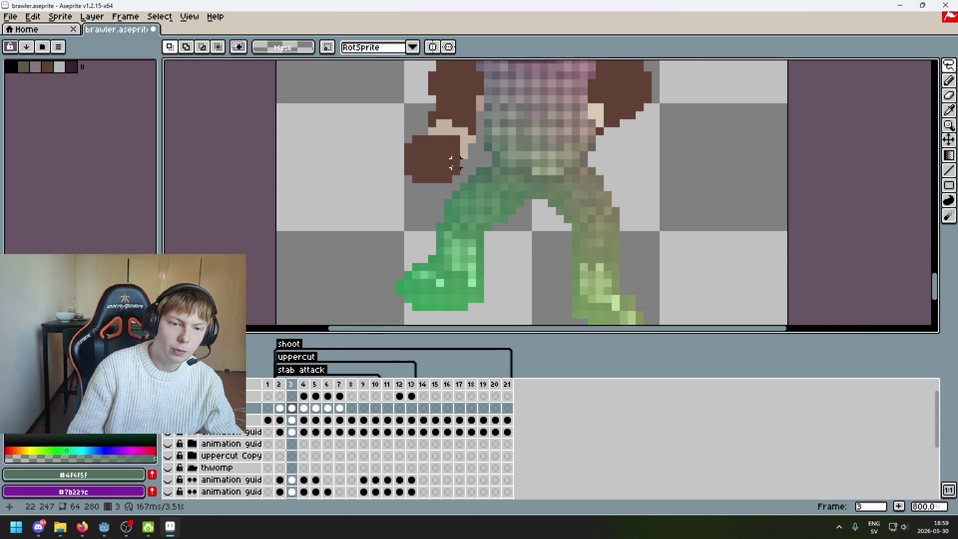
mouse_move(467, 171)
mouse_down()
mouse_move(384, 321)
mouse_move(755, 293)
mouse_up()
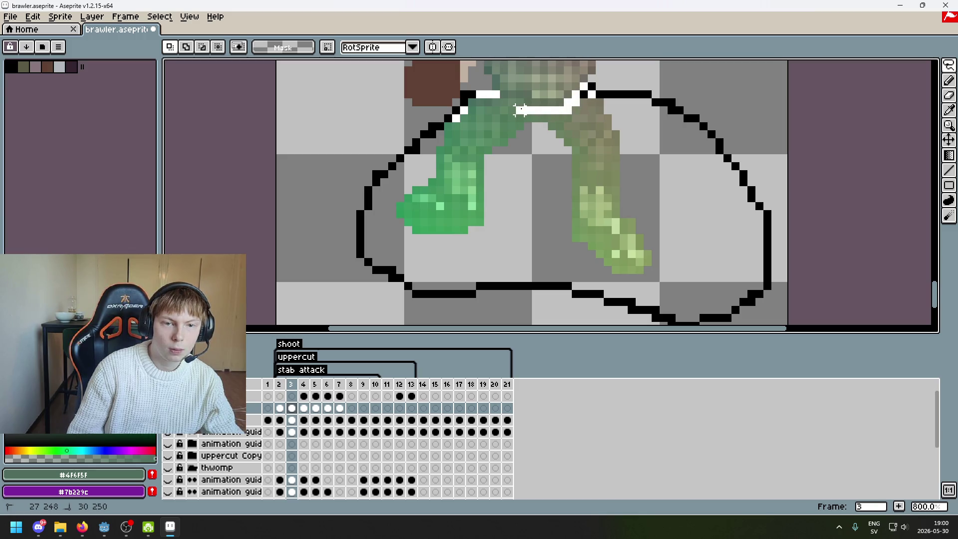
drag(518, 103, 529, 122)
scroll(609, 154, down, 3)
scroll(596, 145, up, 2)
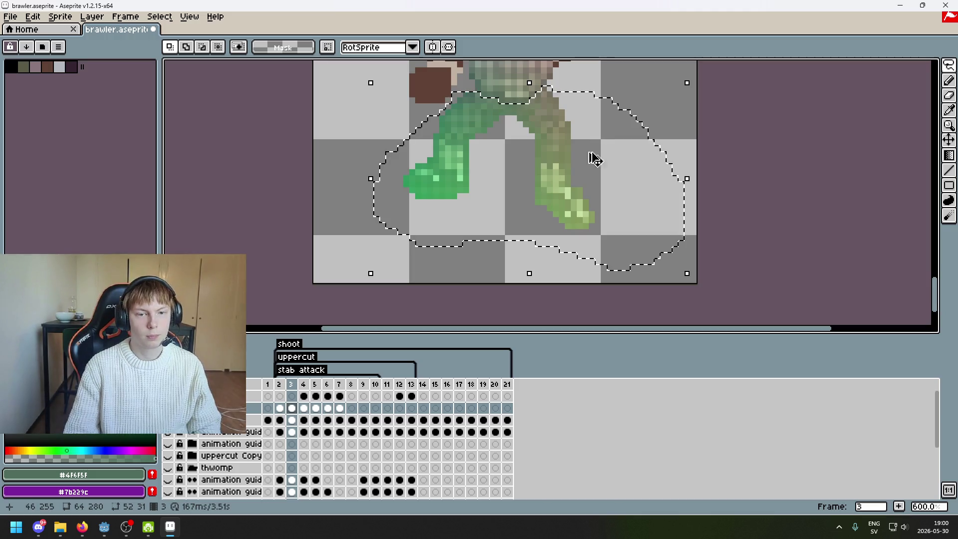
Paste the green legs into frame 13 and sample the dark green #47695a from them.
click(411, 395)
click(440, 277)
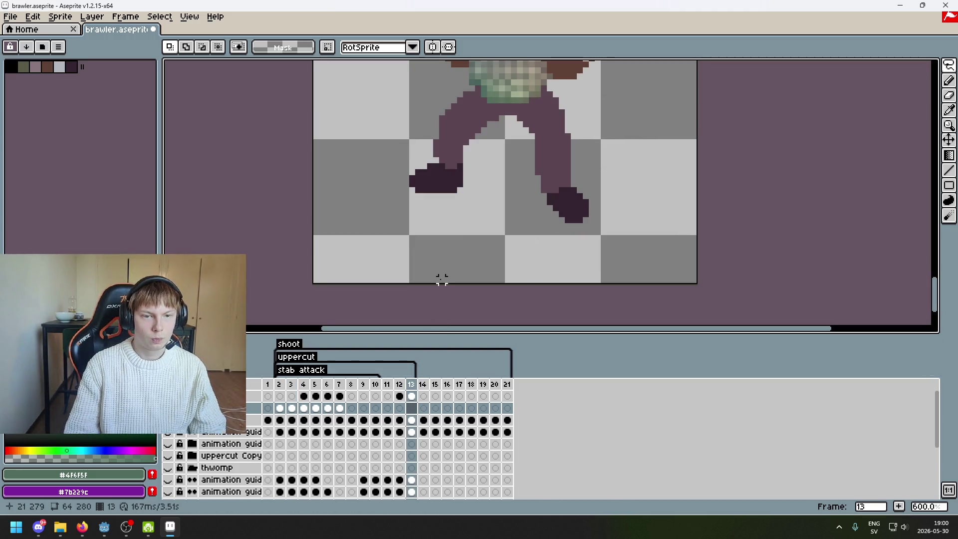
click(399, 409)
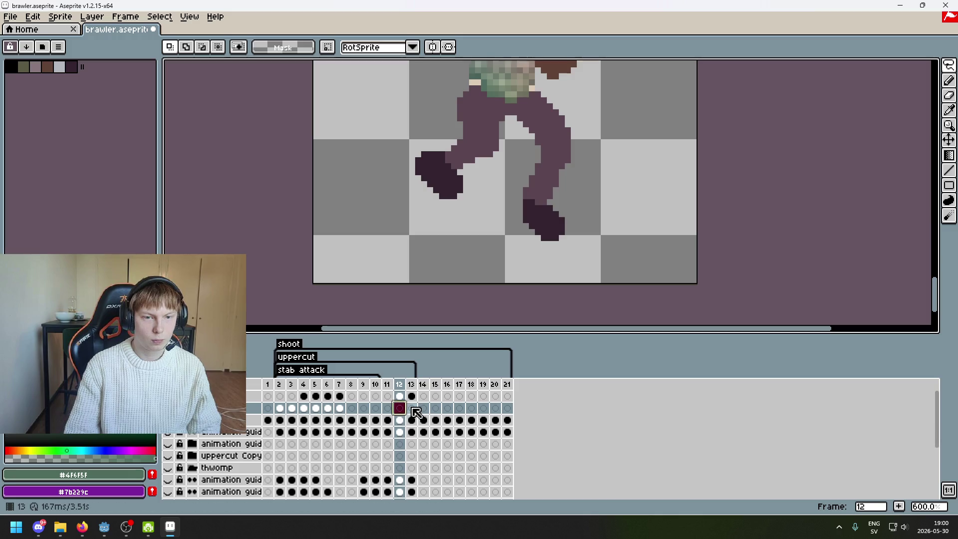
click(411, 408)
key(ctrl+v)
key(i)
scroll(472, 94, up, 3)
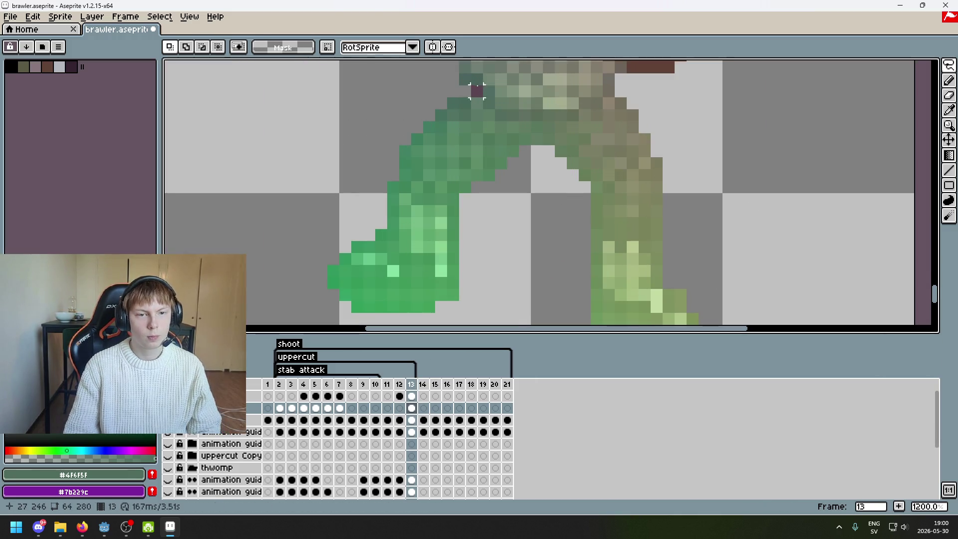
alt+click(469, 98)
scroll(477, 93, down, 2)
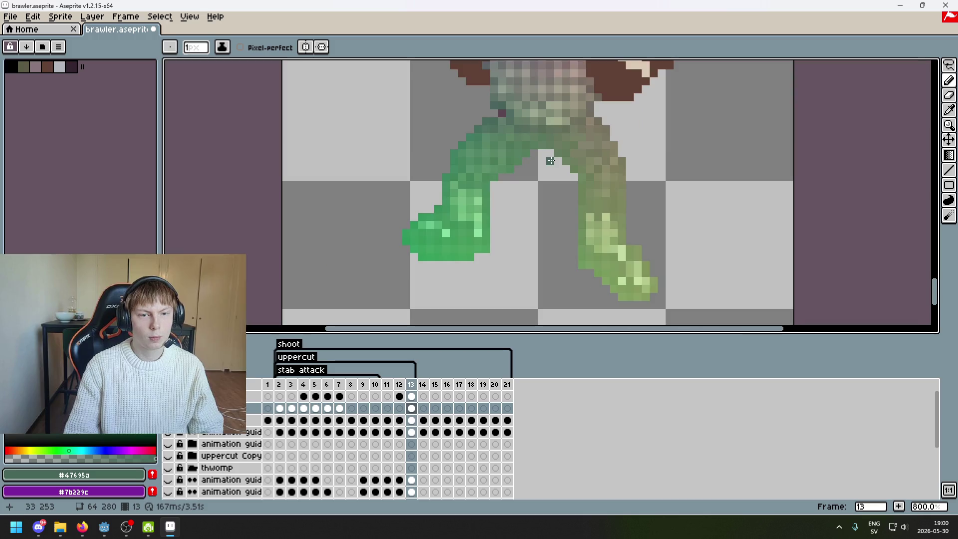
Step through frames 11 to 14 and pan to show the whole sprite.
key(Left)
key(Left)
key(Right)
key(Right)
key(Right)
key(Left)
key(Left)
key(Left)
key(Left)
key(Left)
key(Left)
key(Left)
key(Left)
key(Right)
key(Right)
key(Right)
key(Right)
key(Right)
key(Right)
key(Right)
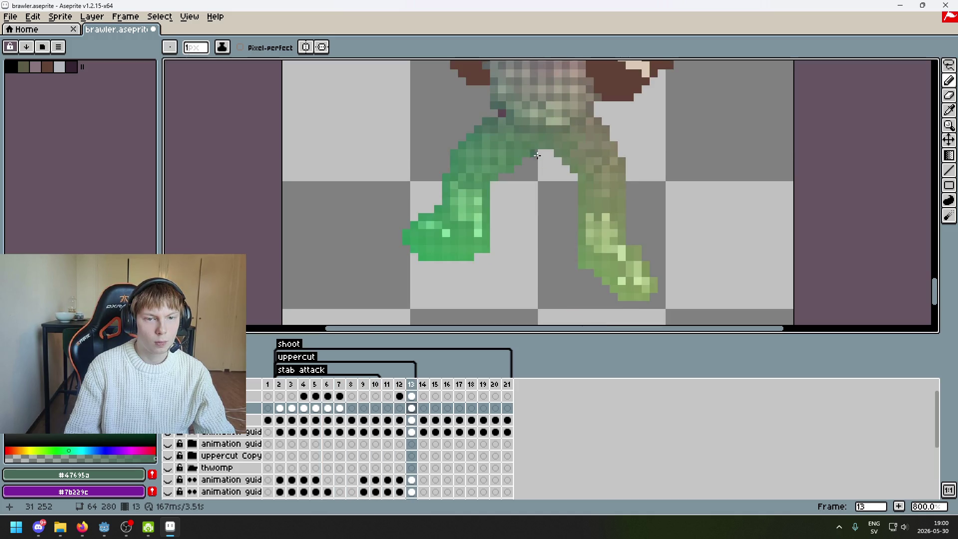
scroll(509, 128, up, 3)
scroll(498, 93, down, 4)
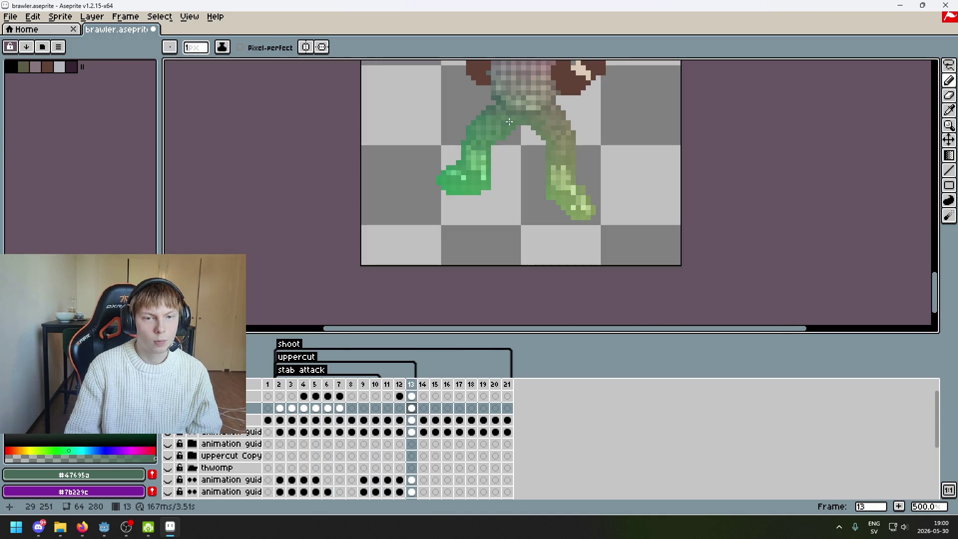
scroll(497, 93, down, 4)
scroll(559, 145, up, 2)
drag(559, 146, 699, 103)
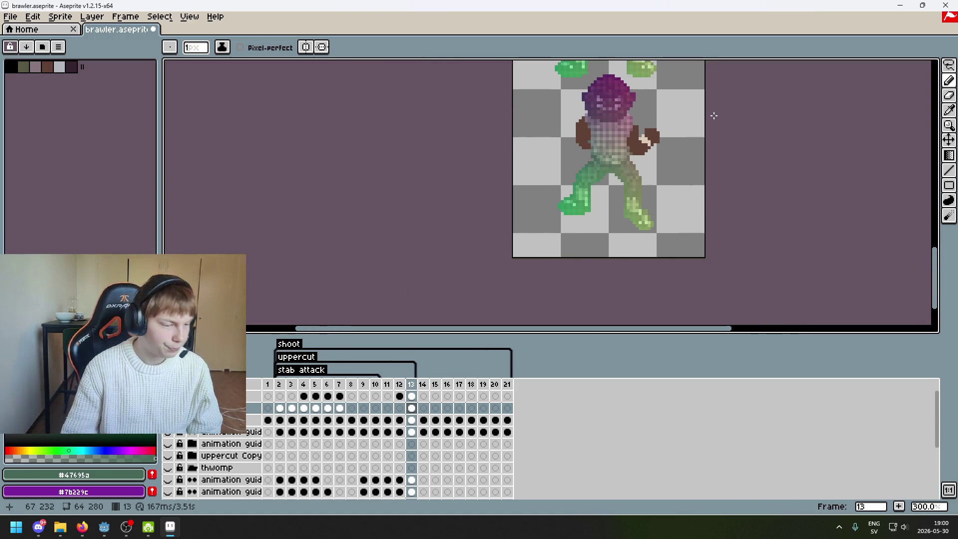
Flip between frames 11 and 13 to compare, then go to frame 7.
key(Left)
key(Right)
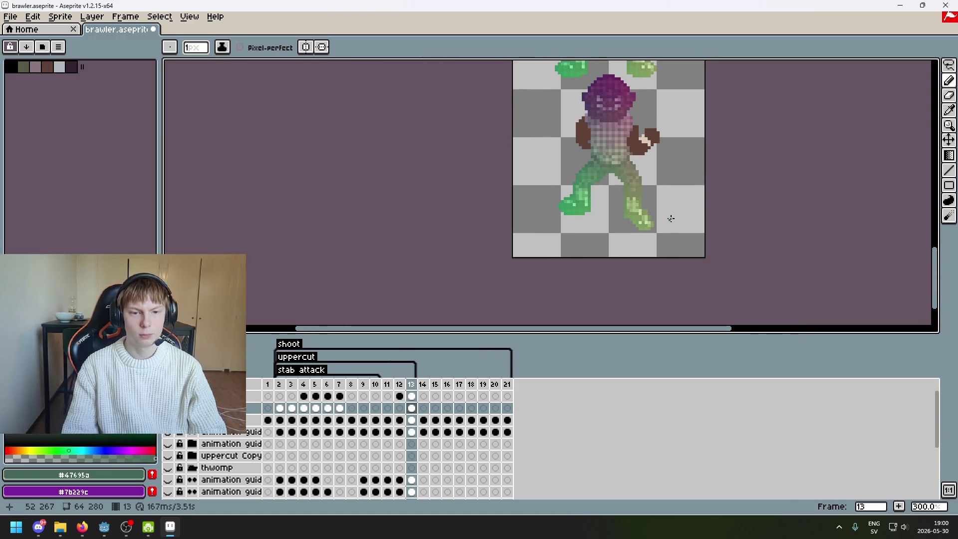
key(Left)
key(Right)
key(Right)
key(Left)
key(Left)
key(Left)
key(Left)
key(Left)
key(Left)
key(Left)
key(Left)
key(Right)
Select cels 7 through 11 on the layer, then step back toward frame 5.
mouse_move(341, 410)
mouse_down()
mouse_move(399, 413)
mouse_move(341, 400)
mouse_move(387, 399)
mouse_up()
scroll(534, 260, right, 2)
key(m)
key(comma)
key(comma)
key(comma)
key(comma)
key(comma)
key(comma)
key(comma)
key(comma)
key(comma)
key(comma)
key(comma)
key(comma)
key(comma)
key(comma)
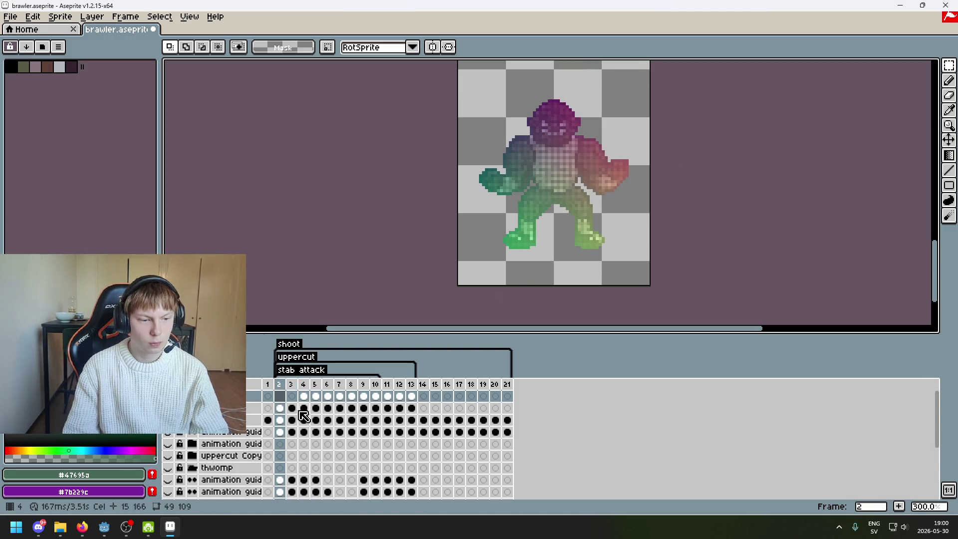
Flip between frames 13 and 14 on the second layer to compare them.
click(282, 410)
click(424, 409)
click(413, 409)
click(424, 409)
click(414, 409)
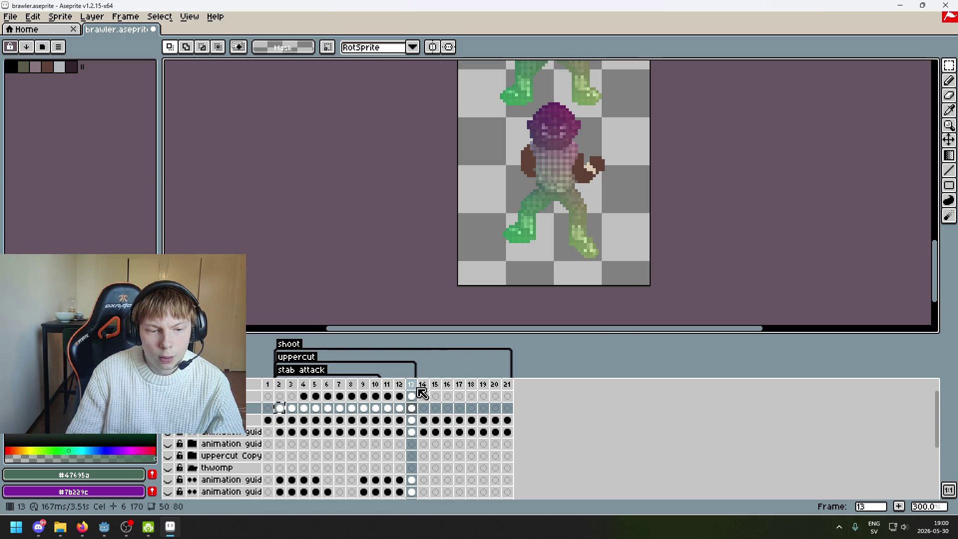
Inspect the uppercut and stab attack tag properties without changing them.
double_click(301, 357)
click(519, 322)
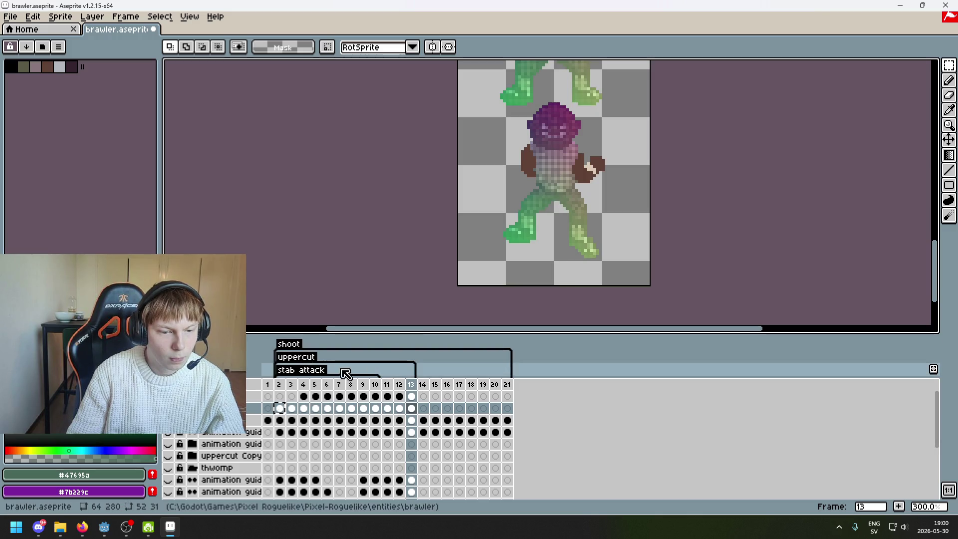
double_click(301, 370)
click(521, 322)
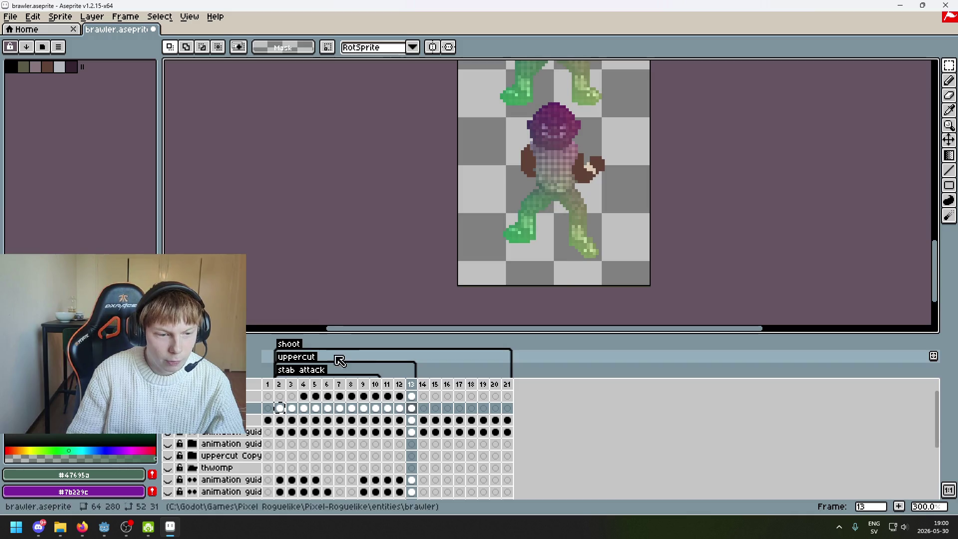
Delete the shoot and stab attack tags and save brawler.aseprite.
right_click(290, 344)
click(322, 364)
right_click(306, 359)
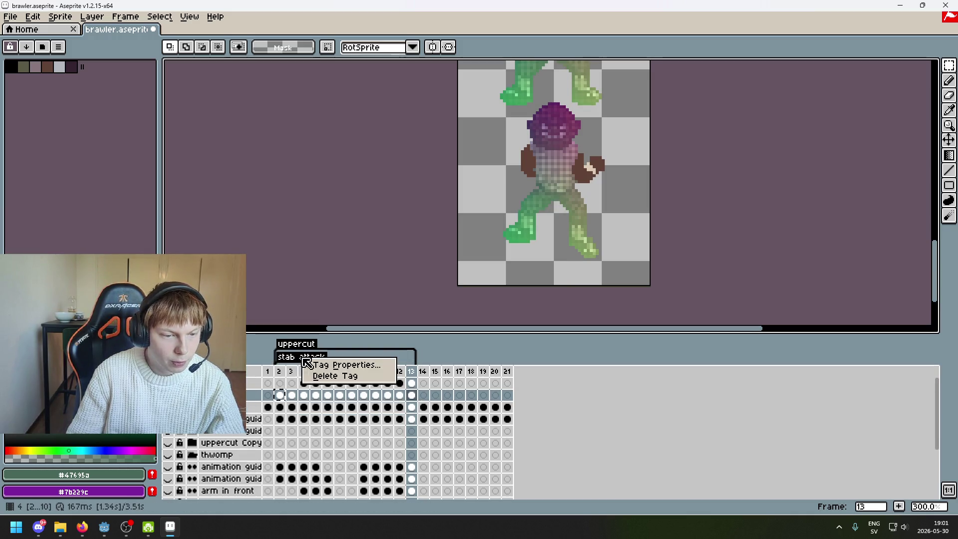
key(Escape)
key(ctrl+z)
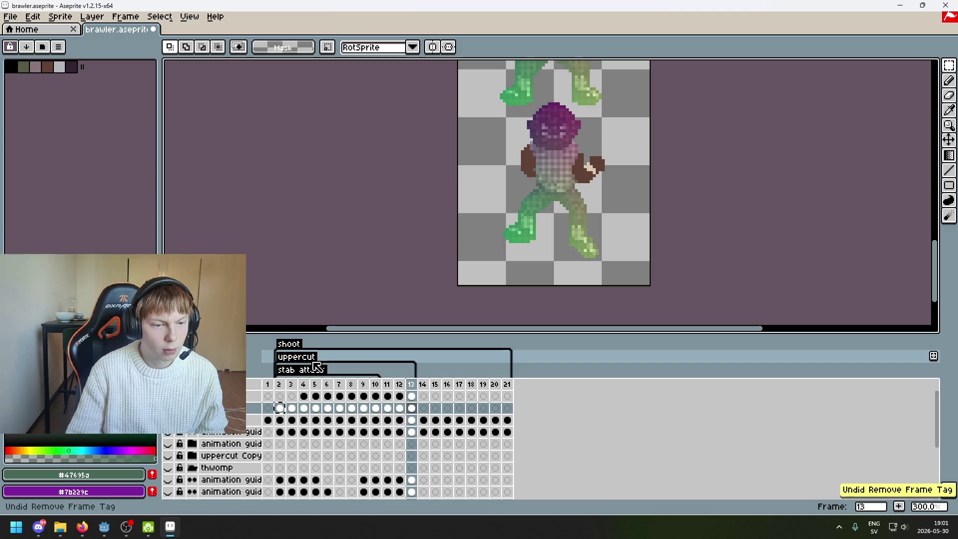
right_click(301, 346)
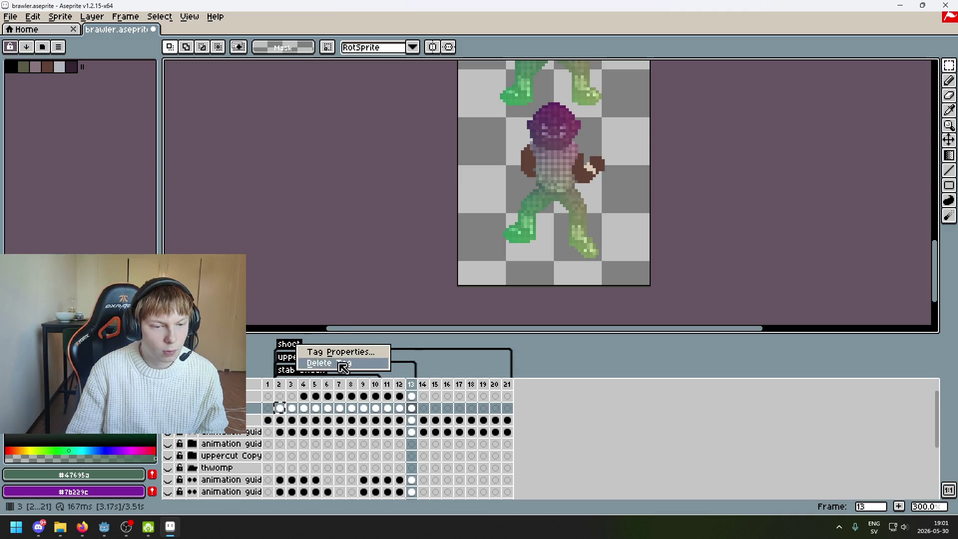
click(344, 367)
right_click(310, 360)
click(343, 379)
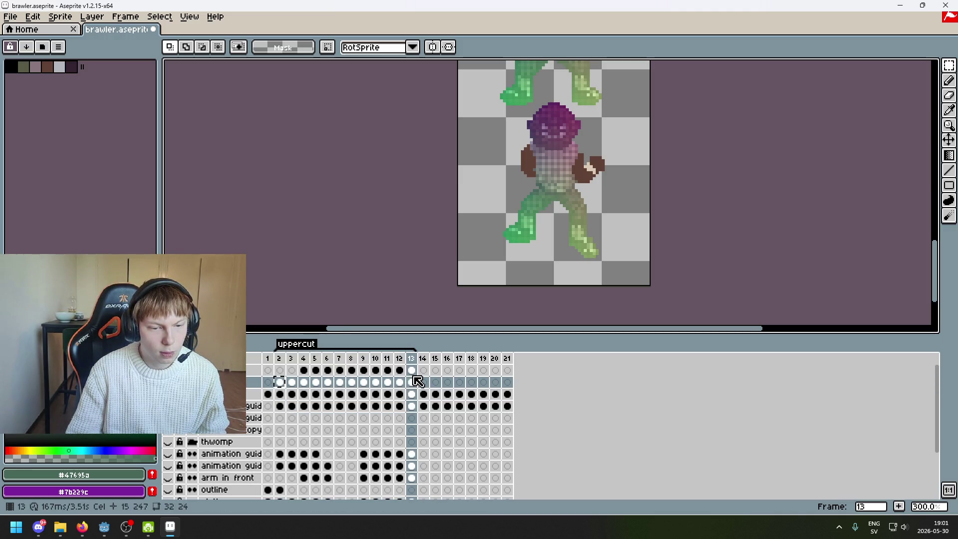
key(ctrl+s)
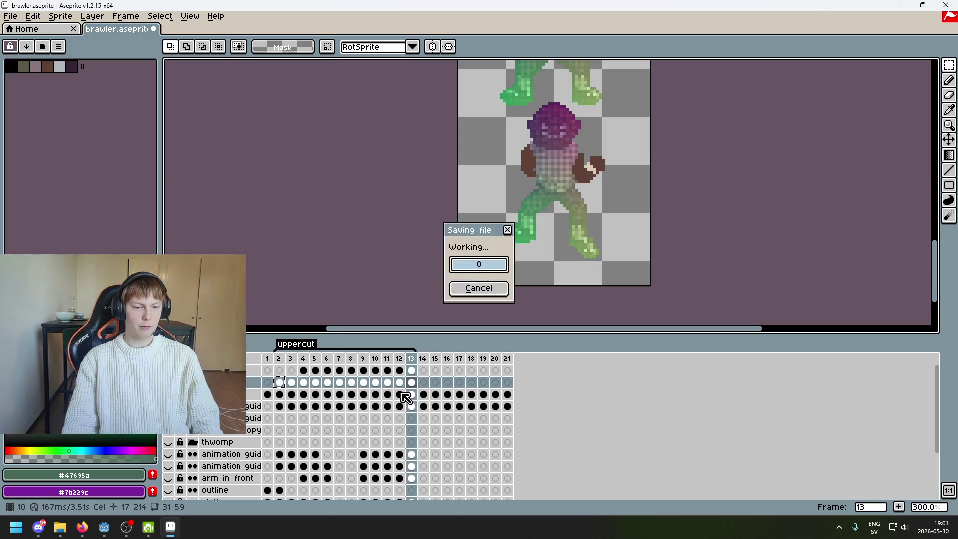
Extend the uppercut tag to run from frame 2 through frame 14, then check both ends.
key(Right)
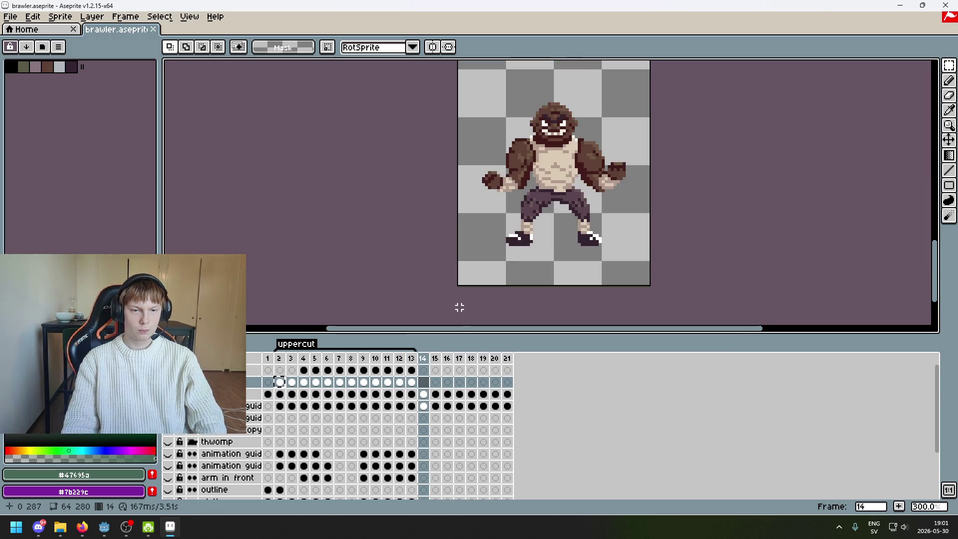
key(Left)
double_click(296, 344)
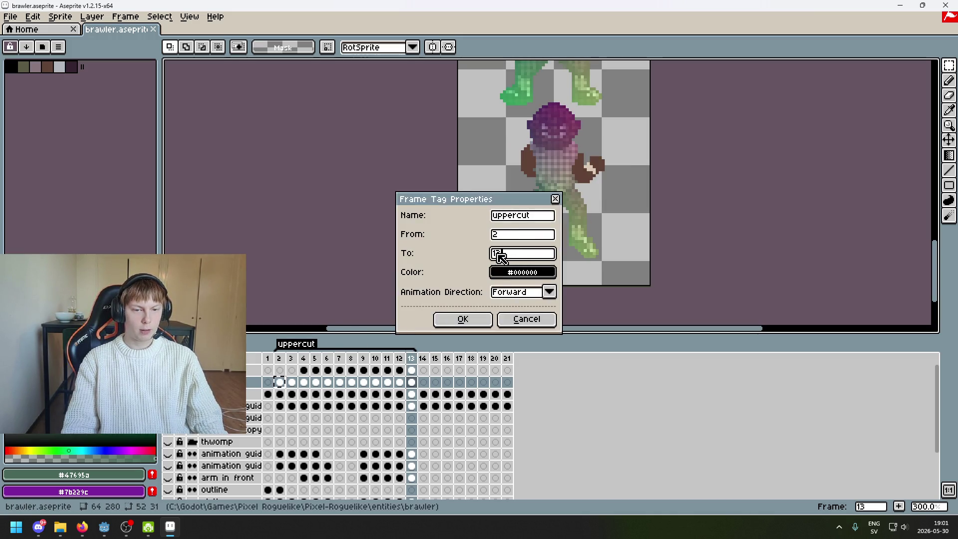
key(Return)
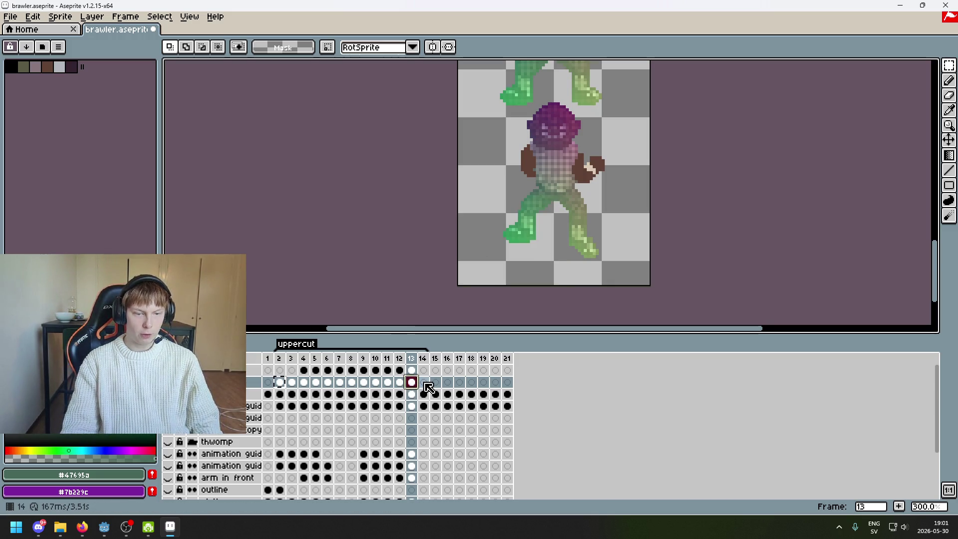
click(279, 382)
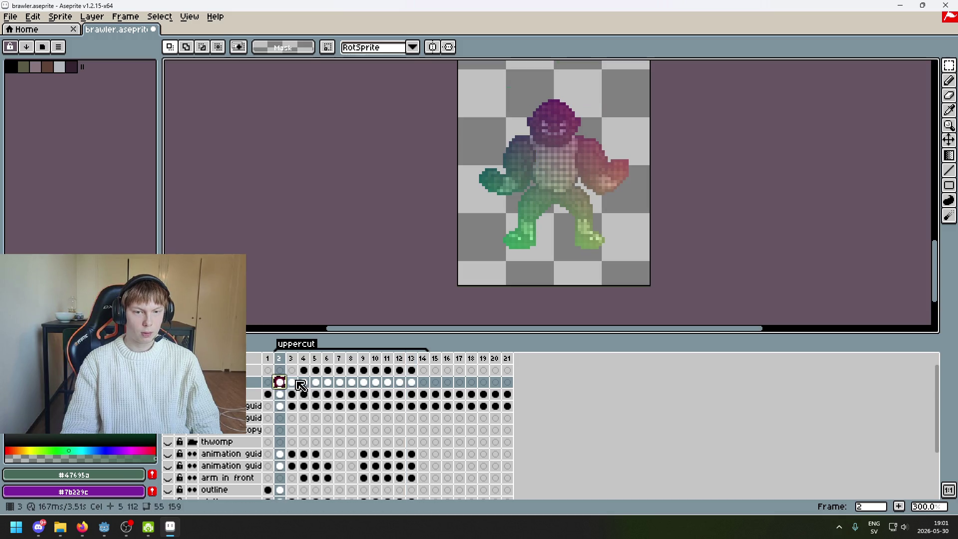
click(428, 383)
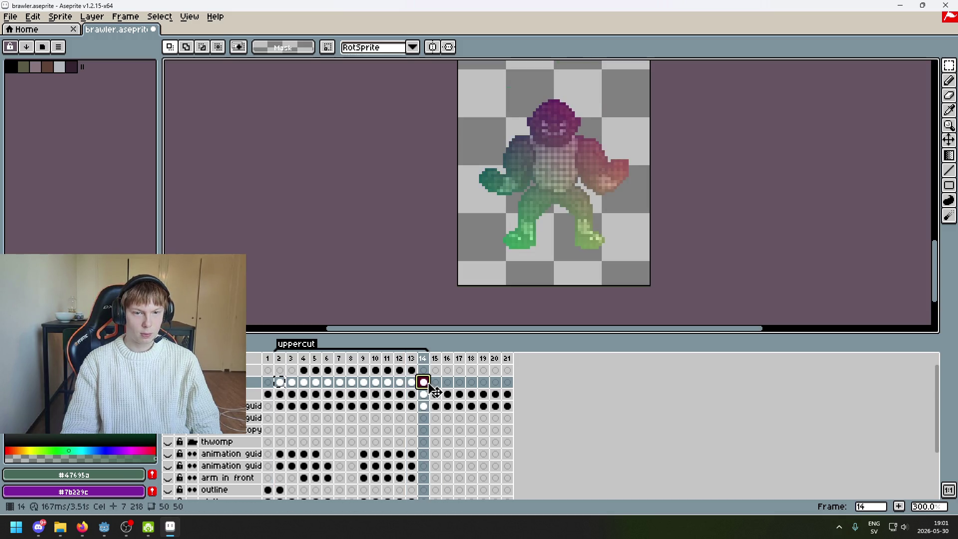
drag(453, 287, 391, 306)
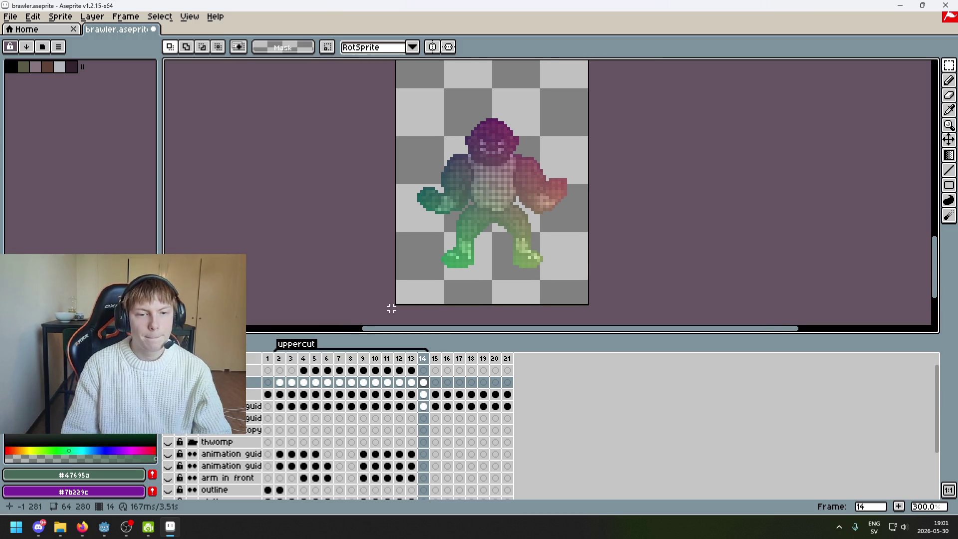
key(Left)
key(Left)
key(Left)
key(Left)
key(Left)
key(Left)
scroll(403, 248, down, 2)
key(Left)
key(Left)
key(Left)
key(Left)
key(Left)
key(Left)
scroll(442, 278, up, 1)
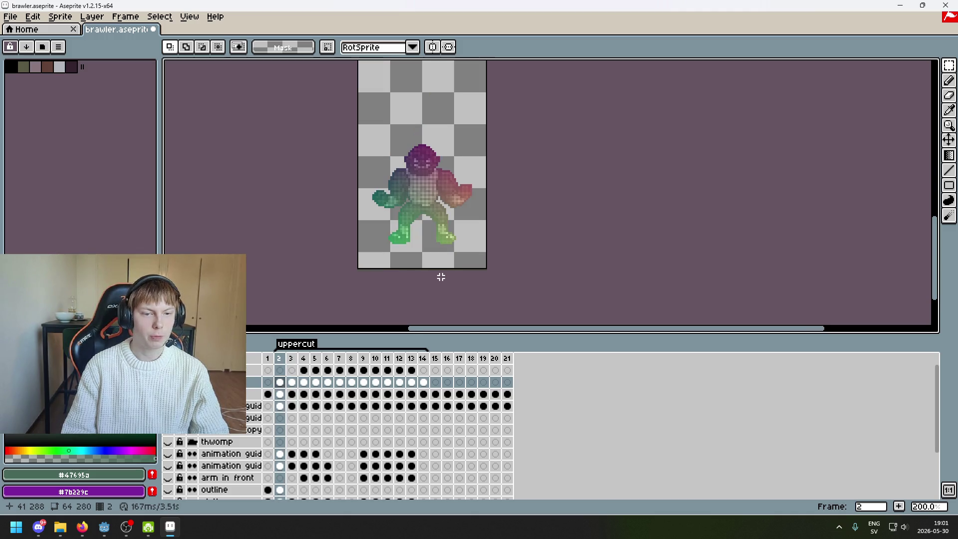
key(Right)
key(Right)
key(Right)
key(Right)
key(Right)
key(Right)
key(Right)
key(Right)
key(Right)
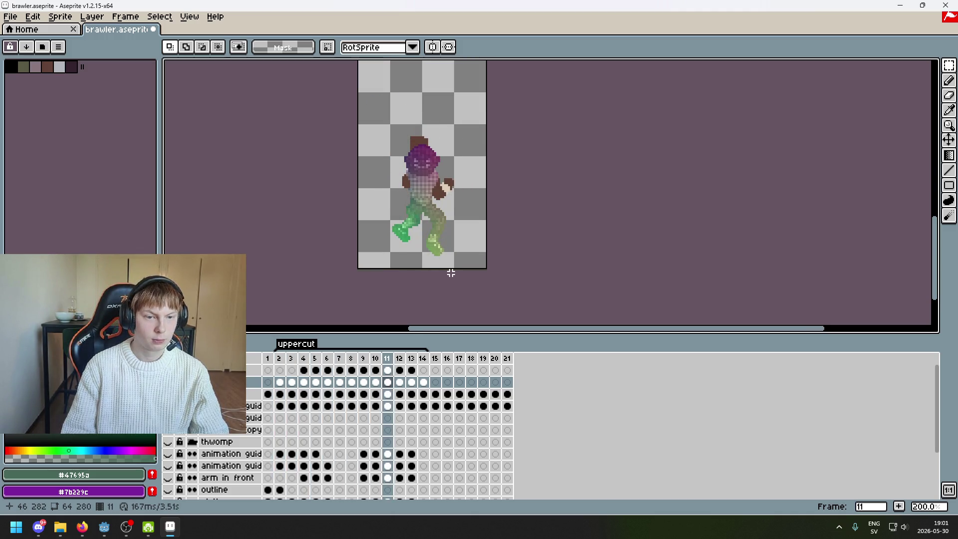
key(Right)
key(Right)
key(Right)
key(Left)
key(Left)
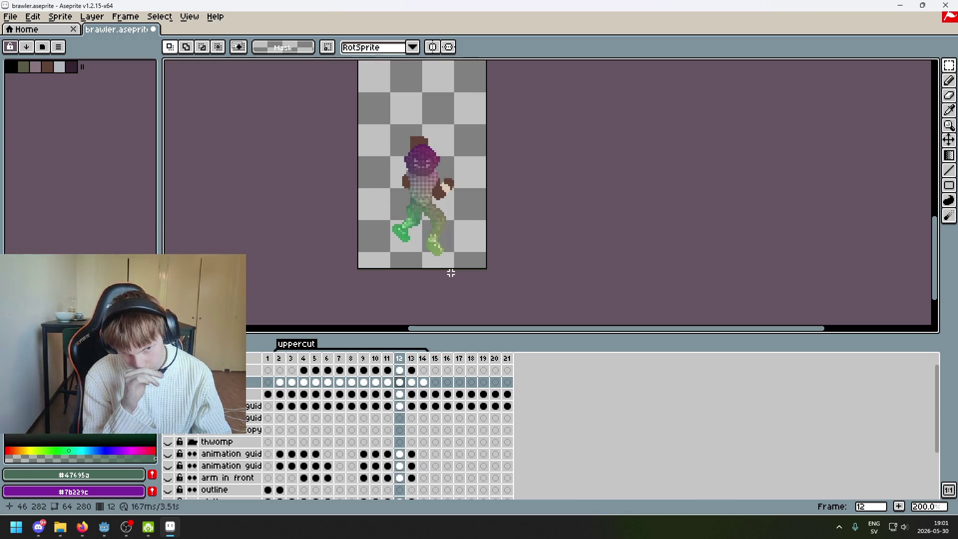
key(Left)
key(Left)
key(Left)
key(Left)
key(Left)
key(Left)
key(Left)
key(Left)
key(Left)
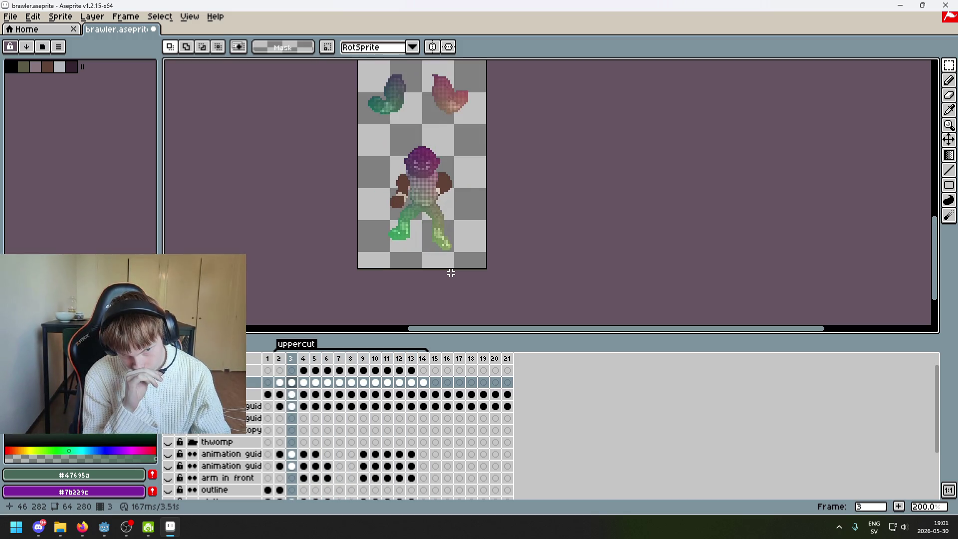
key(Left)
key(Right)
key(Left)
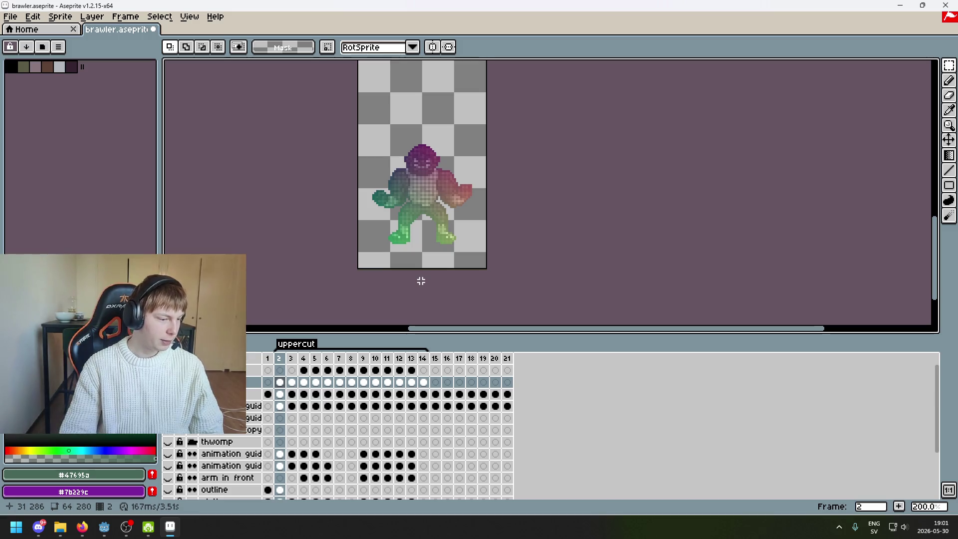
right_click(241, 370)
Add a new empty layer and zoom in on the brawler's chest.
click(257, 386)
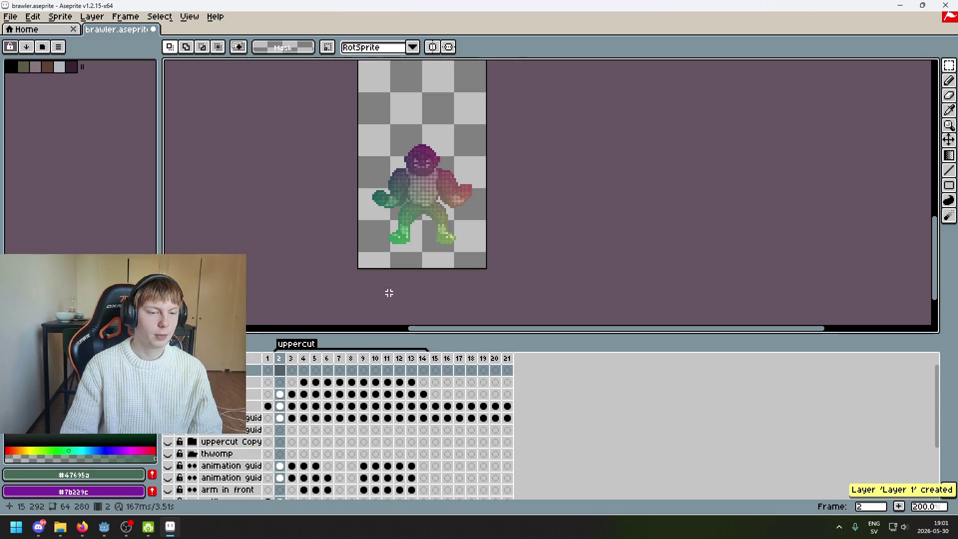
scroll(429, 205, up, 1)
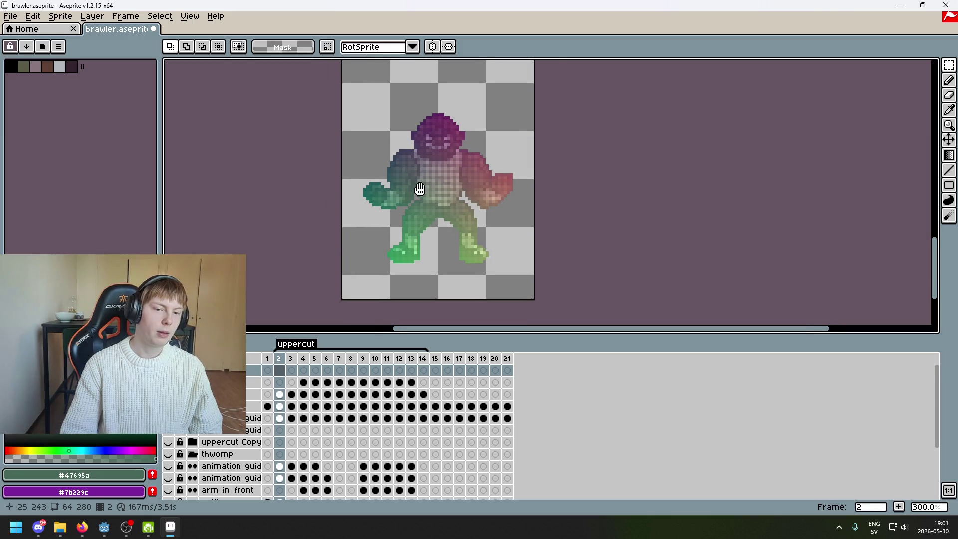
scroll(421, 197, up, 1)
scroll(421, 196, up, 1)
scroll(425, 136, up, 4)
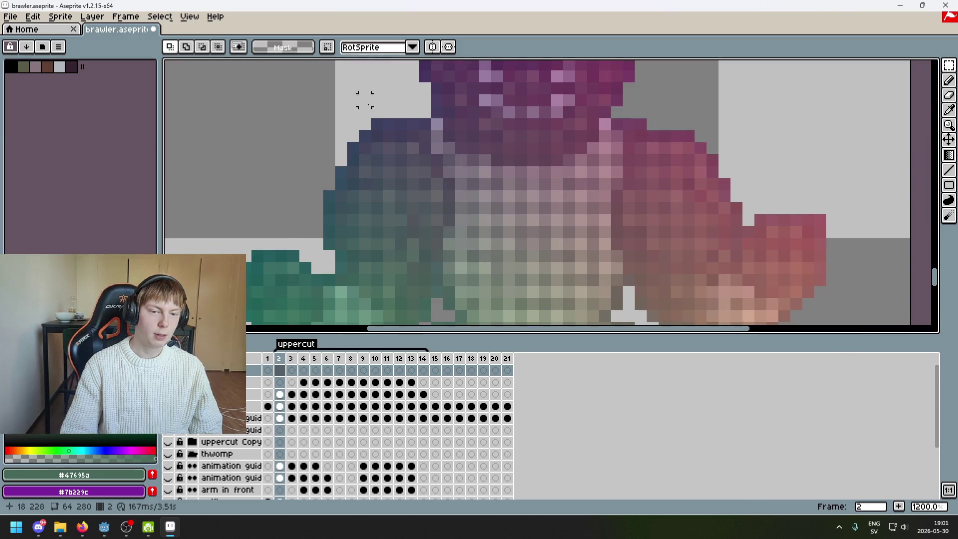
scroll(434, 190, down, 4)
scroll(434, 187, up, 1)
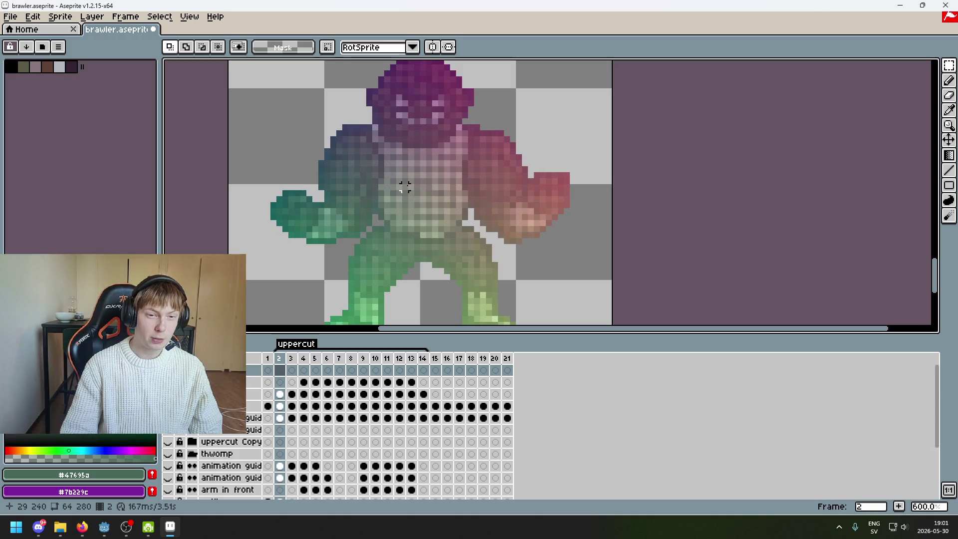
scroll(441, 218, down, 2)
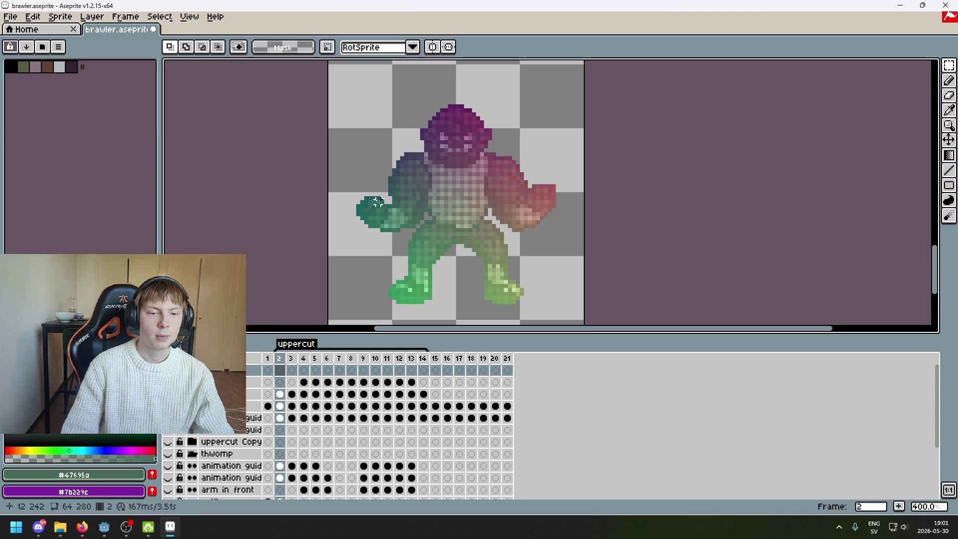
scroll(424, 180, down, 1)
scroll(449, 221, up, 1)
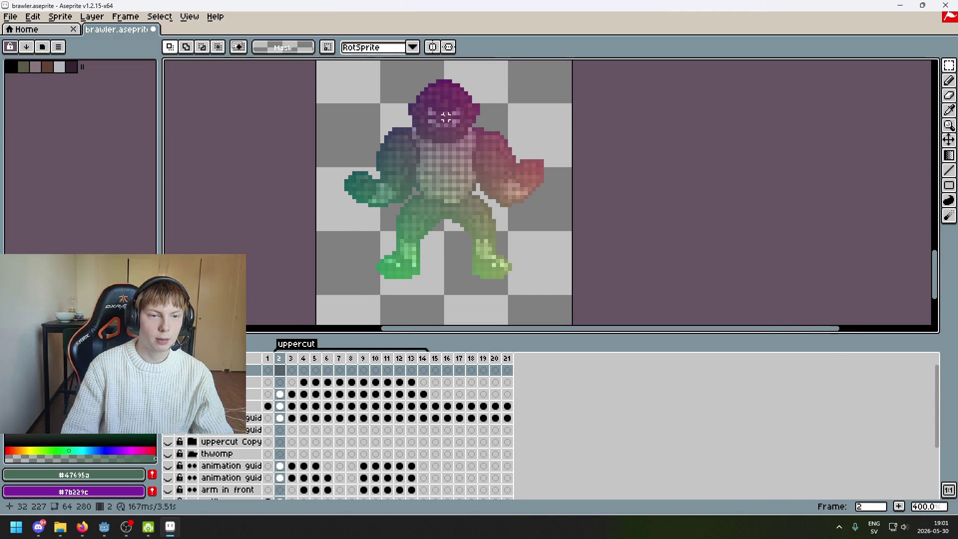
scroll(433, 200, down, 1)
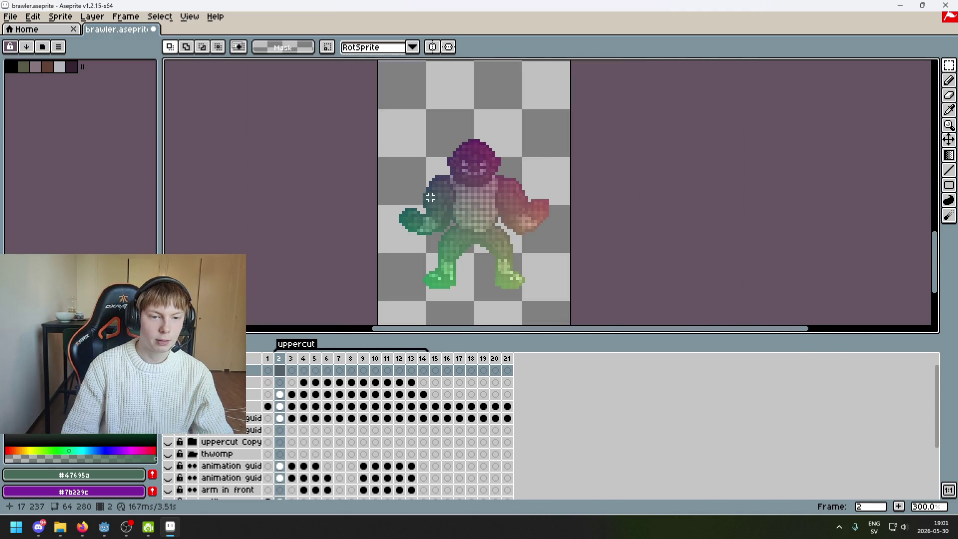
scroll(433, 200, up, 1)
scroll(479, 186, up, 4)
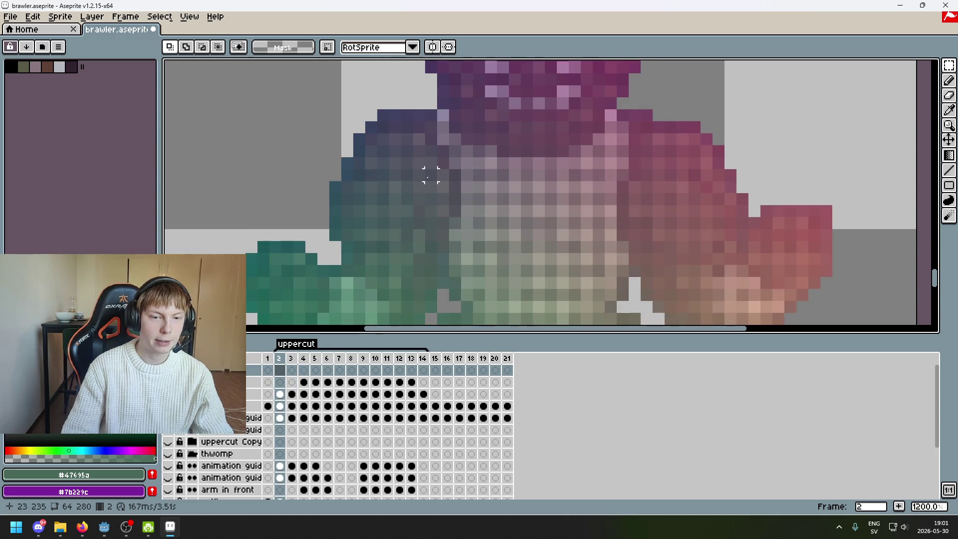
scroll(430, 186, down, 3)
scroll(469, 126, down, 1)
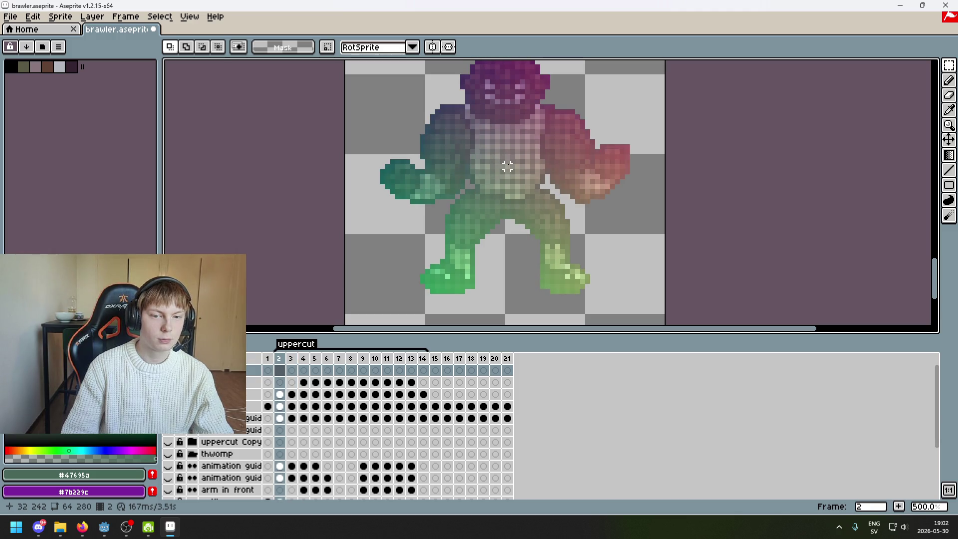
scroll(472, 181, up, 2)
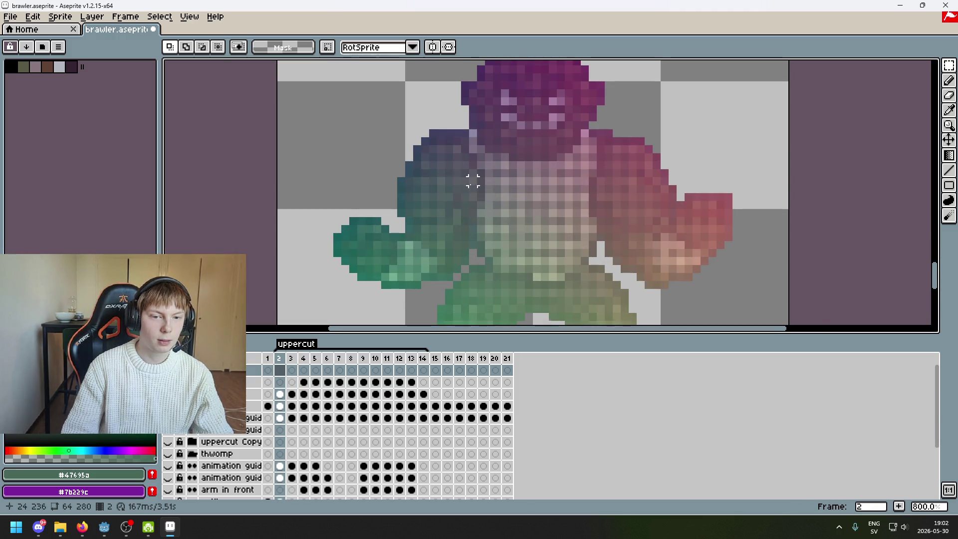
scroll(472, 174, up, 3)
scroll(473, 173, down, 3)
scroll(472, 174, up, 4)
Select a small rectangle of torso pixels on frame 2, shift it slightly, and commit.
drag(332, 123, 527, 270)
drag(542, 178, 435, 198)
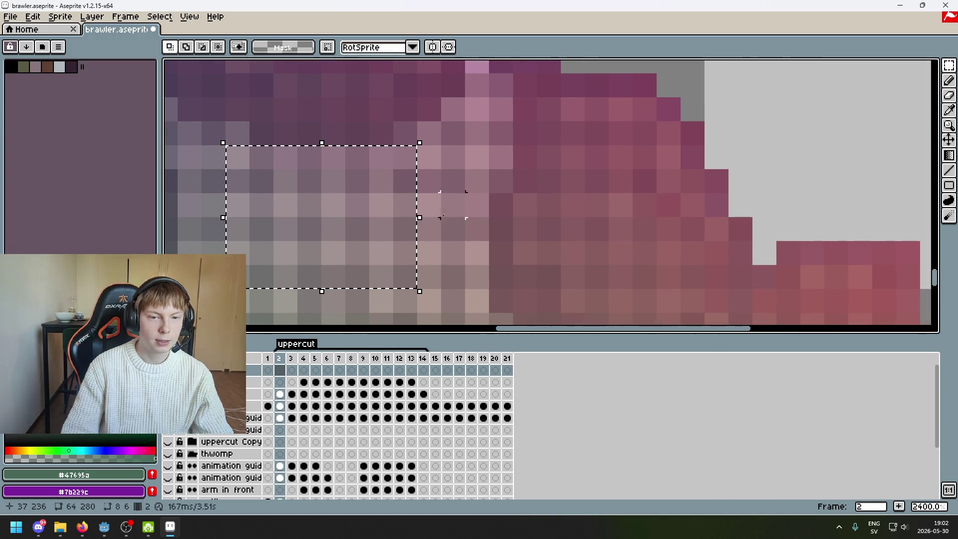
scroll(376, 225, down, 3)
scroll(409, 215, up, 3)
scroll(442, 201, down, 3)
click(388, 203)
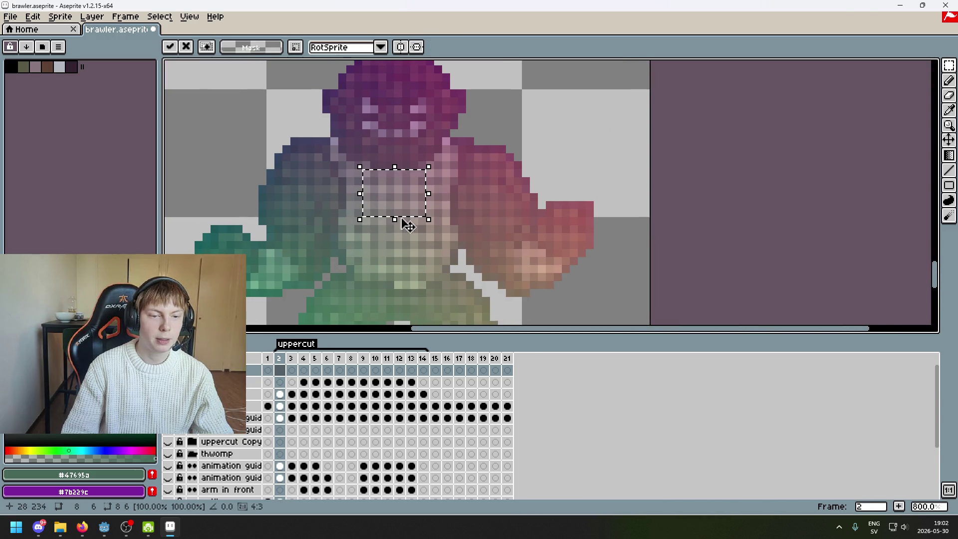
click(390, 245)
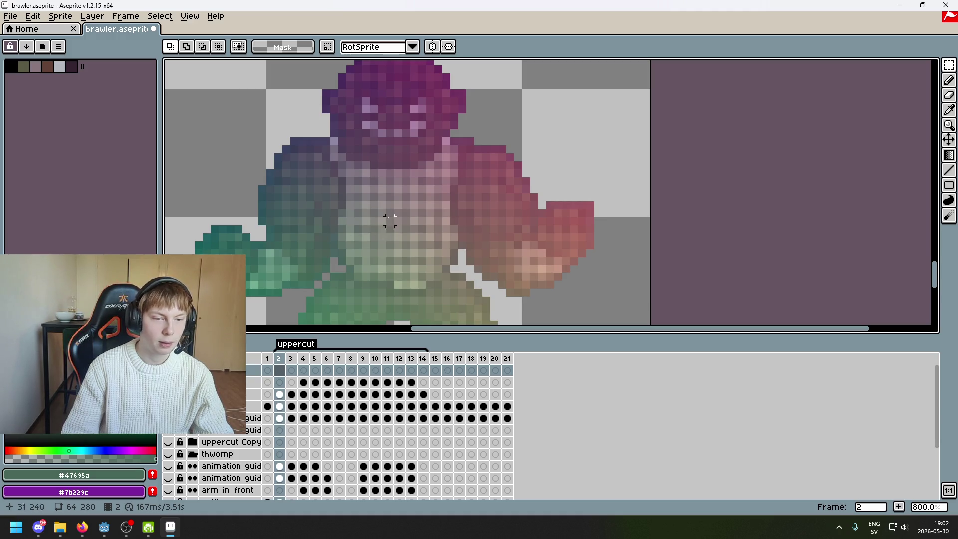
Flip between frames 2 and 3 to compare, then switch to the Lasso tool.
scroll(414, 212, down, 3)
scroll(449, 214, up, 3)
key(Right)
scroll(512, 219, down, 3)
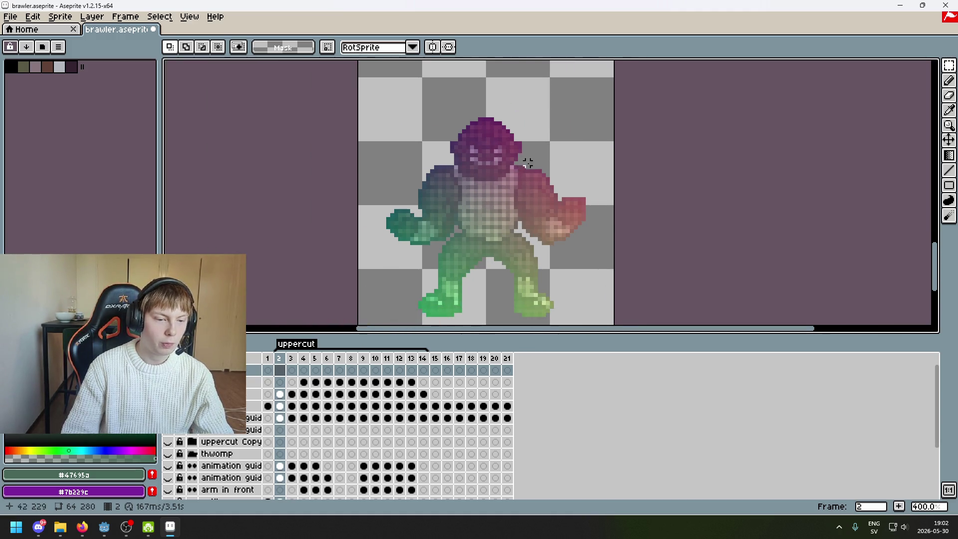
key(Left)
key(Right)
key(Left)
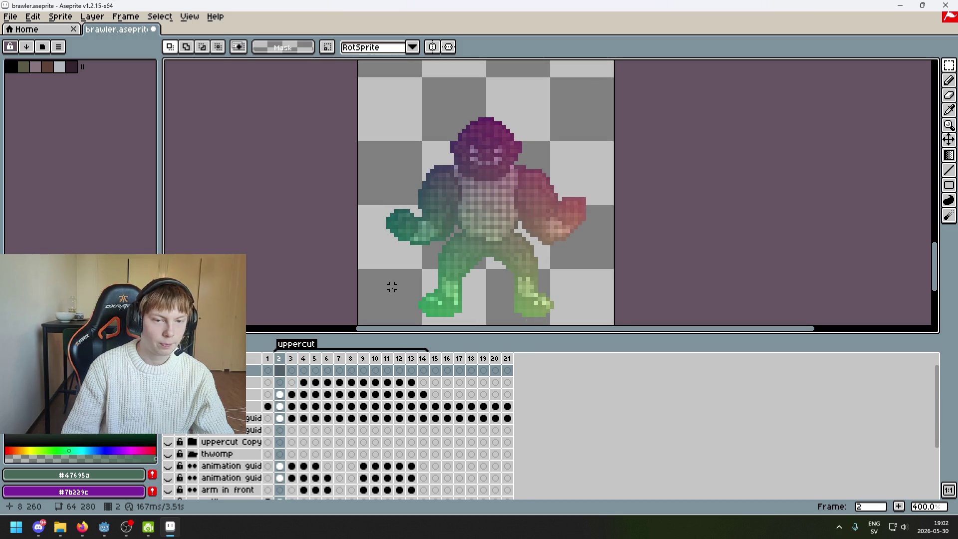
click(948, 64)
click(920, 64)
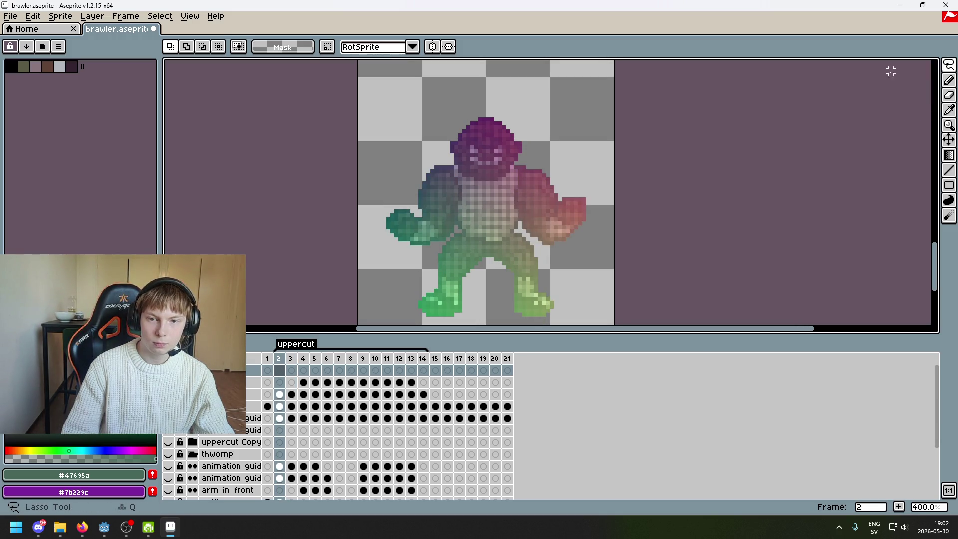
Lasso a freehand region beside the brawler's shoulder.
scroll(462, 207, up, 1)
scroll(463, 206, up, 2)
scroll(451, 182, up, 2)
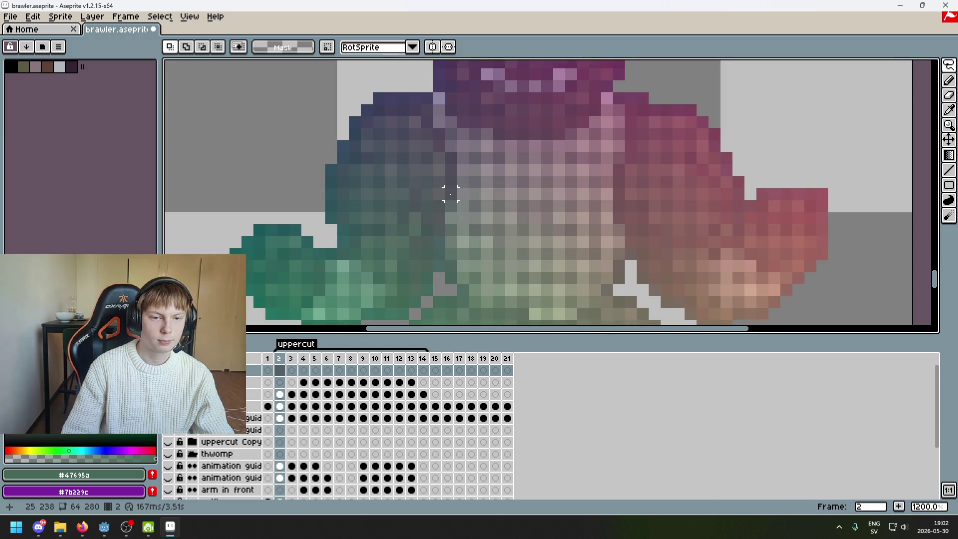
drag(451, 194, 449, 158)
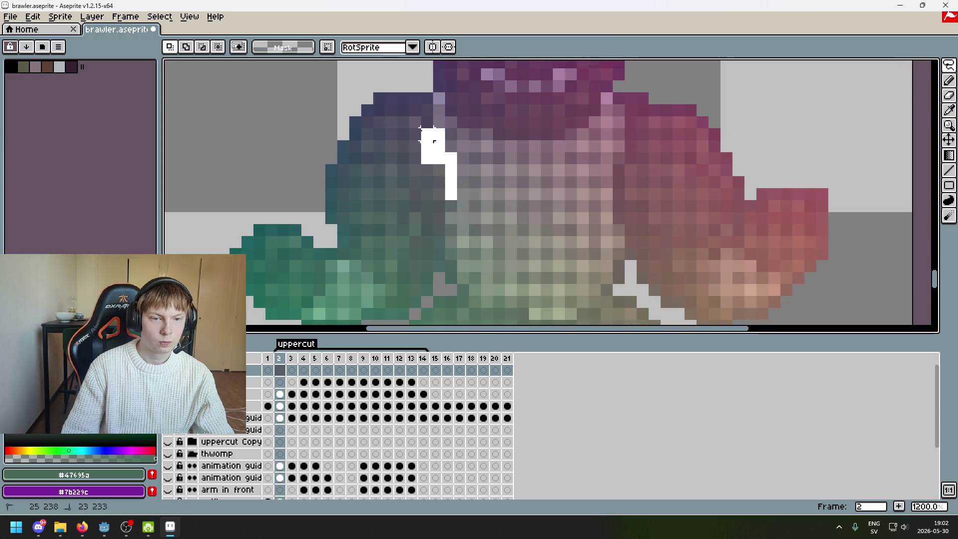
drag(414, 86, 406, 79)
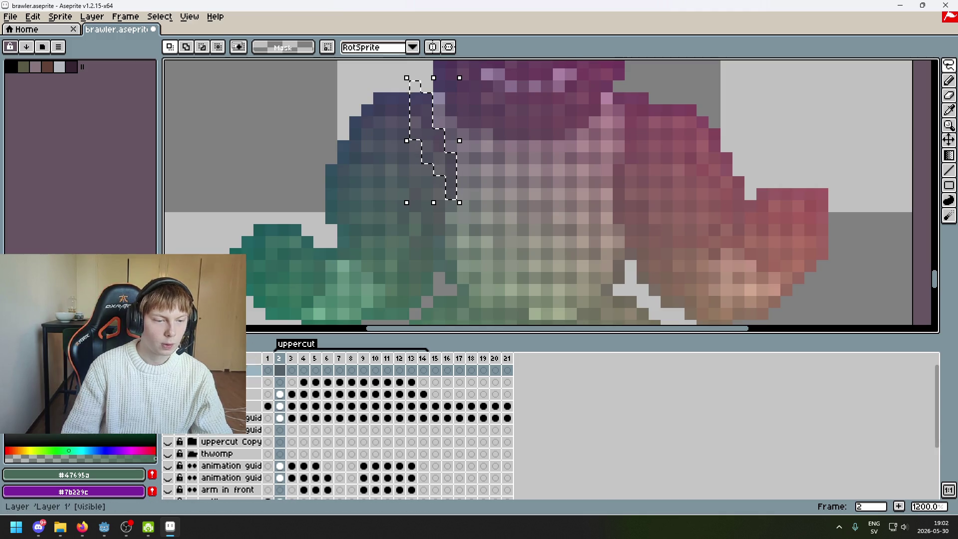
Add a new layer named 'glow' and clear the selection.
key(ctrl+j)
double_click(234, 370)
key(Return)
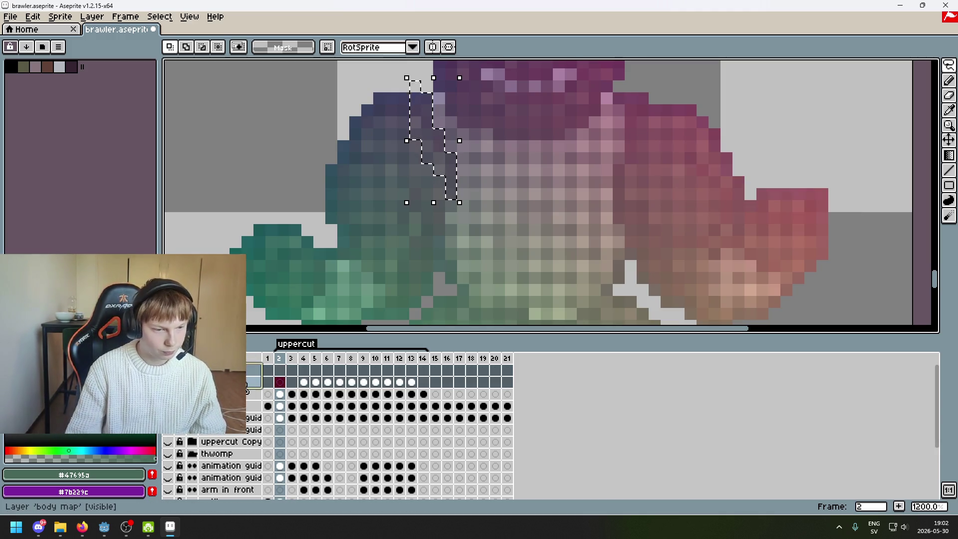
double_click(234, 369)
text(glow)
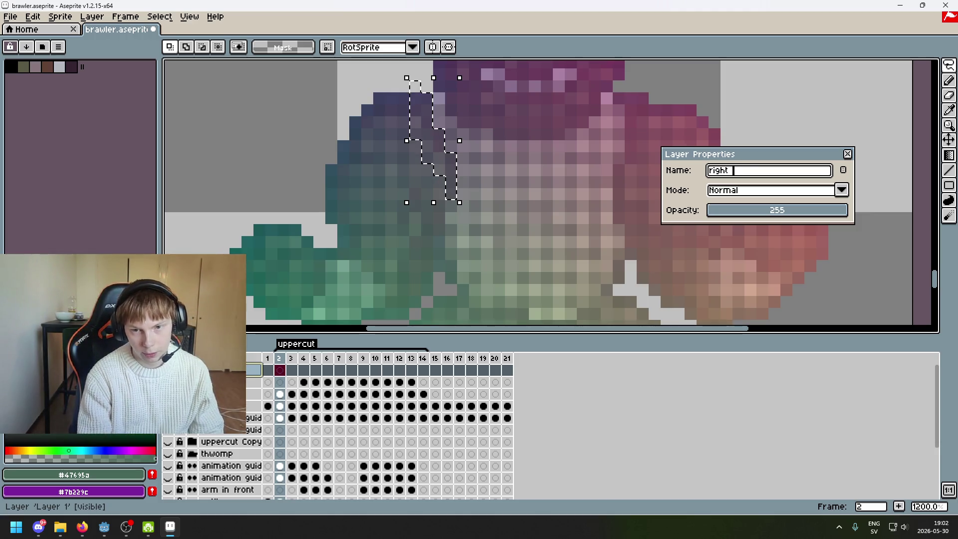
key(Return)
key(ctrl+d)
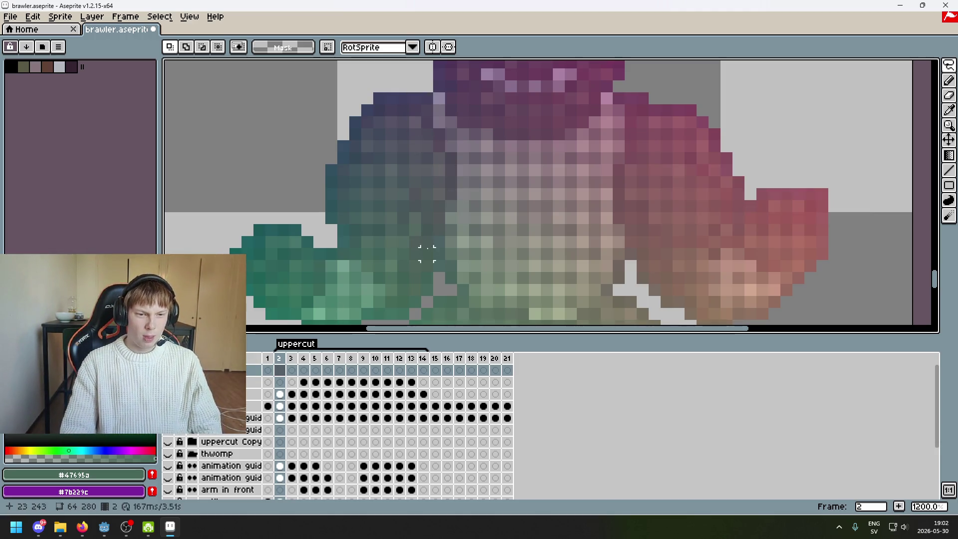
Lasso around the teal front arm and make its layer current.
click(451, 193)
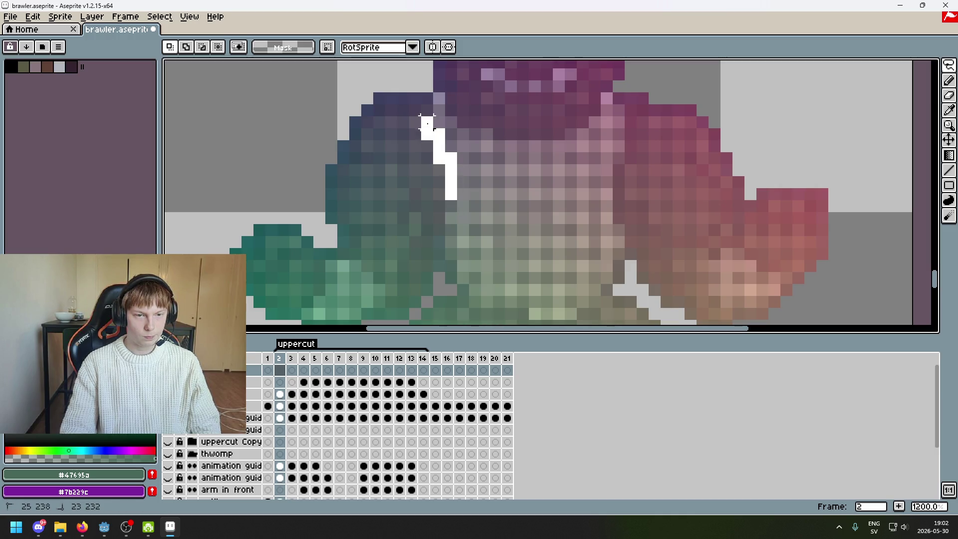
drag(404, 75, 408, 255)
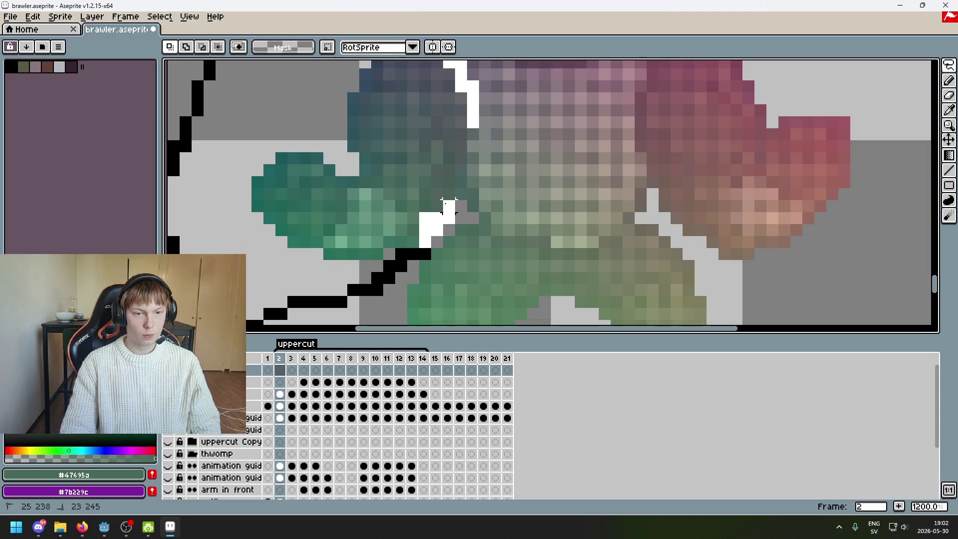
click(459, 149)
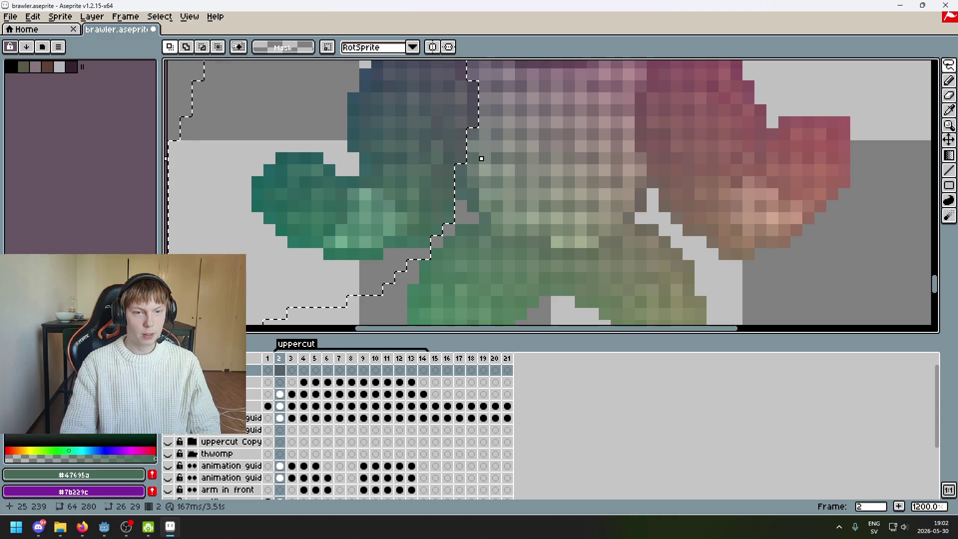
scroll(496, 170, down, 5)
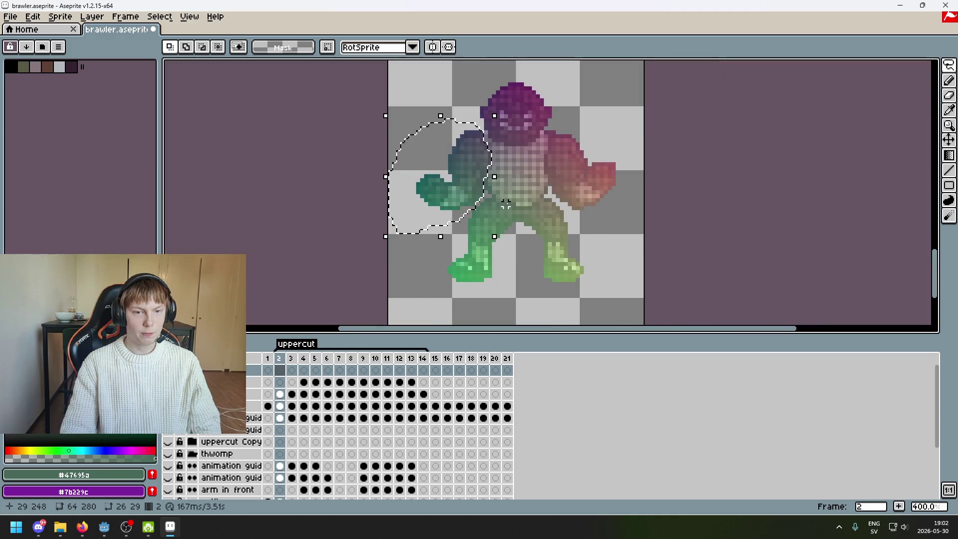
click(279, 394)
scroll(470, 198, up, 1)
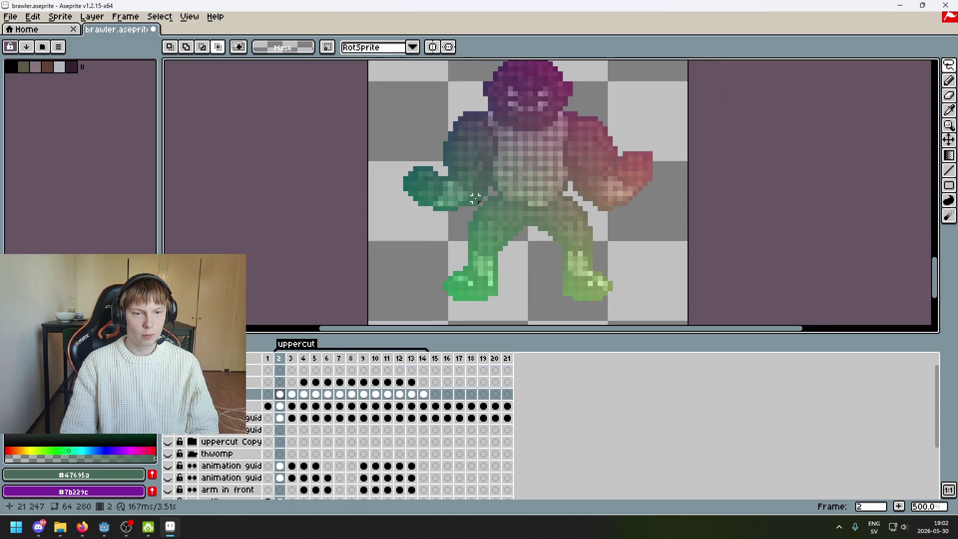
Move the teal front arm off its layer and paste it onto the top layer's frame 2 cel.
key(ctrl+z)
key(Delete)
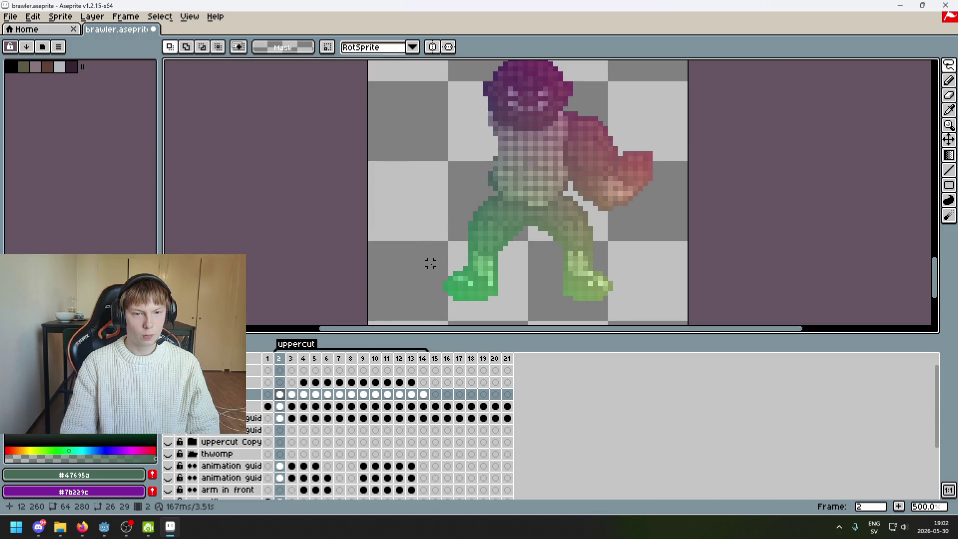
click(277, 372)
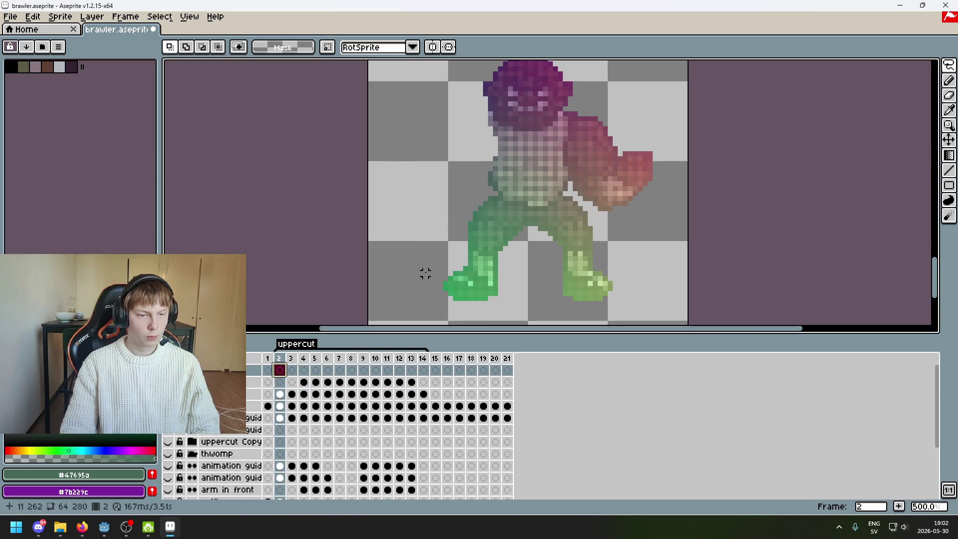
key(ctrl+v)
key(Return)
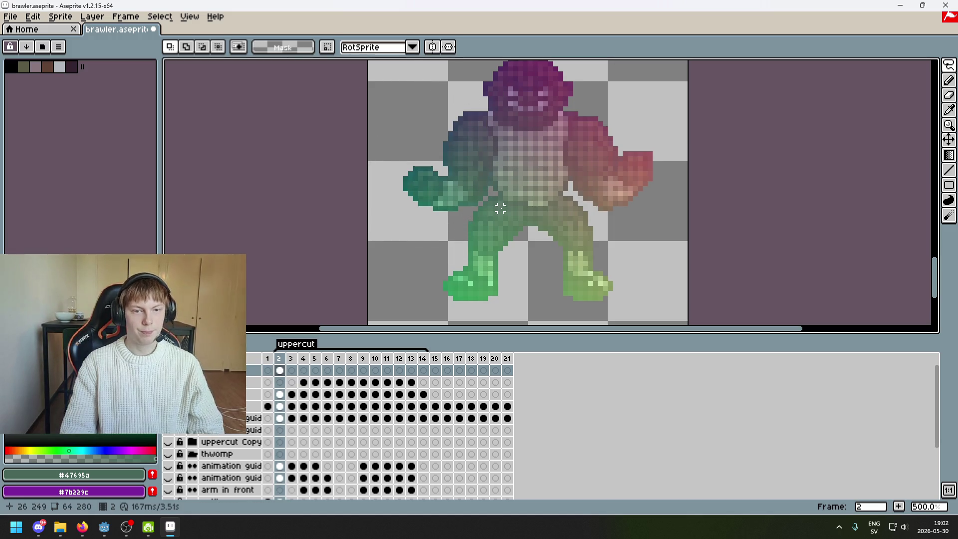
Flip back and forth between frame 2 and frames 3–5 to compare the arm poses.
scroll(504, 214, down, 1)
scroll(499, 215, up, 2)
scroll(495, 213, down, 3)
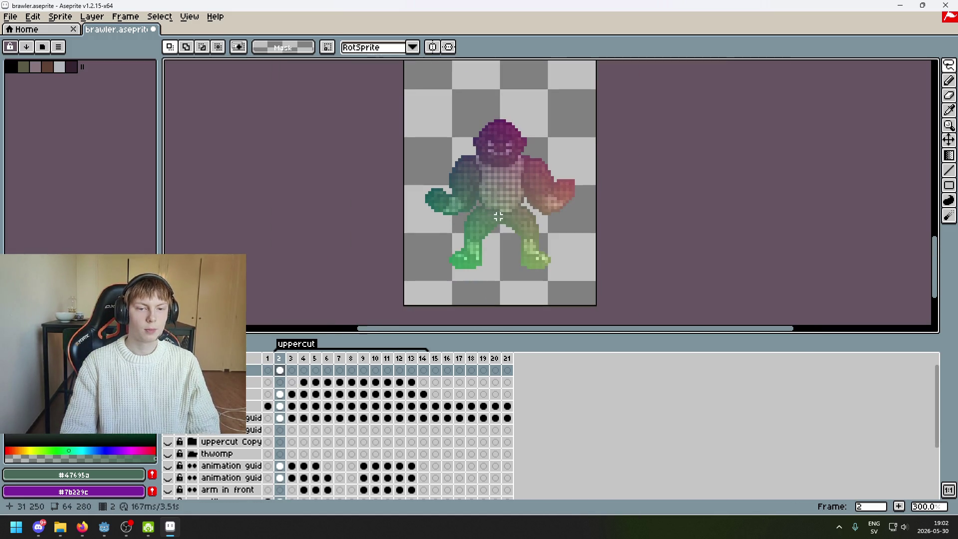
key(Right)
key(Left)
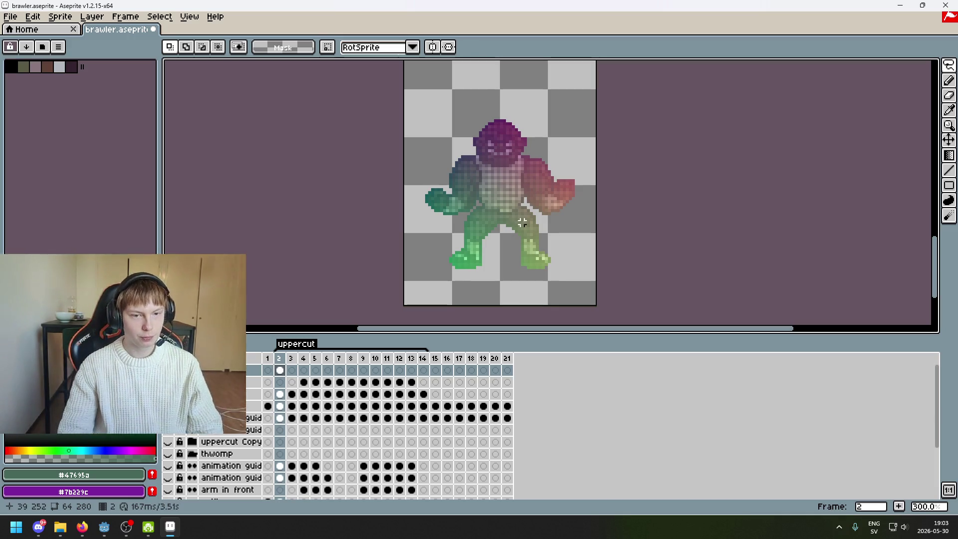
key(Right)
key(Right)
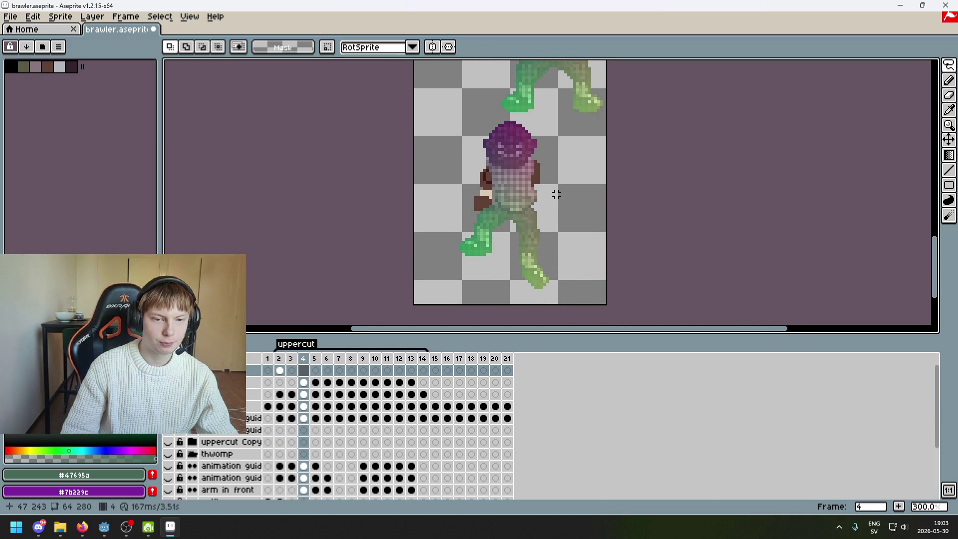
key(Left)
key(Left)
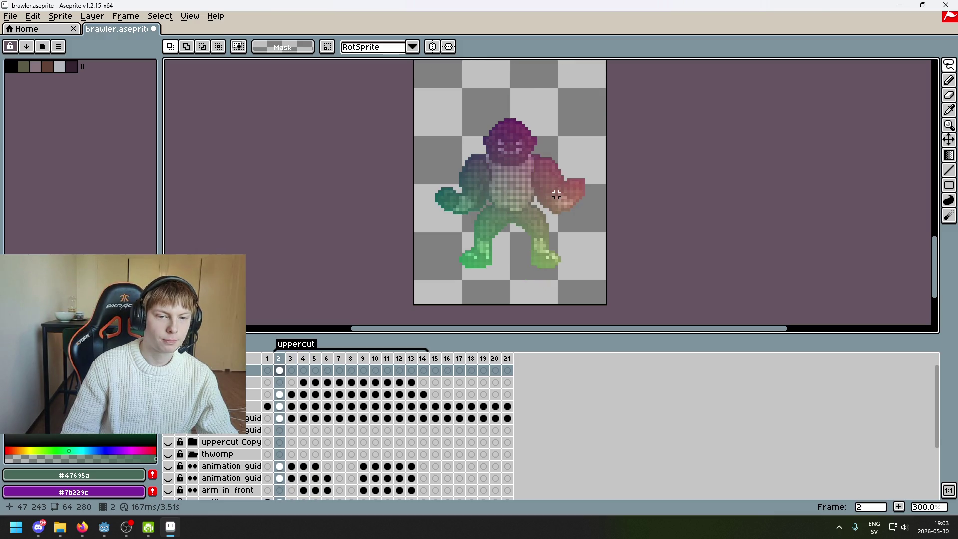
key(Right)
key(Left)
key(Right)
key(Left)
key(Right)
key(Right)
key(Right)
key(Left)
key(Left)
key(Left)
key(Left)
key(Right)
key(Right)
key(Left)
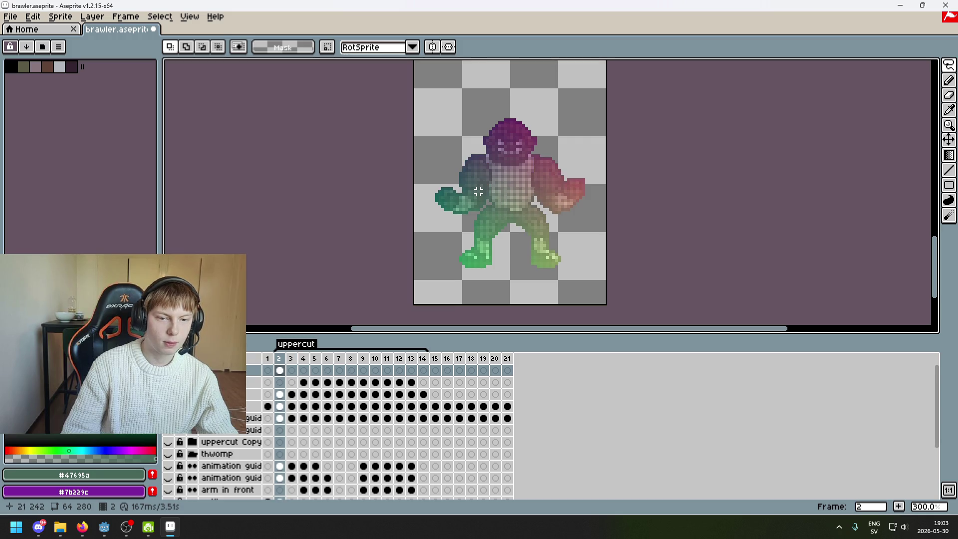
drag(489, 197, 434, 207)
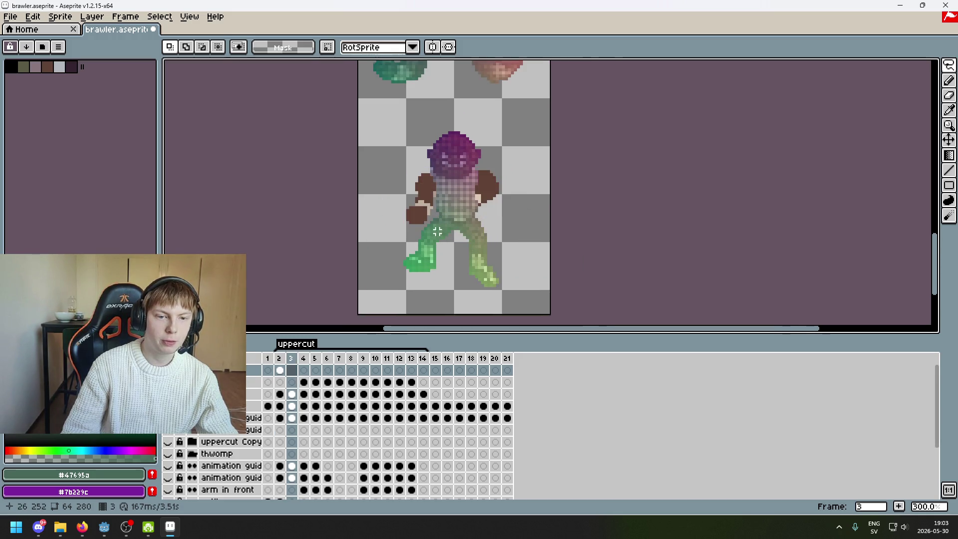
scroll(458, 136, up, 2)
scroll(478, 102, down, 2)
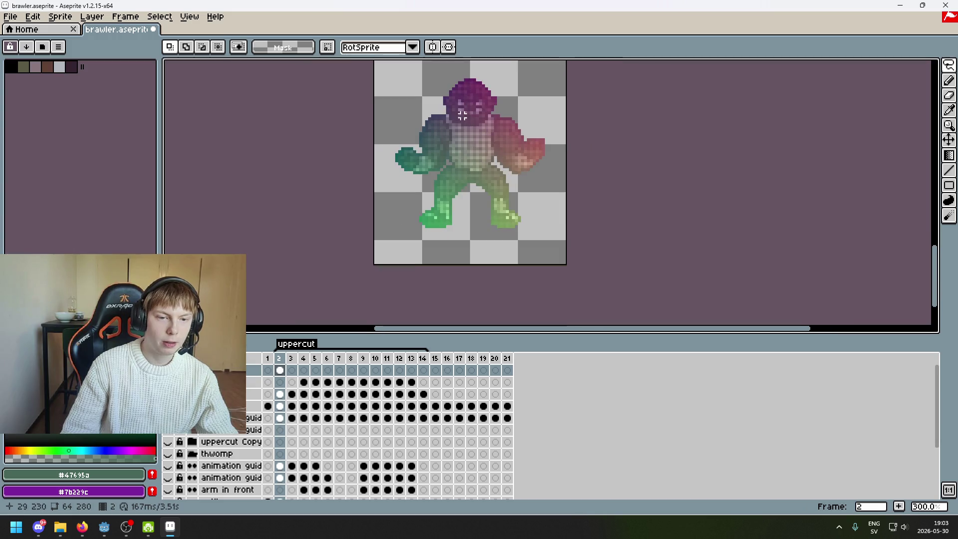
Step through frames 4–7, flipping between frames 5 and 6 to compare poses.
key(Right)
key(Right)
key(Right)
key(Right)
key(Right)
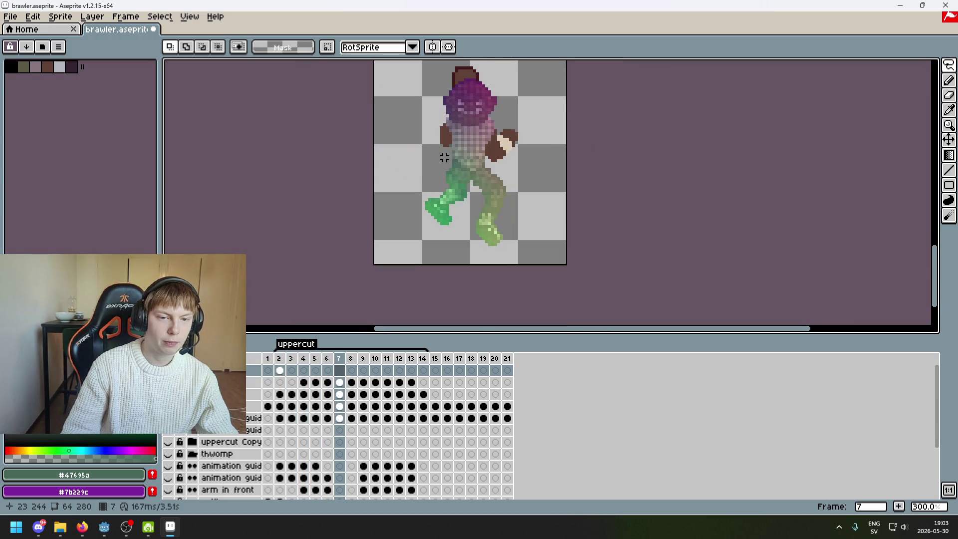
key(Left)
key(Left)
key(Left)
key(Right)
key(Right)
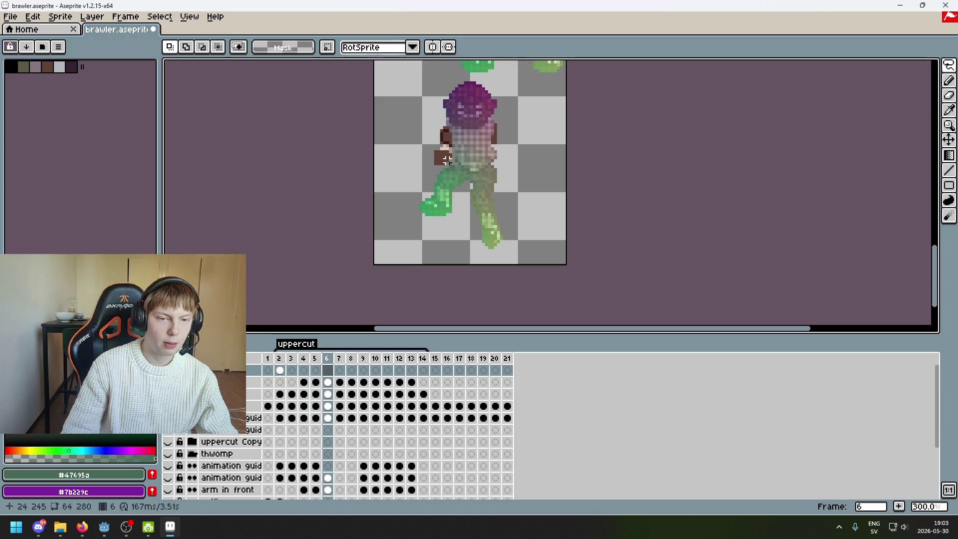
key(Right)
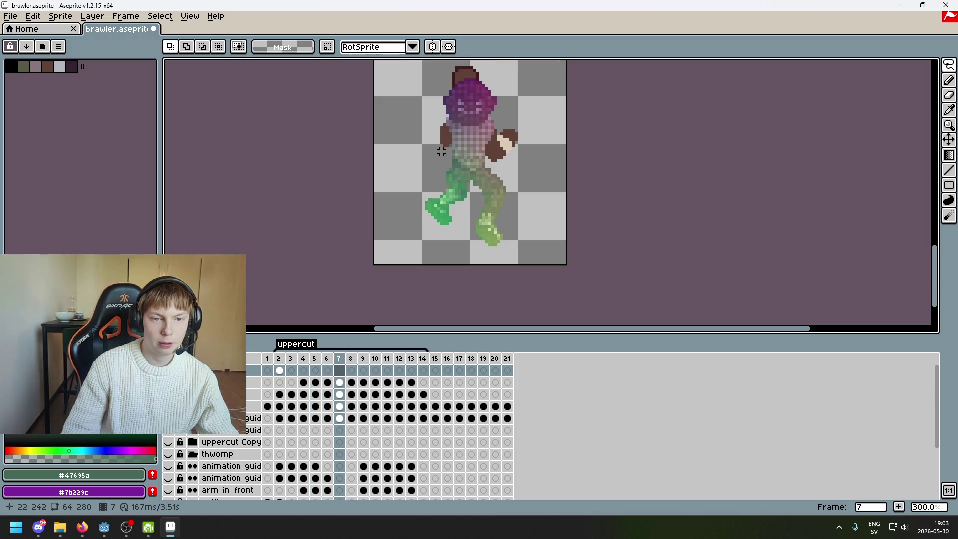
drag(441, 151, 419, 158)
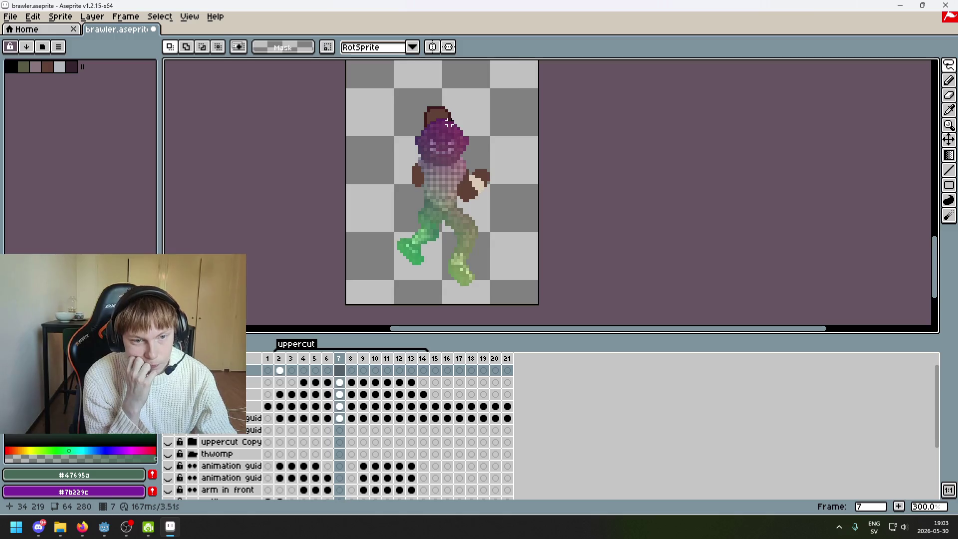
key(Left)
key(Left)
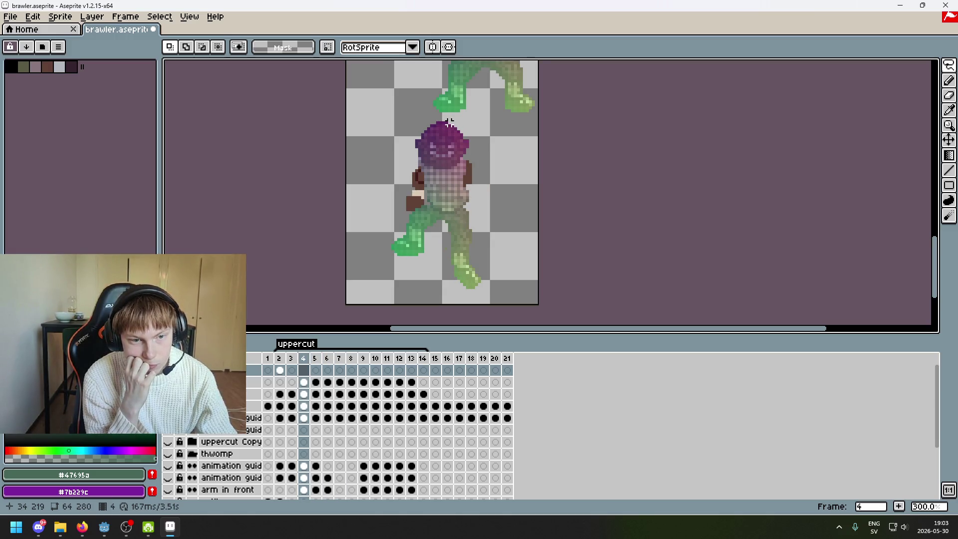
key(Left)
key(Left)
key(Left)
key(Right)
key(Right)
key(Right)
key(Right)
key(Left)
key(Left)
key(Left)
key(Left)
key(Right)
key(Right)
key(Right)
key(Right)
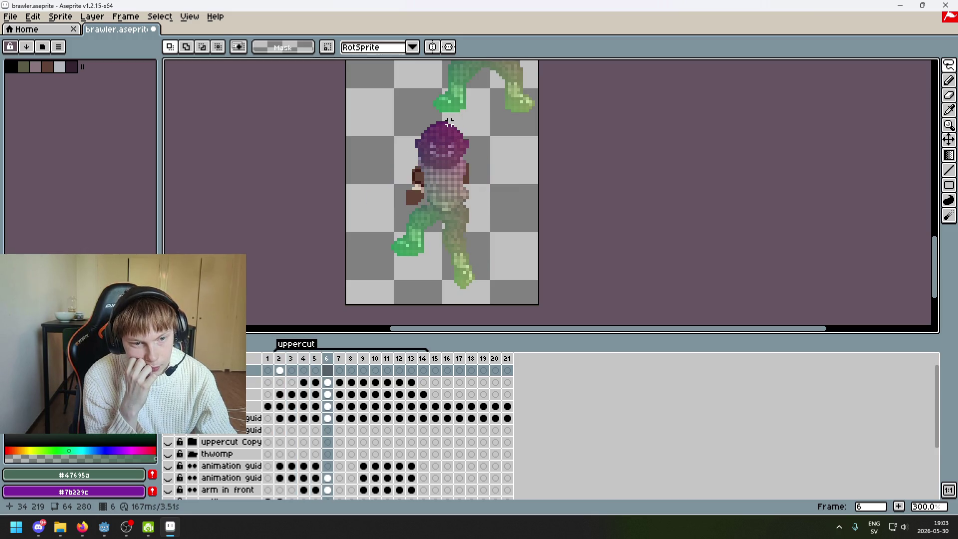
key(Left)
key(Right)
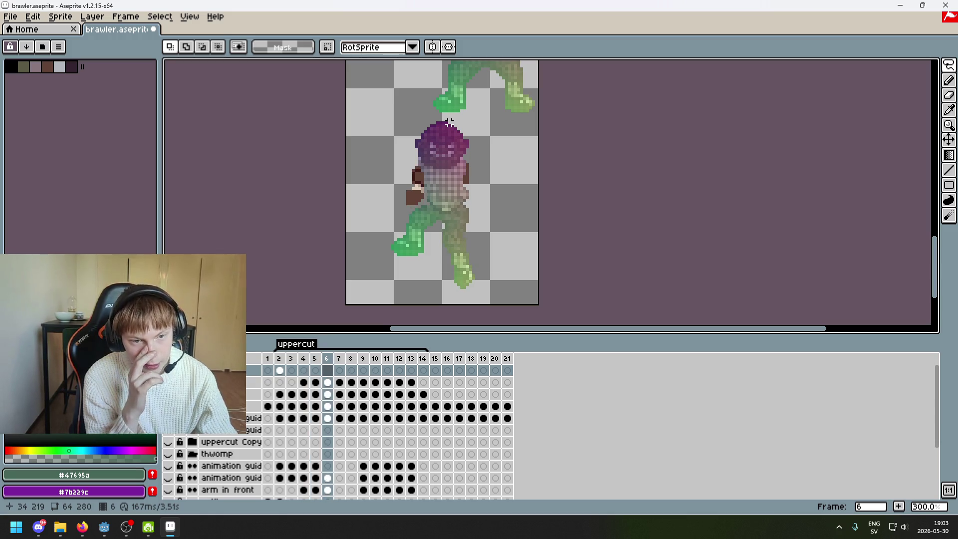
key(Left)
key(Right)
key(Left)
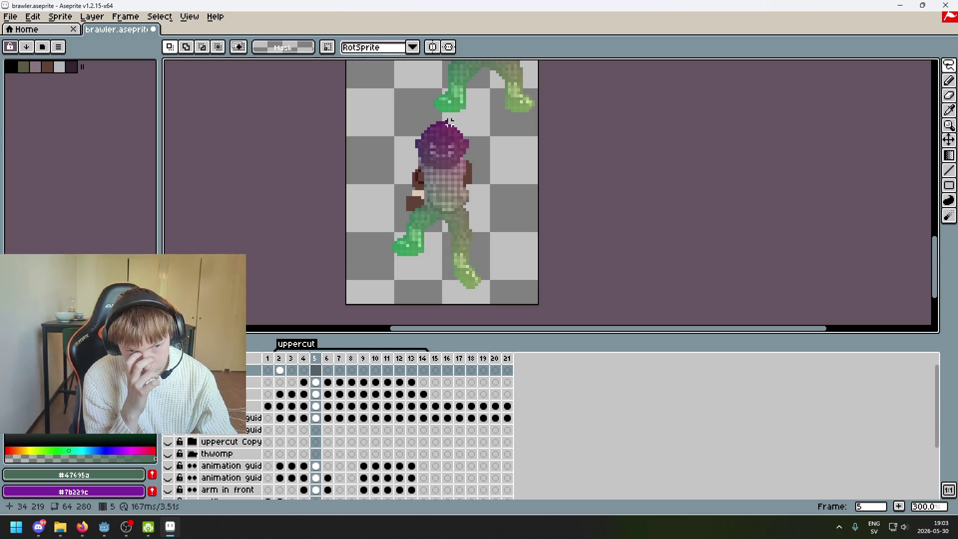
key(Left)
key(Left)
key(Left)
key(Right)
key(Right)
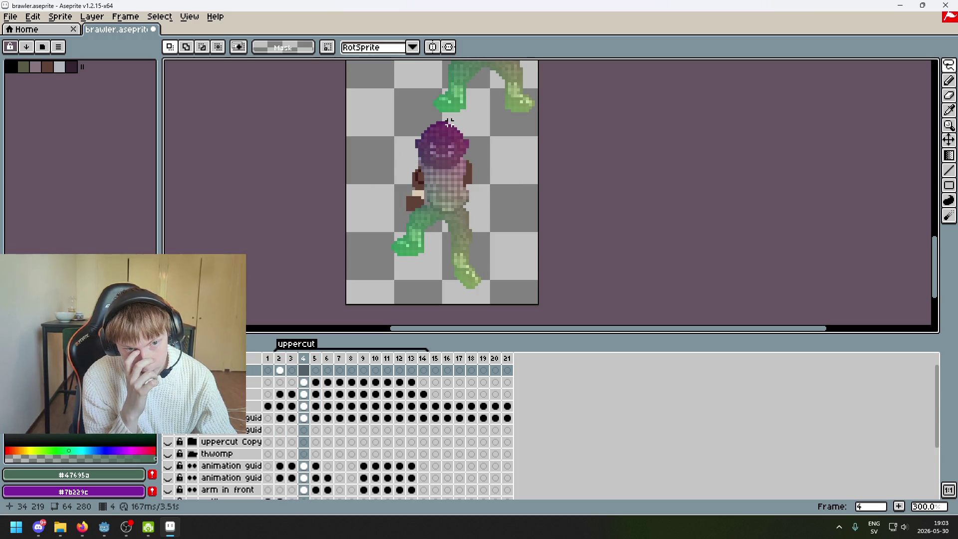
Review the motion back to frame 2, then select frame 3 in the timeline.
scroll(464, 170, up, 2)
scroll(463, 171, up, 2)
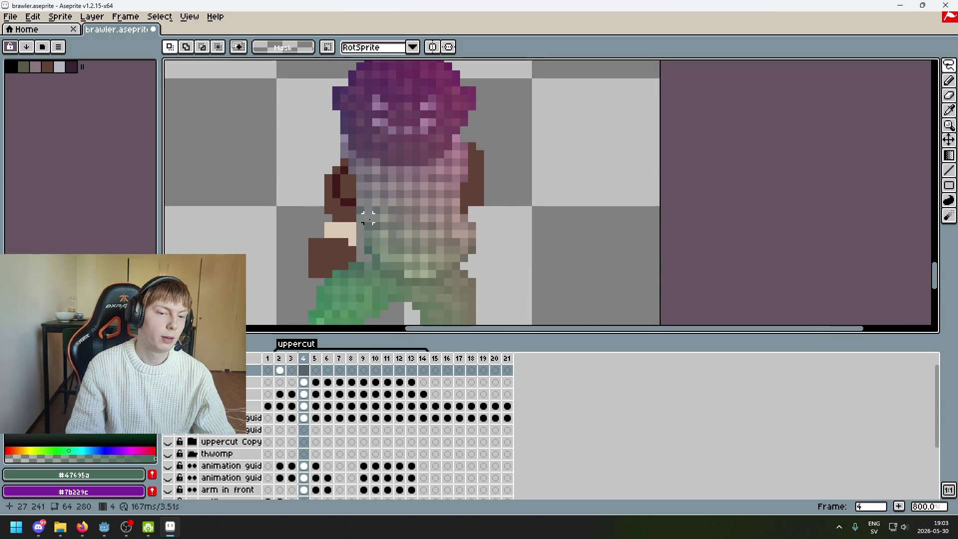
scroll(351, 154, down, 1)
scroll(351, 153, down, 2)
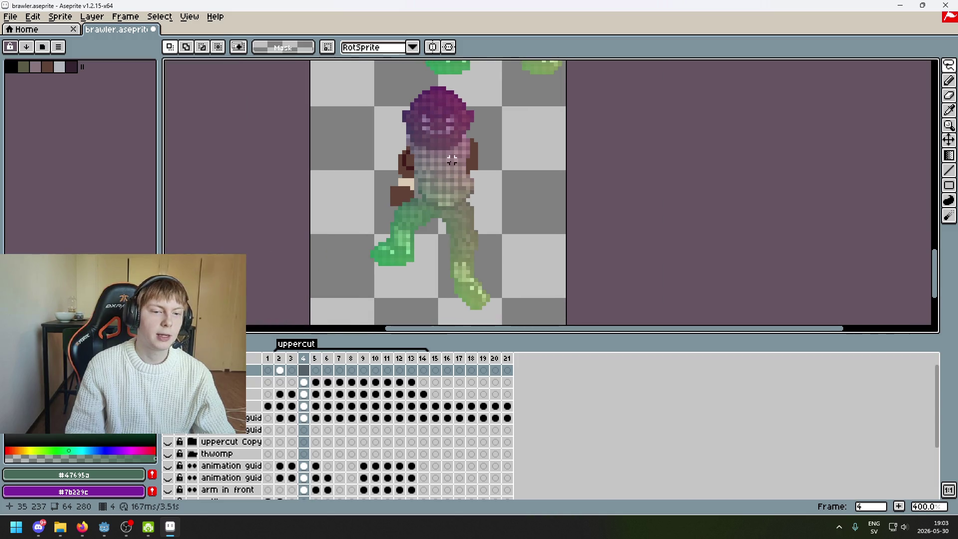
key(Left)
key(Left)
key(Right)
key(Right)
key(Right)
key(Left)
key(Left)
key(Left)
key(Right)
key(Left)
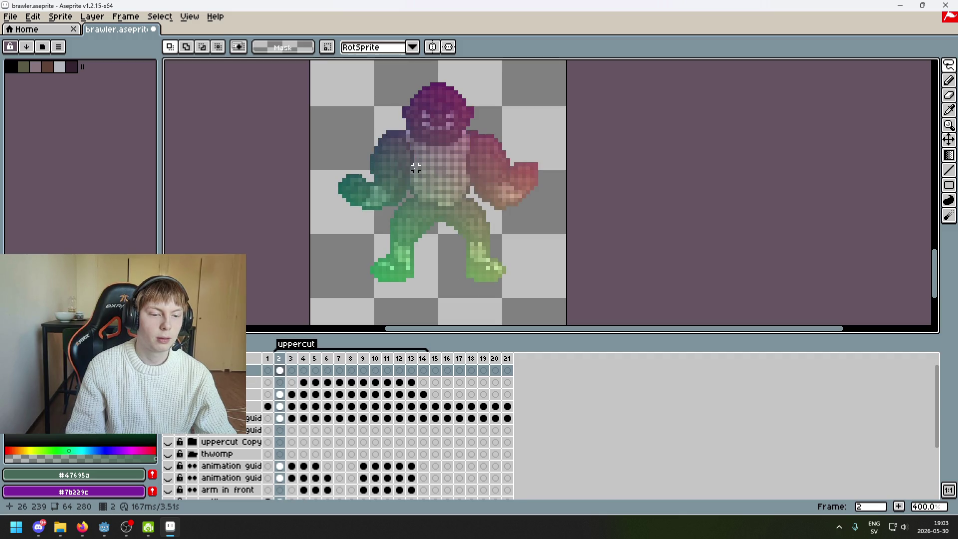
click(294, 374)
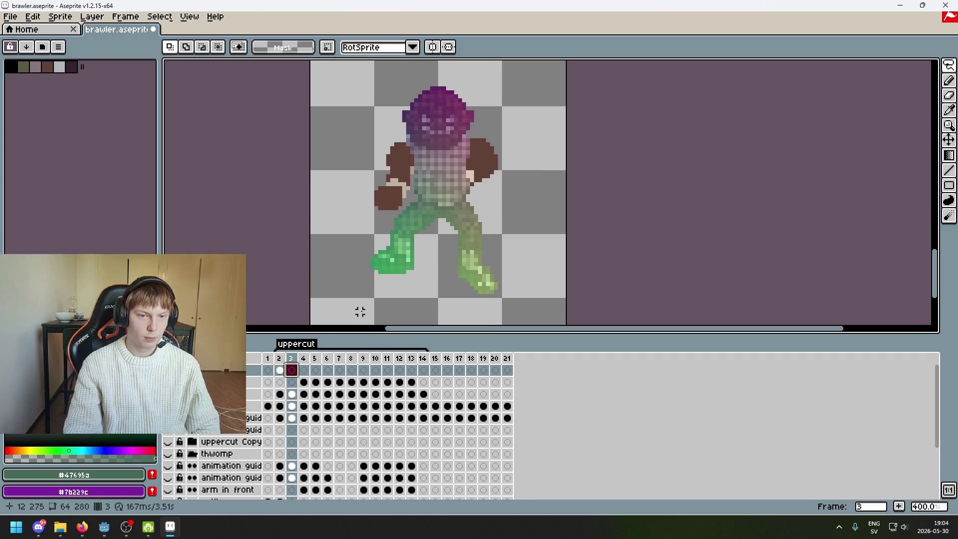
Try pasting and positioning the arm on frame 3 three times, cancelling each attempt.
key(ctrl+v)
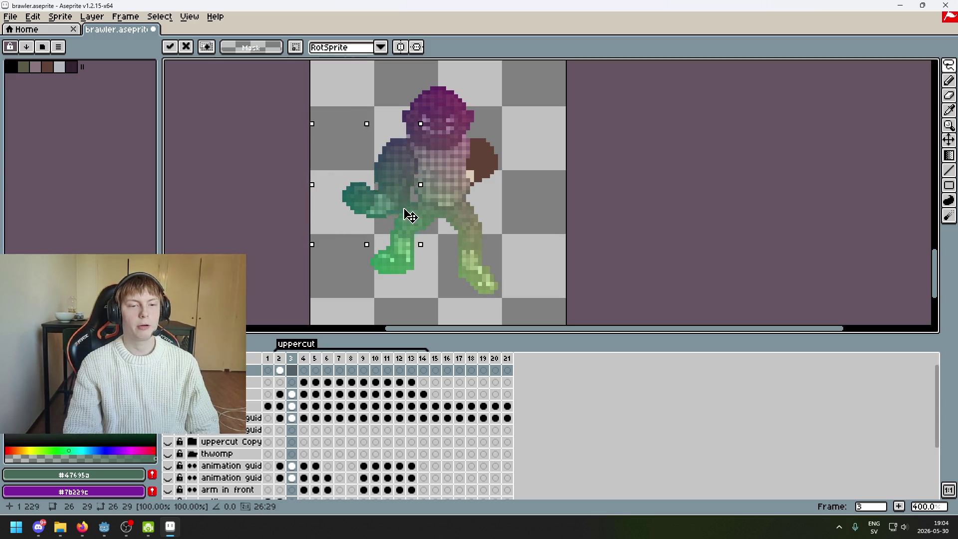
mouse_move(393, 189)
mouse_down()
mouse_move(378, 170)
mouse_move(386, 198)
mouse_move(384, 188)
mouse_up()
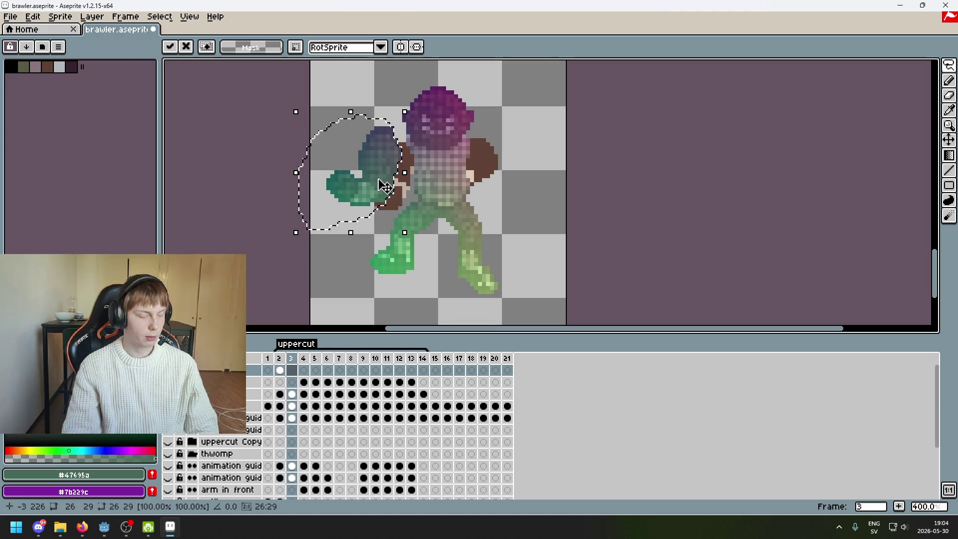
key(Escape)
key(ctrl+v)
drag(395, 196, 365, 173)
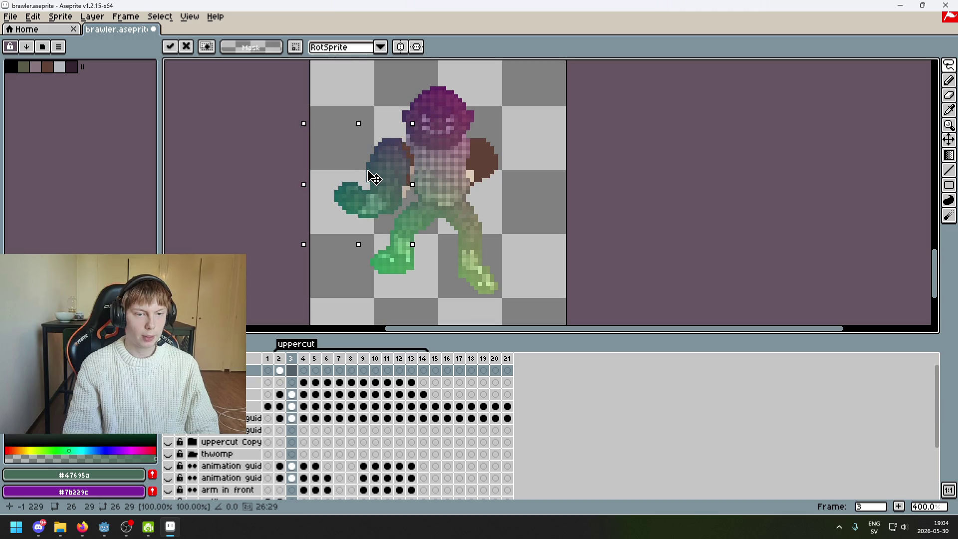
scroll(407, 187, up, 1)
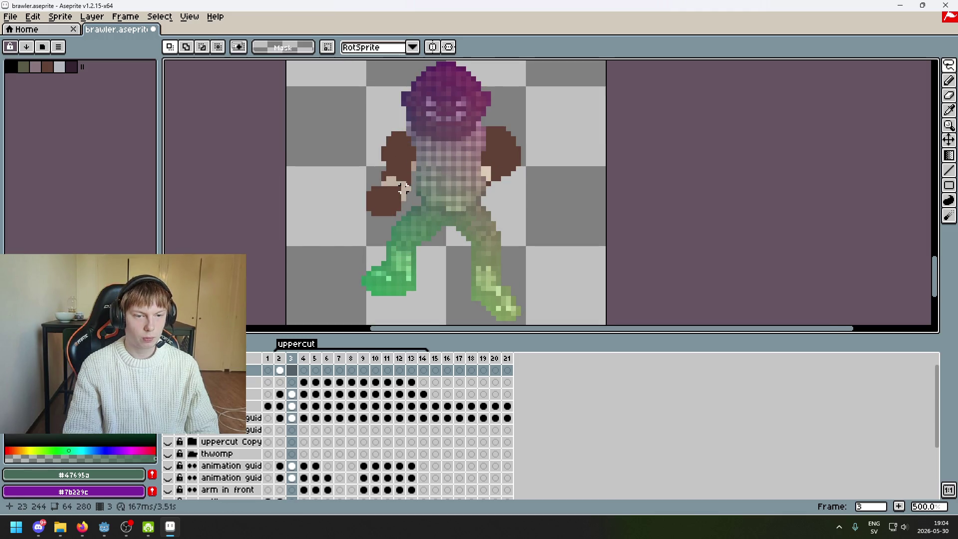
drag(378, 199, 364, 170)
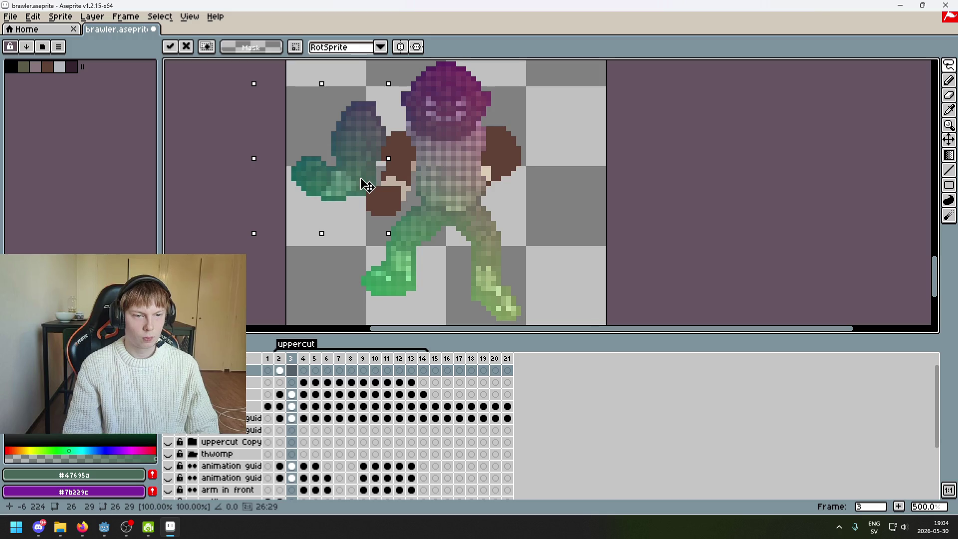
key(Escape)
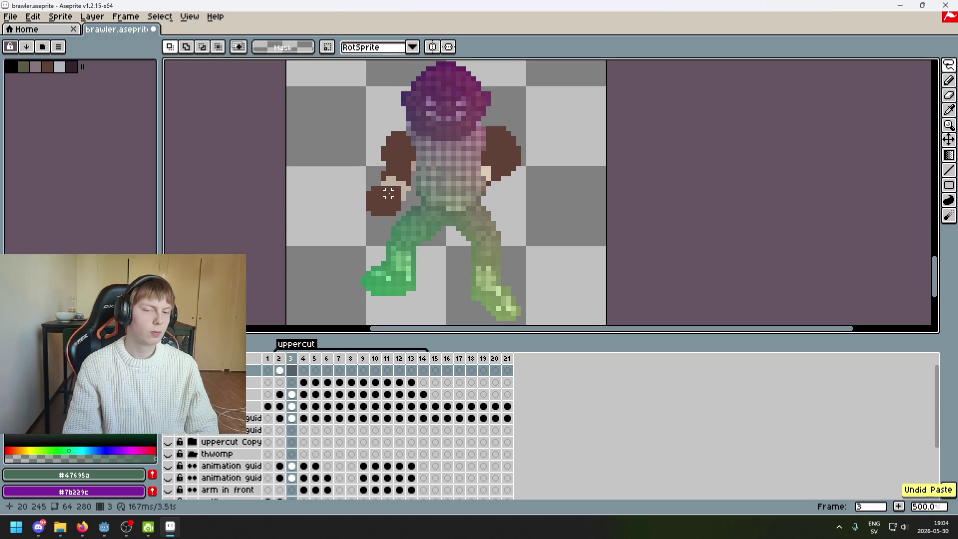
key(ctrl+v)
drag(389, 192, 385, 196)
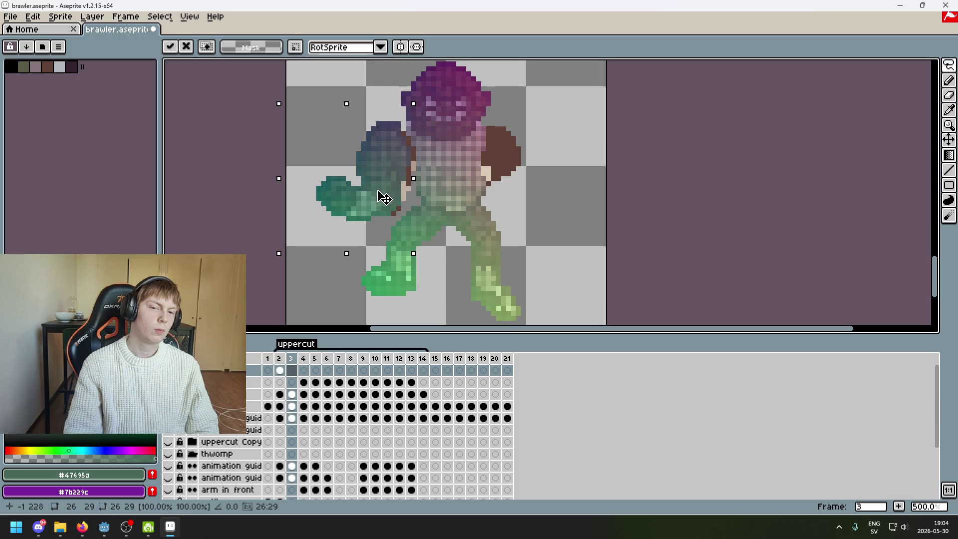
key(Escape)
Flip between frames 2 and 3 to compare, ending on frame 2.
key(comma)
key(period)
key(comma)
key(period)
key(comma)
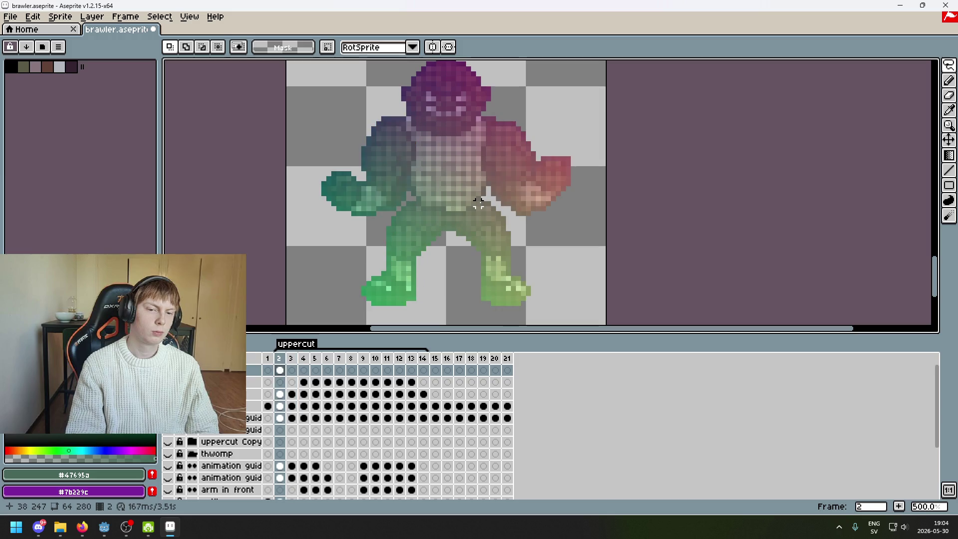
key(period)
key(comma)
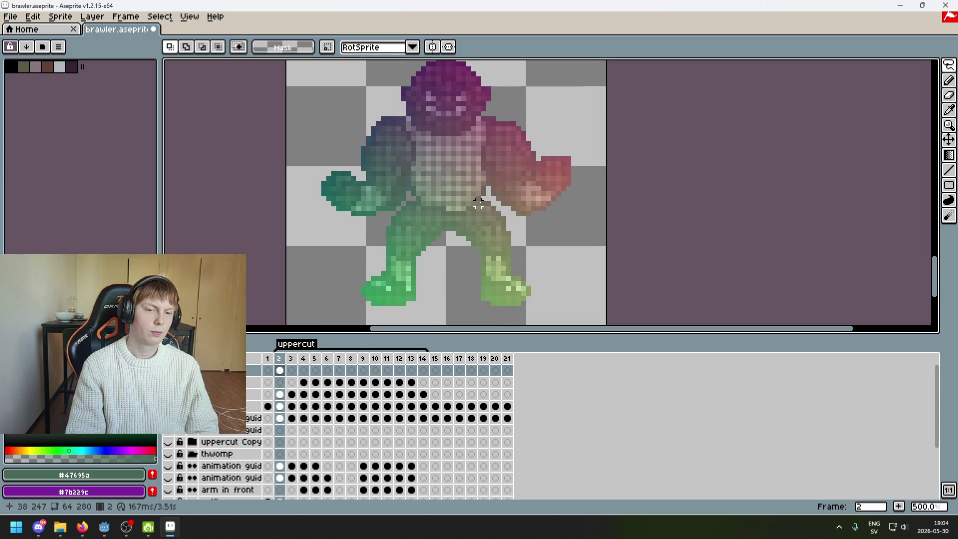
key(period)
key(comma)
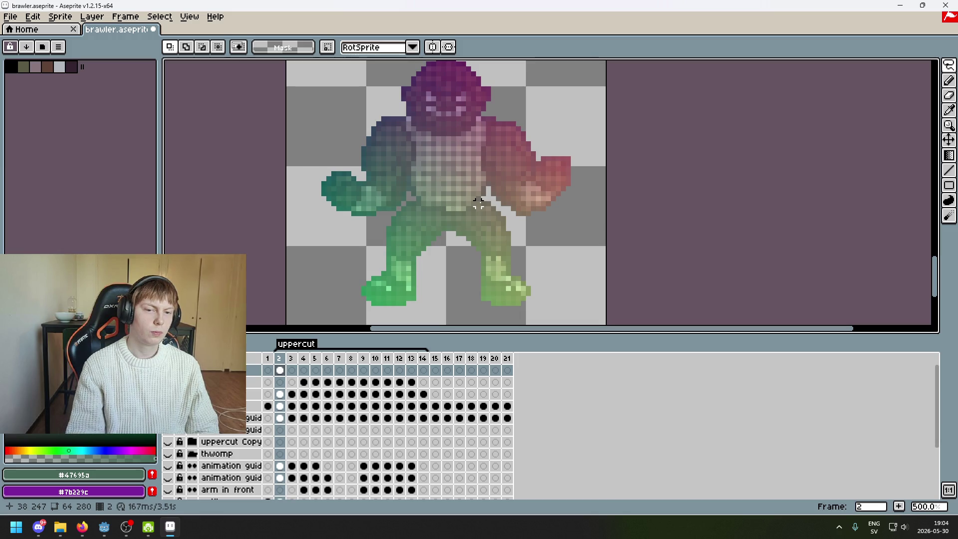
Lasso the teal left arm and drag it to the top-left of the canvas.
drag(478, 203, 522, 259)
drag(349, 294, 344, 279)
drag(400, 246, 372, 123)
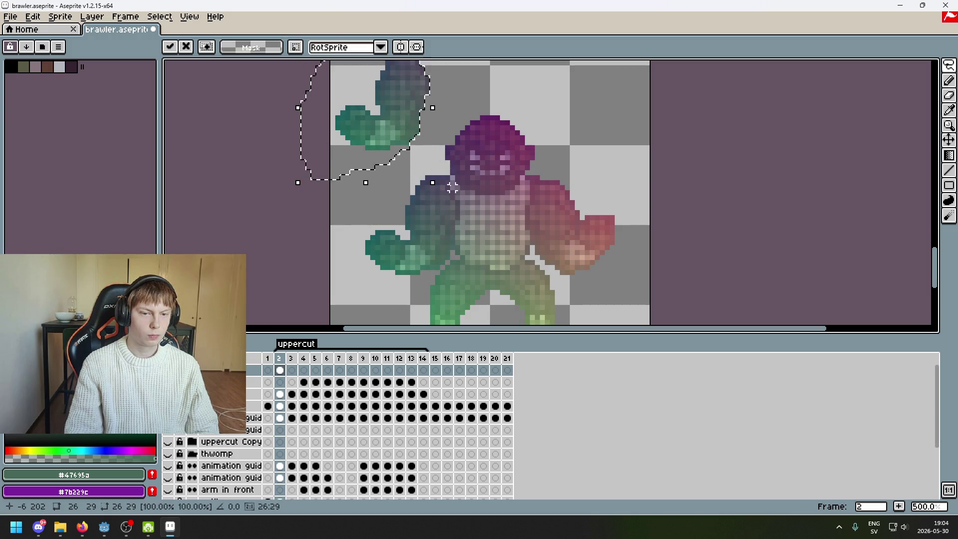
Commit the moved arm, then compare frames 2 and 3 while toggling layer visibility.
key(Return)
key(period)
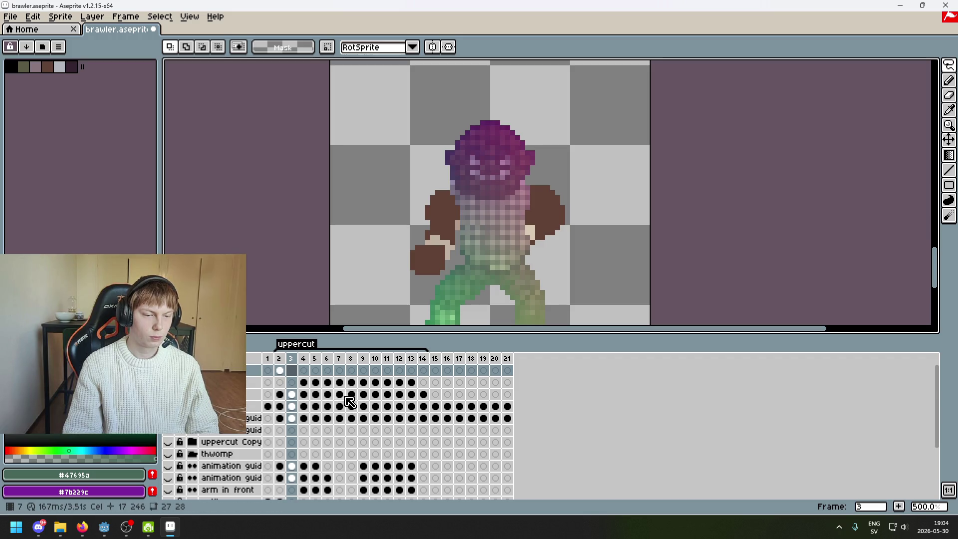
key(Left)
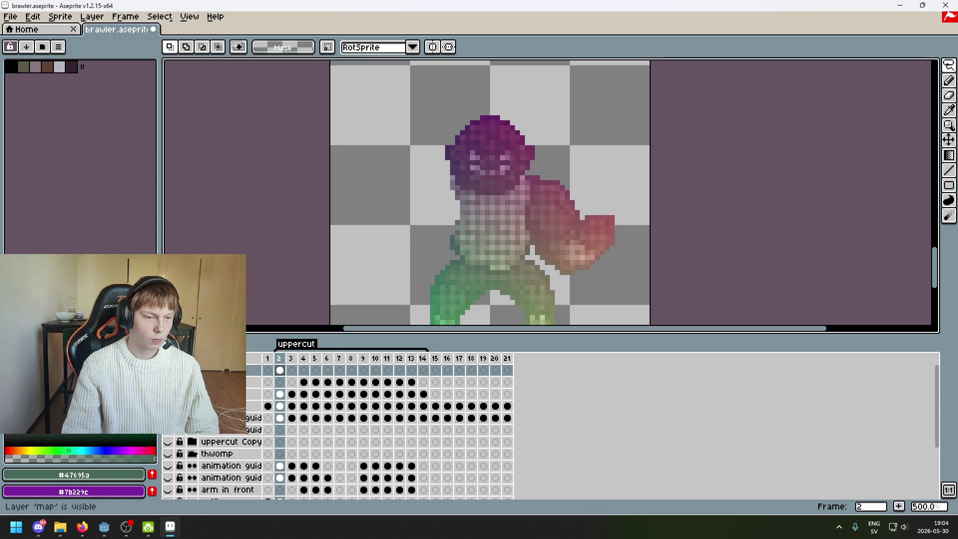
click(167, 394)
click(168, 393)
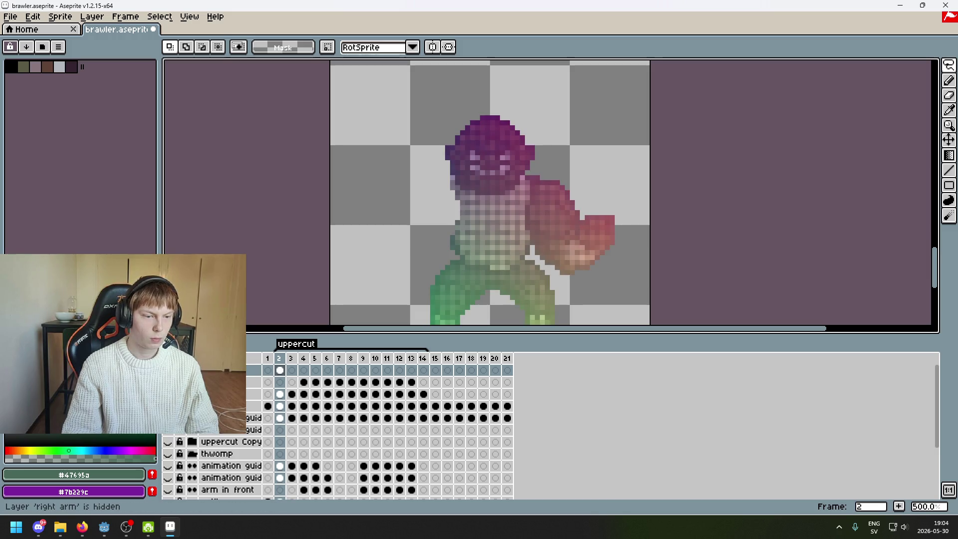
click(167, 394)
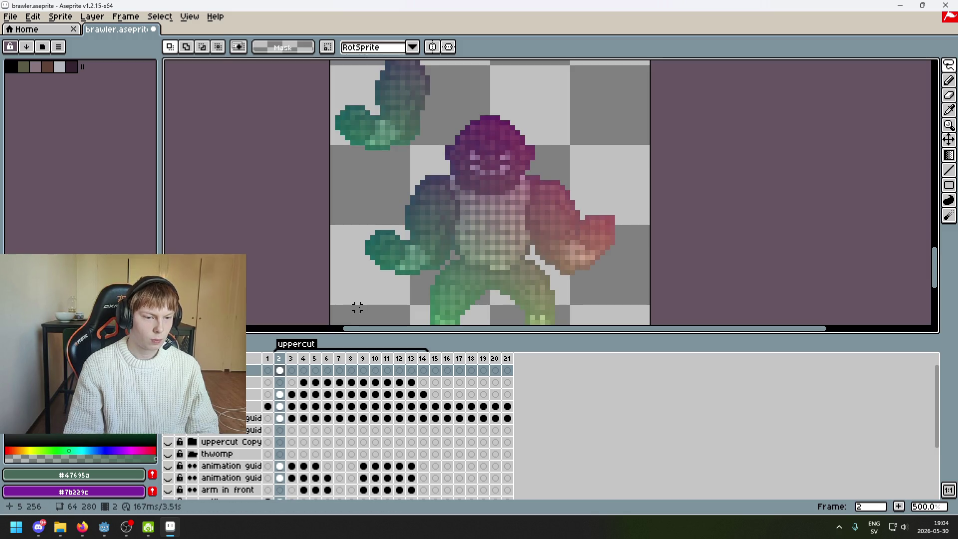
key(Right)
key(Right)
key(Left)
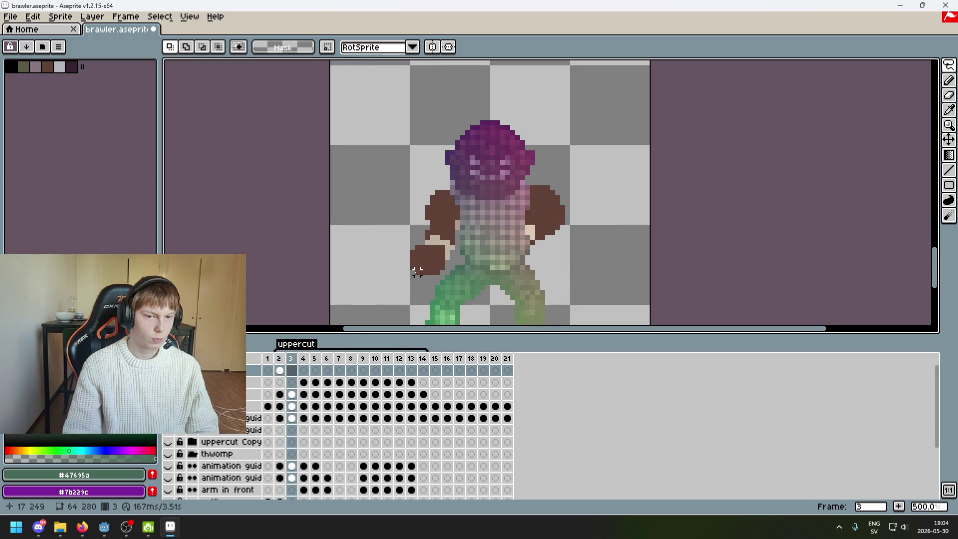
Lasso the green arm and try moving it downward, then undo the move.
scroll(479, 149, down, 2)
scroll(479, 145, up, 1)
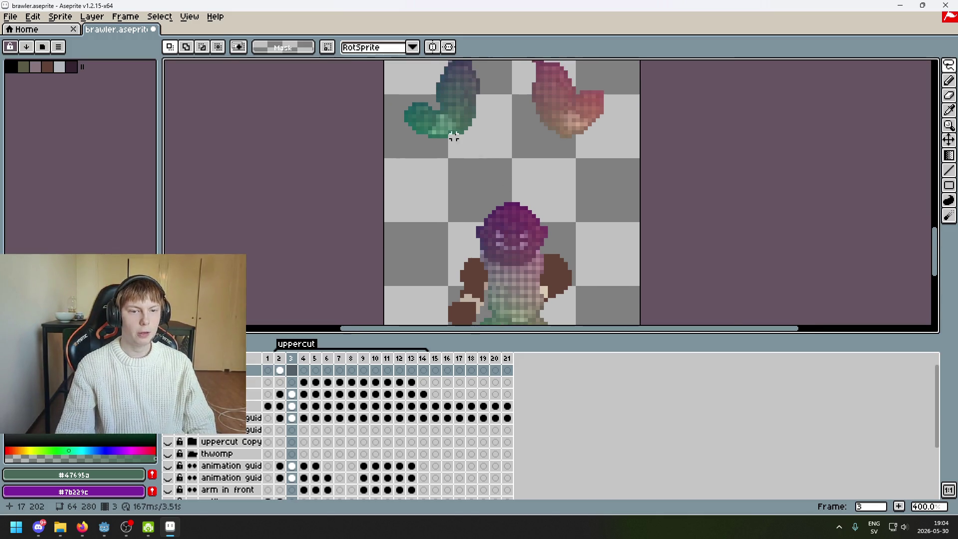
scroll(454, 115, up, 3)
scroll(434, 91, up, 3)
mouse_move(434, 90)
mouse_down()
mouse_move(395, 185)
mouse_move(449, 100)
mouse_move(499, 218)
mouse_up()
scroll(449, 125, down, 2)
key(ctrl+z)
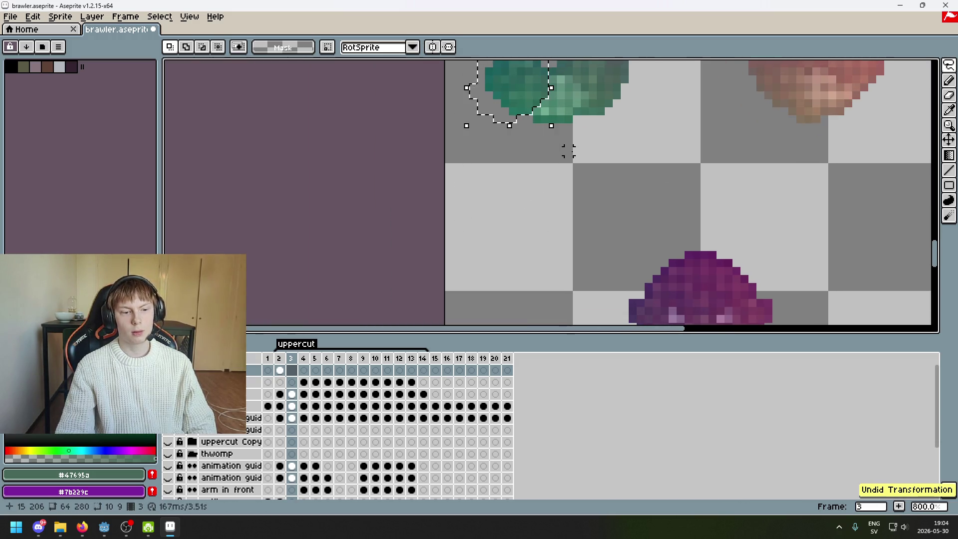
scroll(568, 151, down, 3)
scroll(551, 160, up, 1)
drag(449, 134, 450, 187)
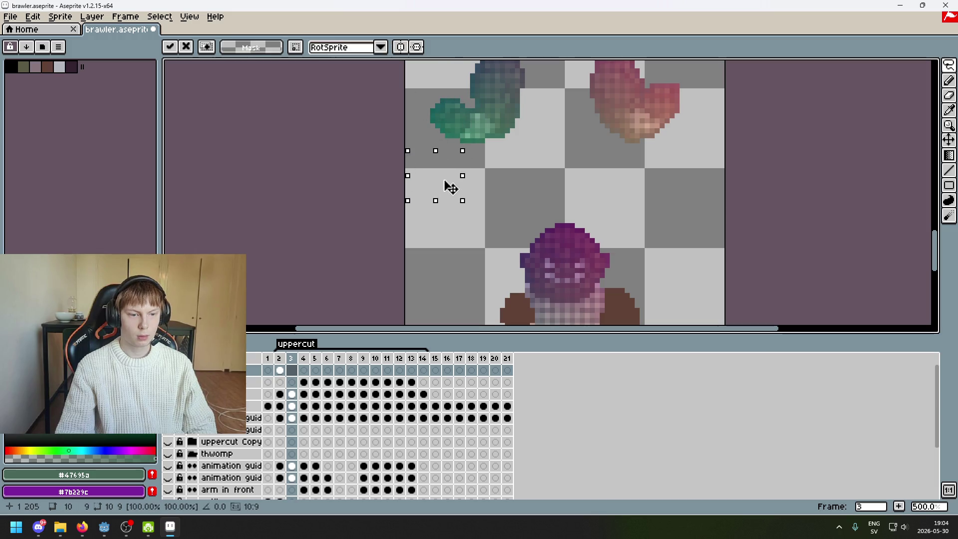
key(ctrl+z)
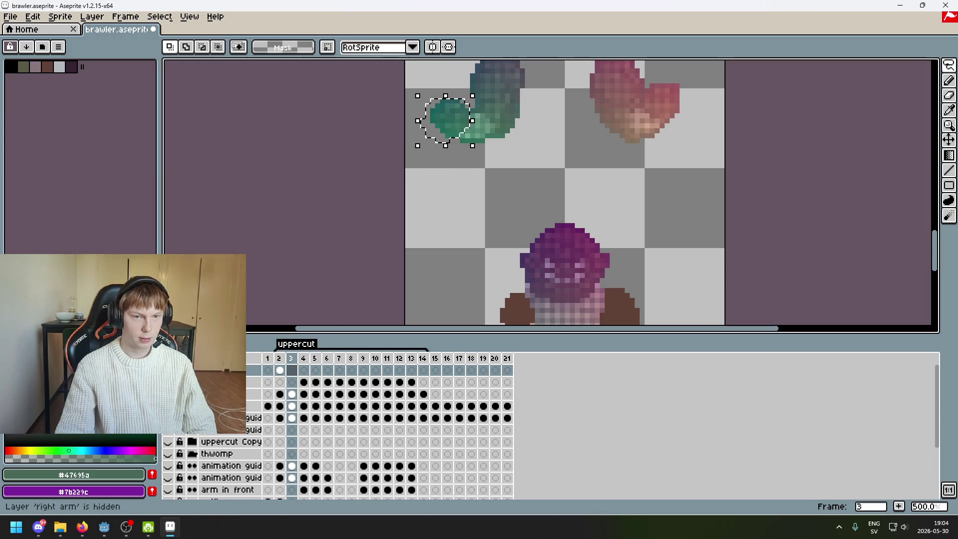
Switch to another layer, lasso the green fist, then clear that selection.
click(292, 394)
drag(441, 175, 423, 90)
scroll(569, 122, down, 1)
mouse_move(569, 121)
mouse_down()
mouse_move(500, 121)
mouse_move(475, 208)
mouse_up()
key(ctrl+d)
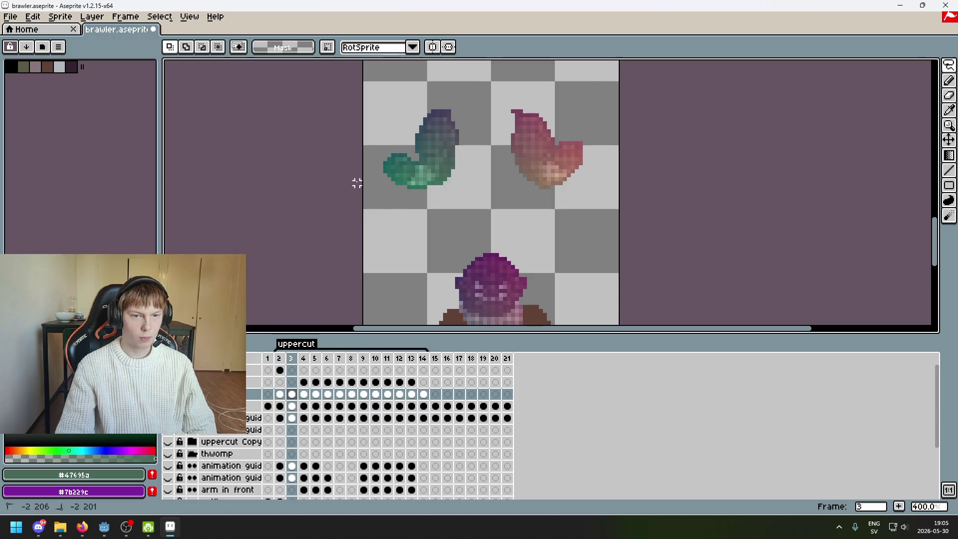
Cut both arms and paste them onto the top layer's frame 3 cel.
key(ctrl+a)
key(ctrl+x)
click(303, 370)
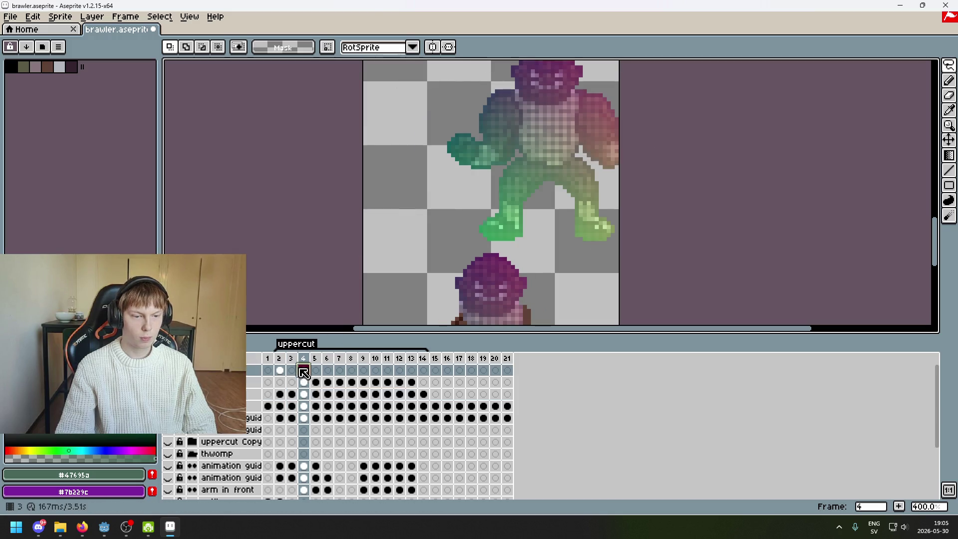
key(Left)
key(ctrl+v)
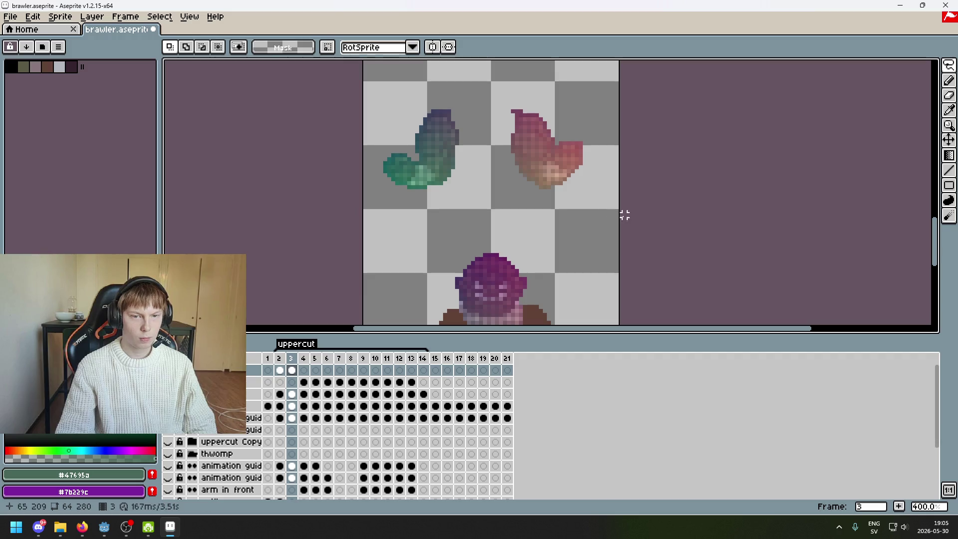
key(ctrl+z)
key(ctrl+d)
drag(441, 71, 474, 149)
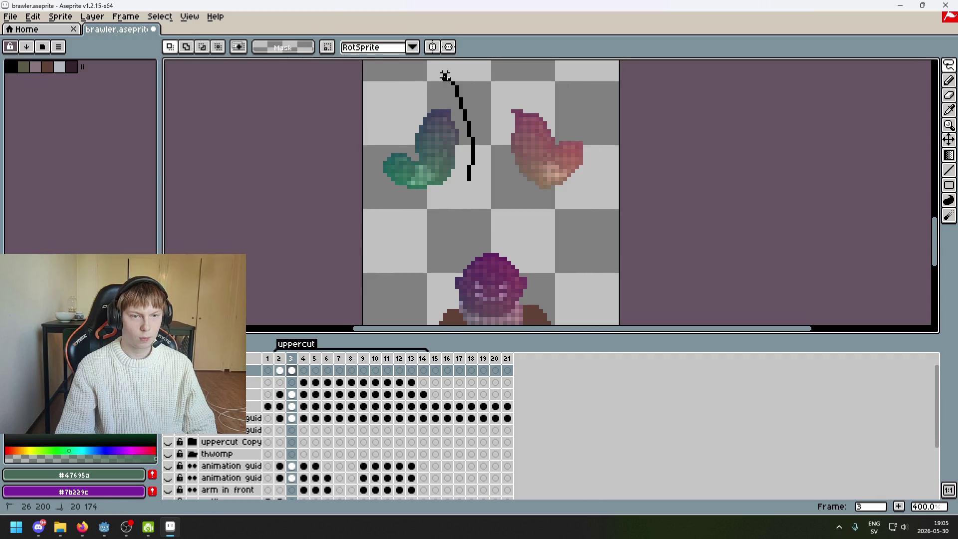
Lasso the green arm's rounded end and move it down-right, then further down.
scroll(412, 174, up, 3)
scroll(414, 168, up, 2)
mouse_move(414, 130)
mouse_down()
mouse_move(378, 214)
mouse_move(394, 190)
mouse_up()
scroll(498, 149, down, 2)
mouse_move(471, 128)
mouse_down()
mouse_move(444, 234)
mouse_move(560, 167)
mouse_move(582, 214)
mouse_move(537, 113)
mouse_move(515, 156)
mouse_up()
scroll(627, 225, up, 1)
drag(449, 111, 448, 186)
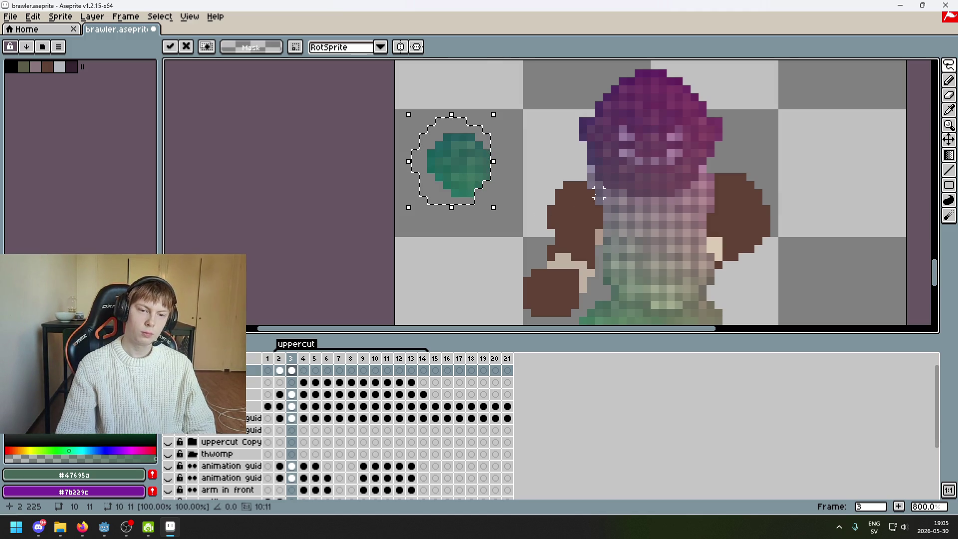
With Rectangular Marquee, shift a nine-pixel teal row of the blob one pixel left.
click(574, 185)
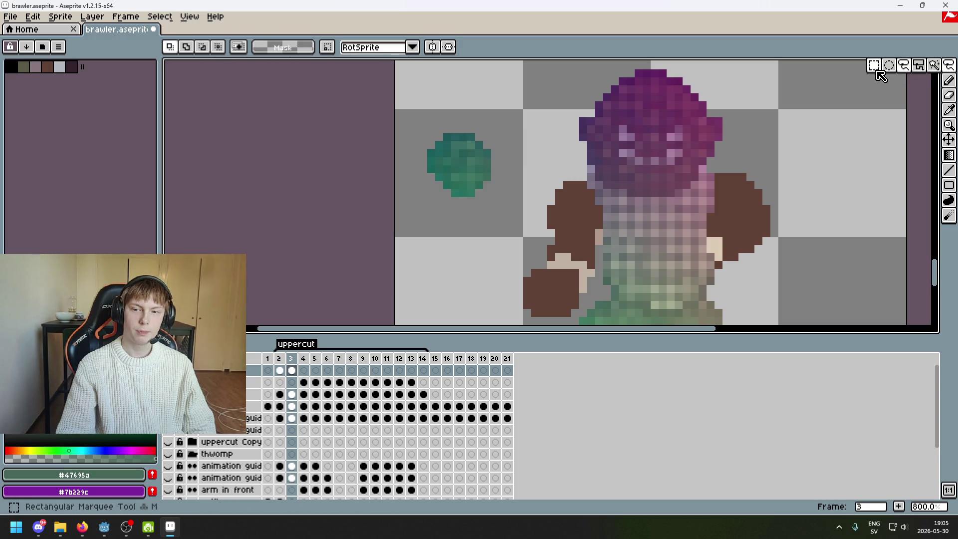
drag(948, 65, 887, 70)
scroll(439, 182, up, 1)
click(499, 208)
drag(446, 198, 461, 209)
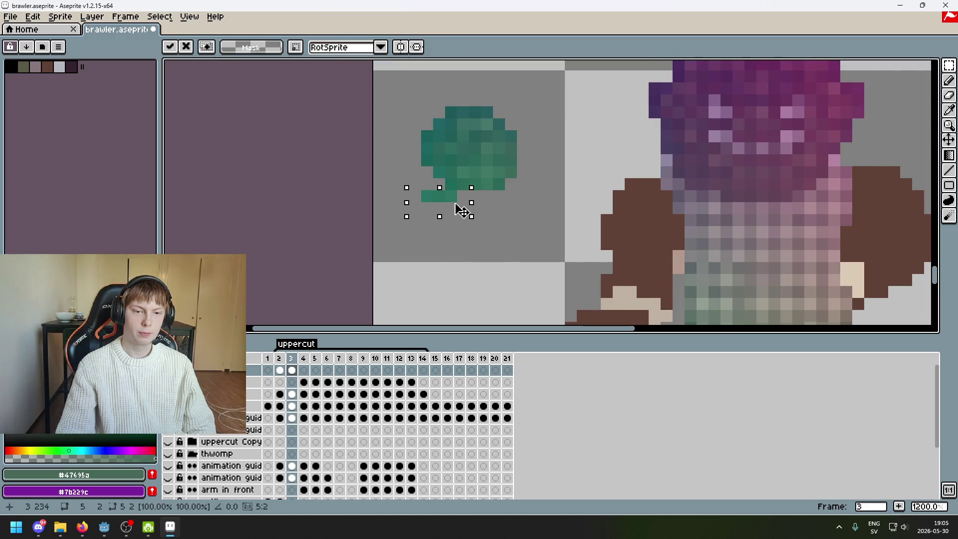
click(499, 181)
drag(484, 178, 406, 190)
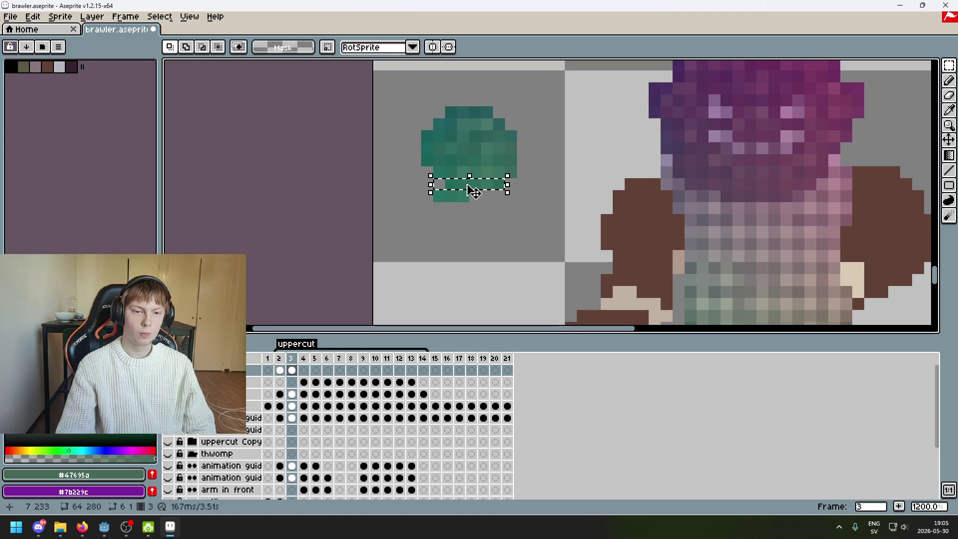
click(522, 172)
drag(507, 167, 396, 178)
drag(491, 181, 473, 181)
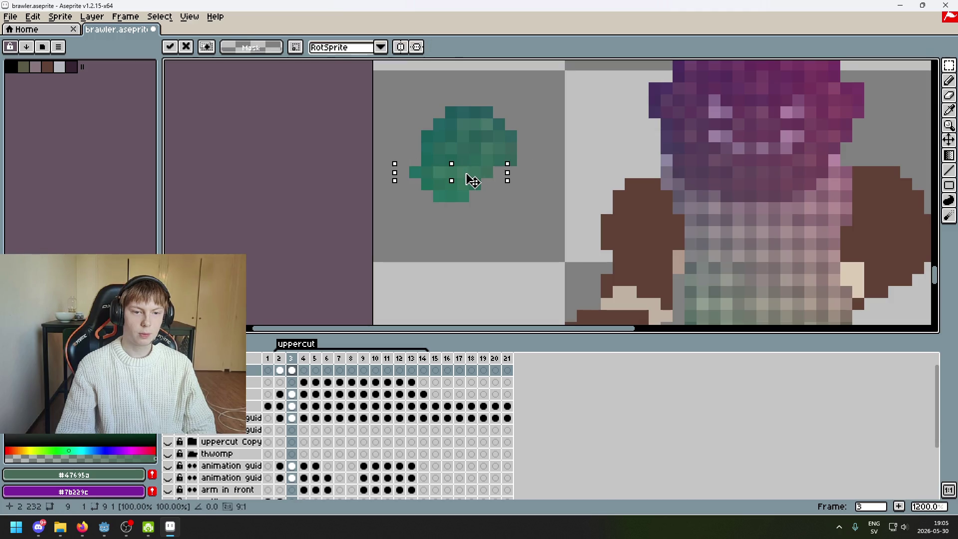
click(522, 148)
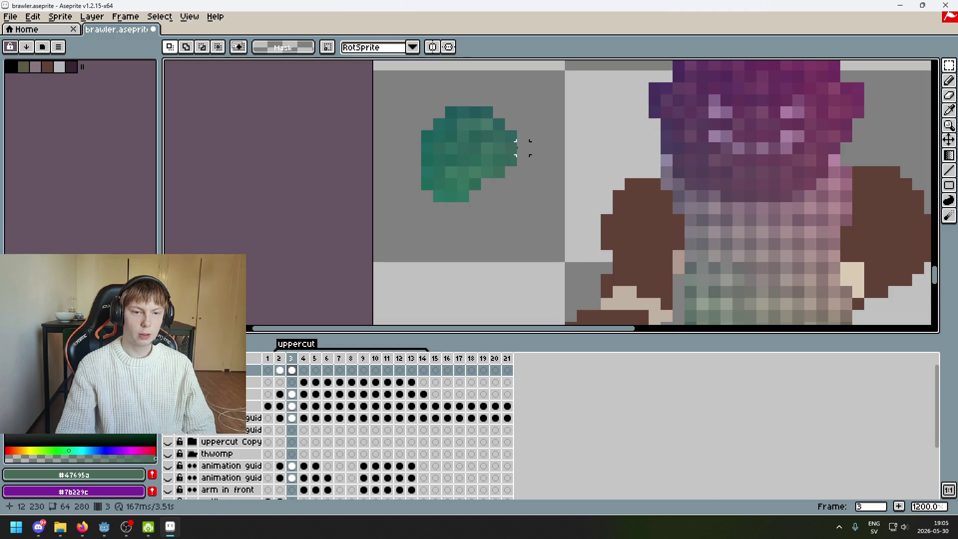
Select the blob's right-side chunk and move it down one pixel.
scroll(530, 170, down, 5)
scroll(538, 165, up, 3)
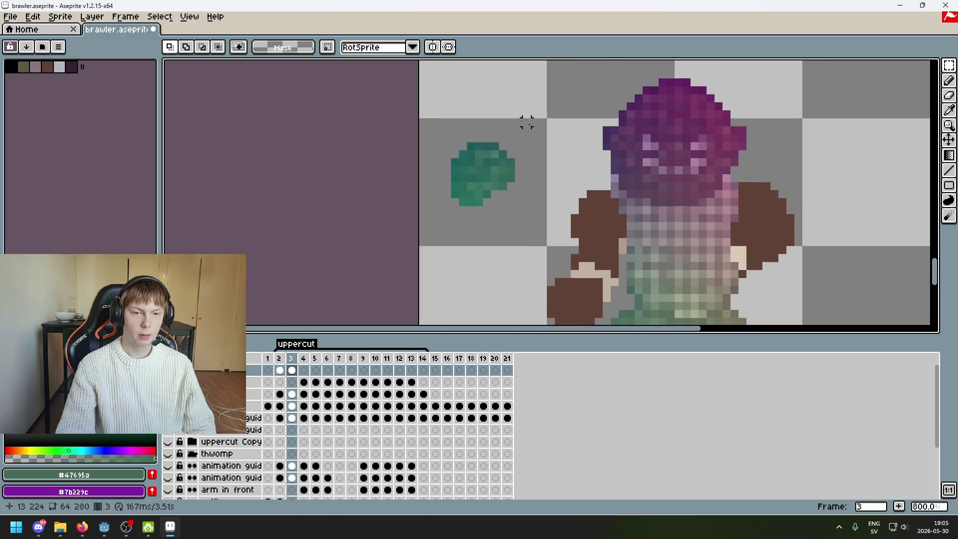
drag(519, 237, 428, 142)
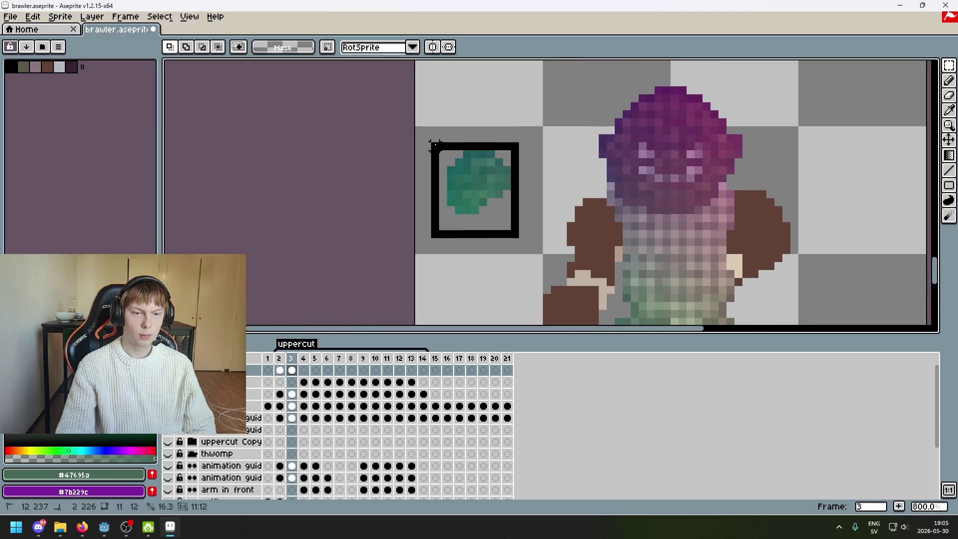
scroll(573, 160, down, 3)
drag(531, 109, 564, 116)
click(564, 166)
drag(531, 158, 562, 112)
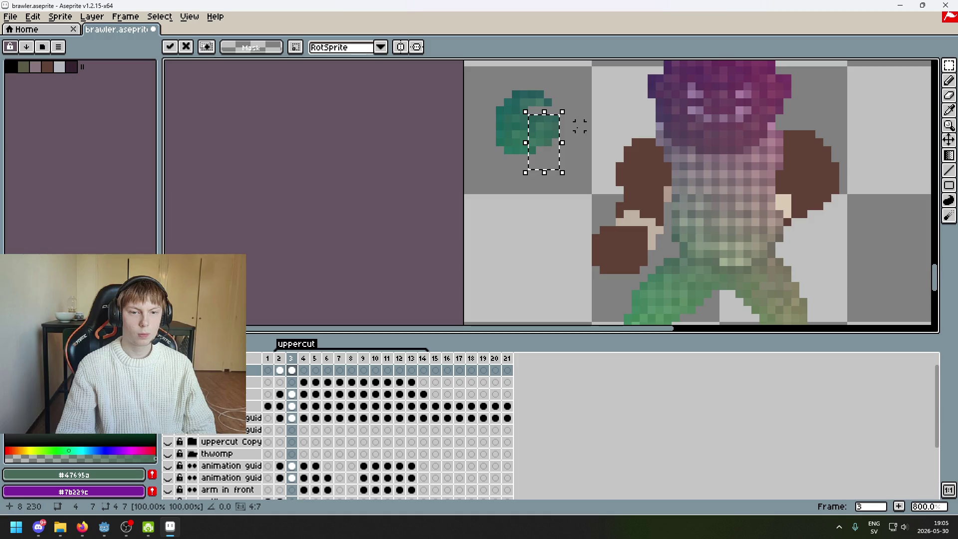
click(579, 125)
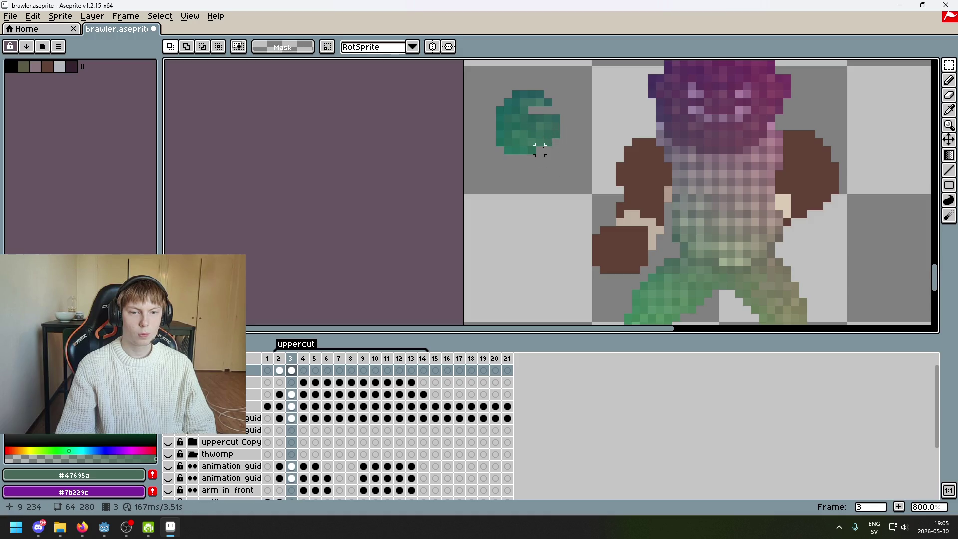
drag(536, 147, 566, 115)
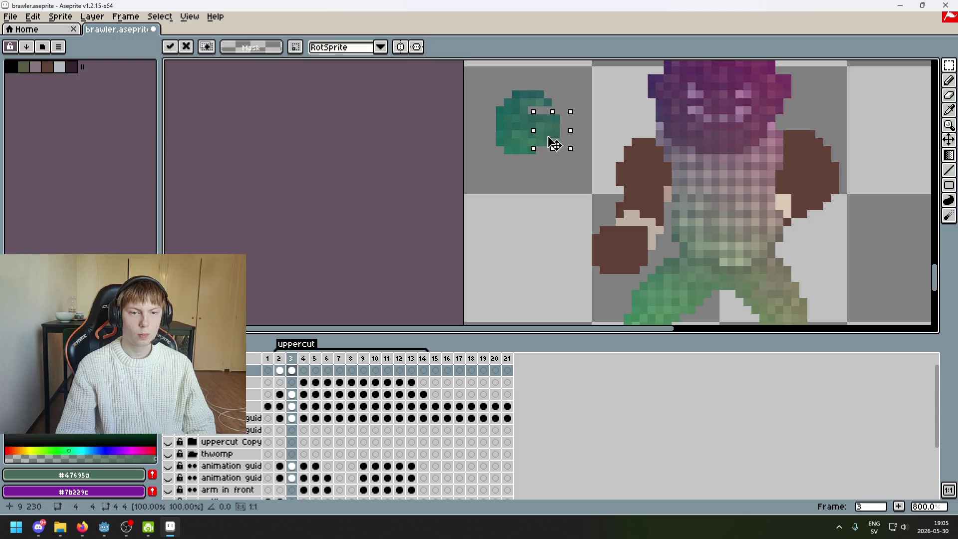
scroll(554, 149, up, 3)
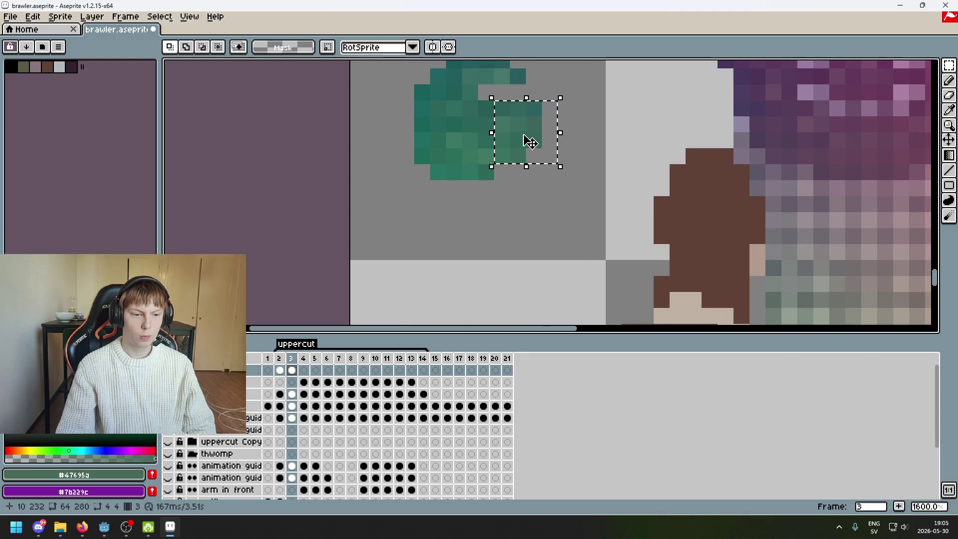
drag(523, 144, 523, 158)
Fill the G-shaped gap with pixels in sampled teal shades from the fist.
key(i)
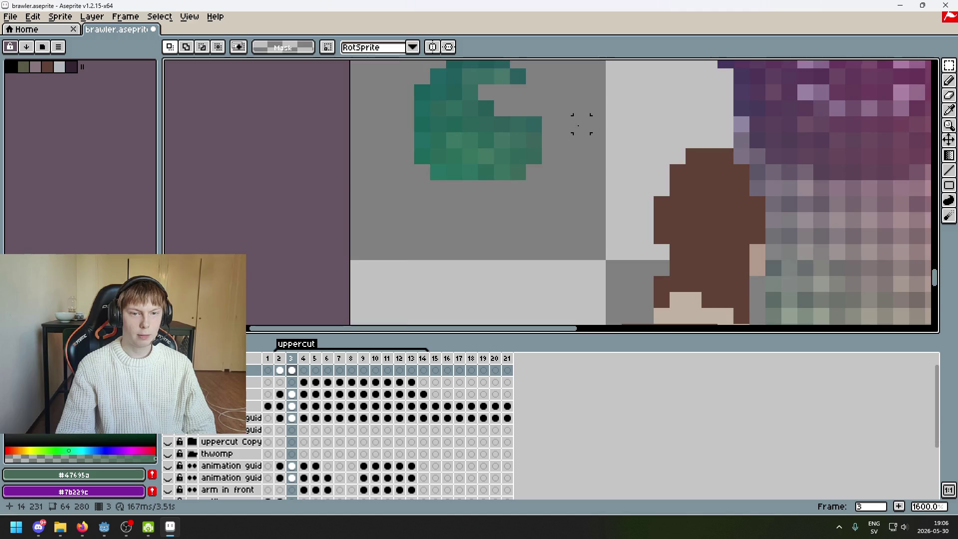
scroll(518, 132, down, 2)
scroll(514, 132, up, 2)
click(512, 135)
scroll(515, 130, up, 1)
click(522, 152)
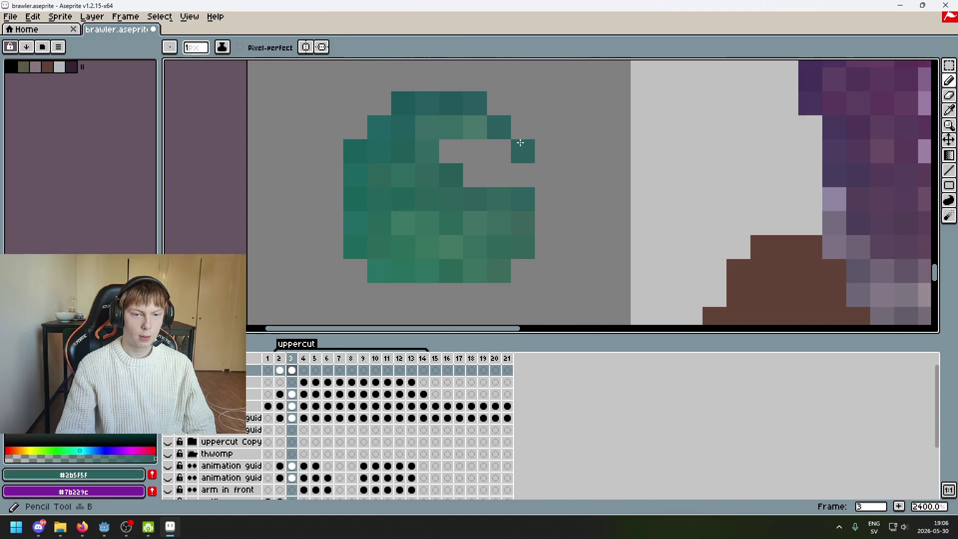
click(485, 126)
click(499, 151)
alt+click(460, 132)
click(474, 151)
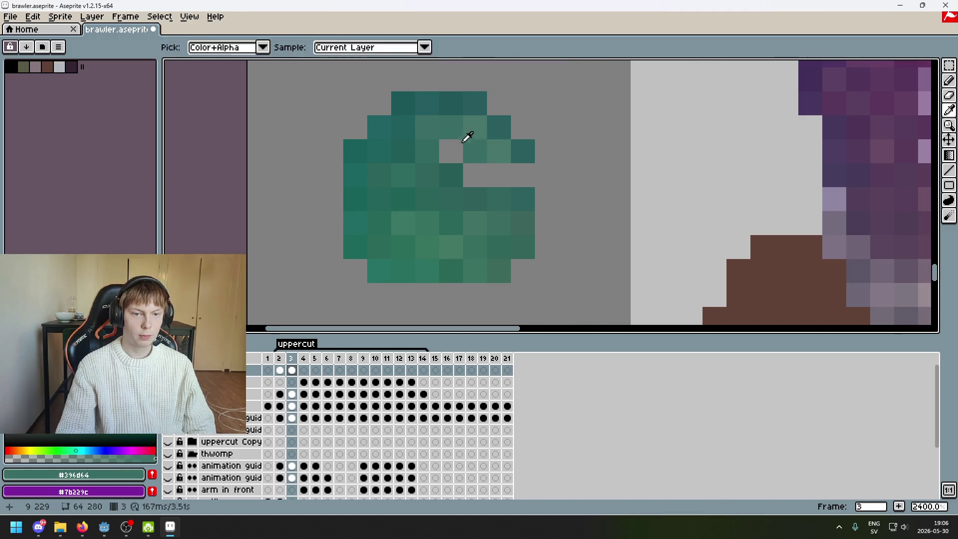
click(451, 151)
alt+click(496, 194)
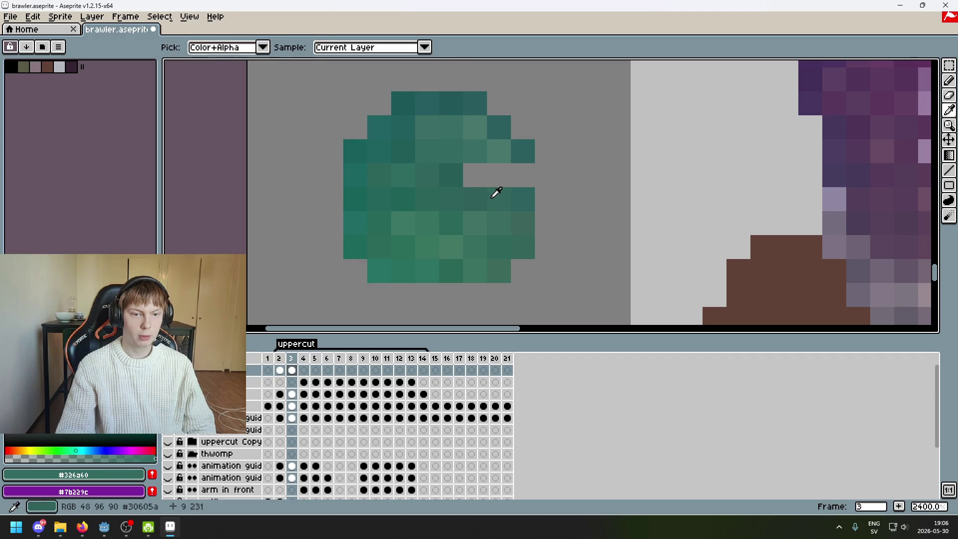
click(498, 175)
click(522, 175)
alt+click(478, 189)
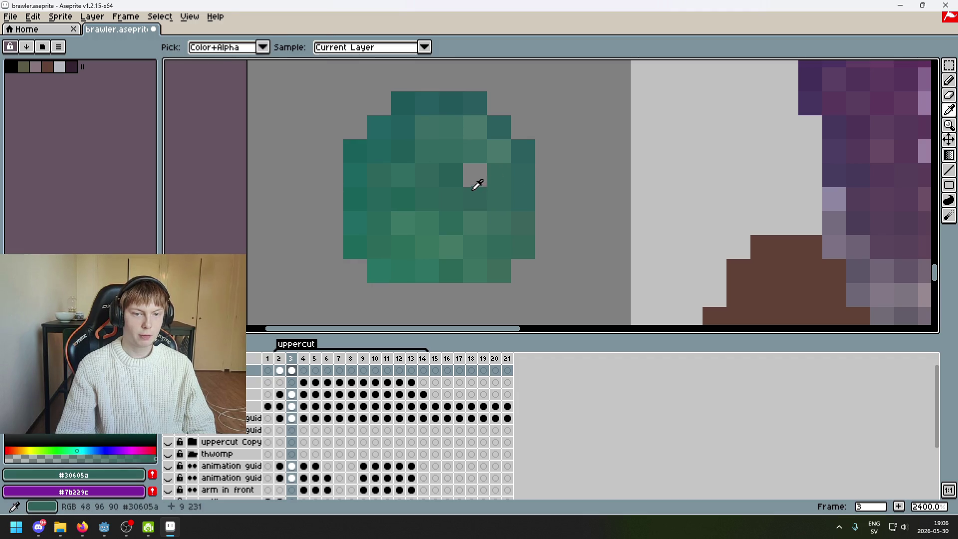
click(474, 175)
scroll(514, 198, down, 6)
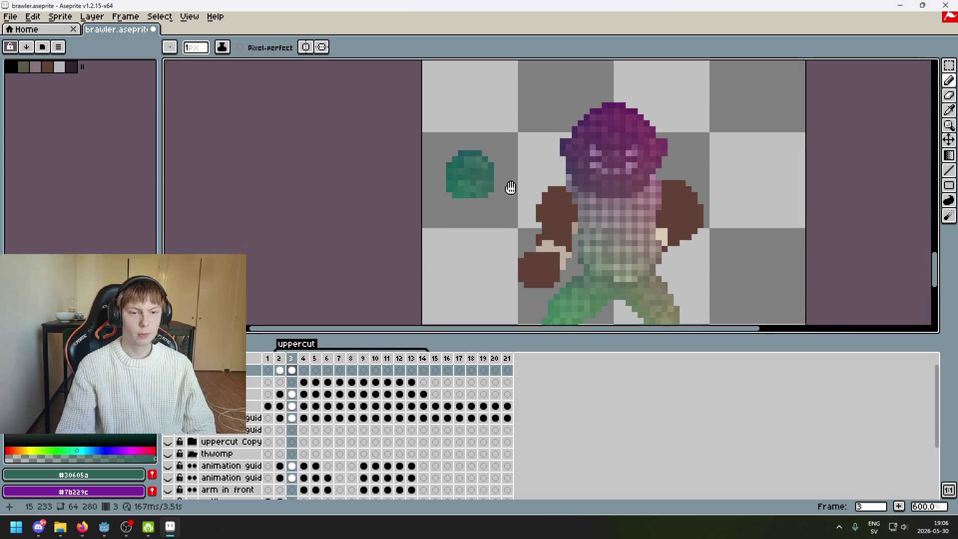
click(948, 65)
click(873, 65)
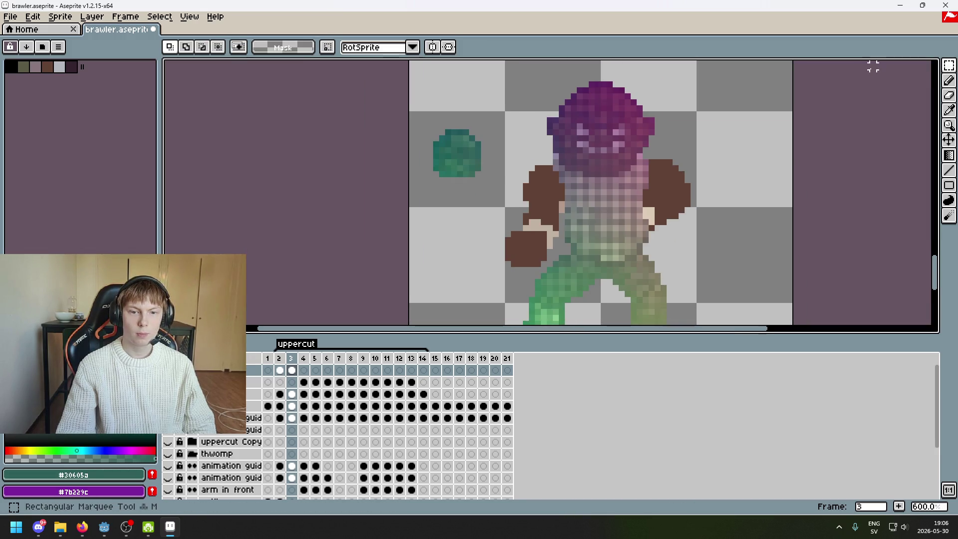
Select the whole teal fist, drag it downward, and deselect.
scroll(457, 164, up, 1)
drag(398, 97, 491, 206)
mouse_move(467, 159)
mouse_down()
mouse_move(478, 221)
mouse_move(466, 211)
mouse_up()
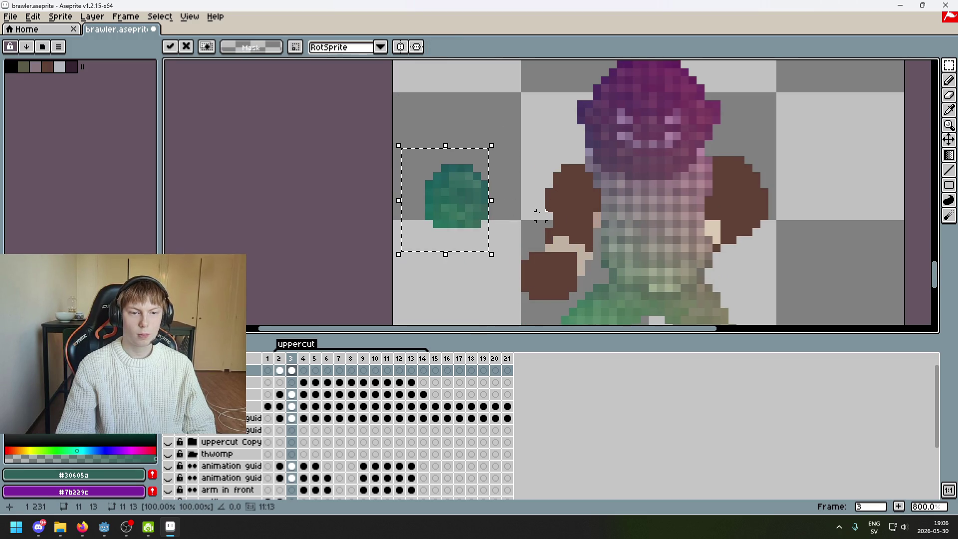
key(ctrl+d)
scroll(435, 164, up, 3)
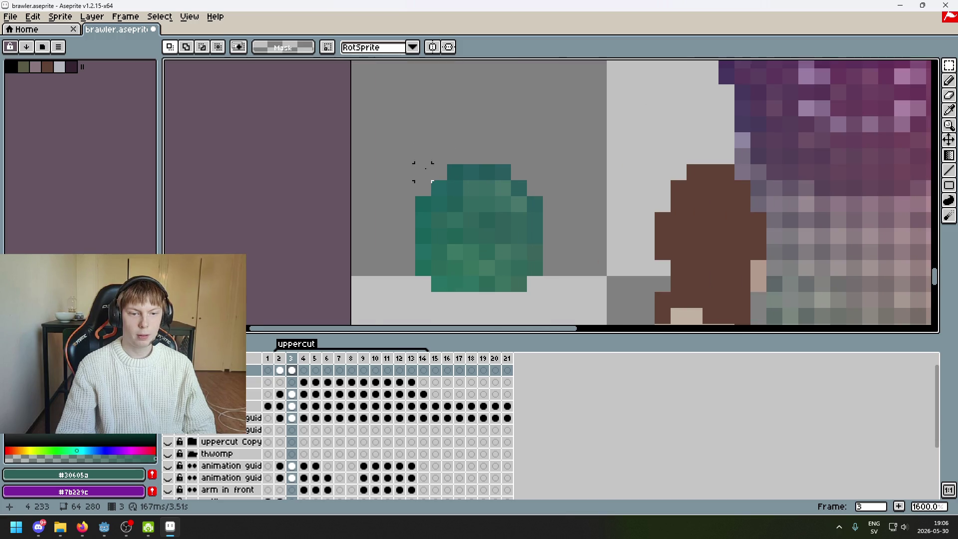
scroll(423, 172, down, 4)
scroll(494, 215, up, 5)
Move the fist's top rows down one pixel and commit.
drag(422, 169, 555, 217)
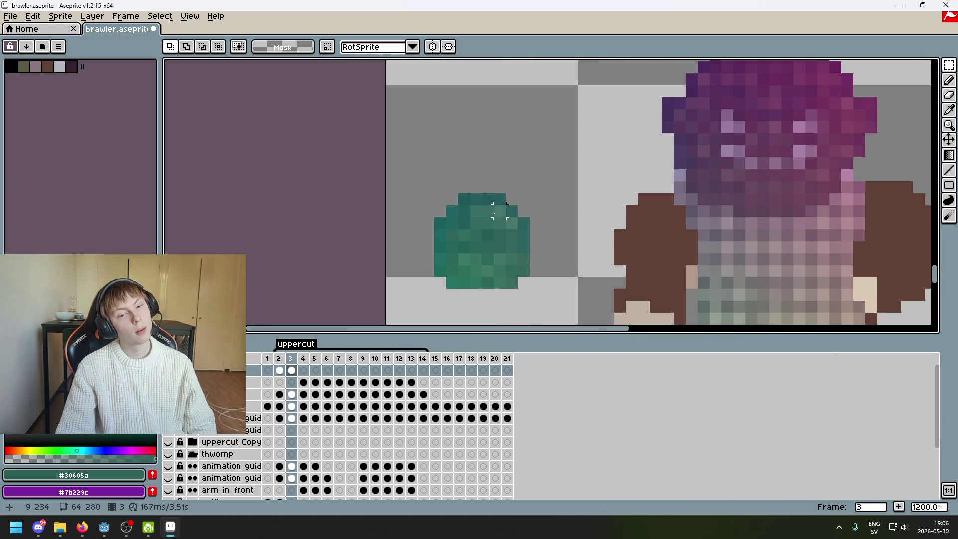
scroll(583, 165, down, 5)
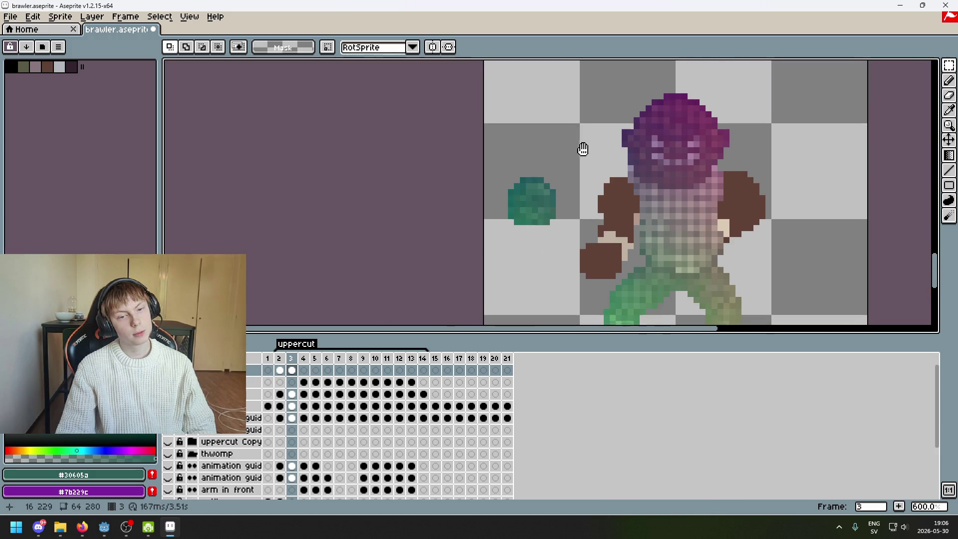
scroll(530, 128, up, 5)
drag(442, 150, 575, 172)
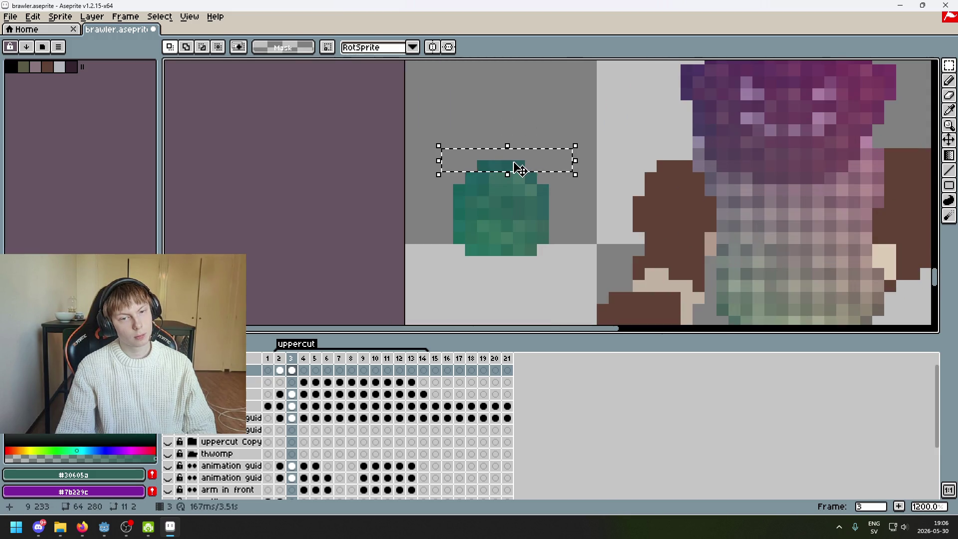
drag(518, 166, 519, 180)
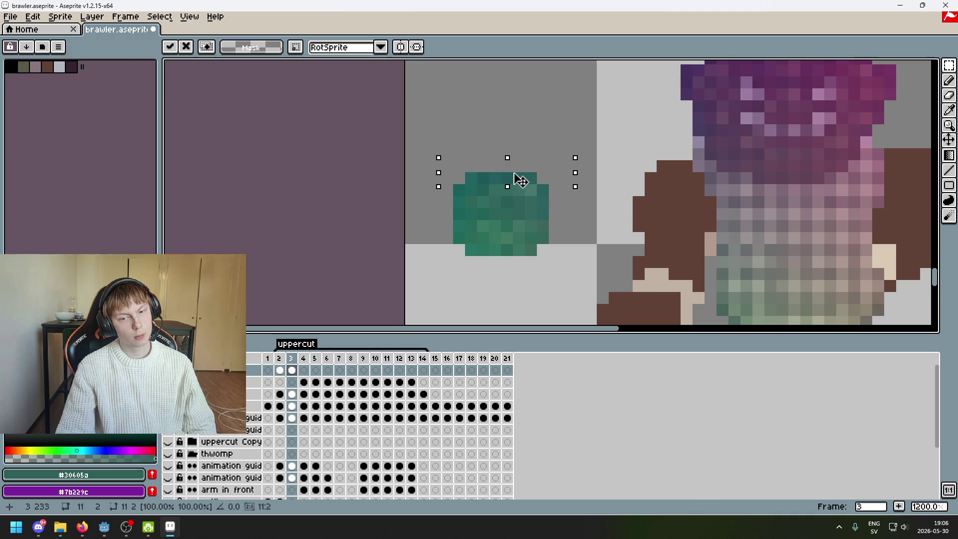
scroll(519, 180, down, 2)
click(592, 208)
Try moving the fist down onto the arm, undo it, and sample the dark teal.
drag(587, 216, 517, 121)
drag(585, 191, 648, 248)
drag(546, 163, 605, 215)
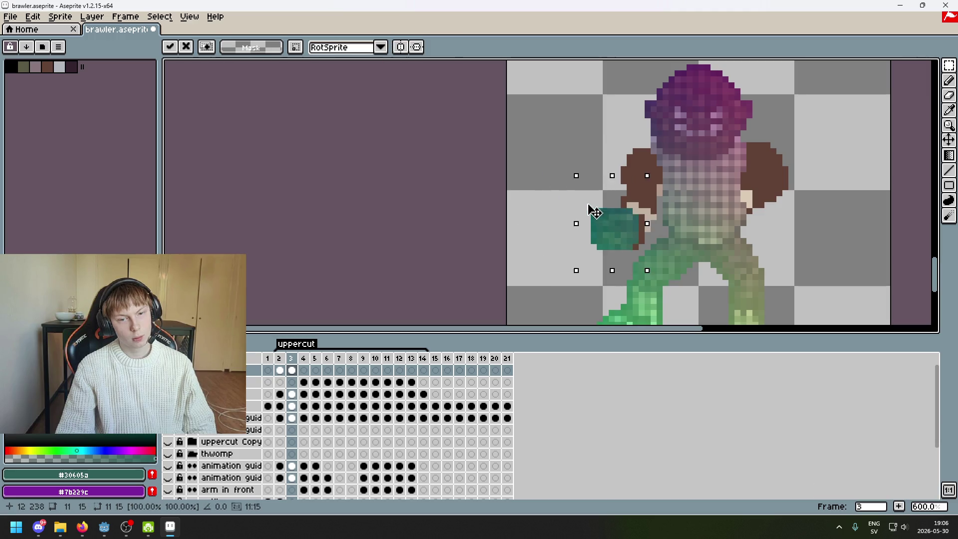
key(ctrl+z)
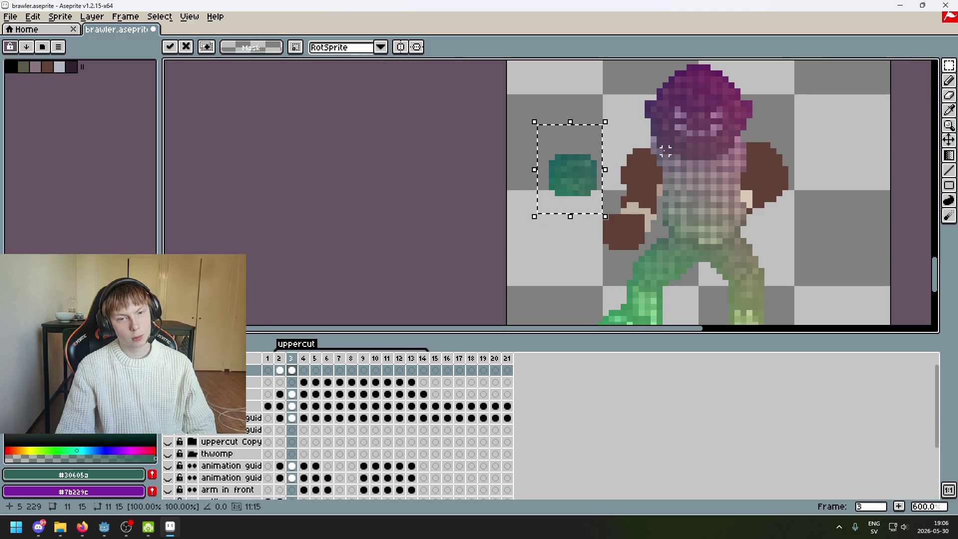
scroll(558, 149, up, 3)
alt+click(524, 171)
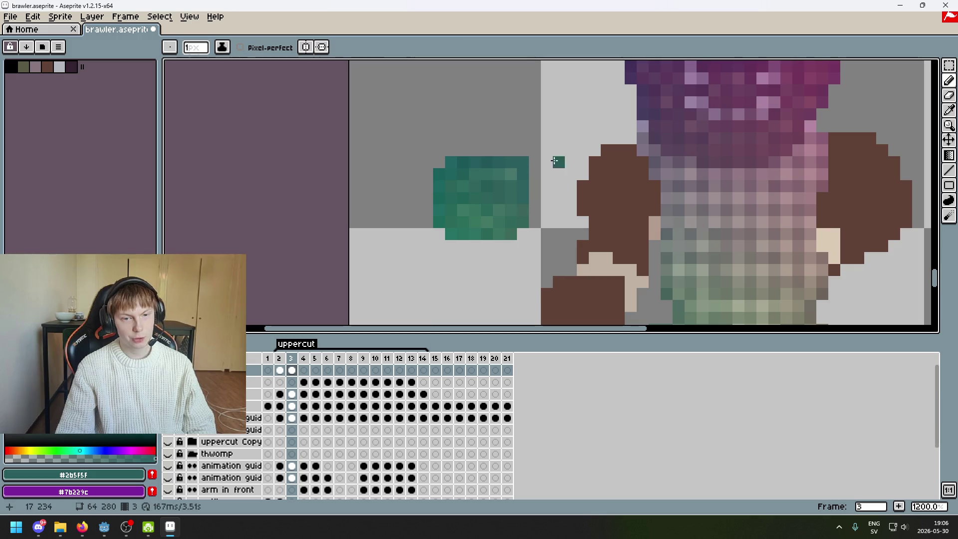
scroll(589, 153, down, 6)
Move the teal fist onto the brawler's body, nudging it one pixel down-right.
drag(949, 66, 918, 65)
scroll(497, 127, up, 2)
mouse_move(427, 101)
mouse_down()
mouse_move(508, 182)
mouse_move(519, 210)
mouse_move(514, 199)
mouse_up()
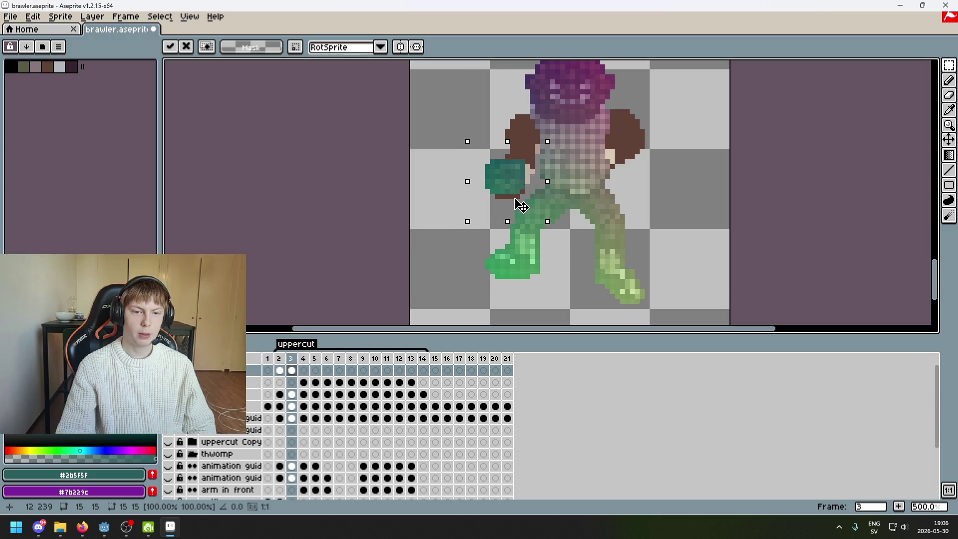
drag(516, 203, 520, 207)
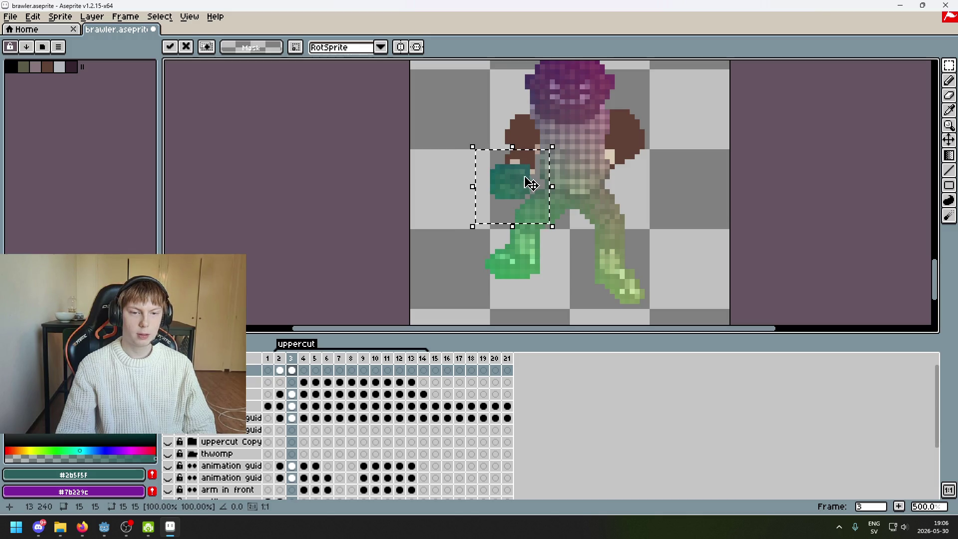
click(437, 177)
key(minus)
key(minus)
key(minus)
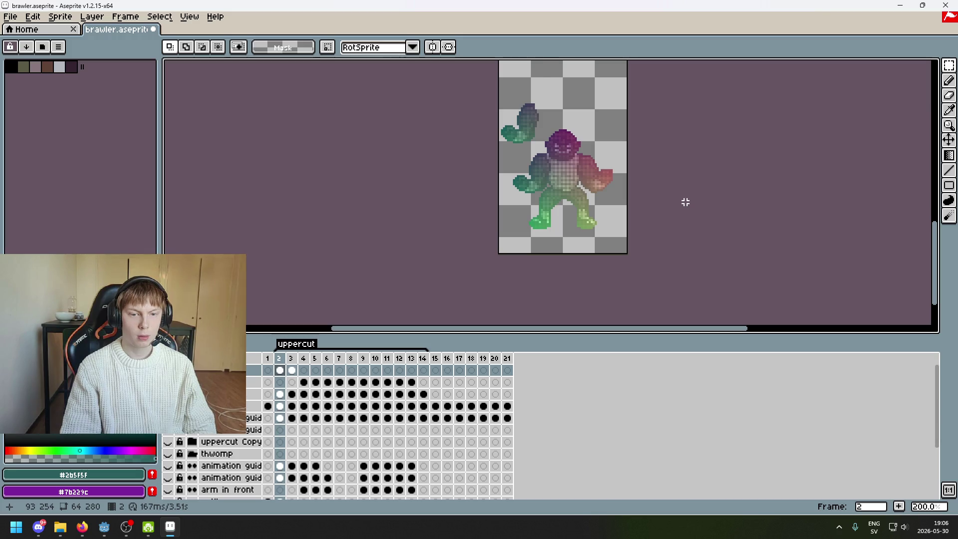
Shift the teal fist slightly left against the torso and drop it.
scroll(569, 185, up, 3)
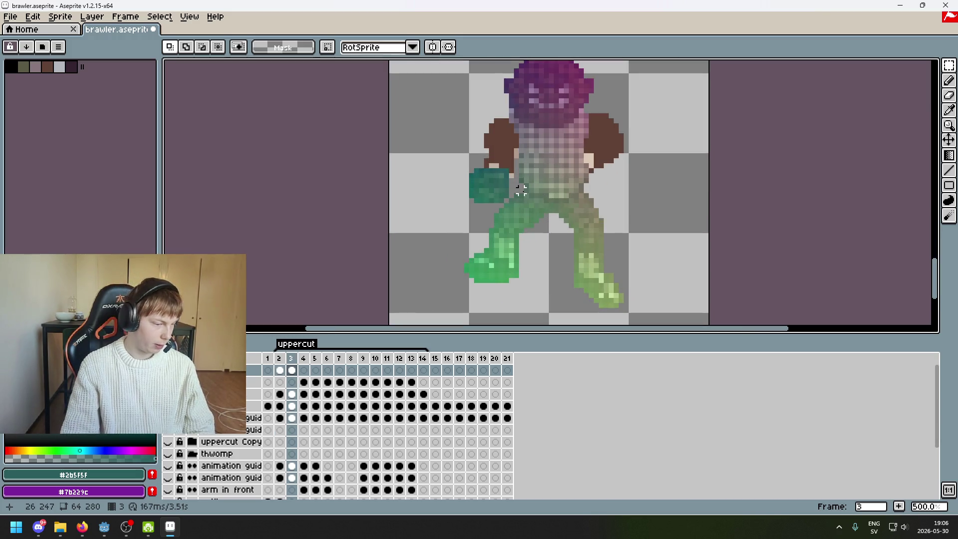
scroll(530, 190, up, 2)
drag(501, 220, 344, 121)
drag(470, 179, 459, 174)
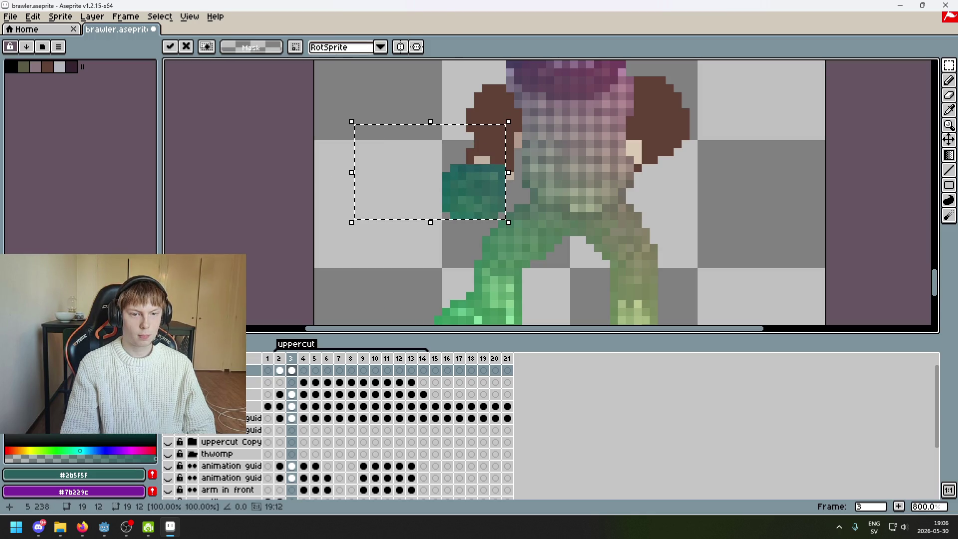
click(582, 128)
Bring up the top layer's options menu and close it without changes.
right_click(247, 369)
key(Escape)
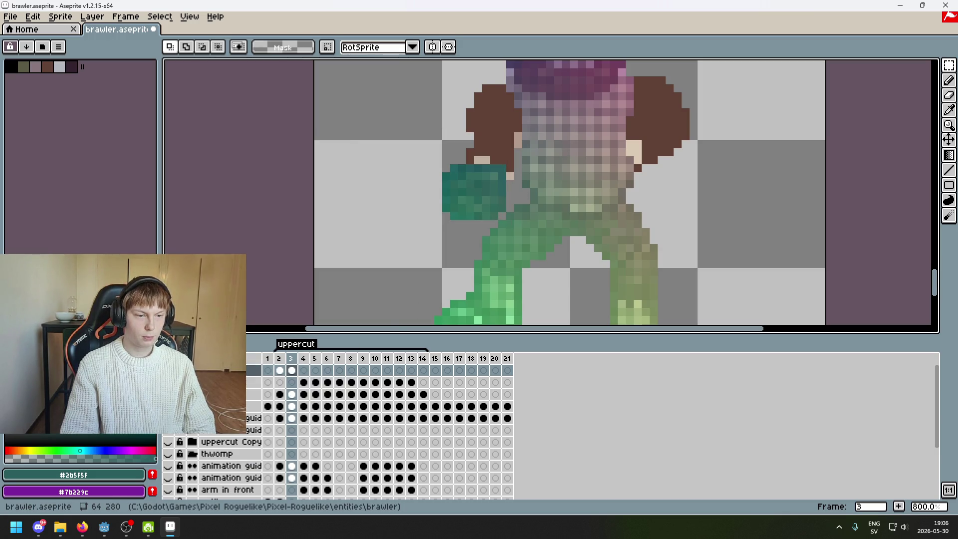
right_click(225, 370)
click(358, 229)
scroll(389, 175, down, 3)
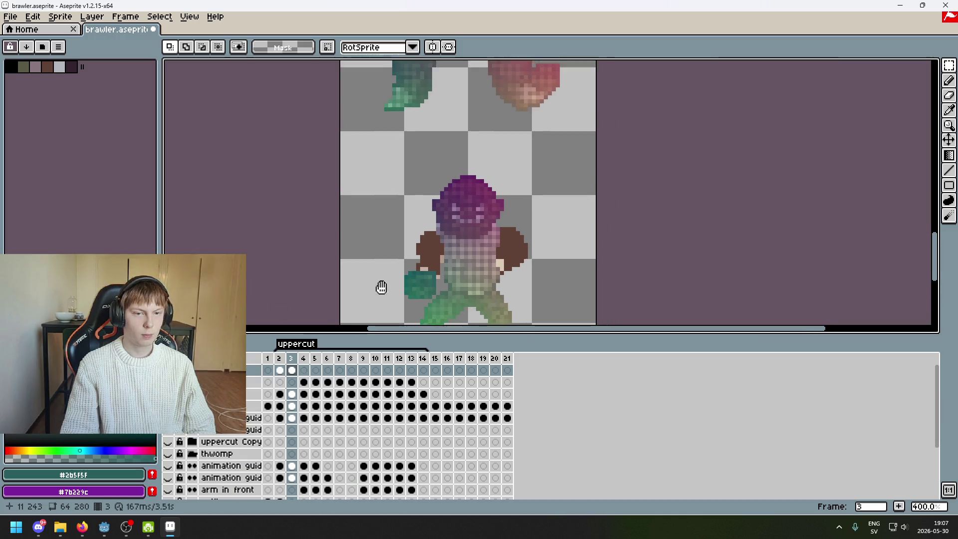
Select the green arm piece above the head and move it down and left.
scroll(415, 168, up, 2)
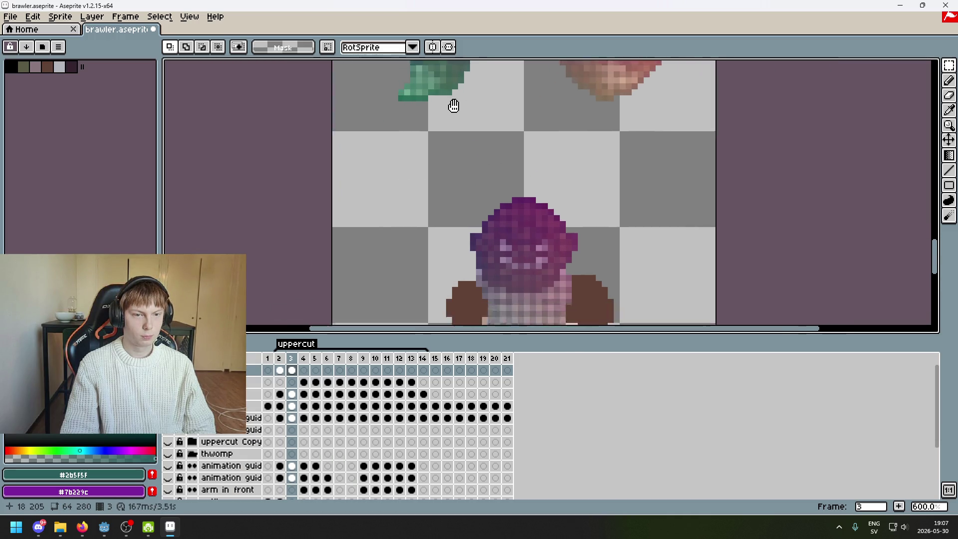
scroll(490, 227, up, 3)
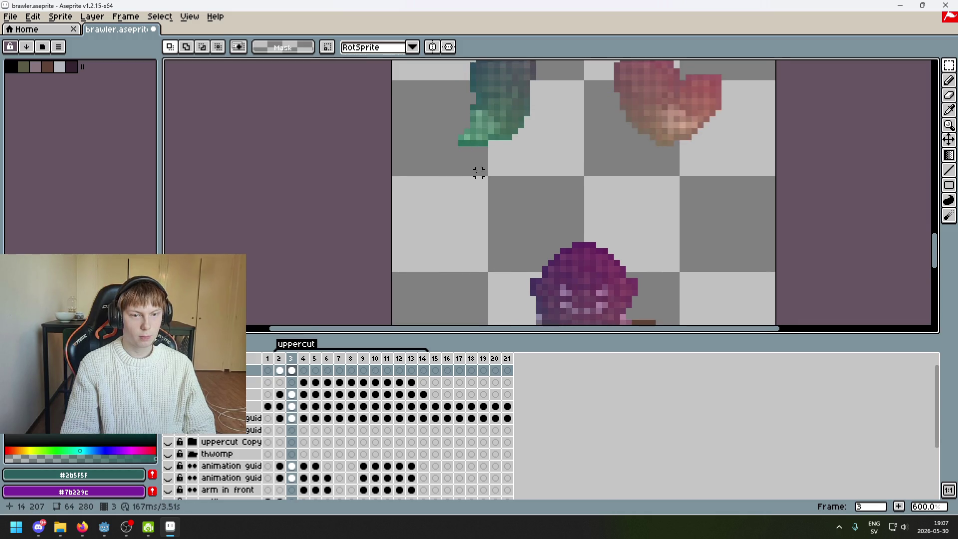
scroll(470, 171, down, 2)
drag(469, 174, 537, 61)
drag(505, 156, 473, 279)
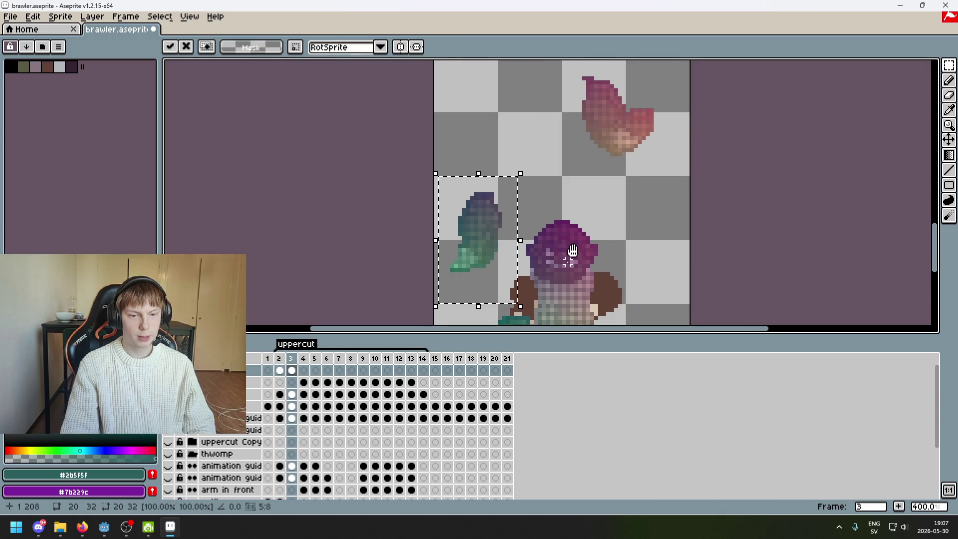
Compare frame 2 with frame 3, ending back on frame 3.
scroll(499, 225, up, 2)
scroll(573, 190, up, 1)
scroll(654, 143, up, 2)
scroll(654, 144, down, 3)
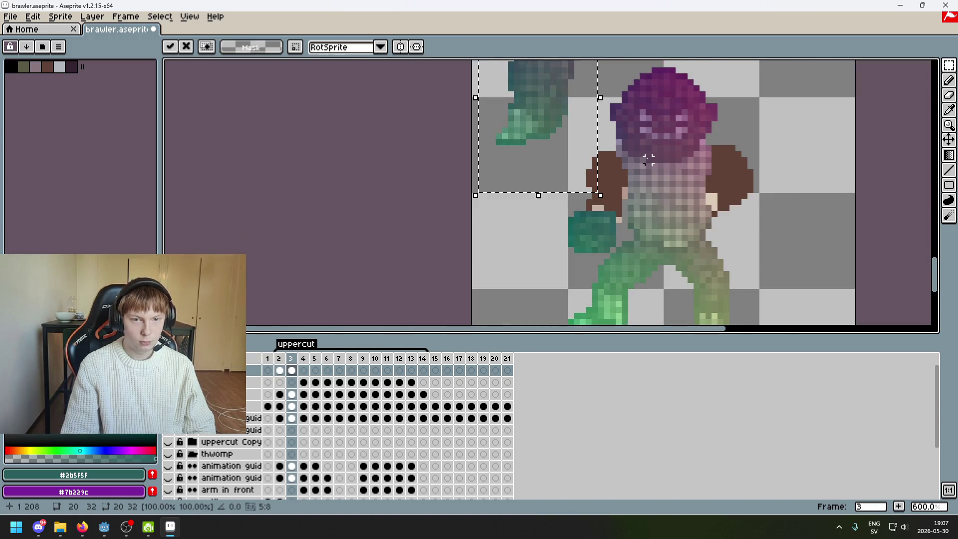
scroll(553, 194, up, 2)
scroll(551, 198, down, 2)
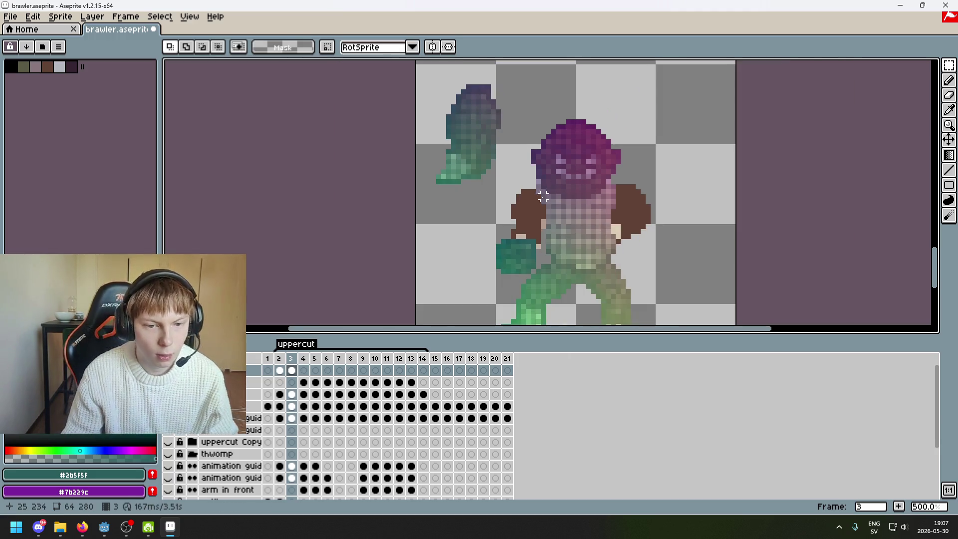
key(Left)
key(Right)
key(Left)
key(Right)
Select the upper part of the green arm for transforming, then deselect and recentre on the arm.
scroll(437, 121, up, 2)
scroll(437, 121, down, 1)
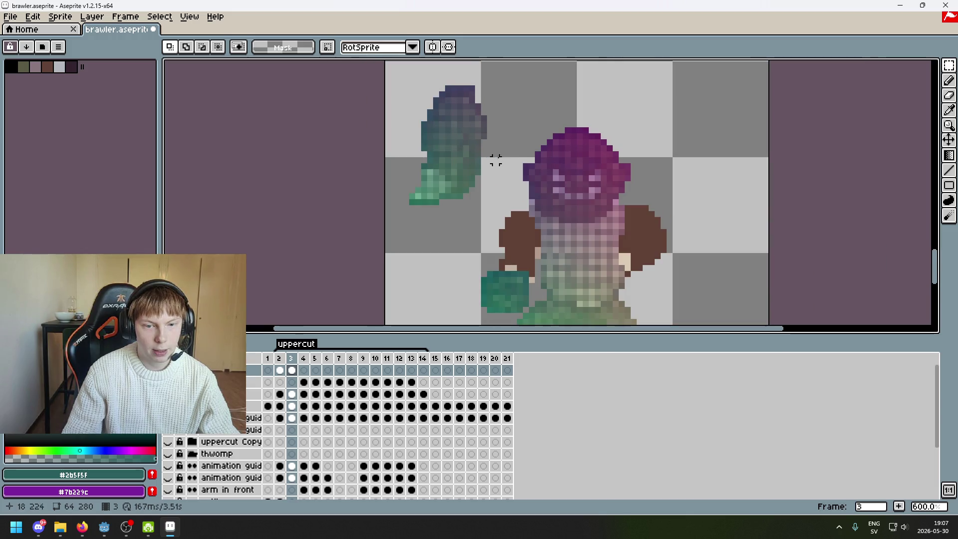
scroll(424, 128, up, 1)
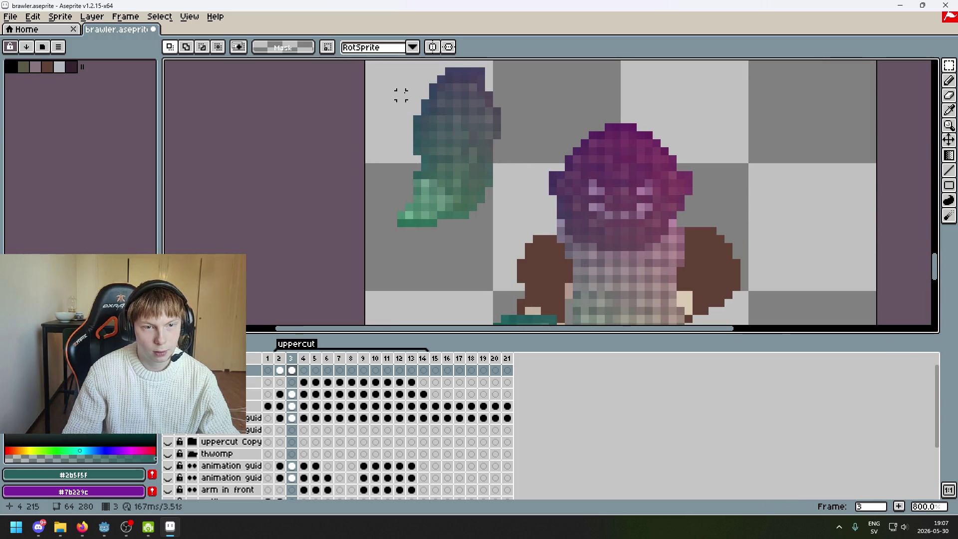
drag(397, 68, 478, 159)
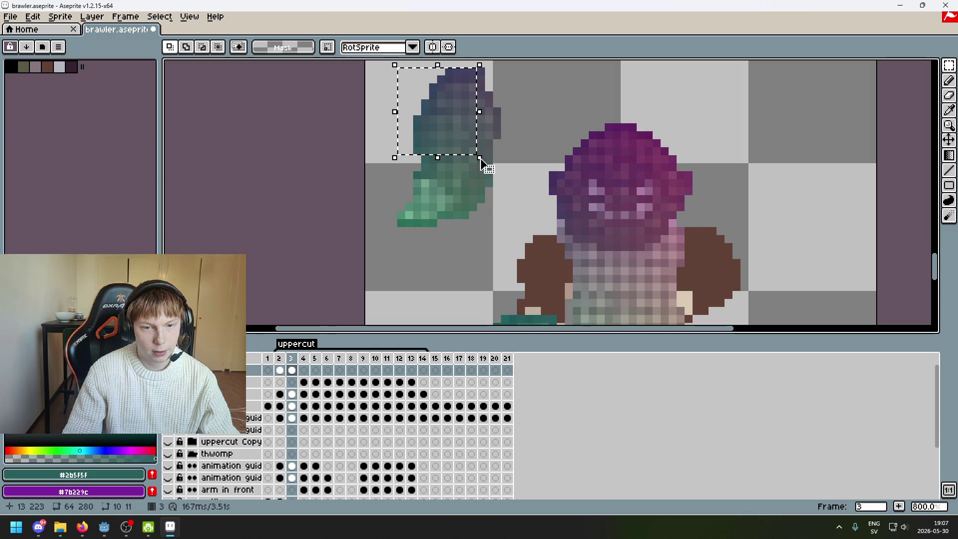
key(ctrl+t)
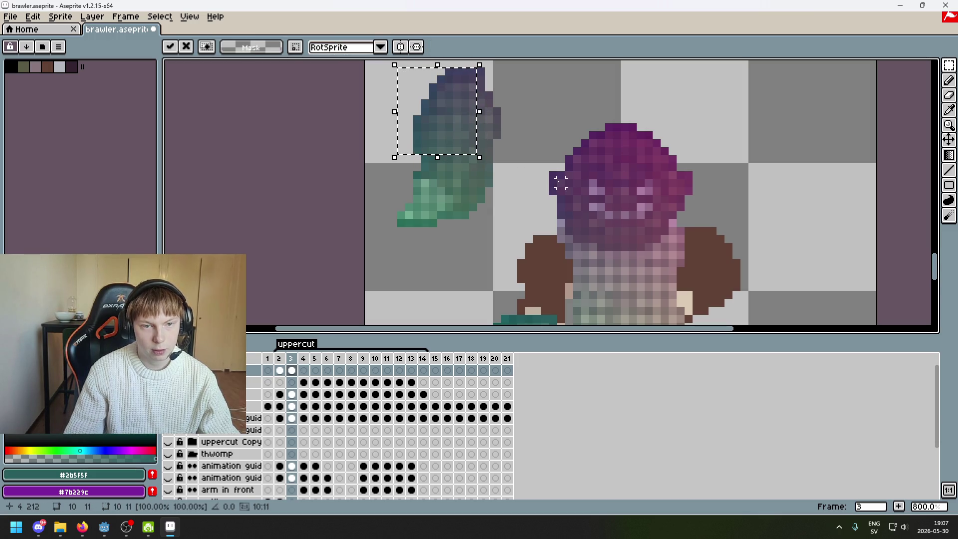
click(559, 177)
mouse_move(549, 199)
mouse_down()
mouse_move(523, 158)
mouse_move(531, 213)
mouse_up()
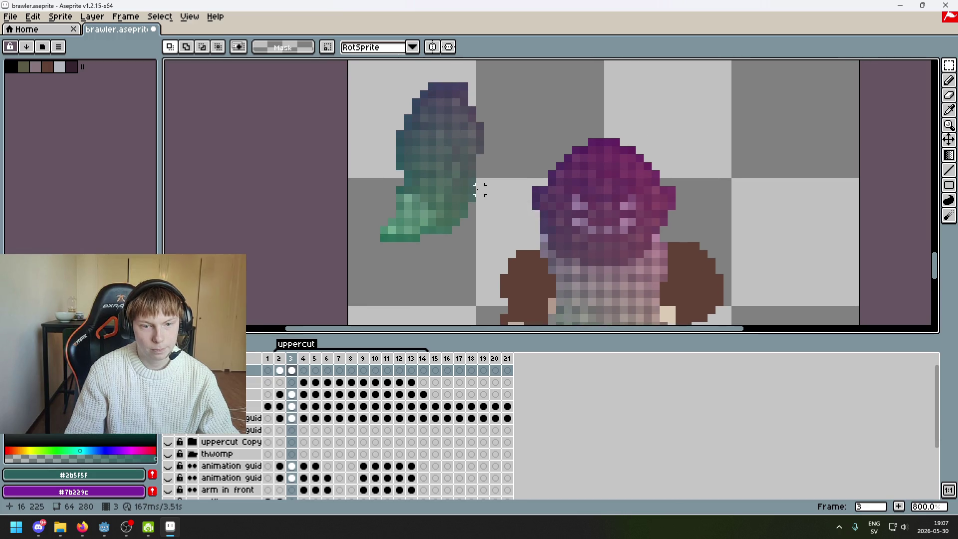
drag(479, 190, 509, 152)
Try several marquee selections on the arm's middle band and top, clearing each one.
scroll(497, 202, up, 2)
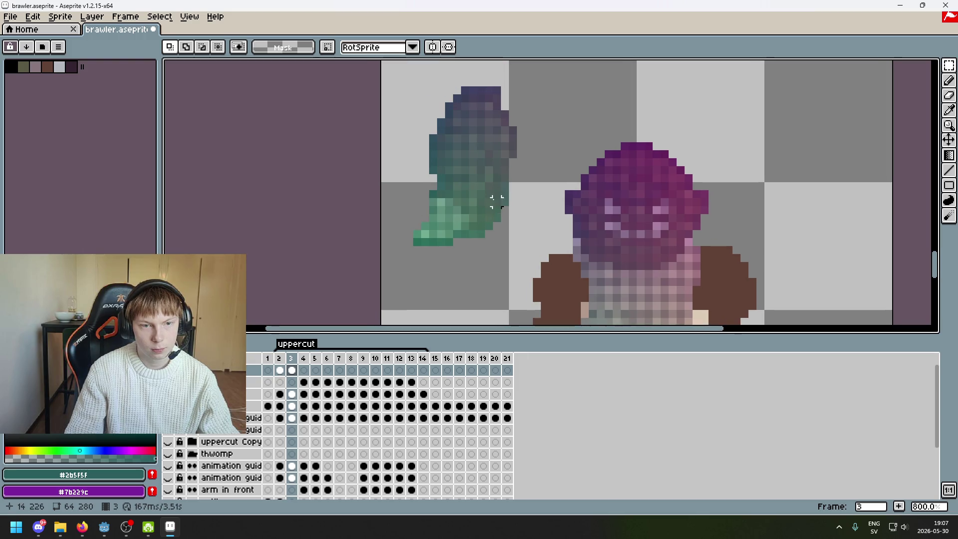
mouse_move(513, 186)
mouse_down()
mouse_move(393, 122)
mouse_move(400, 140)
mouse_move(388, 142)
mouse_up()
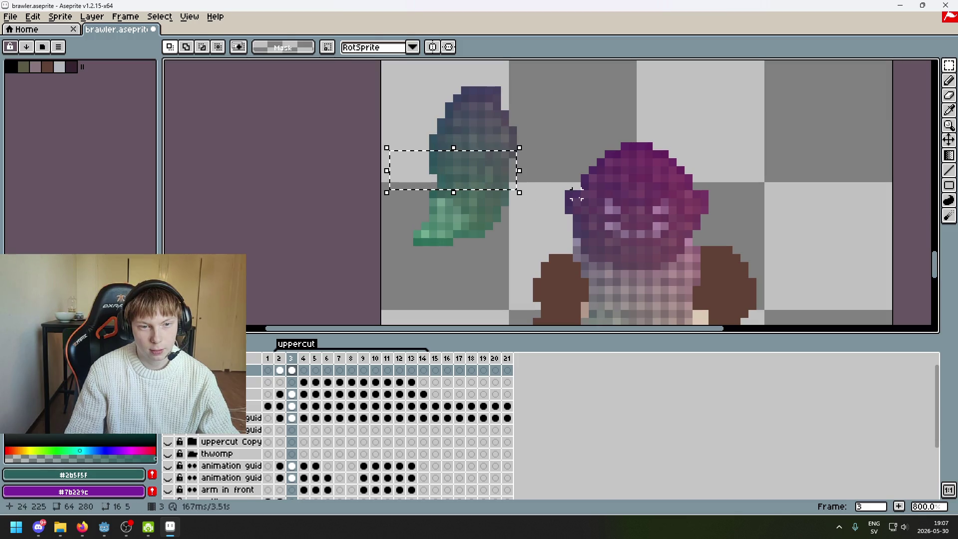
click(576, 197)
drag(396, 176, 475, 79)
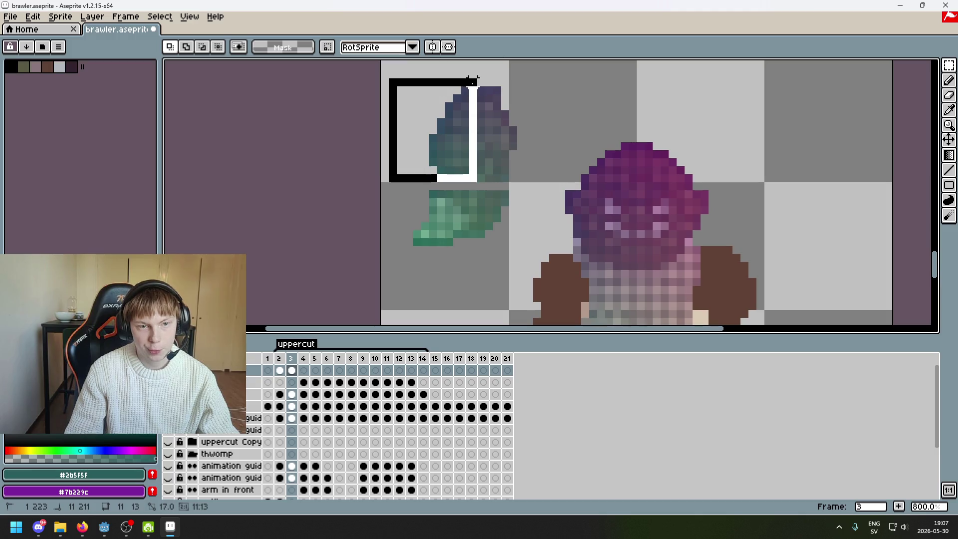
click(560, 146)
drag(401, 178, 503, 68)
click(545, 106)
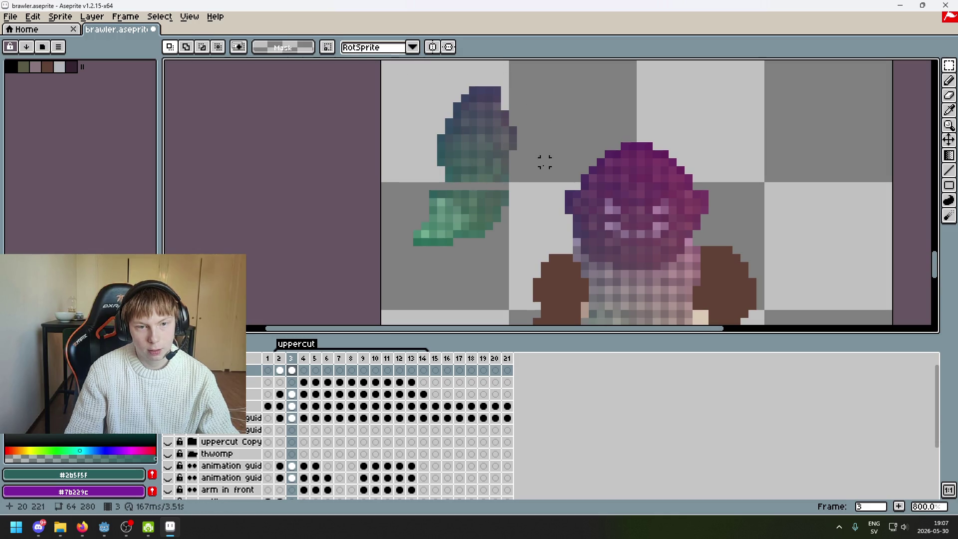
scroll(546, 118, down, 1)
mouse_move(465, 75)
mouse_down()
mouse_move(555, 149)
mouse_move(469, 88)
mouse_up()
click(555, 150)
Move the blue arm piece behind the body, then up to the top, and commit it.
drag(529, 132, 584, 245)
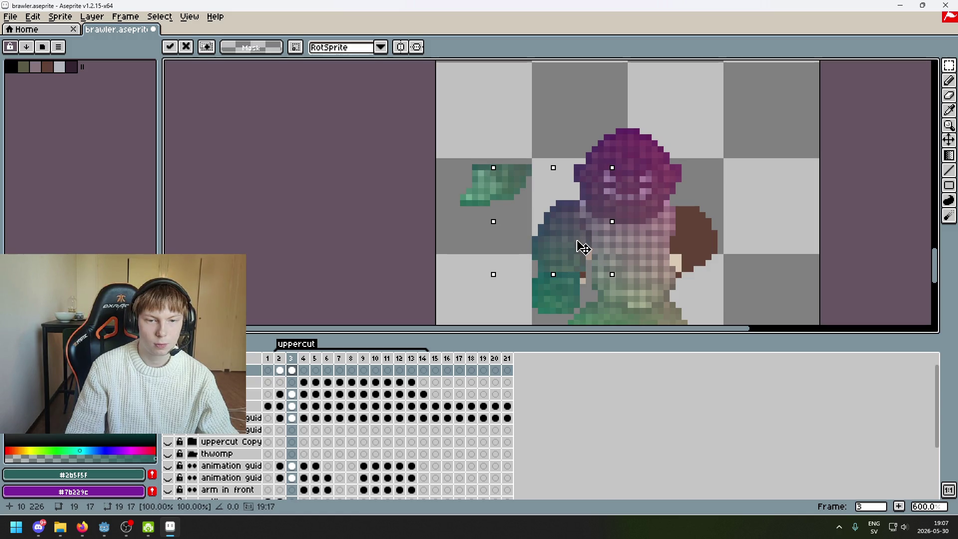
drag(578, 243, 575, 240)
drag(579, 244, 549, 92)
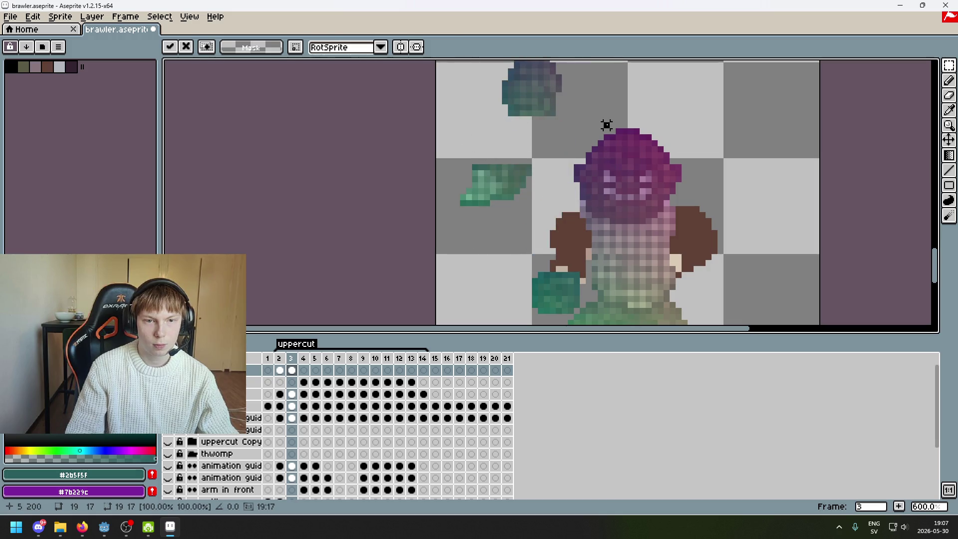
click(606, 125)
Nudge the blue arm piece at the top up two pixels and drop it.
scroll(564, 199, up, 2)
drag(392, 209, 609, 124)
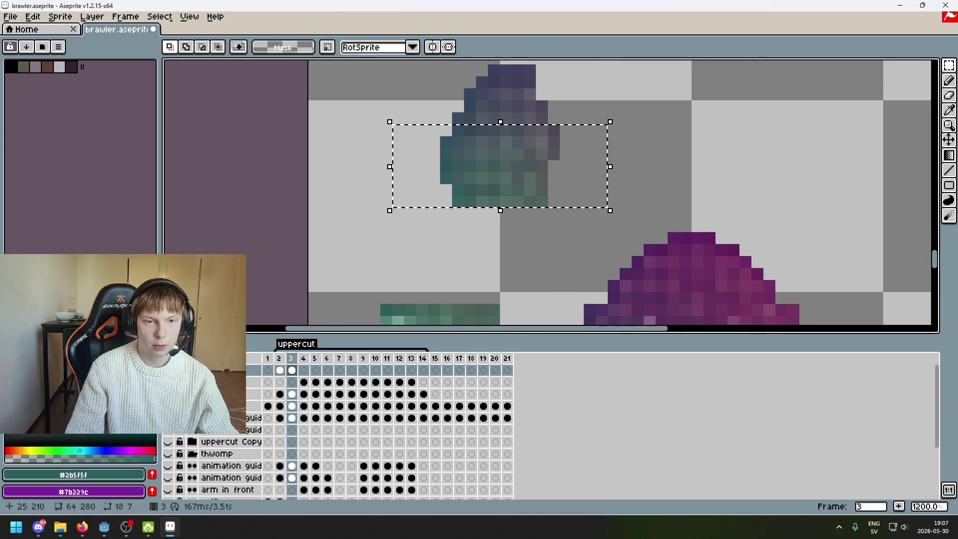
key(Up)
scroll(673, 166, down, 3)
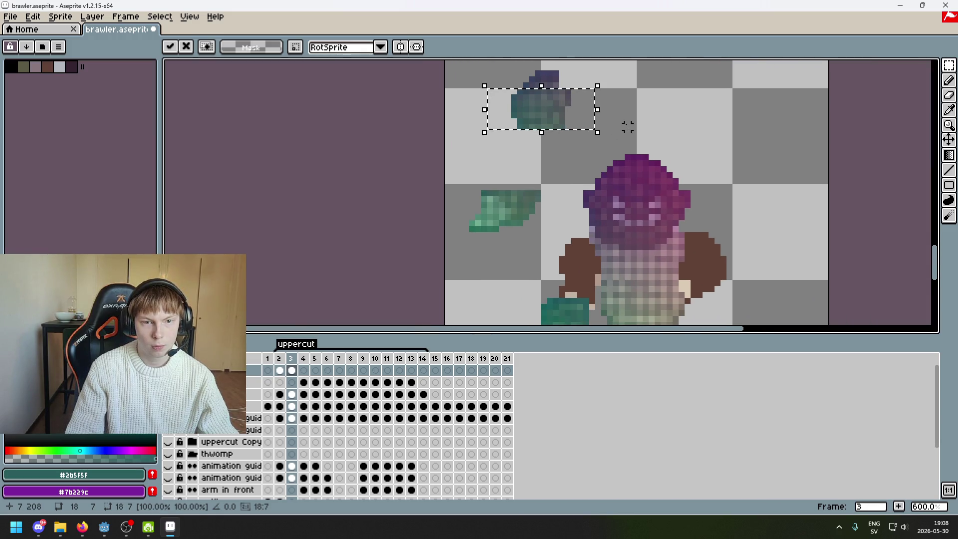
key(Up)
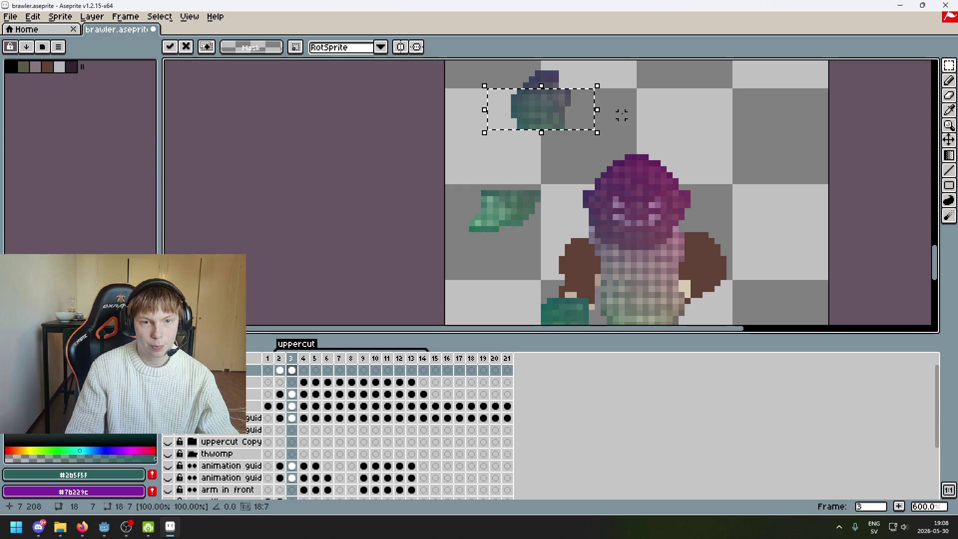
click(610, 113)
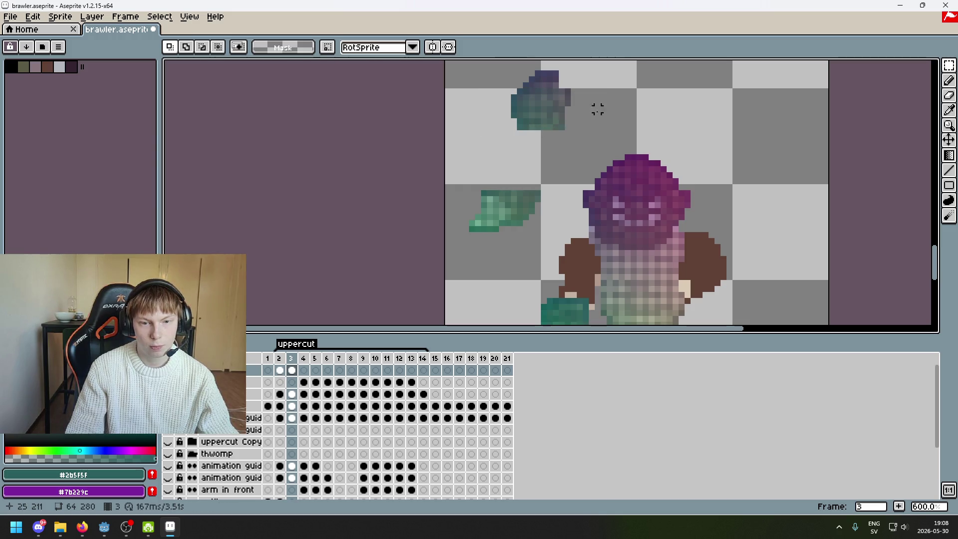
Lower the top blue-green arm piece one pixel, then raise its lower part one pixel.
drag(599, 132, 480, 81)
key(Down)
key(Down)
click(626, 120)
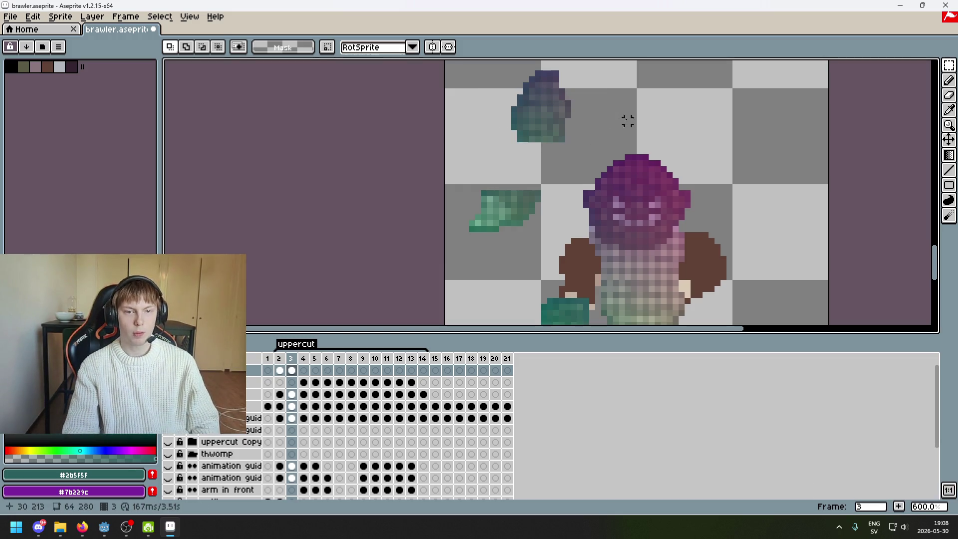
drag(596, 154, 448, 89)
key(Up)
click(477, 65)
Move the whole teal arm piece down onto the body's left side, nudging it slightly right.
drag(601, 145, 445, 61)
drag(559, 169, 624, 253)
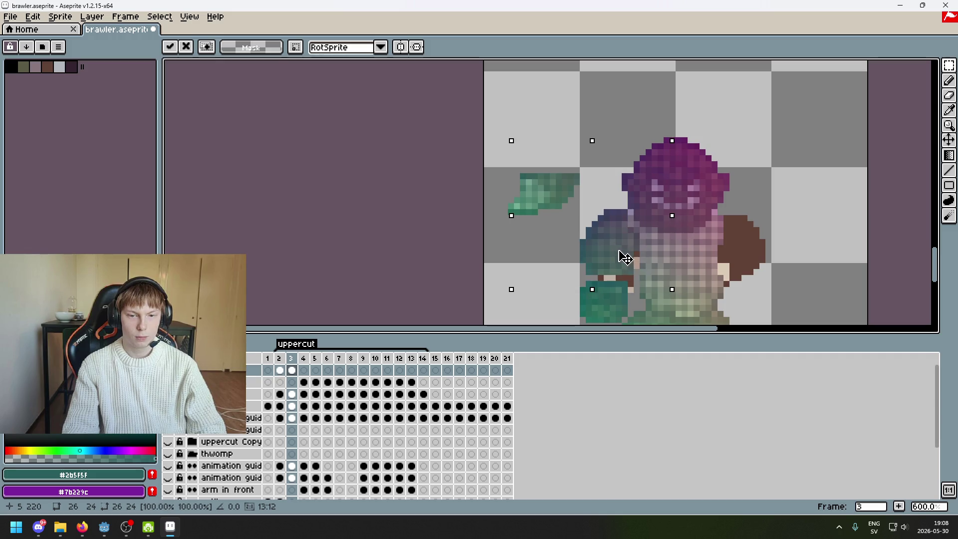
drag(629, 259, 616, 255)
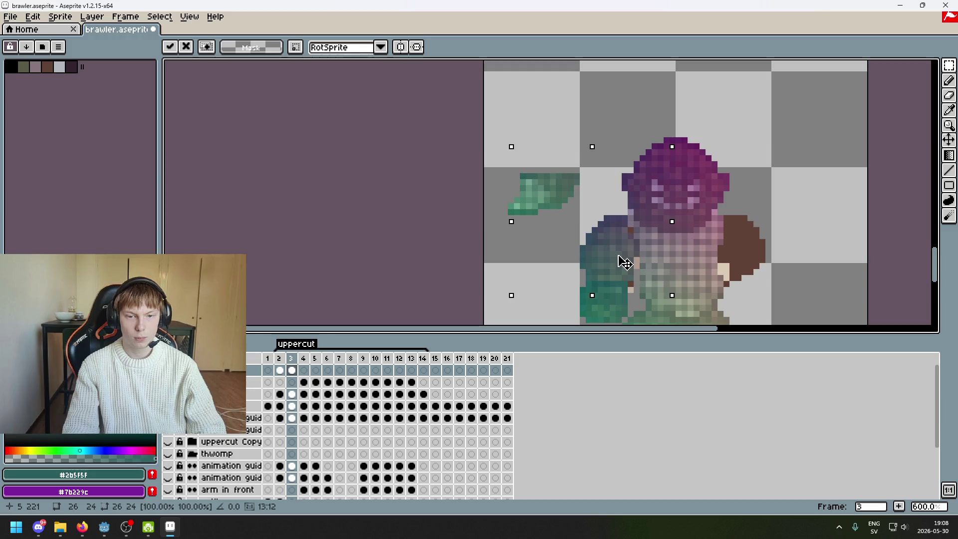
drag(617, 256, 623, 256)
scroll(664, 157, down, 2)
drag(664, 157, 655, 150)
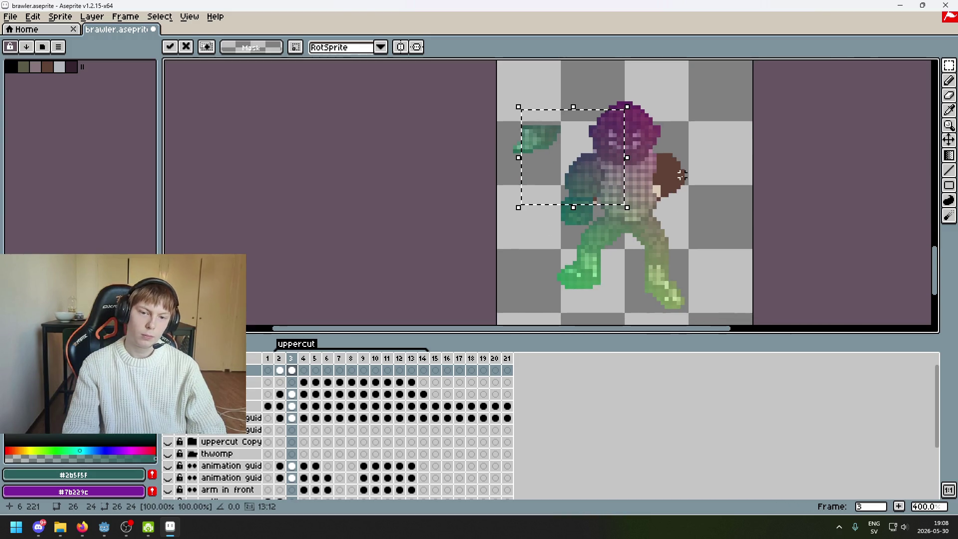
Lift the teal arm piece above the head and shift it one pixel right.
drag(609, 190, 579, 95)
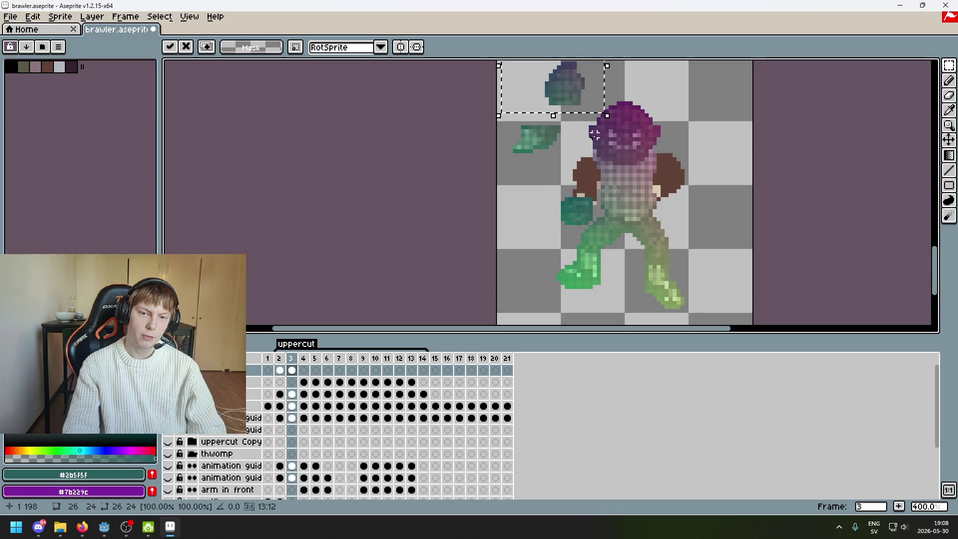
scroll(573, 125, up, 1)
click(569, 128)
scroll(569, 128, up, 1)
scroll(569, 128, up, 1)
drag(511, 70, 596, 211)
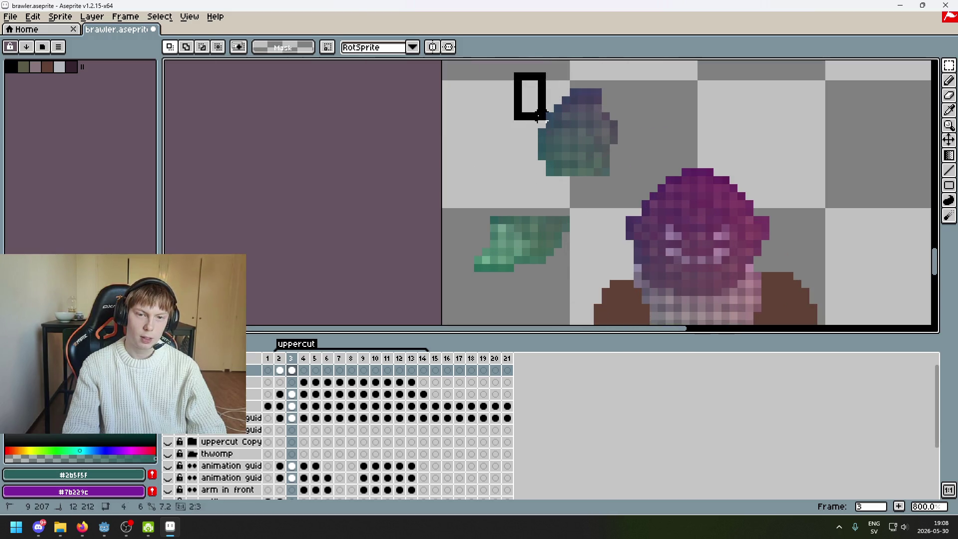
key(Right)
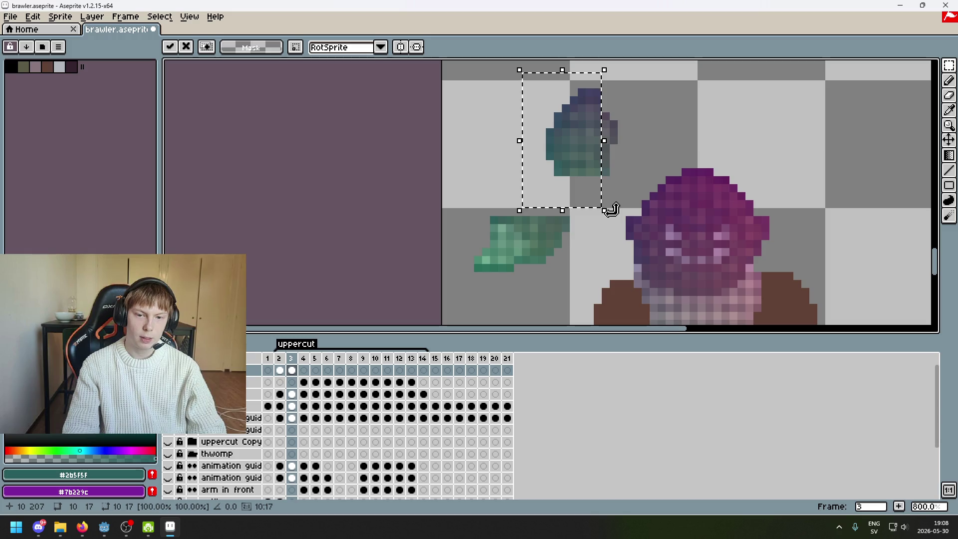
click(621, 165)
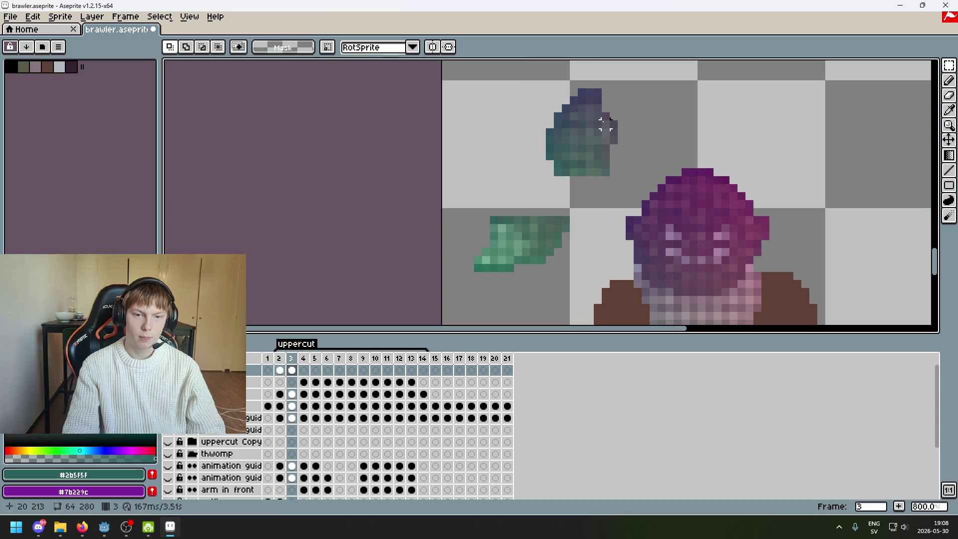
Reposition the teal arm piece, then drag it down onto the body, slightly down and right.
drag(621, 62, 539, 207)
mouse_move(594, 178)
mouse_down()
mouse_move(644, 314)
mouse_move(638, 217)
mouse_up()
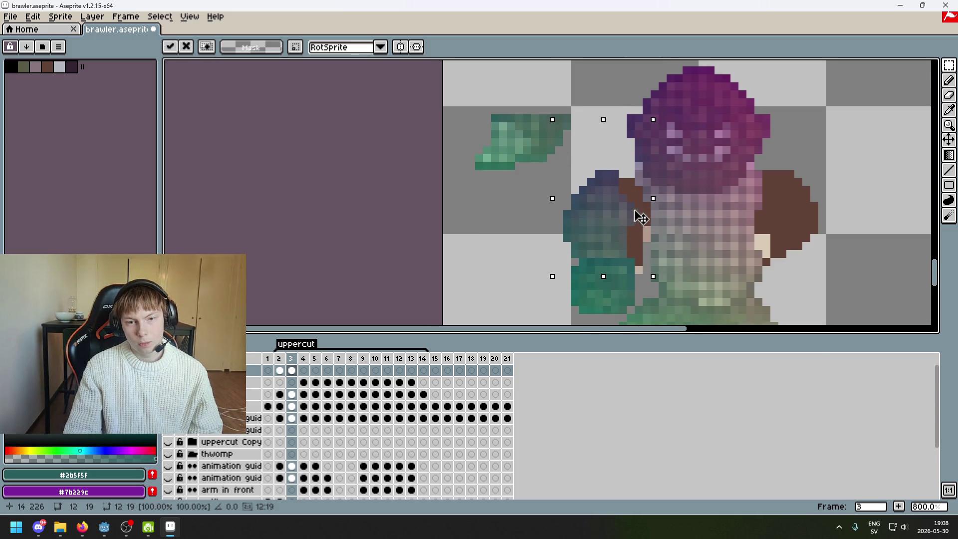
drag(638, 218, 644, 145)
click(642, 126)
drag(548, 89, 632, 117)
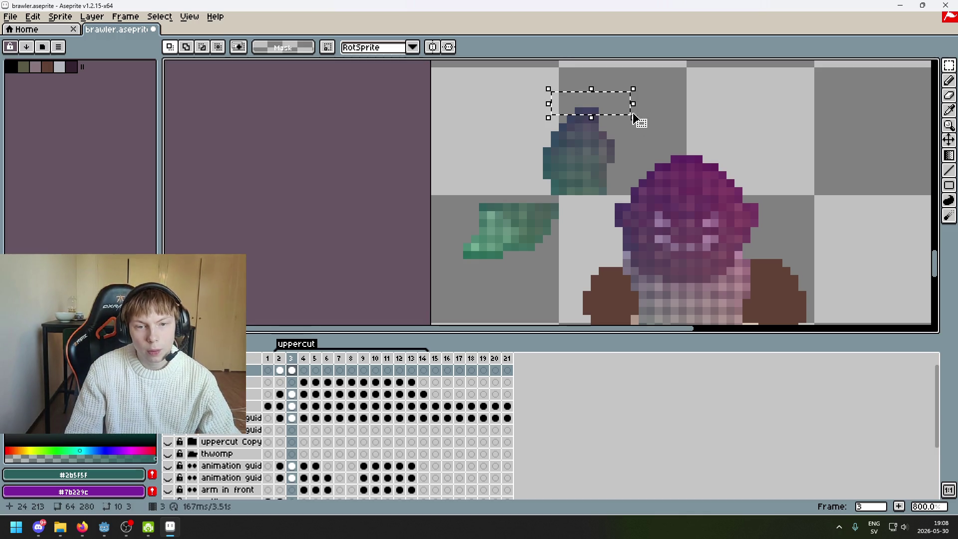
mouse_move(519, 100)
mouse_down()
mouse_move(648, 235)
mouse_move(697, 179)
mouse_up()
scroll(690, 216, down, 2)
mouse_move(560, 75)
mouse_down()
mouse_move(663, 171)
mouse_move(662, 246)
mouse_move(652, 240)
mouse_up()
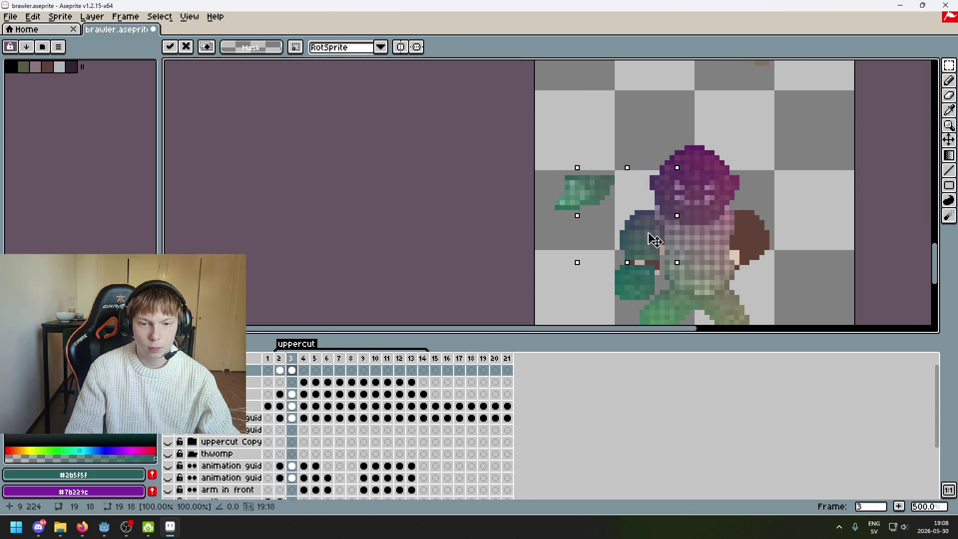
drag(654, 241, 657, 246)
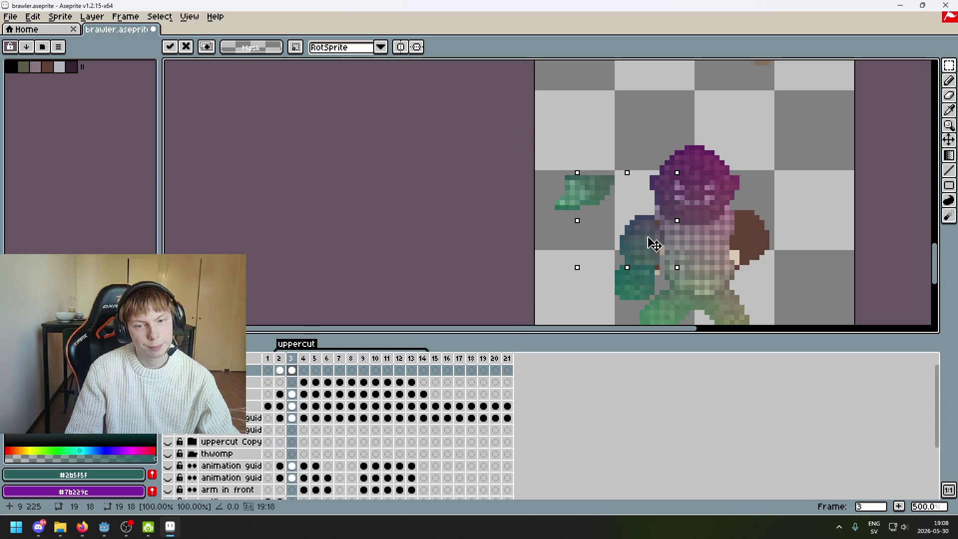
Commit the arm piece, then paint a lighter pixel column beside it and undo it.
scroll(657, 245, up, 2)
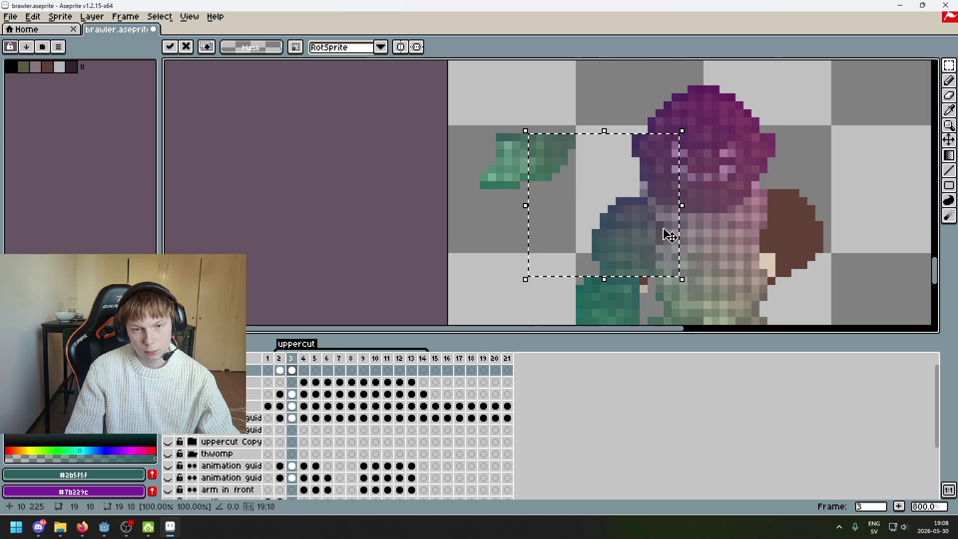
scroll(691, 225, up, 2)
key(Return)
mouse_move(644, 295)
mouse_down()
mouse_move(632, 259)
mouse_move(631, 295)
mouse_up()
key(ctrl+z)
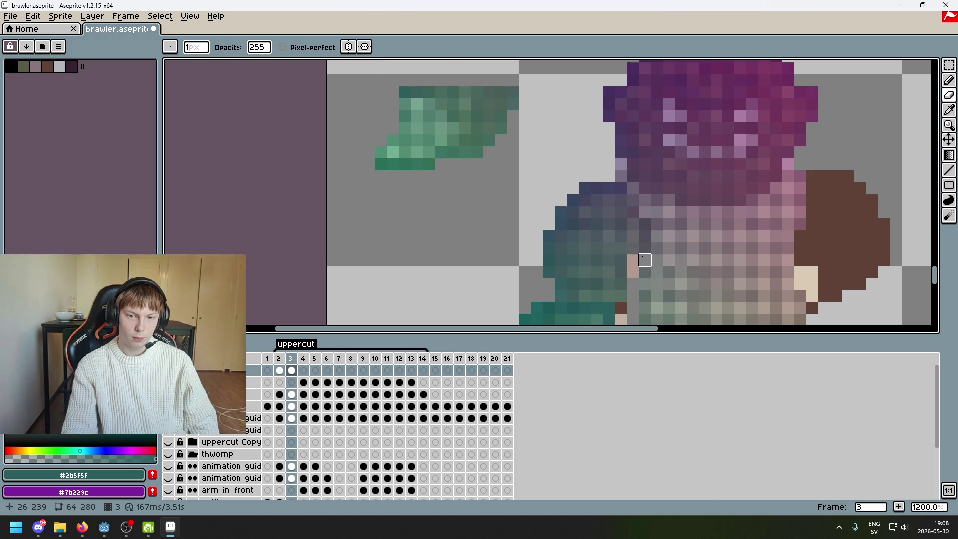
Pick colour #4f5260 and delete a thin strip of pixels below the teal arm.
drag(644, 260, 644, 232)
key(ctrl+z)
scroll(647, 221, up, 3)
alt+click(634, 204)
scroll(632, 205, down, 7)
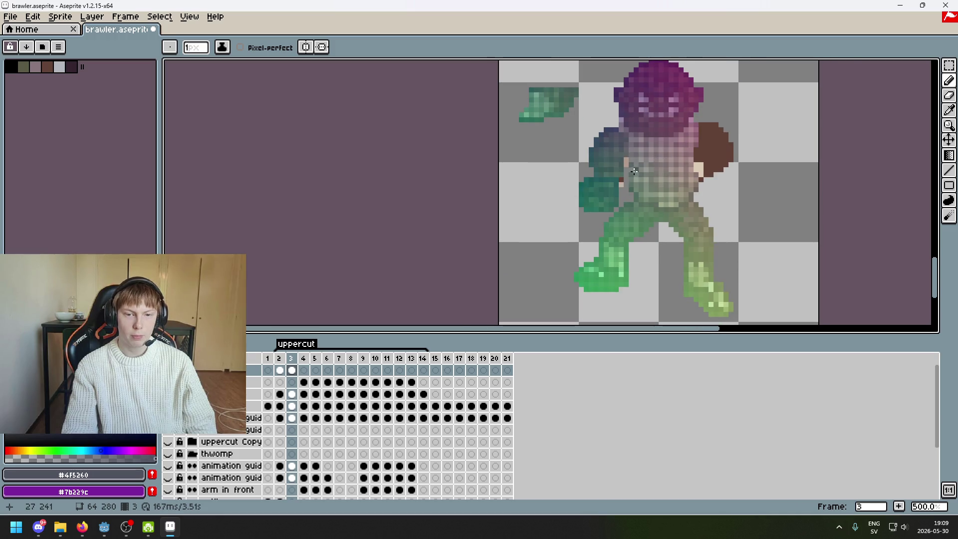
scroll(631, 204, up, 1)
scroll(631, 205, up, 2)
key(m)
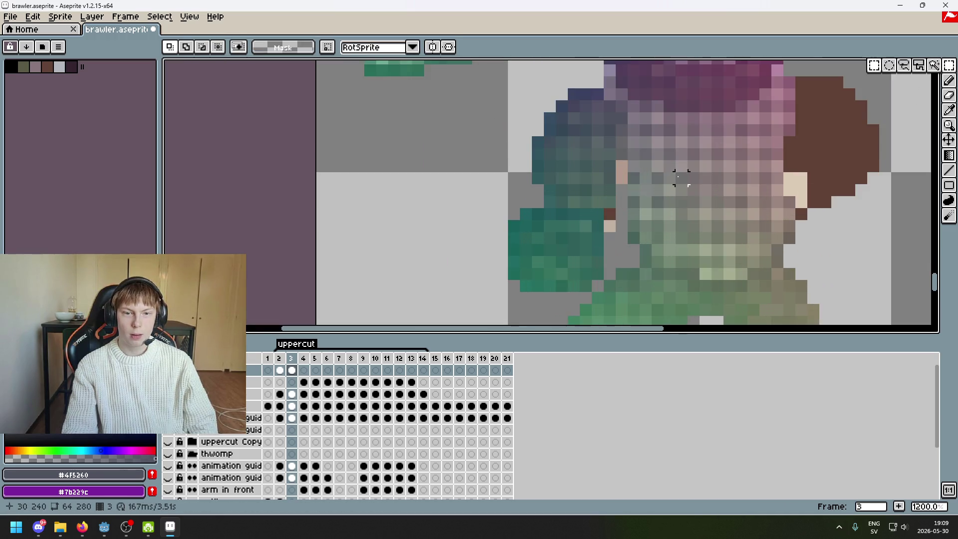
drag(526, 190, 632, 202)
key(Delete)
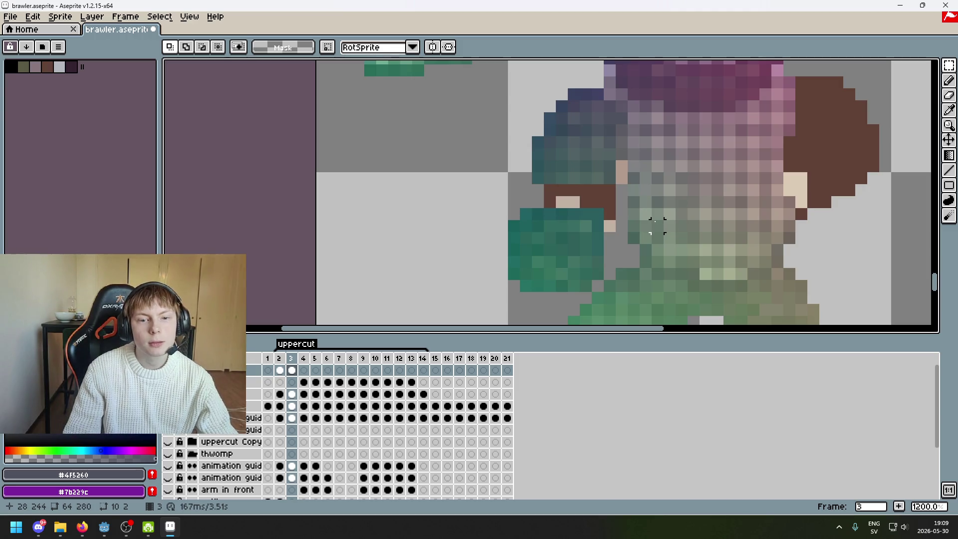
Place the small pixel block onto the green hand, then move it down-right.
scroll(633, 197, down, 3)
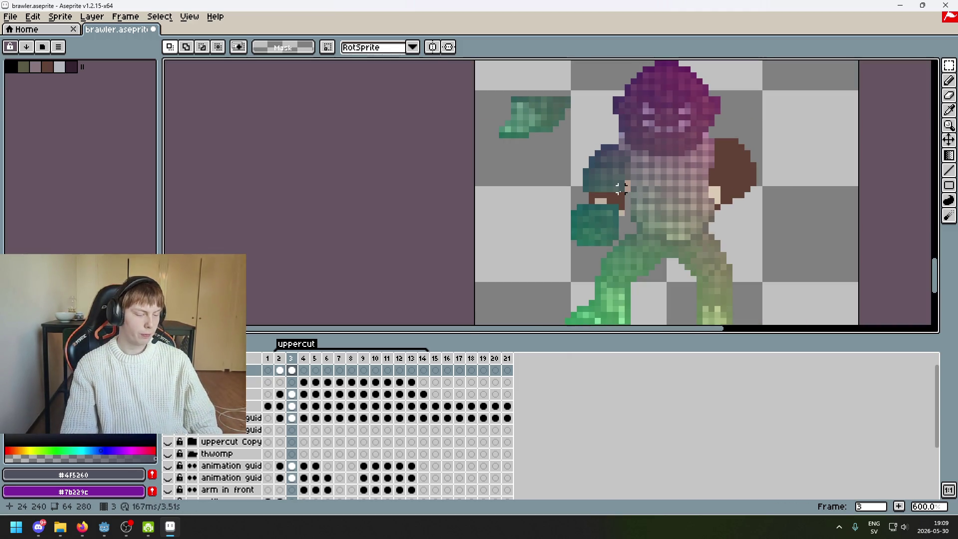
scroll(559, 114, up, 1)
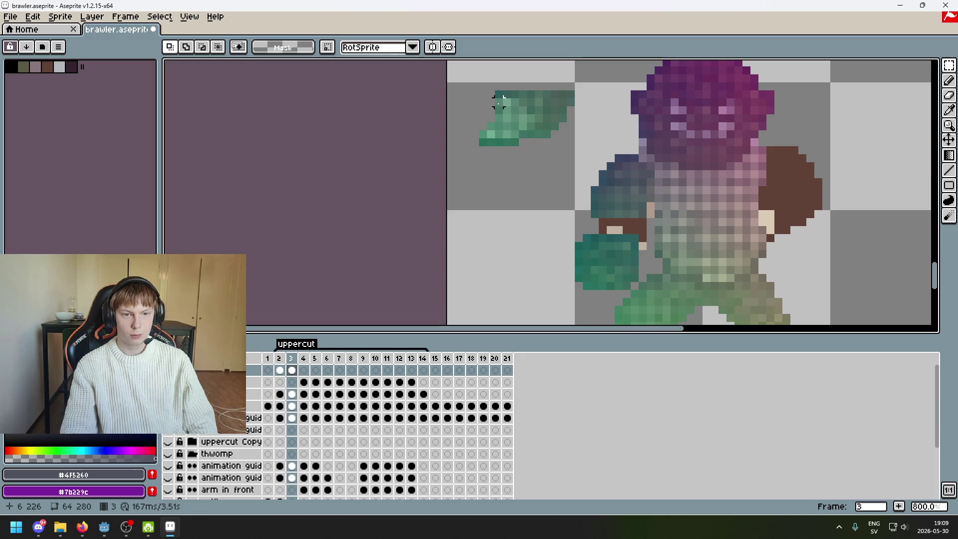
mouse_move(499, 107)
mouse_down()
mouse_move(546, 186)
mouse_move(569, 163)
mouse_up()
key(Delete)
drag(543, 197, 625, 241)
click(650, 212)
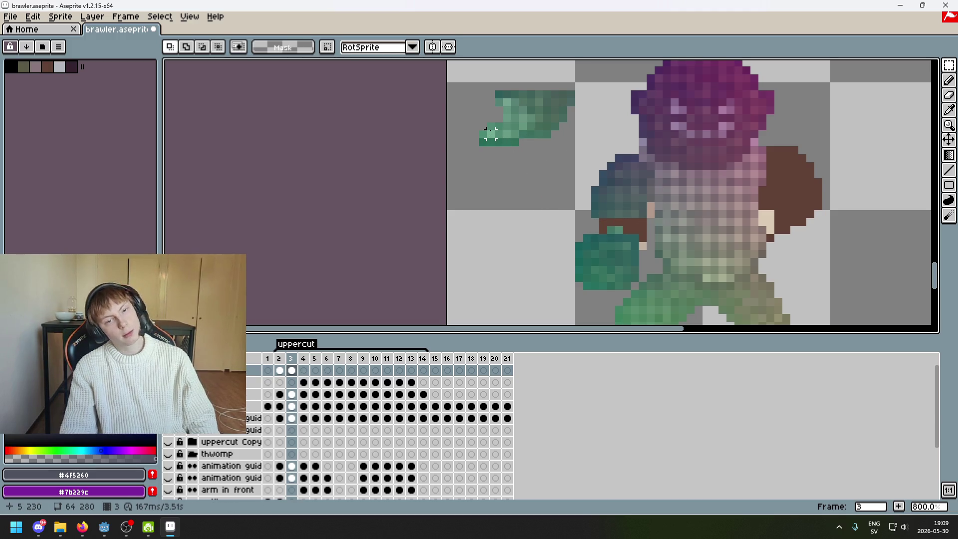
Try selecting a single pixel and the area around the green hand, undoing both.
drag(490, 134, 665, 260)
key(ctrl+z)
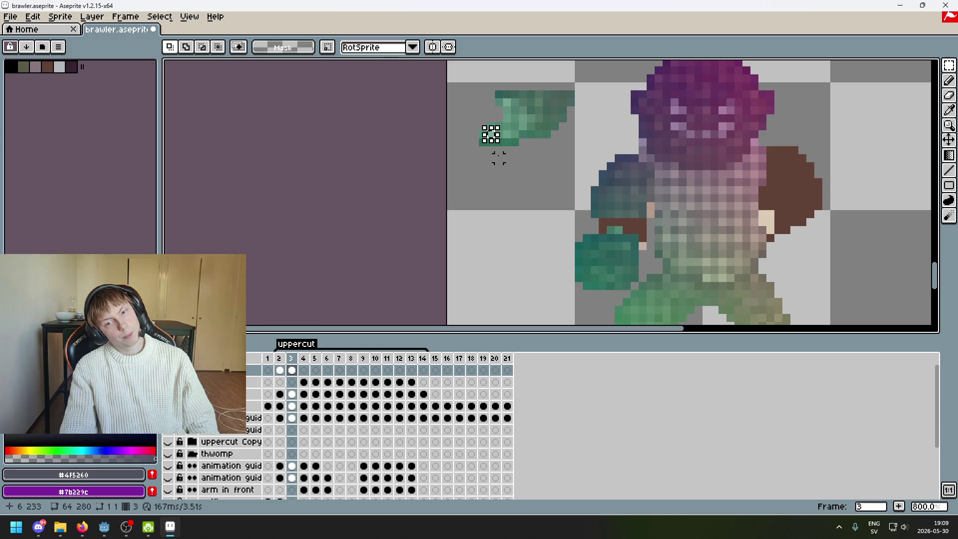
click(482, 140)
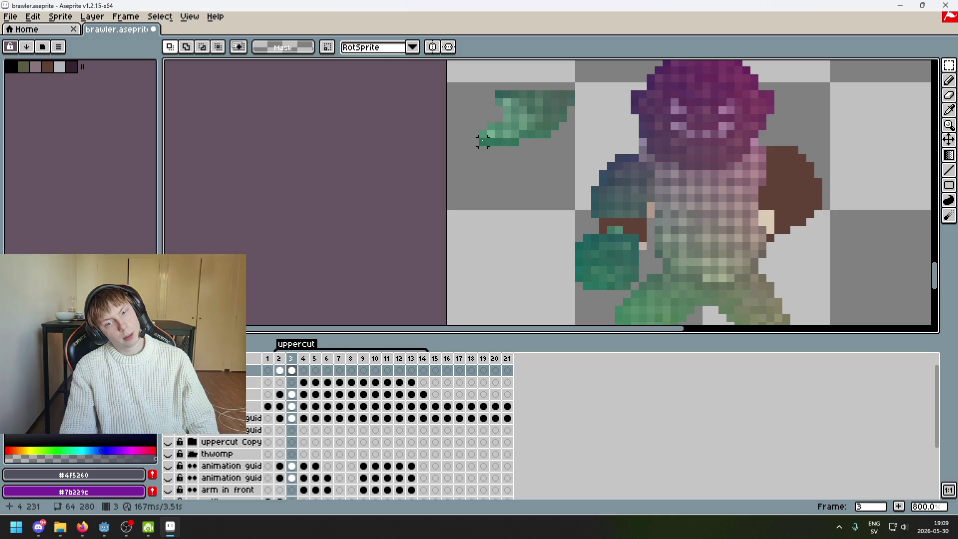
drag(483, 140, 519, 145)
key(ctrl+z)
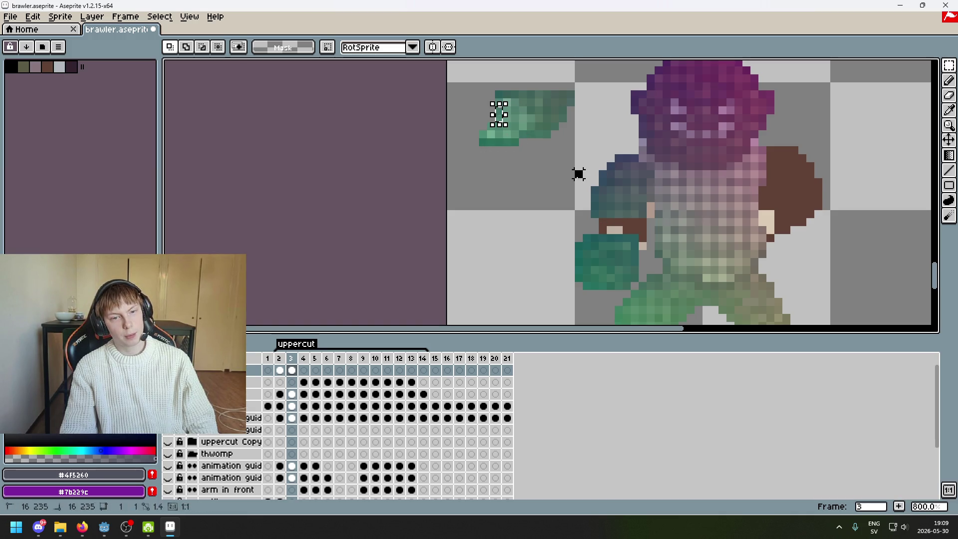
Rotate the whole green hand piece 90° upright, commit it onto the sprite, and show frame 2.
mouse_move(477, 80)
mouse_down()
mouse_move(577, 164)
mouse_move(483, 250)
mouse_up()
drag(421, 195, 510, 197)
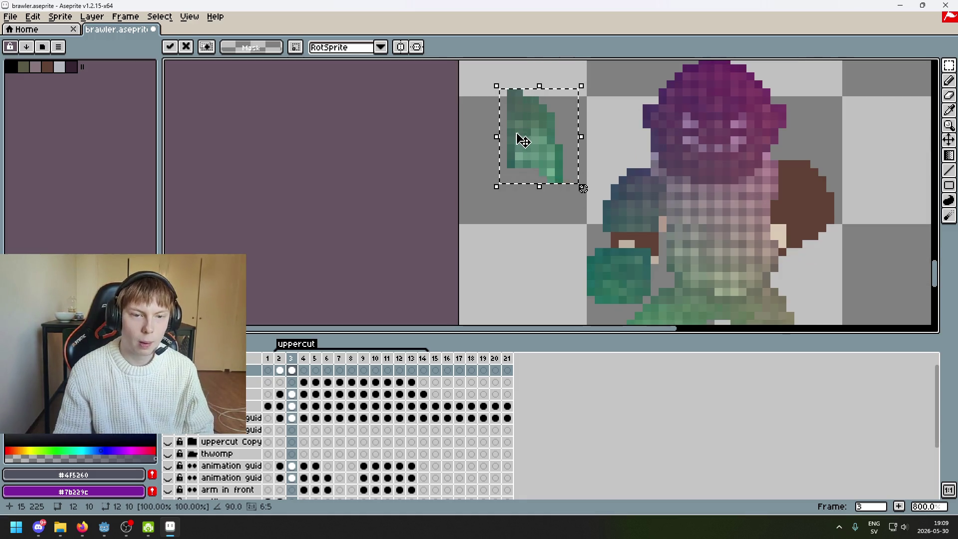
drag(524, 144, 521, 159)
click(594, 145)
key(Left)
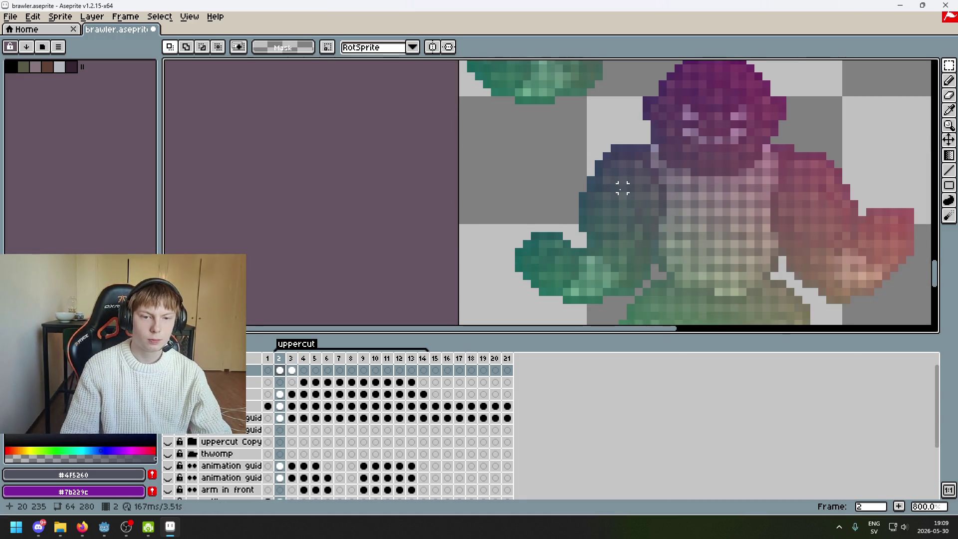
Flip between frames 2 and 3 to compare the arm, ending on frame 3.
scroll(622, 185, down, 3)
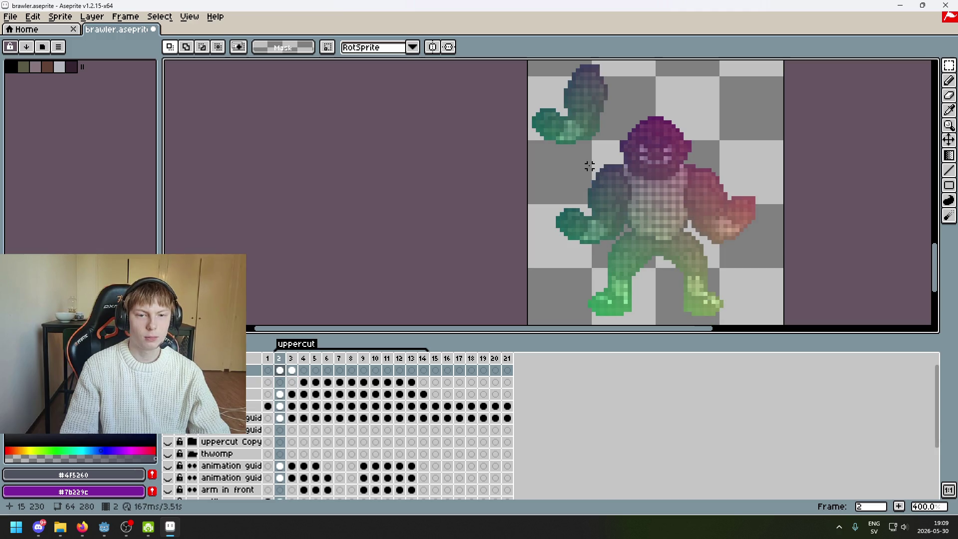
key(Left)
key(Right)
key(Left)
key(Right)
key(Right)
key(Left)
scroll(588, 179, up, 1)
scroll(587, 196, up, 1)
scroll(587, 197, up, 1)
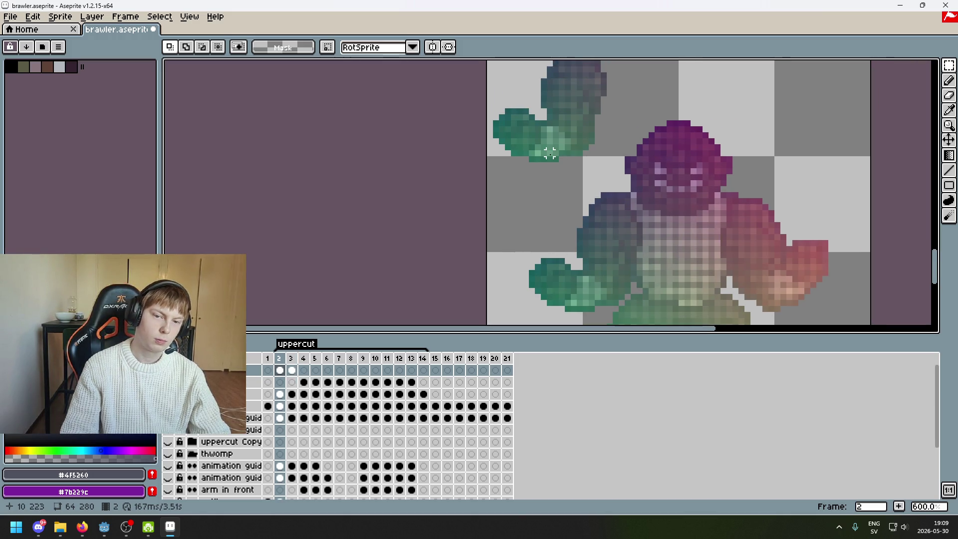
key(Right)
scroll(596, 172, up, 1)
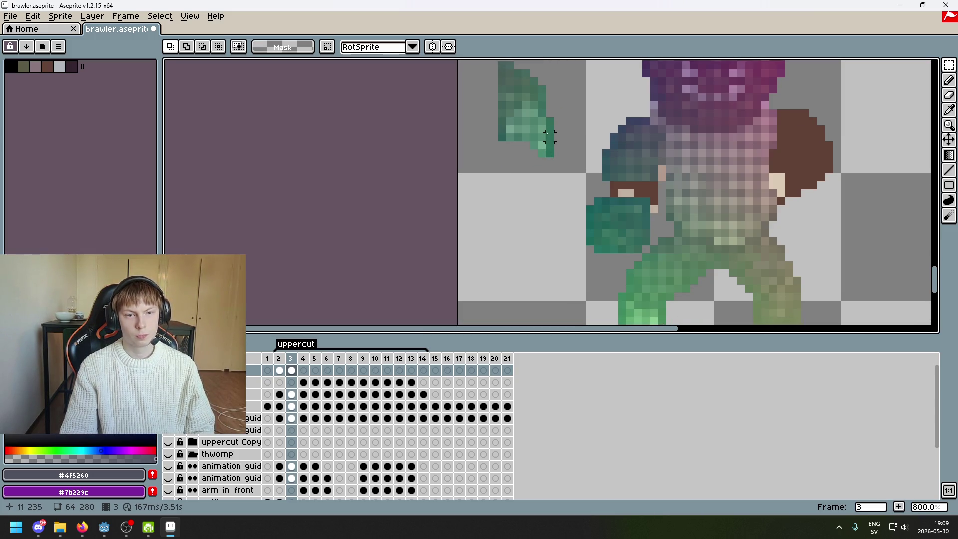
Move the lower green hand pixels down, then shift the green arm piece up-left and deselect.
drag(542, 122, 551, 165)
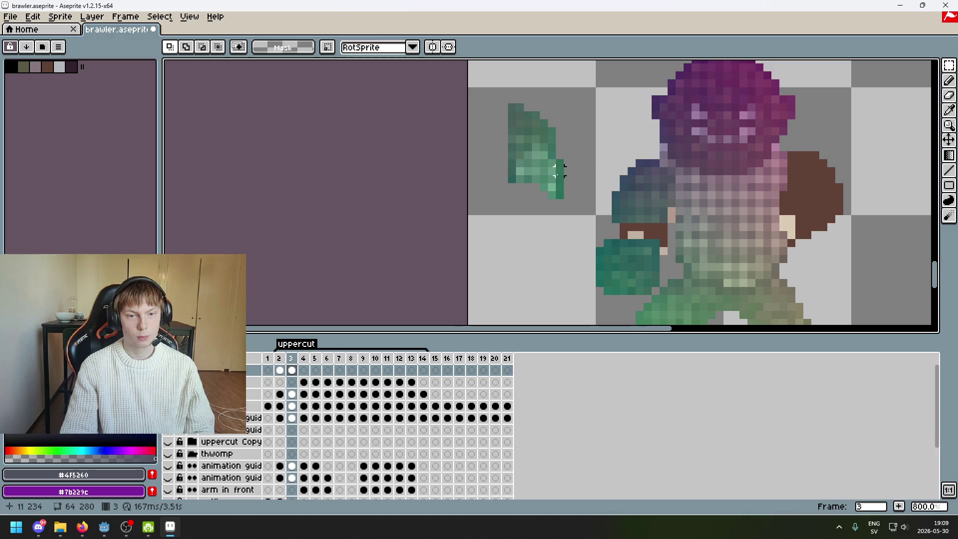
scroll(567, 195, up, 2)
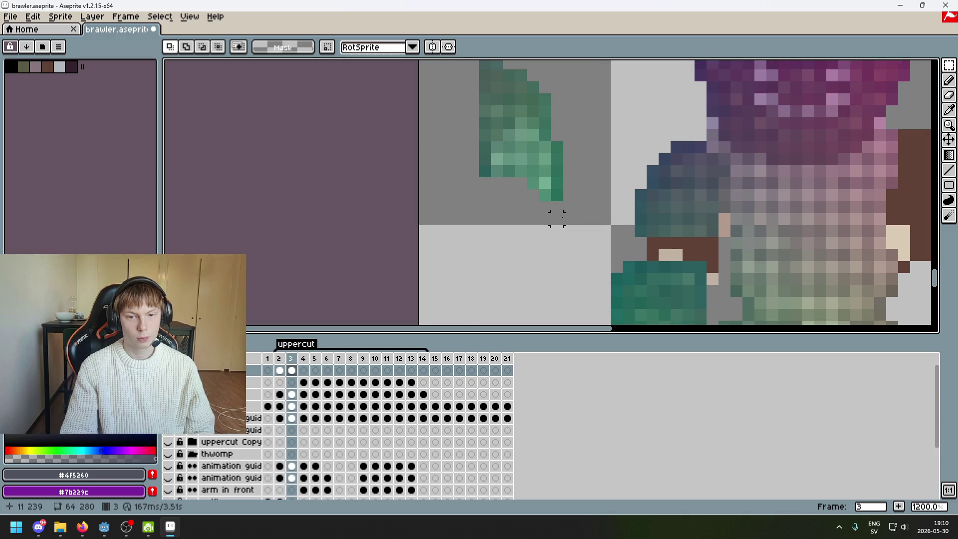
mouse_move(484, 159)
mouse_down()
mouse_move(579, 217)
mouse_move(709, 267)
mouse_move(592, 242)
mouse_up()
click(527, 279)
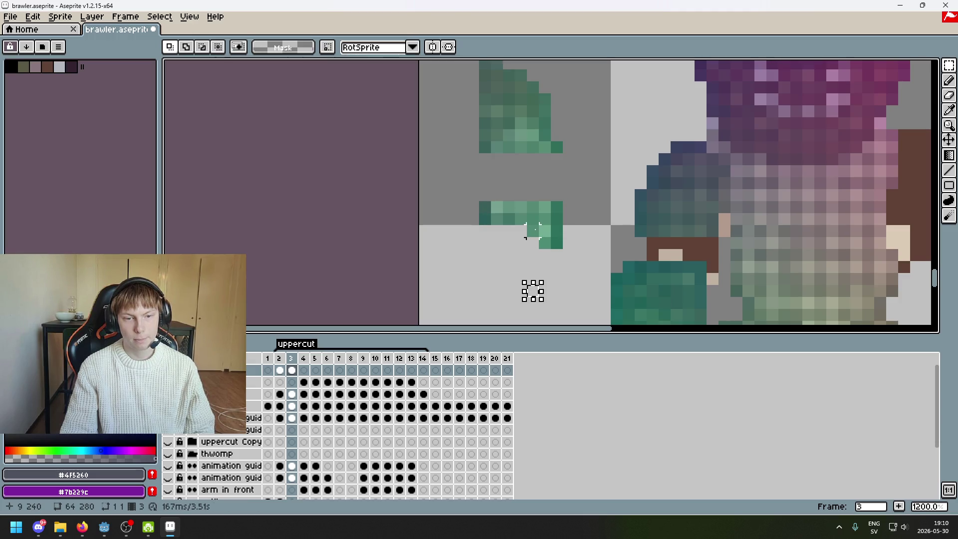
mouse_move(482, 193)
mouse_down()
mouse_move(576, 259)
mouse_move(702, 278)
mouse_up()
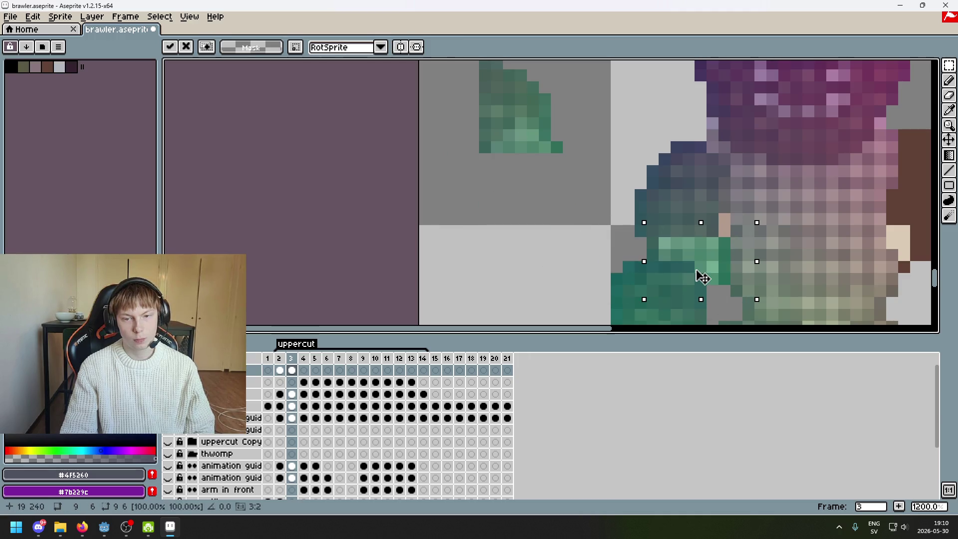
drag(702, 277, 499, 230)
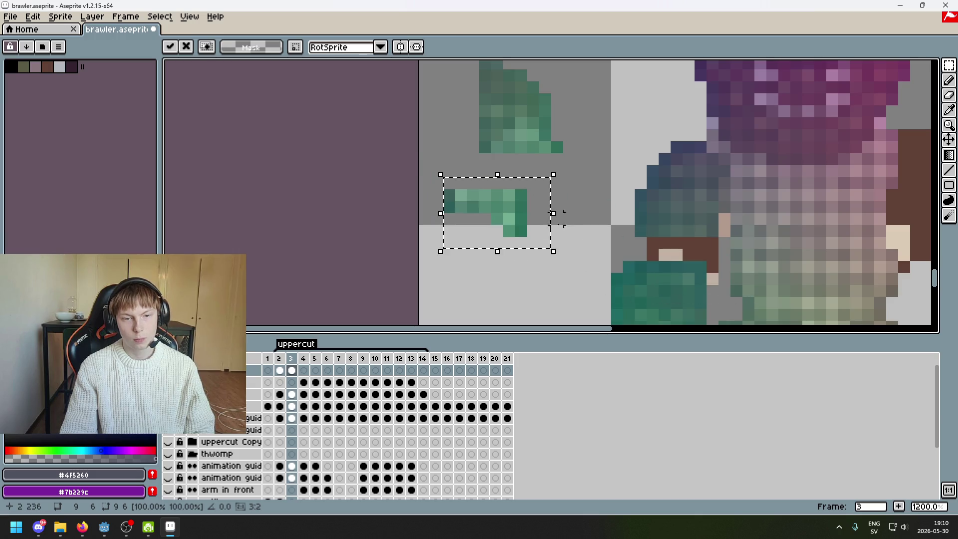
key(ctrl+d)
Select the green arm shape, move it onto the character, and switch to the Eraser.
key(e)
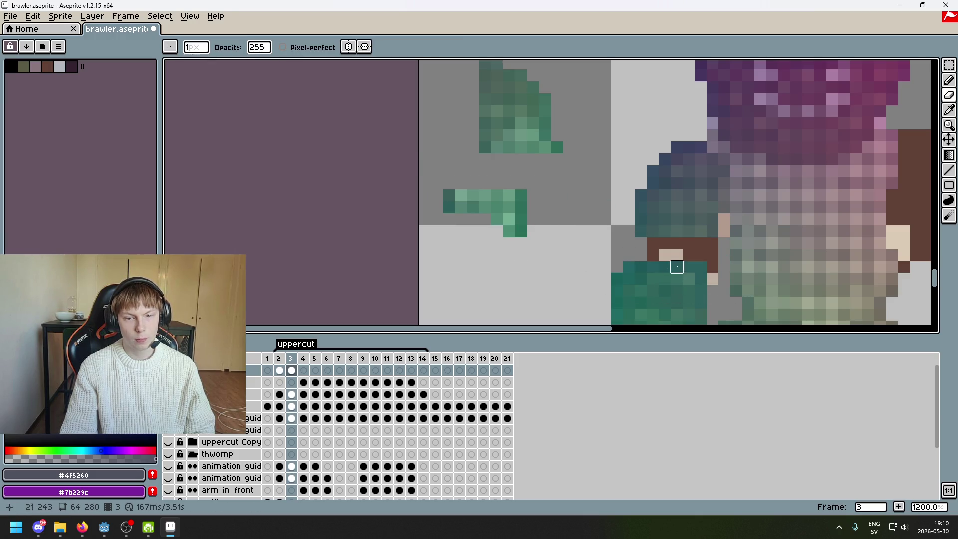
key(m)
drag(447, 194, 549, 247)
mouse_move(508, 232)
mouse_down()
mouse_move(617, 260)
mouse_move(700, 268)
mouse_move(521, 221)
mouse_up()
key(e)
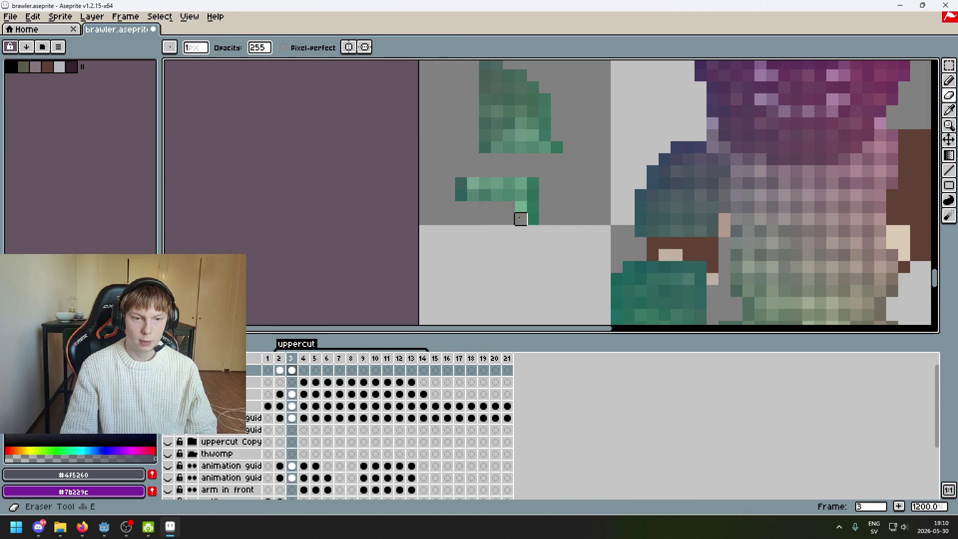
Commit a pixel block by the fist, then compare frames 2 and 3.
click(949, 65)
mouse_move(517, 226)
mouse_down()
mouse_move(527, 250)
mouse_move(664, 278)
mouse_up()
key(Return)
scroll(545, 231, down, 5)
key(Left)
key(Right)
scroll(593, 162, up, 6)
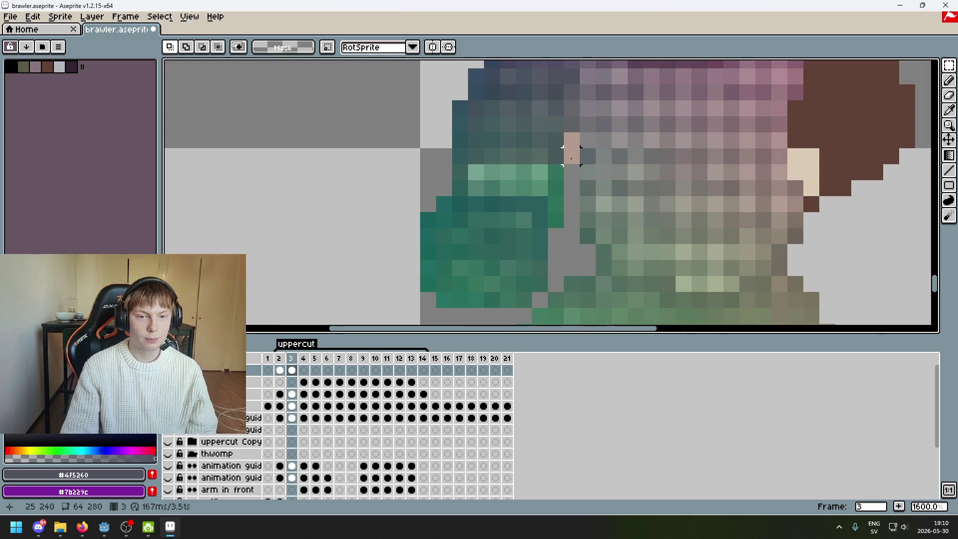
scroll(572, 155, down, 5)
scroll(547, 202, up, 5)
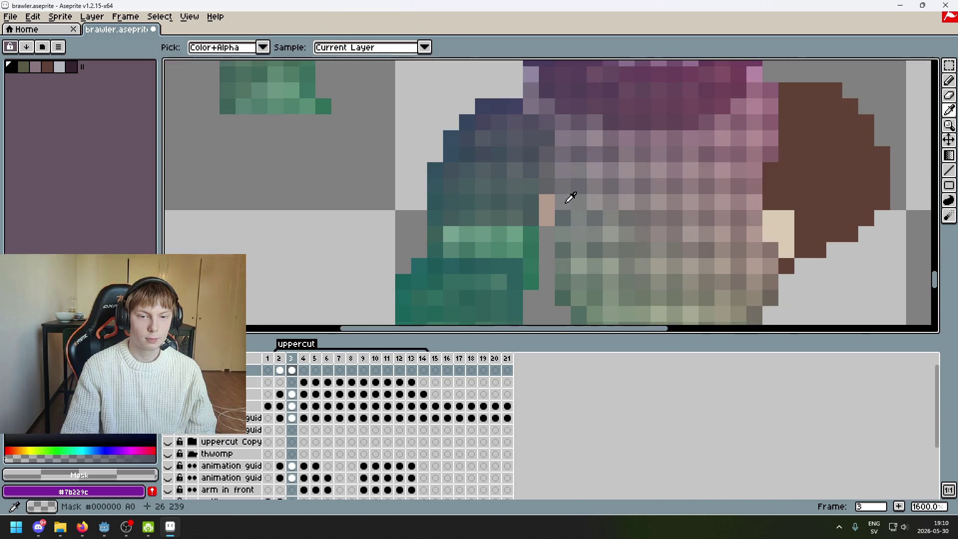
Make the dark grey-green #5c6668, sampled from the brawler's body, the pencil colour.
key(b)
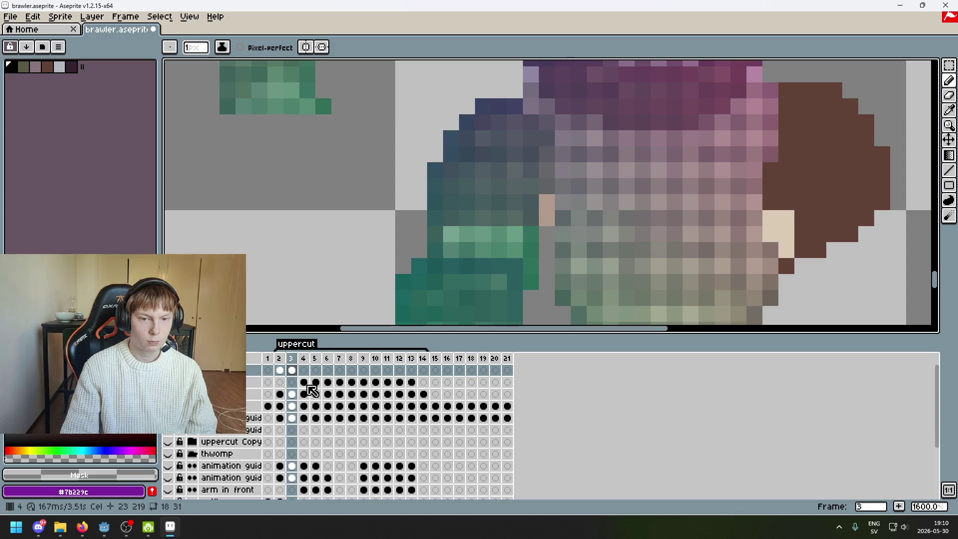
click(308, 385)
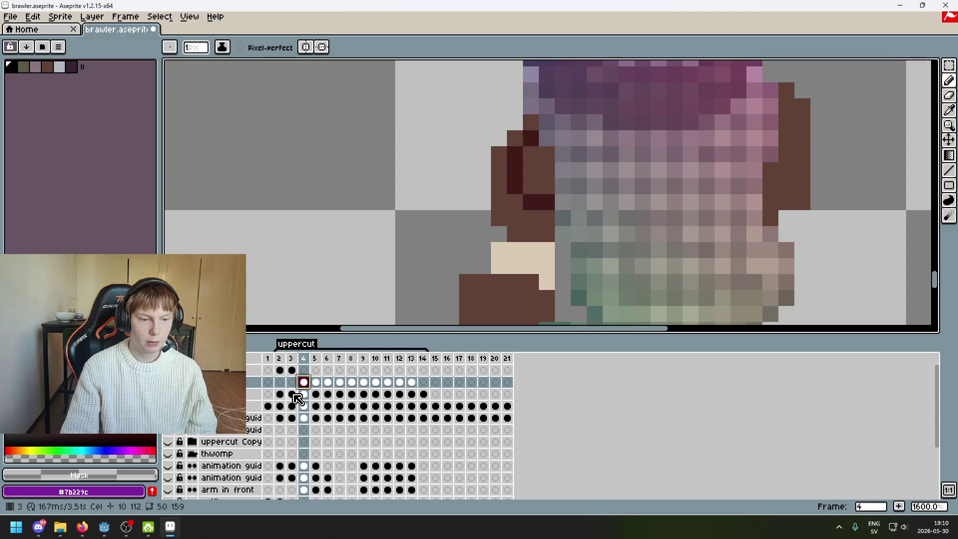
click(291, 394)
alt+click(567, 193)
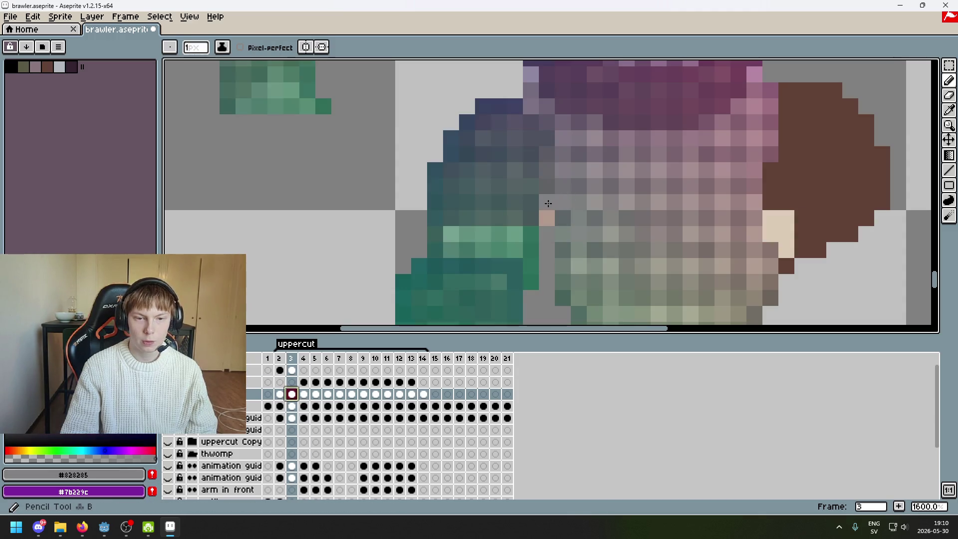
alt+click(562, 217)
Flip back and forth between frames 2 and 3 to compare the uppercut poses.
scroll(562, 215, down, 6)
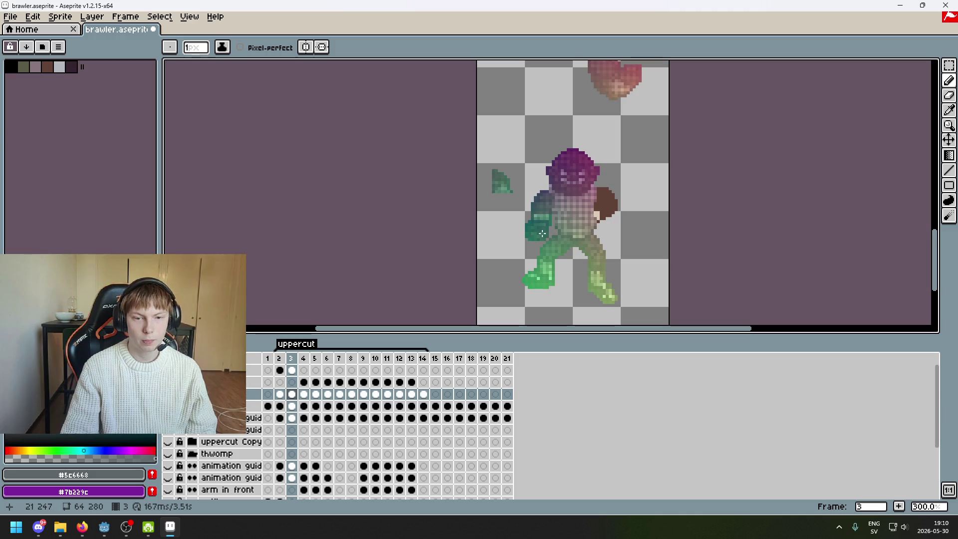
drag(482, 279, 463, 183)
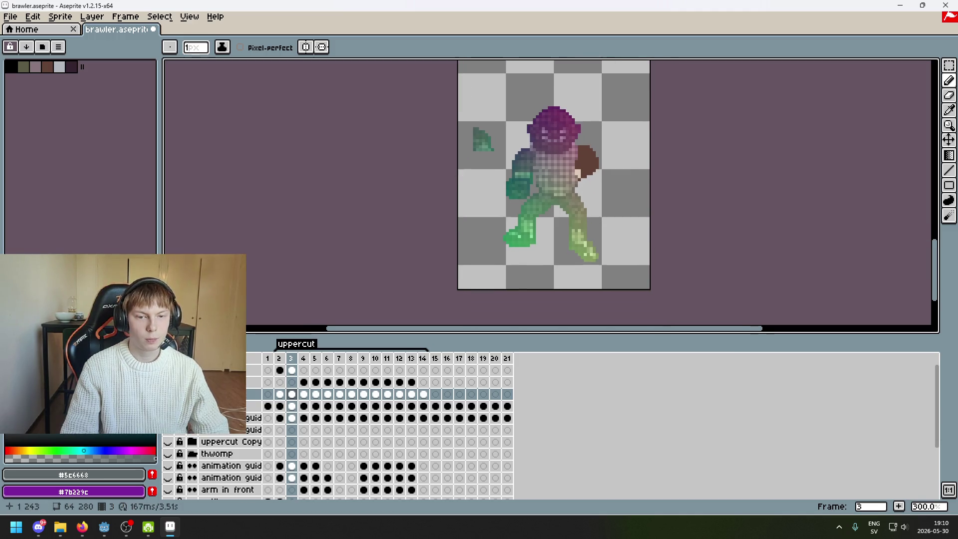
key(Left)
key(Right)
key(Left)
key(Right)
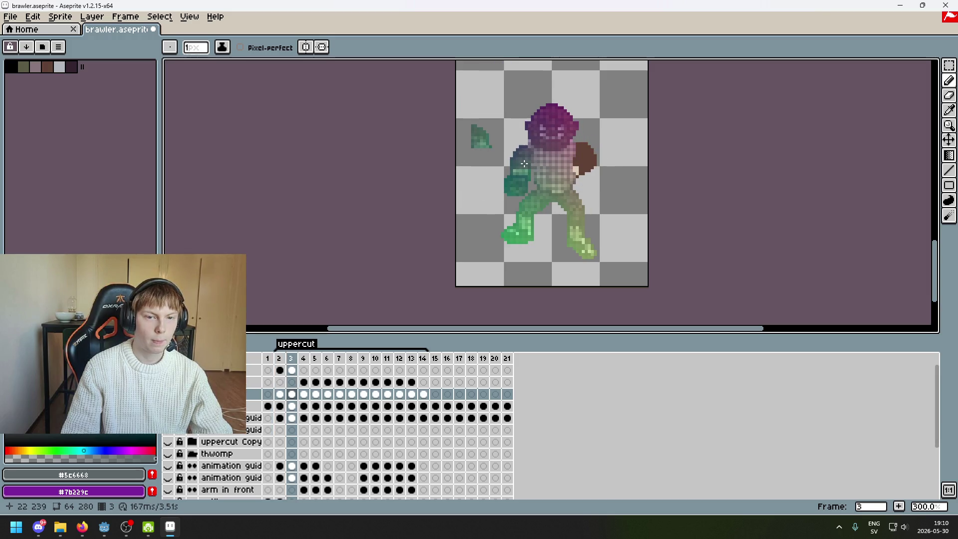
key(Left)
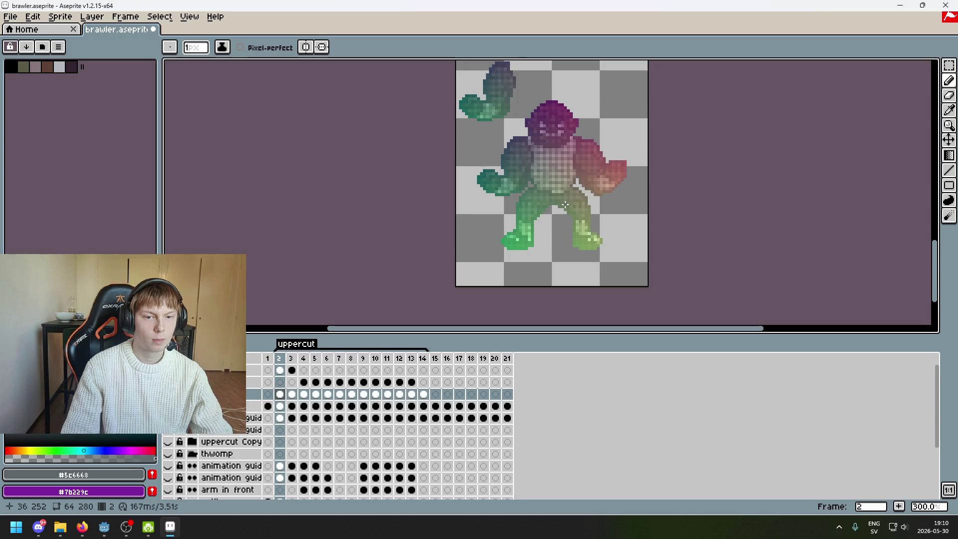
key(Right)
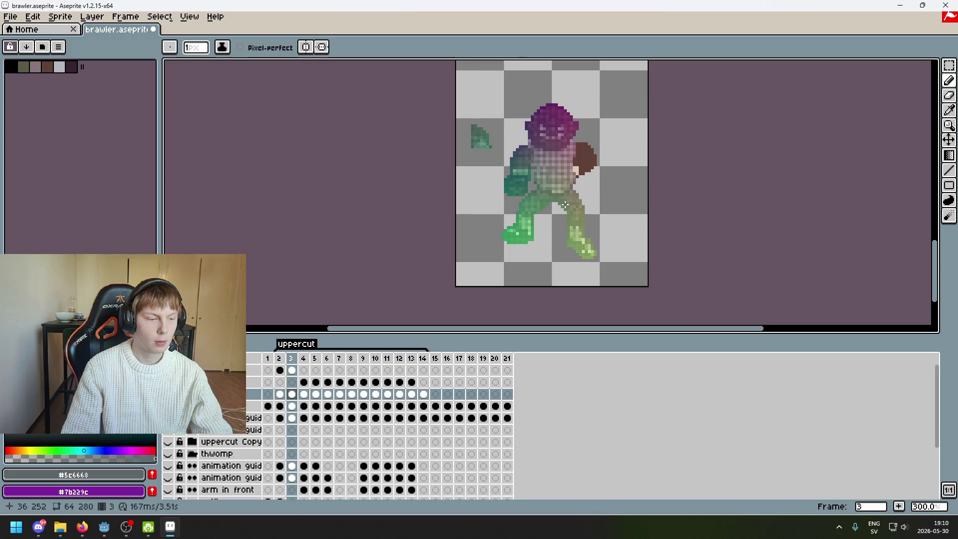
key(Tab)
key(Tab)
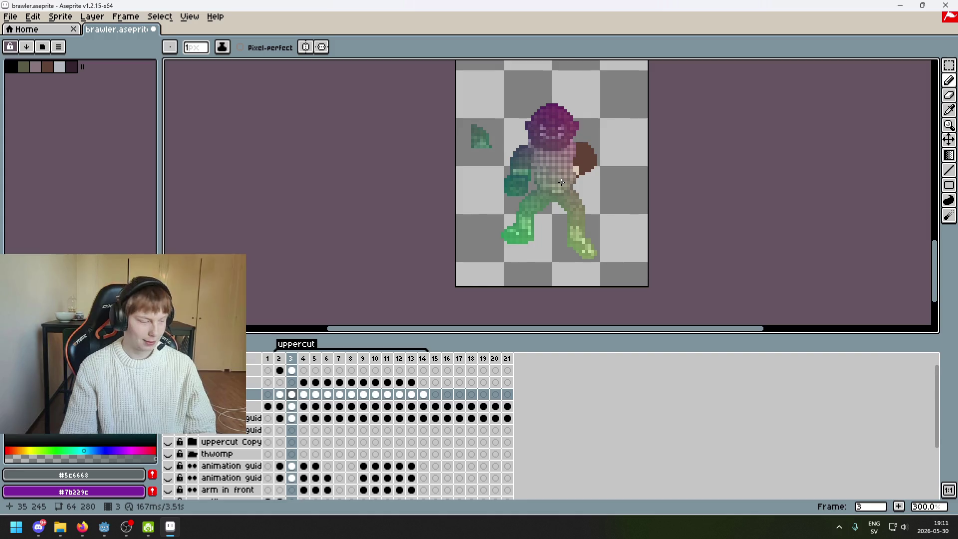
scroll(561, 183, up, 1)
scroll(500, 211, up, 1)
Flip between frames 3 and 4 to compare the fist positions, ending on frame 3.
key(Left)
key(Right)
key(Right)
key(Left)
key(Right)
key(Left)
key(Right)
key(Left)
key(Right)
key(Left)
key(Right)
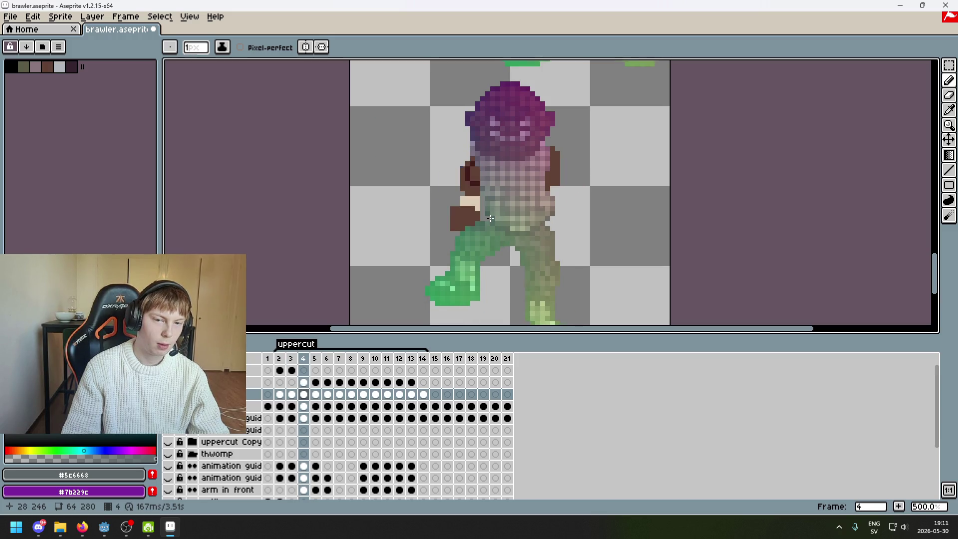
key(Left)
key(Right)
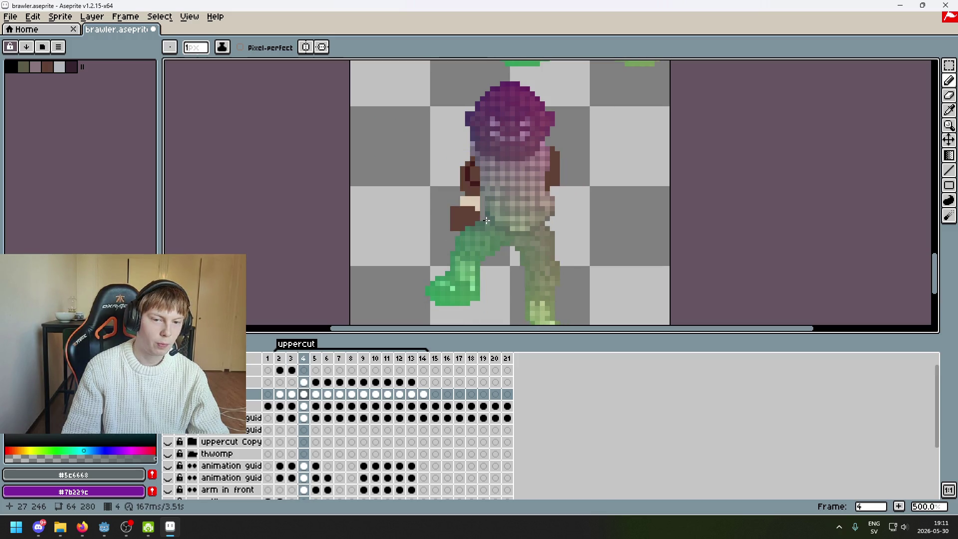
key(Left)
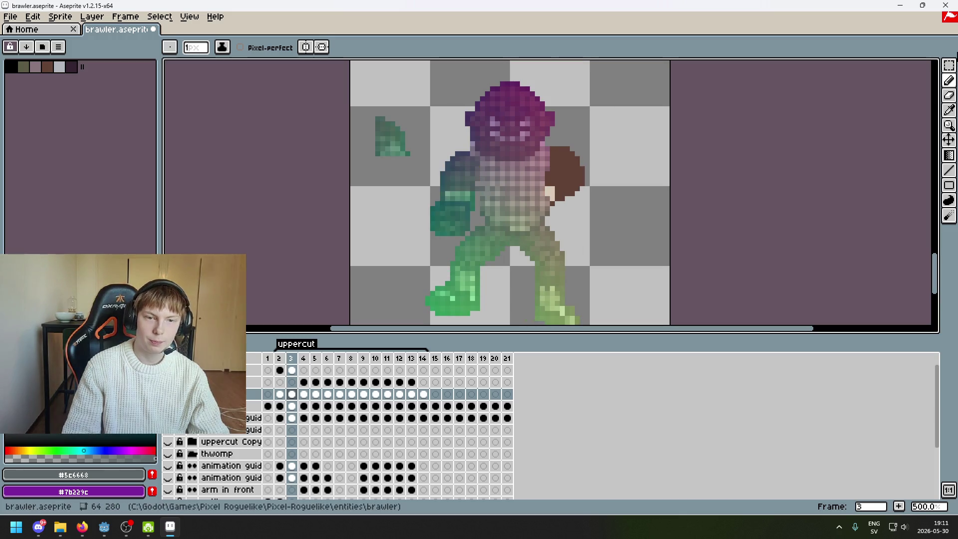
click(947, 67)
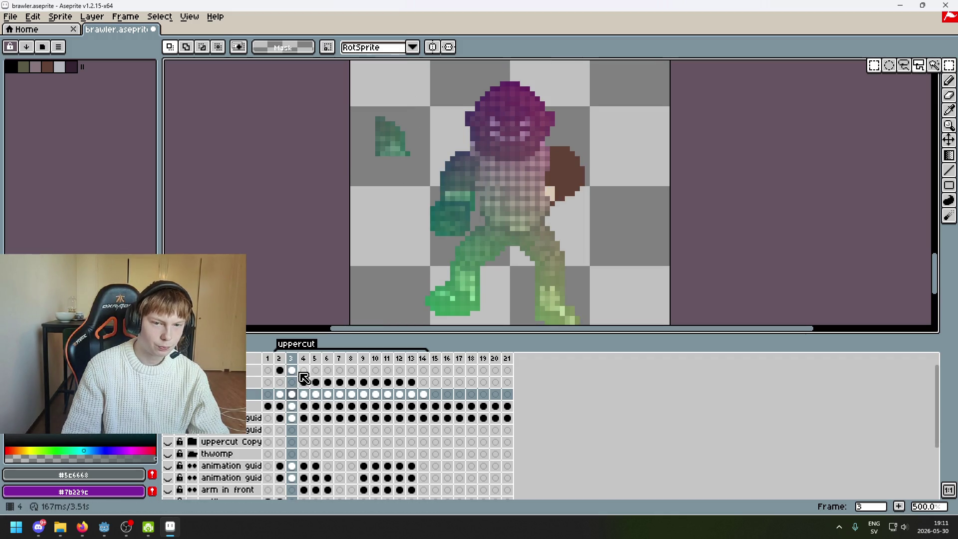
Select the top layer's frame-3 and frame-4 cels and undo the earlier arm copy.
click(292, 370)
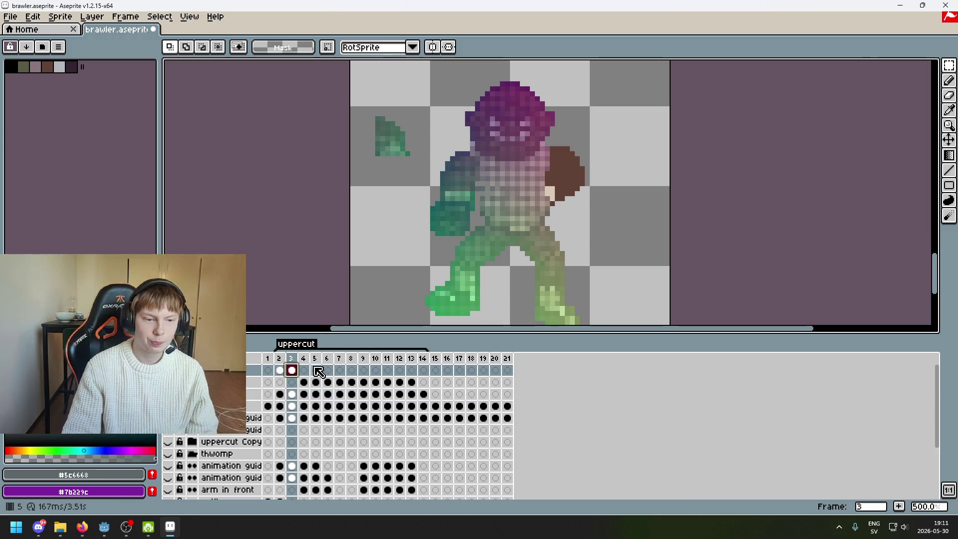
click(306, 371)
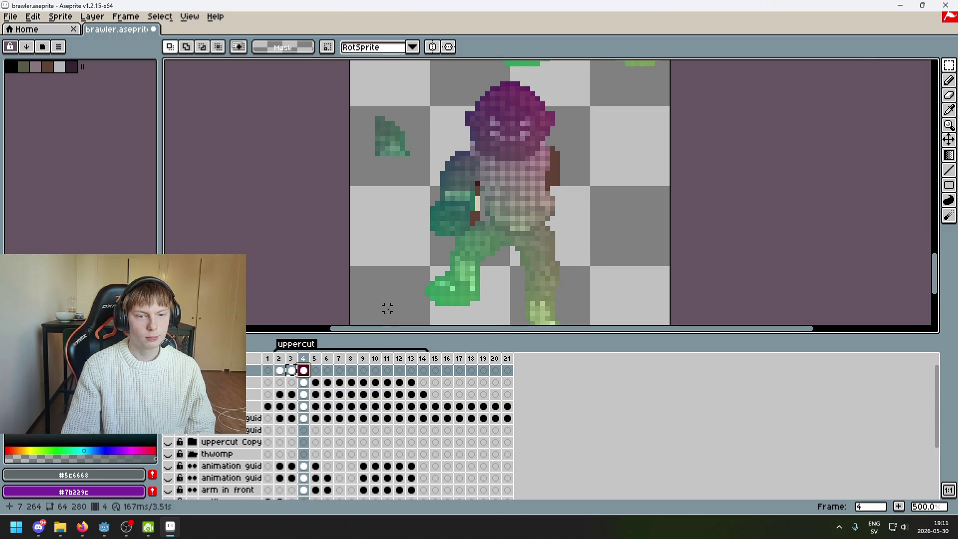
key(ctrl+z)
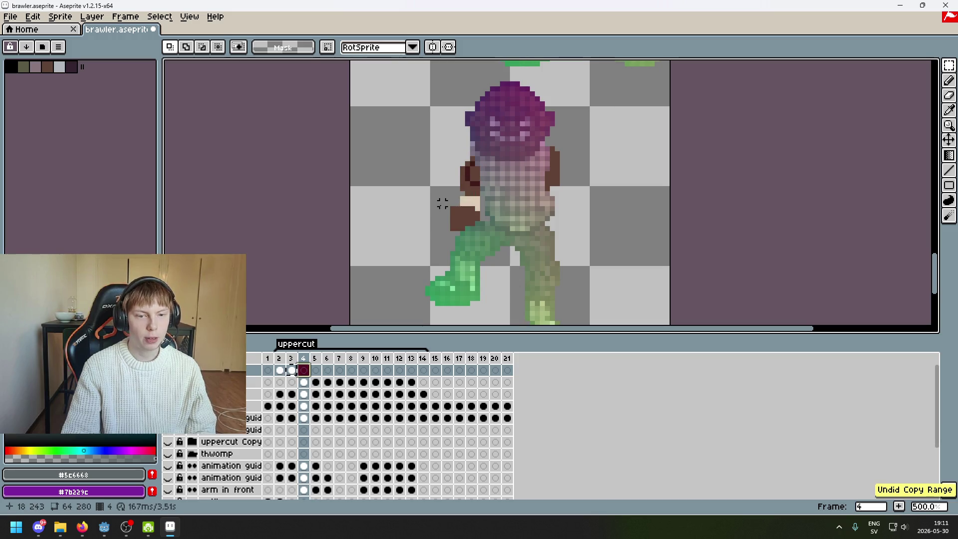
key(Left)
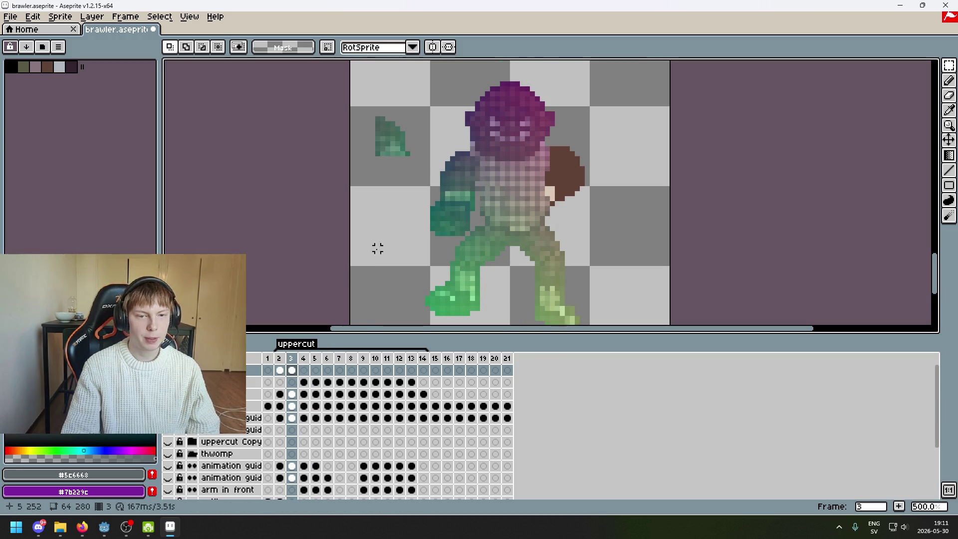
Compare the top layer's frame-4 arm cel against frame 3, settling on frame 4.
scroll(446, 223, down, 3)
drag(455, 235, 503, 181)
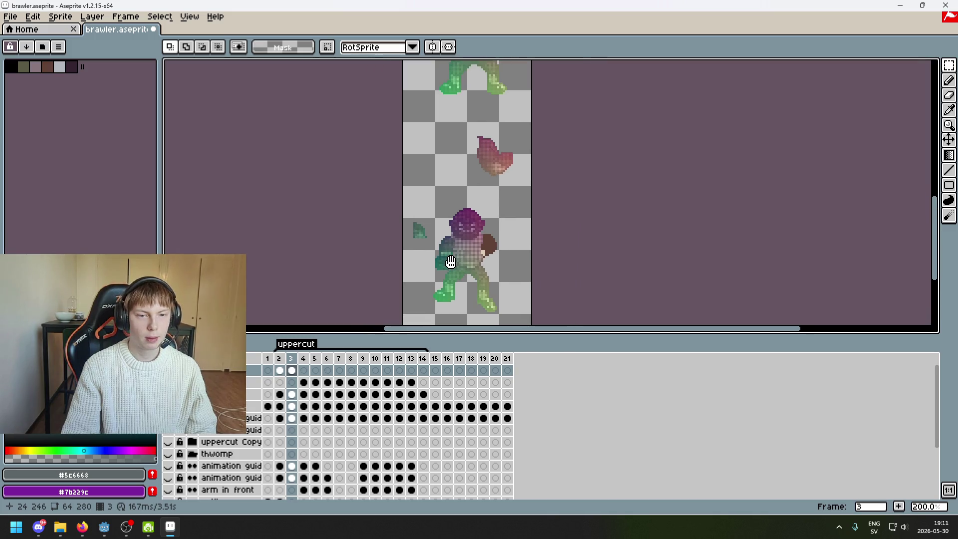
scroll(503, 181, up, 2)
click(304, 370)
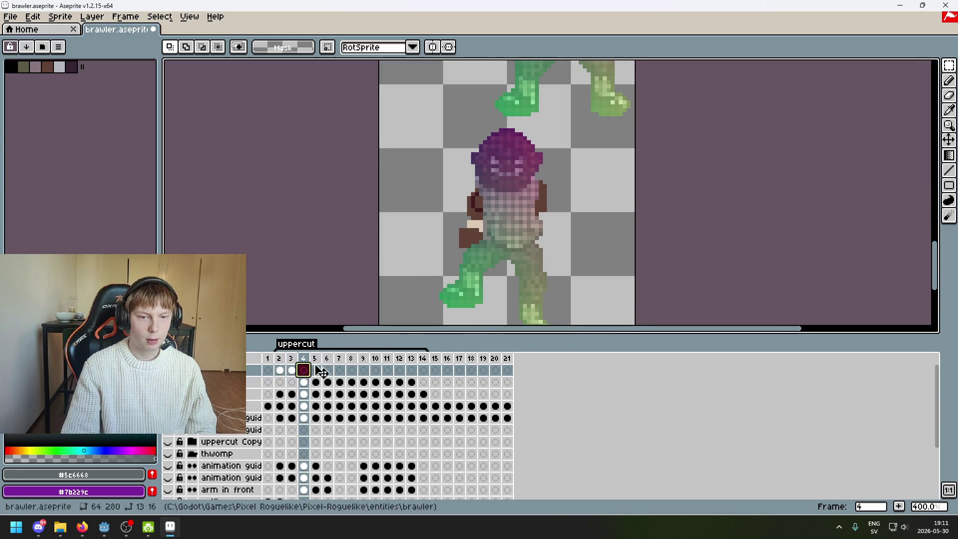
key(Left)
drag(417, 242, 432, 255)
scroll(432, 255, up, 1)
drag(948, 65, 916, 68)
scroll(498, 217, up, 2)
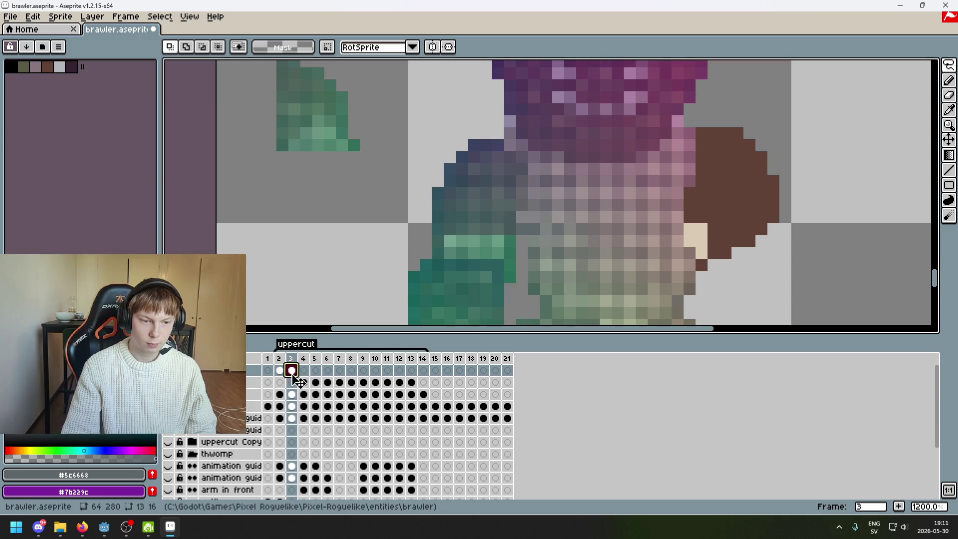
key(Right)
scroll(451, 240, down, 3)
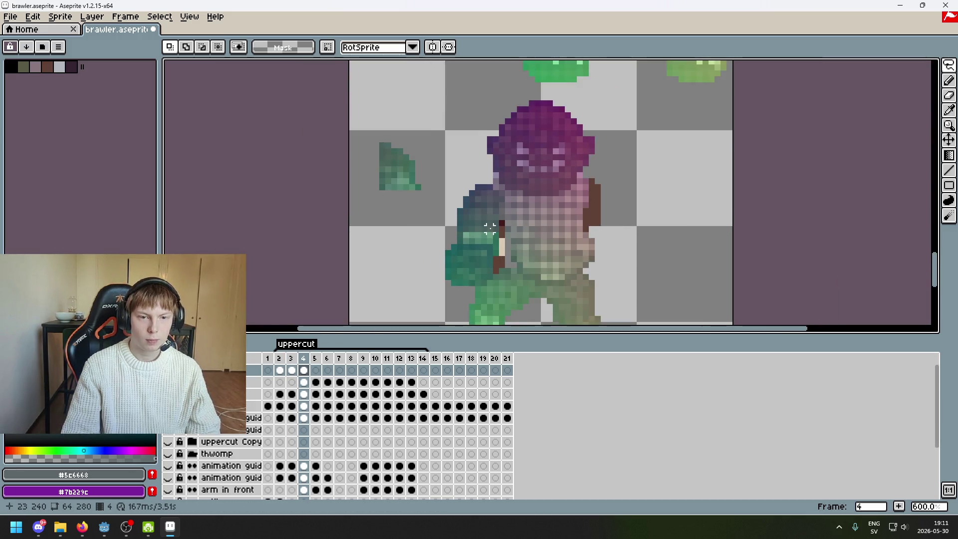
Try moving the selected fist and forearm on frame 4, then undo the move.
drag(949, 65, 874, 67)
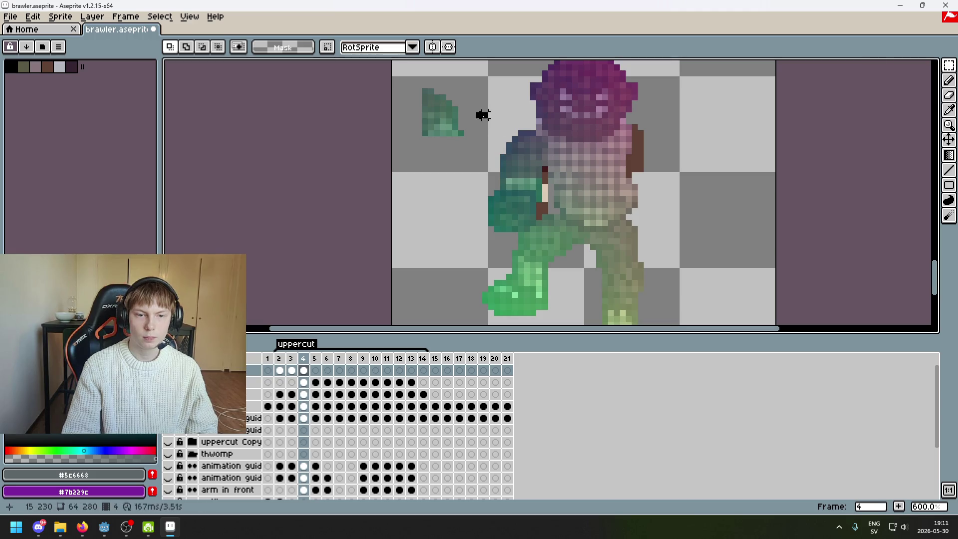
drag(449, 124, 586, 306)
mouse_move(520, 257)
mouse_down()
mouse_move(535, 243)
mouse_move(516, 229)
mouse_move(575, 244)
mouse_move(566, 248)
mouse_up()
key(ctrl+z)
key(ctrl+z)
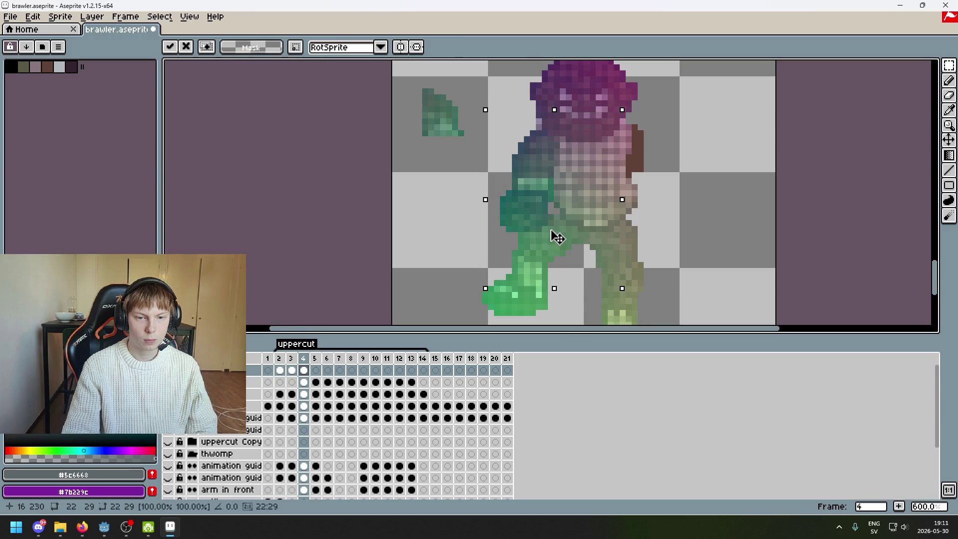
key(ctrl+z)
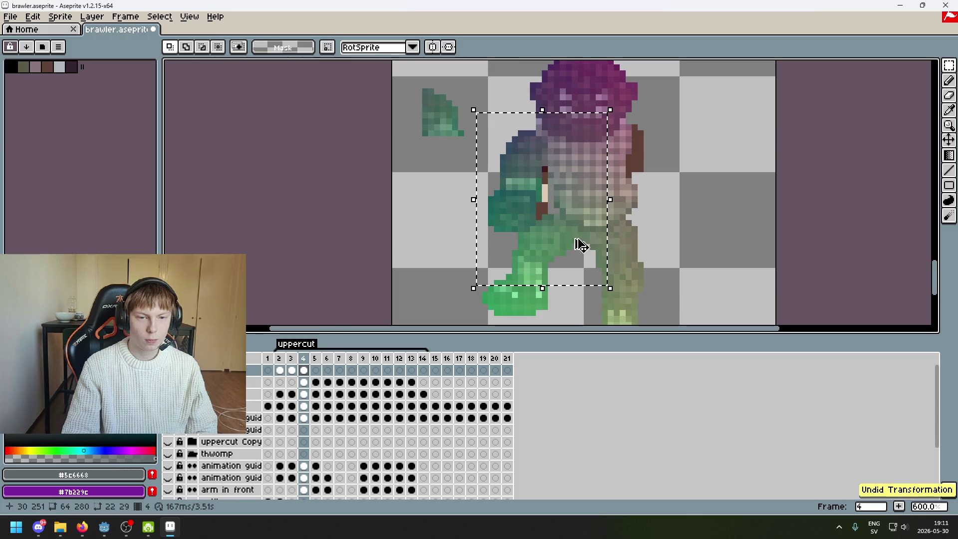
key(ctrl+z)
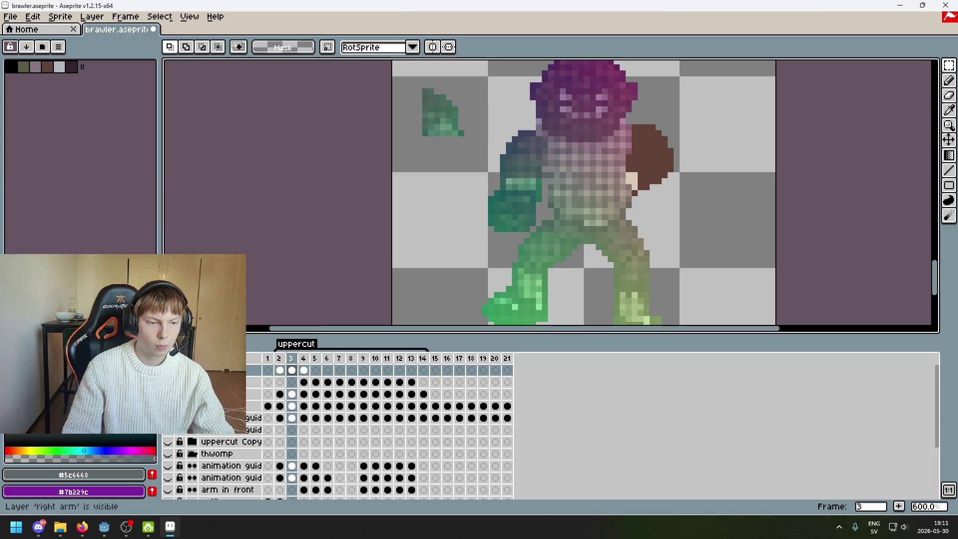
Flip between frames 3 and 4 to compare the fist, ending on frame 4.
key(Right)
key(Left)
key(Right)
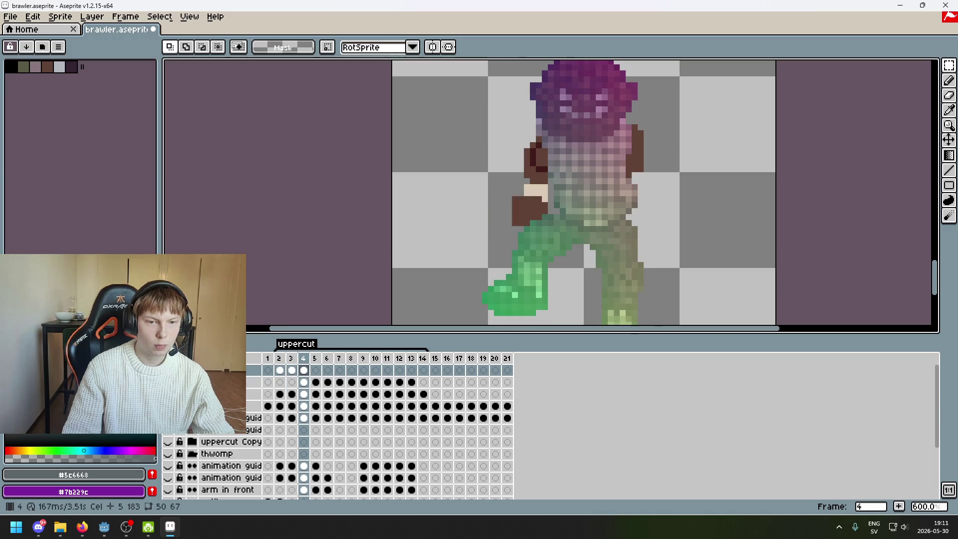
scroll(509, 246, up, 4)
key(Left)
key(Right)
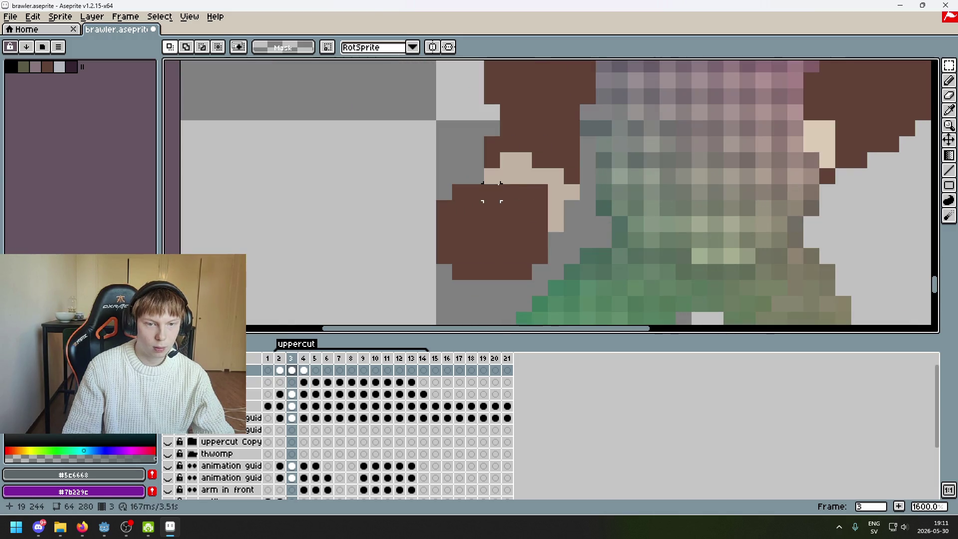
key(Left)
key(Right)
scroll(492, 192, down, 4)
key(Left)
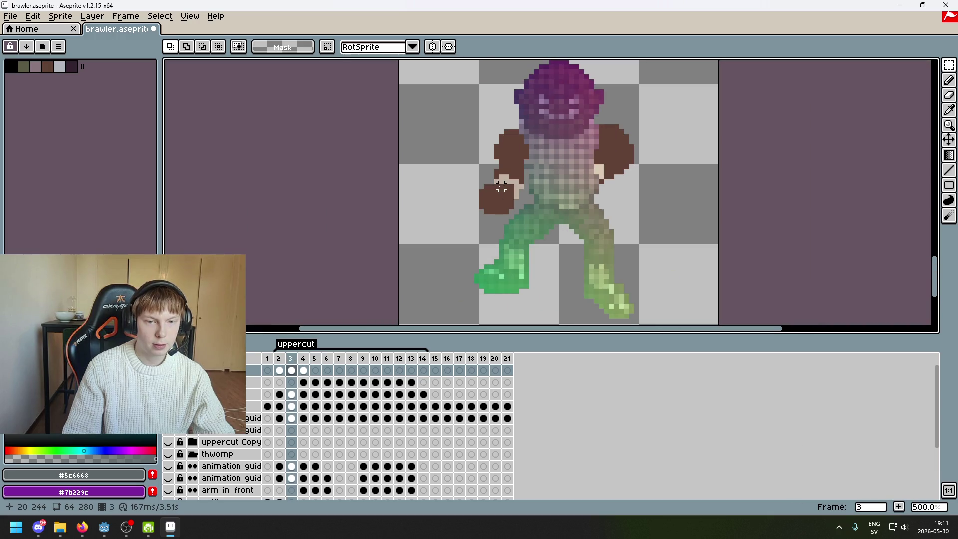
key(Right)
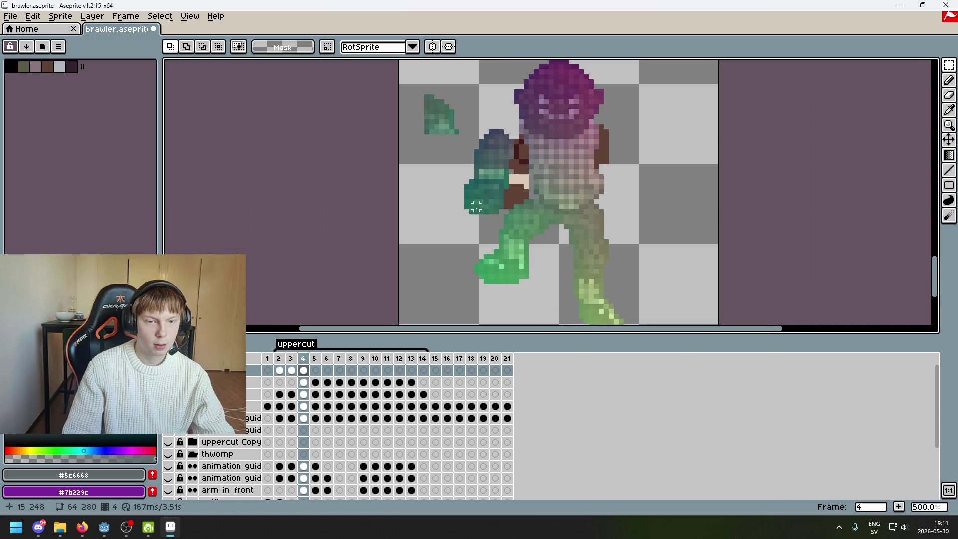
scroll(477, 209, up, 4)
Move the frame-4 fist upward, then shift the larger arm selection toward the torso.
drag(432, 320, 627, 250)
drag(571, 280, 563, 272)
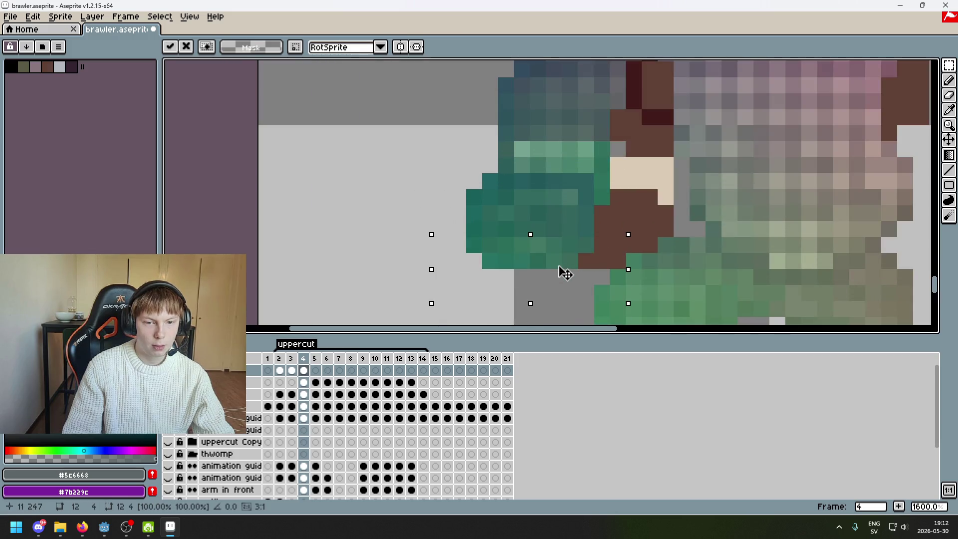
key(Return)
scroll(563, 273, down, 3)
scroll(582, 220, up, 1)
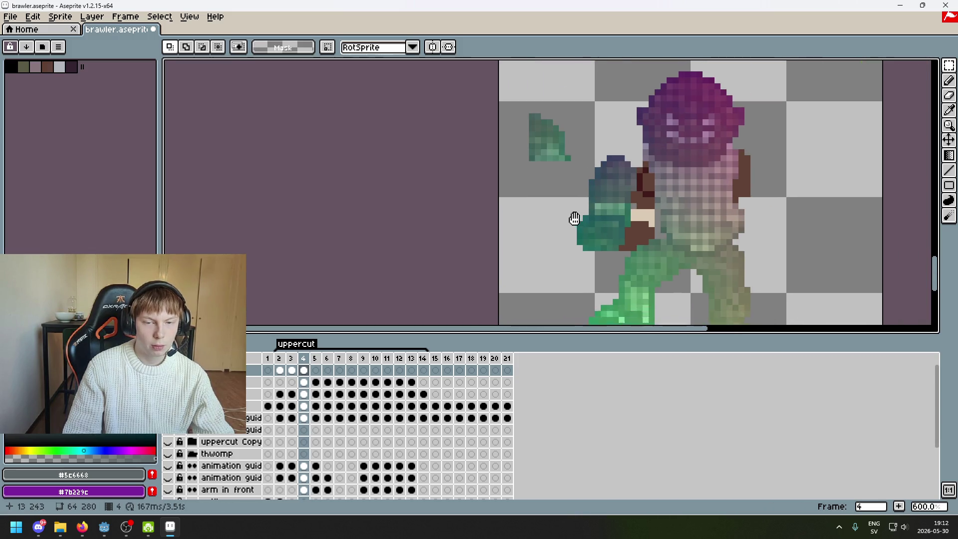
scroll(525, 253, up, 1)
scroll(526, 252, up, 1)
drag(499, 258, 654, 106)
drag(631, 185, 673, 183)
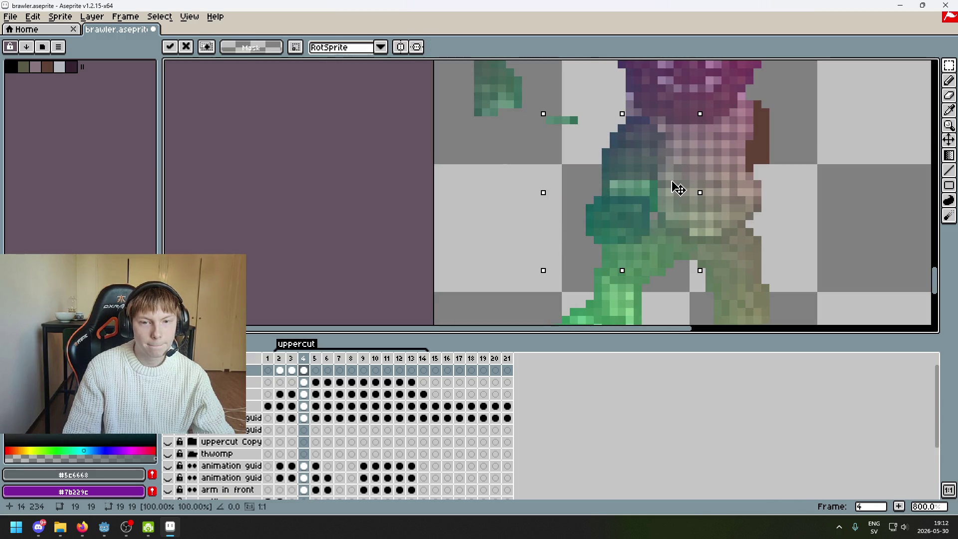
Commit the repositioned arm and toggle the right arm layer to compare the teal and brown arms.
key(ctrl+d)
click(168, 370)
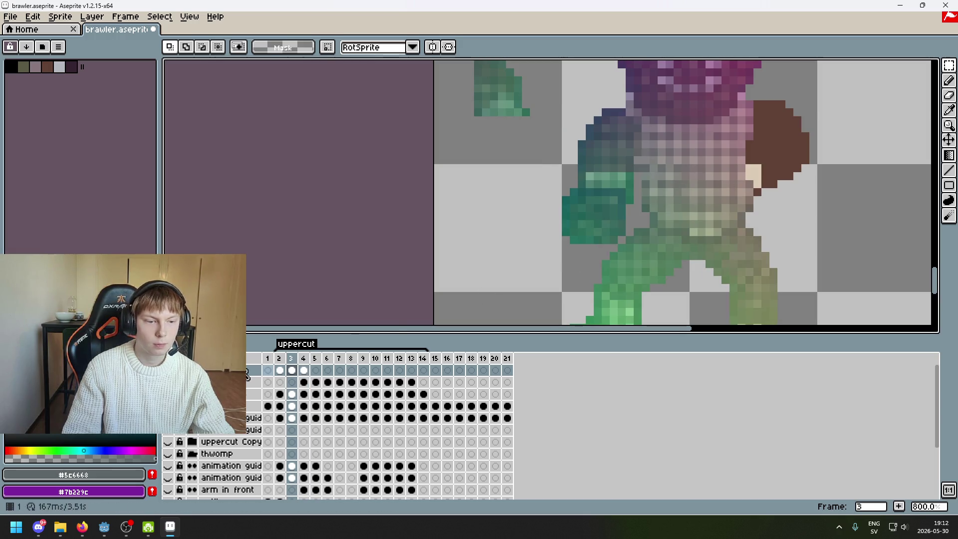
click(168, 370)
click(168, 369)
click(168, 370)
click(168, 369)
click(168, 370)
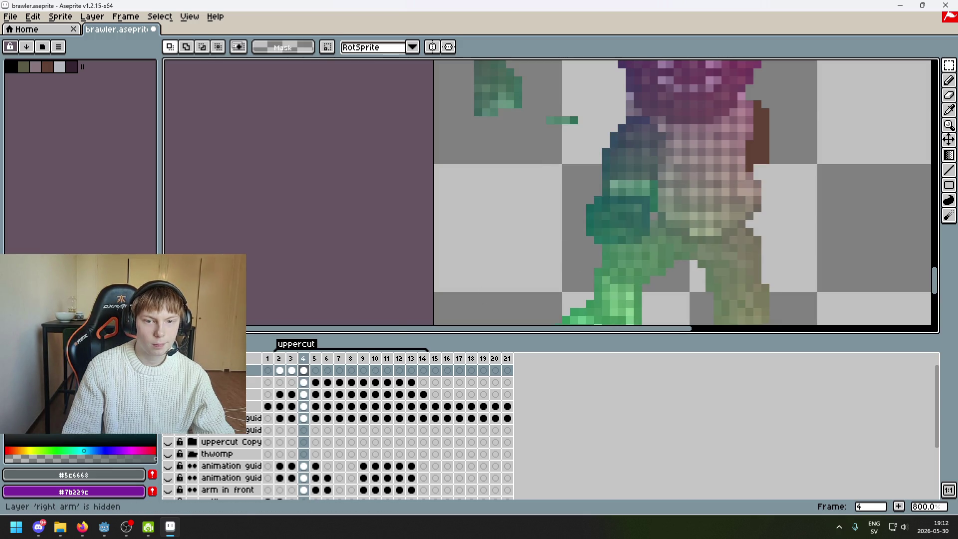
click(168, 370)
click(168, 370)
click(168, 369)
click(167, 370)
click(168, 370)
click(168, 370)
click(167, 370)
click(168, 369)
click(168, 369)
click(168, 381)
click(168, 381)
click(168, 370)
click(167, 369)
click(168, 369)
click(167, 370)
click(168, 381)
click(168, 382)
click(168, 369)
click(168, 370)
click(168, 370)
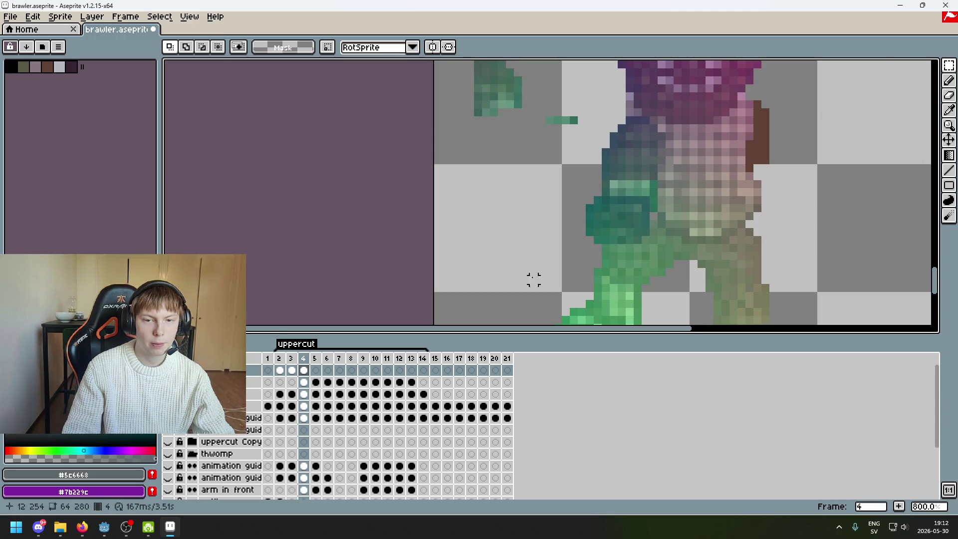
scroll(623, 207, up, 2)
click(167, 369)
click(168, 370)
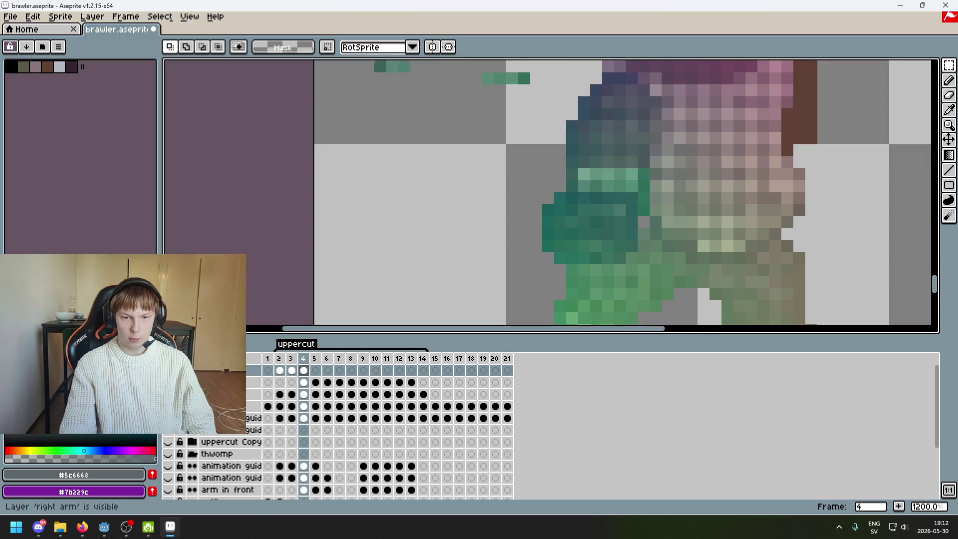
click(168, 370)
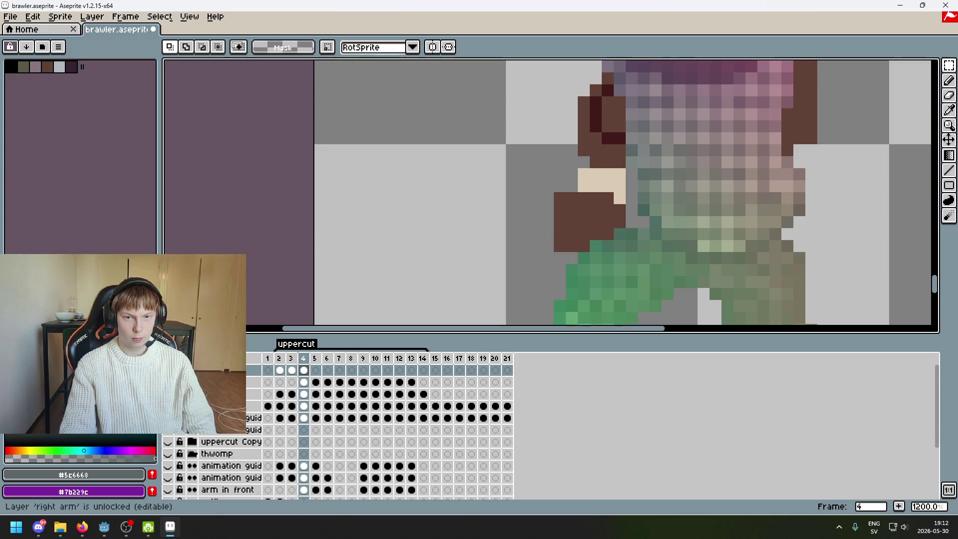
click(167, 370)
click(167, 369)
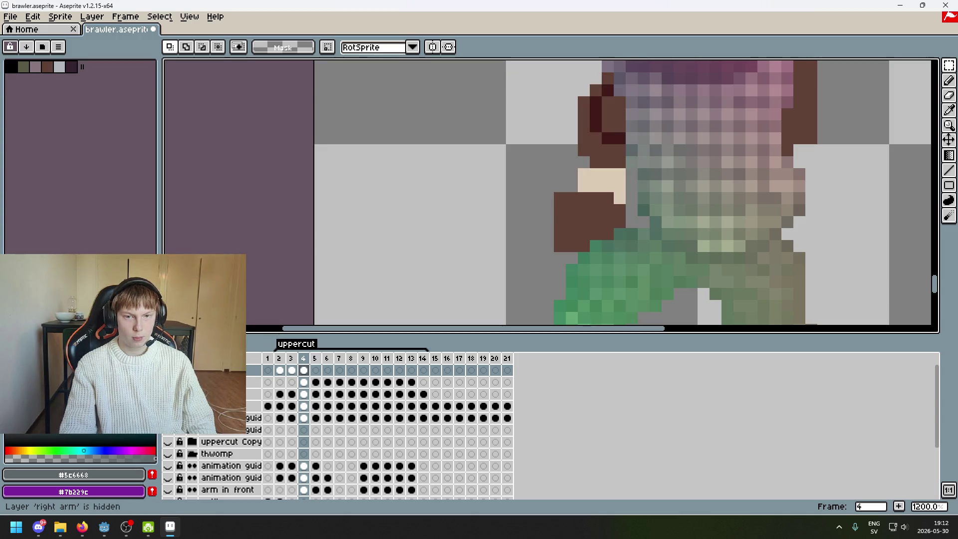
click(168, 370)
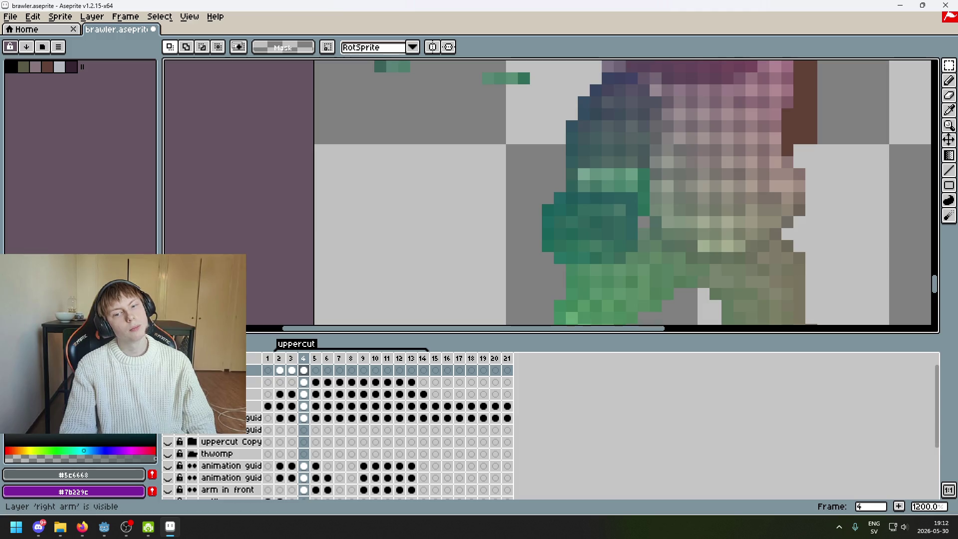
Erase a row and a column of pixels around the shoulder while toggling the right arm layer.
key(w)
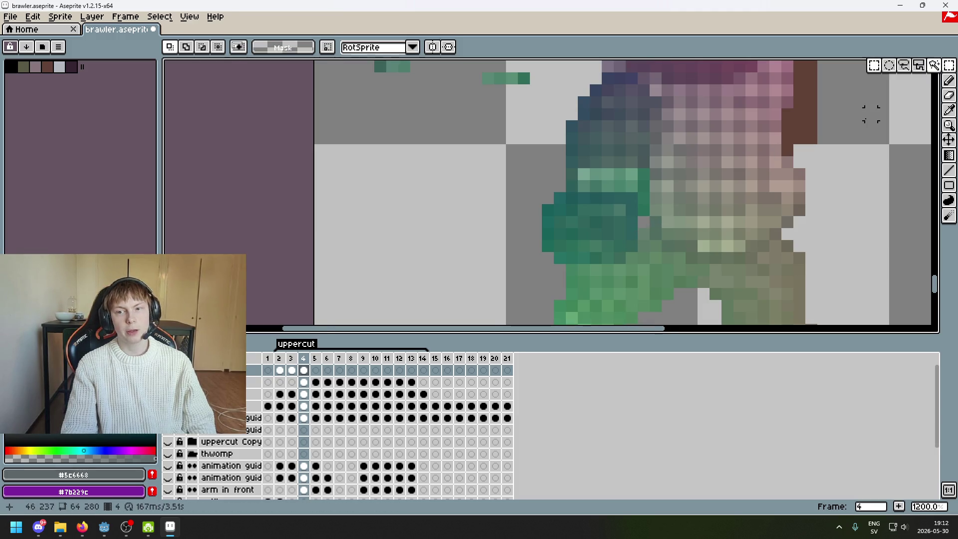
scroll(626, 206, up, 1)
key(b)
click(615, 227)
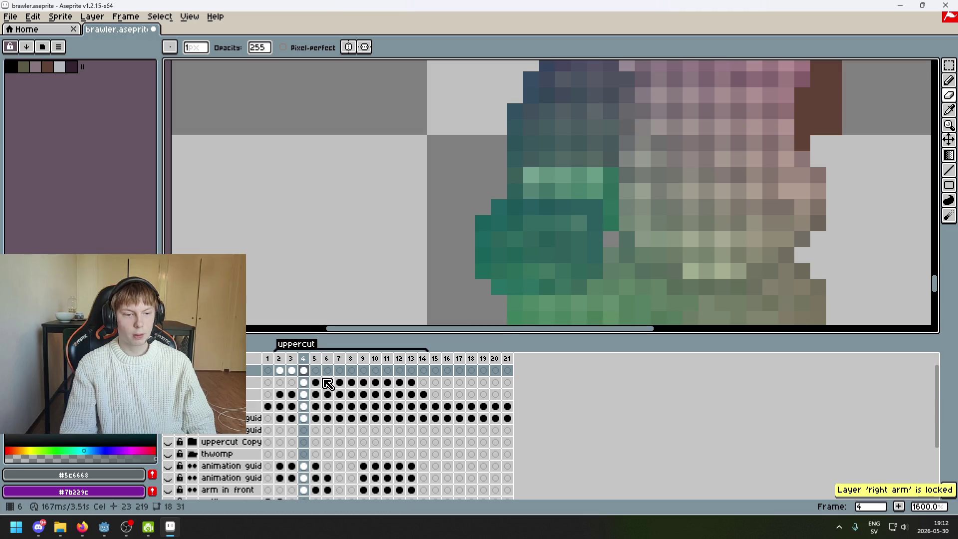
key(e)
drag(544, 255, 457, 302)
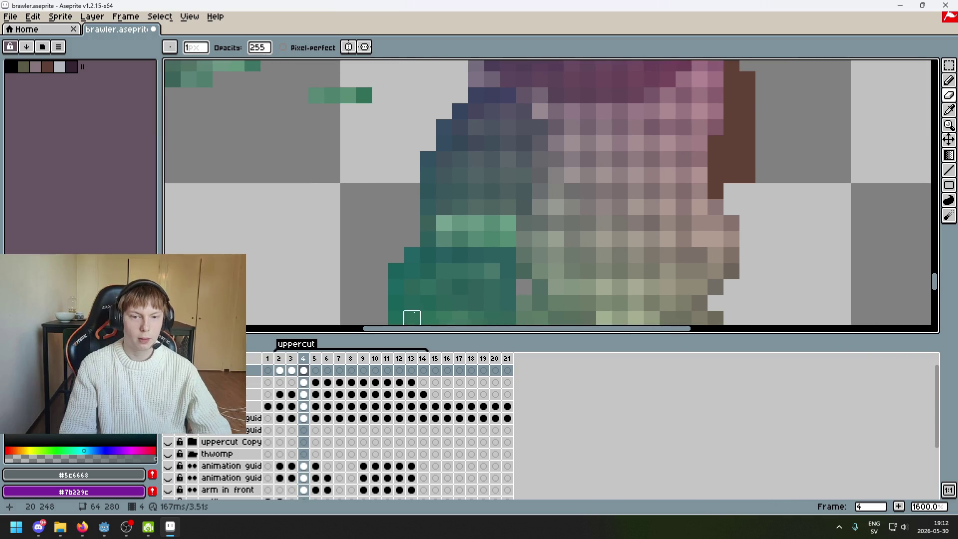
click(168, 394)
click(167, 394)
click(167, 394)
click(168, 394)
drag(543, 207, 504, 207)
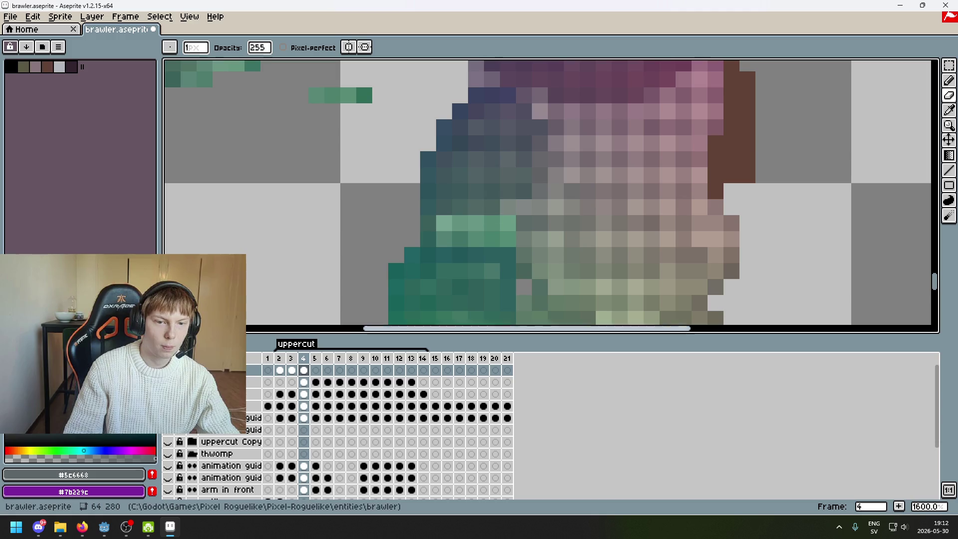
click(168, 394)
click(168, 394)
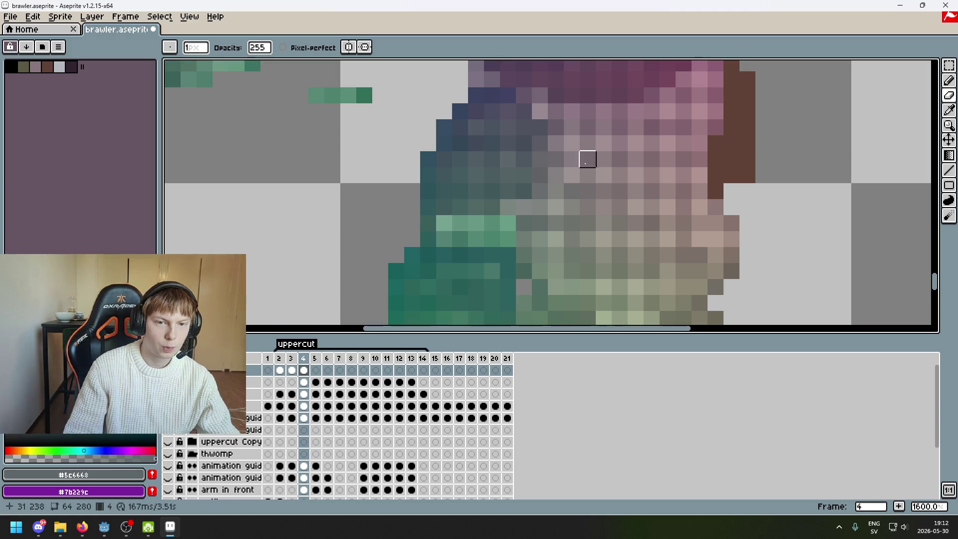
drag(507, 191, 508, 159)
Undo the last erase stroke and check the right arm by hiding and showing it.
key(shift+x)
key(shift+x)
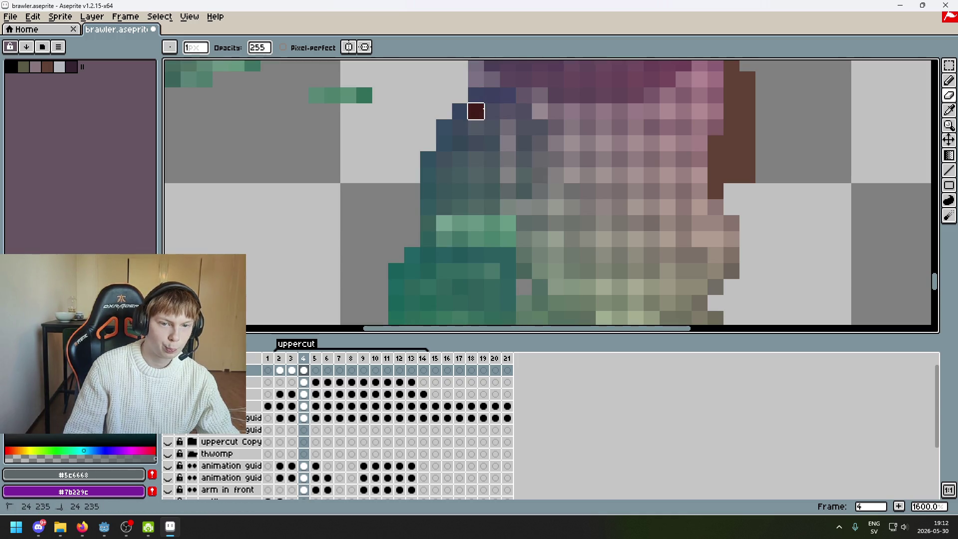
key(ctrl+z)
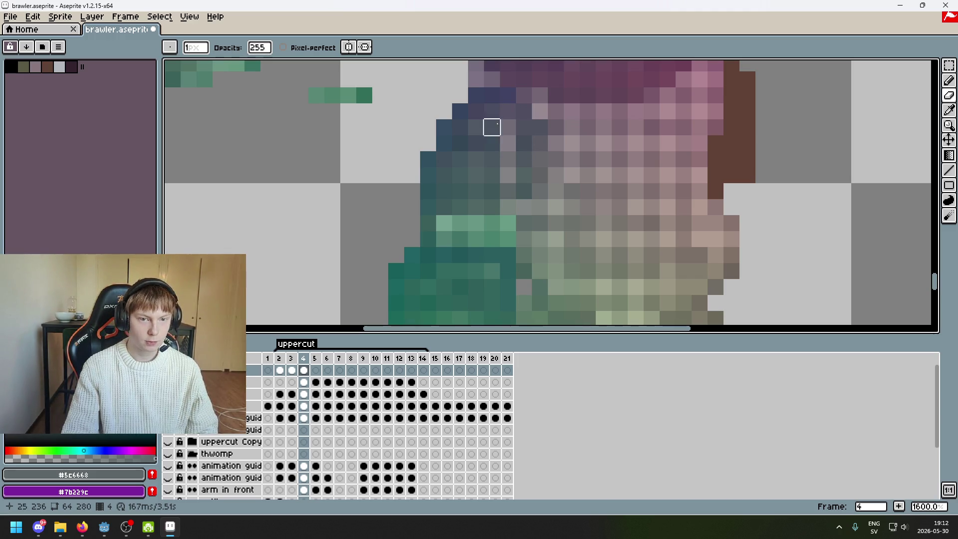
key(shift+x)
key(shift+x)
key(shift+x)
key(shift+x)
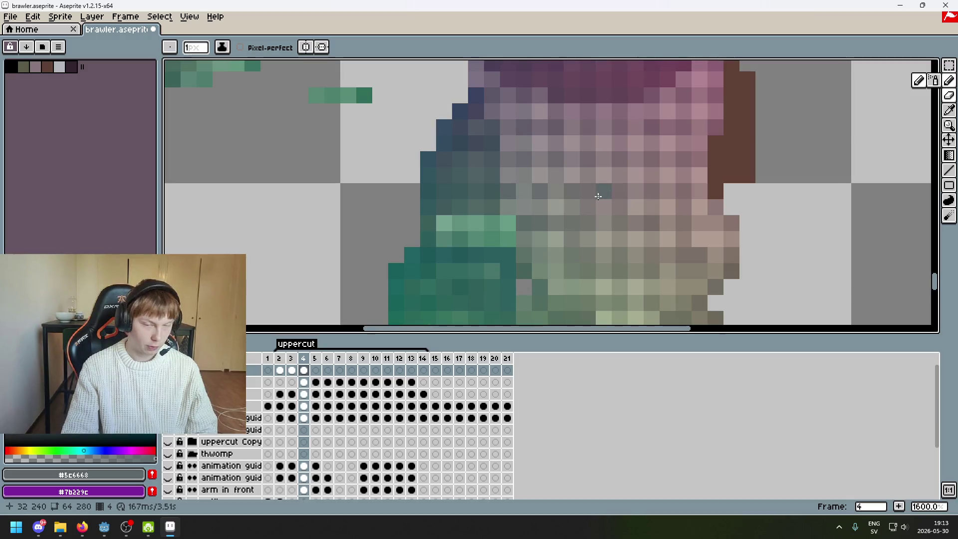
scroll(569, 207, down, 1)
scroll(544, 221, down, 5)
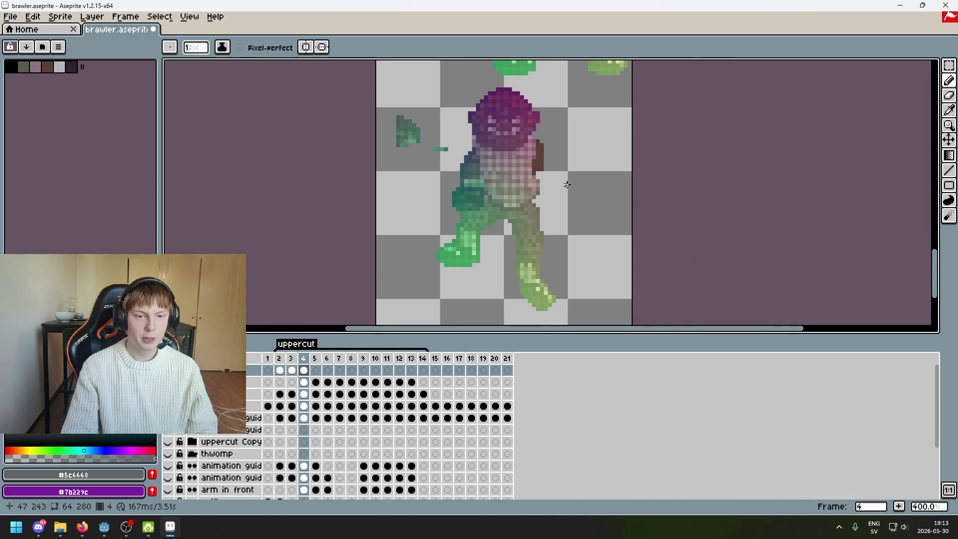
scroll(494, 175, up, 1)
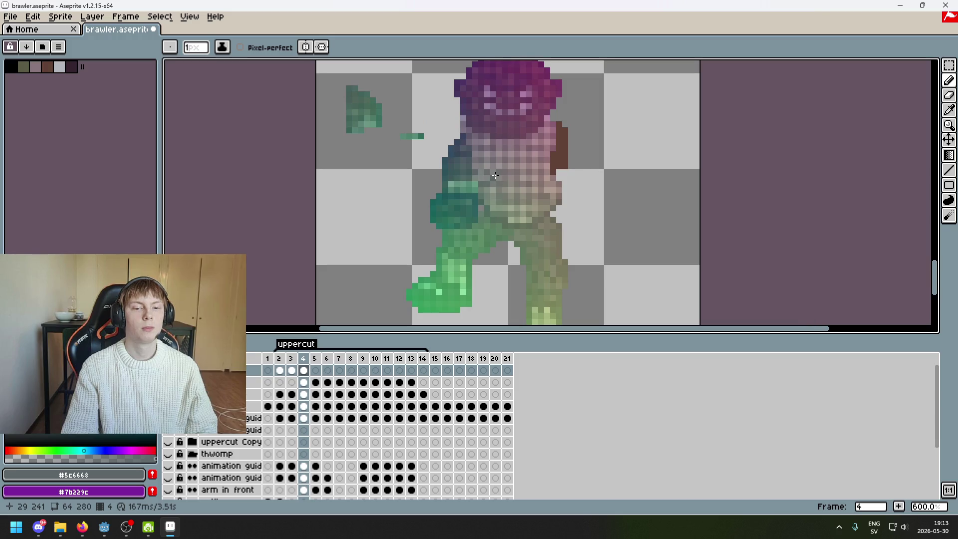
drag(454, 205, 434, 252)
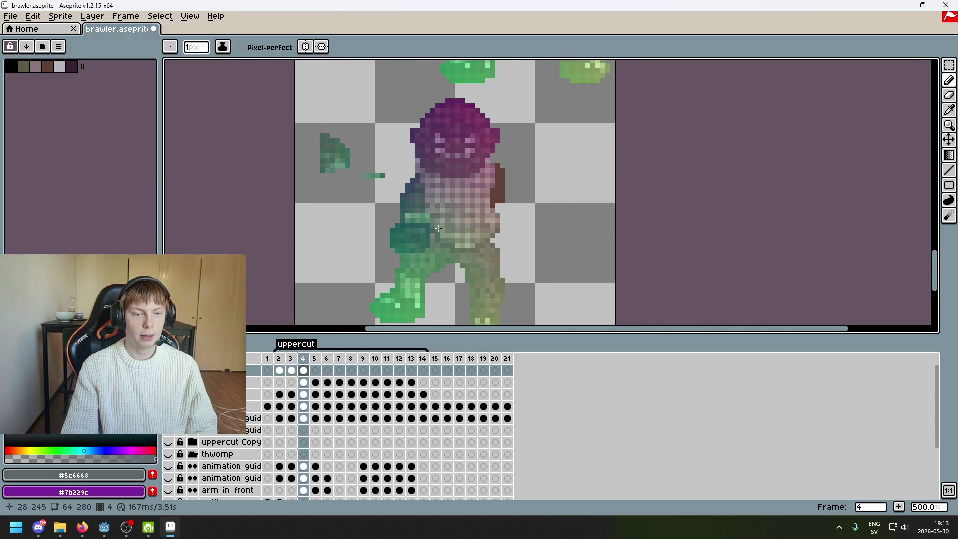
Undo the remaining shoulder erase strokes and return to frame 3.
key(m)
scroll(353, 258, down, 1)
drag(421, 299, 459, 323)
key(ctrl+z)
drag(526, 303, 570, 144)
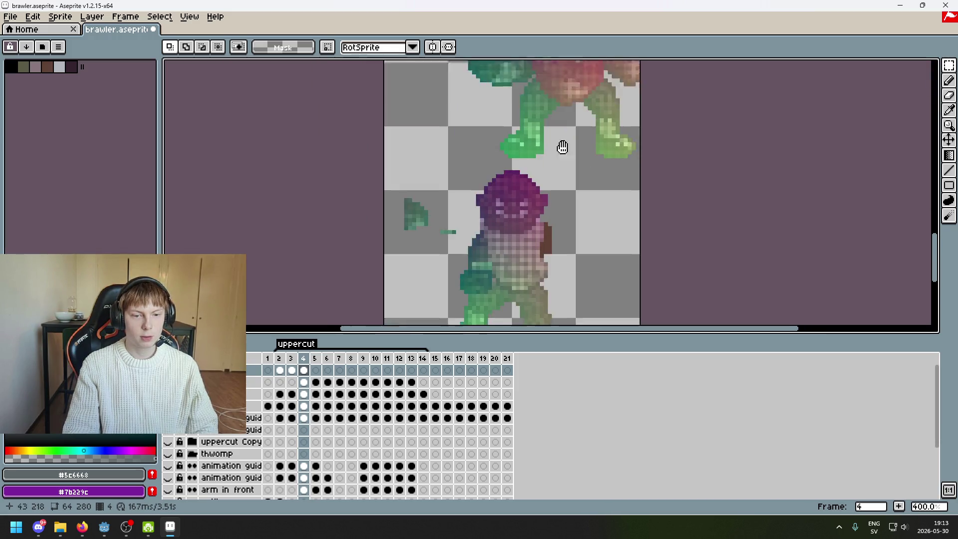
key(ctrl+z)
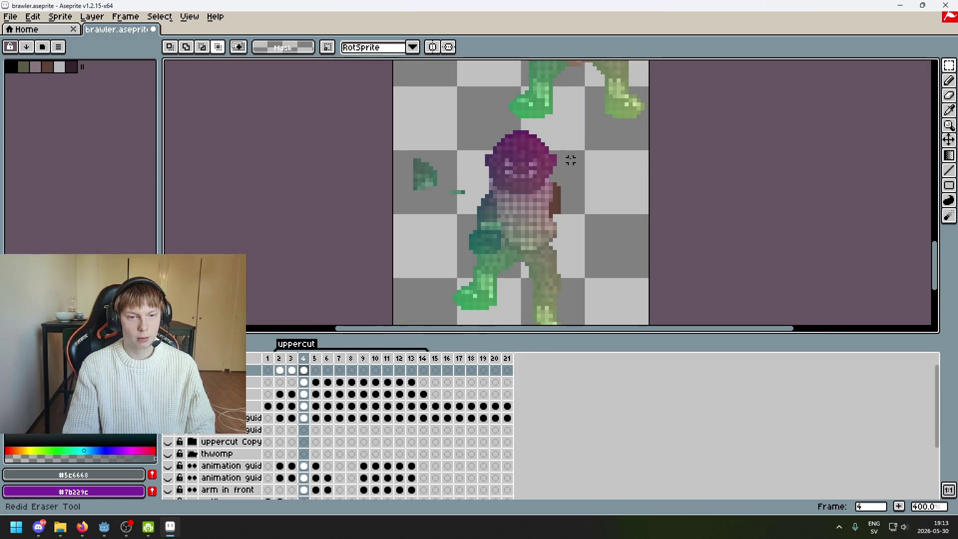
key(ctrl+z)
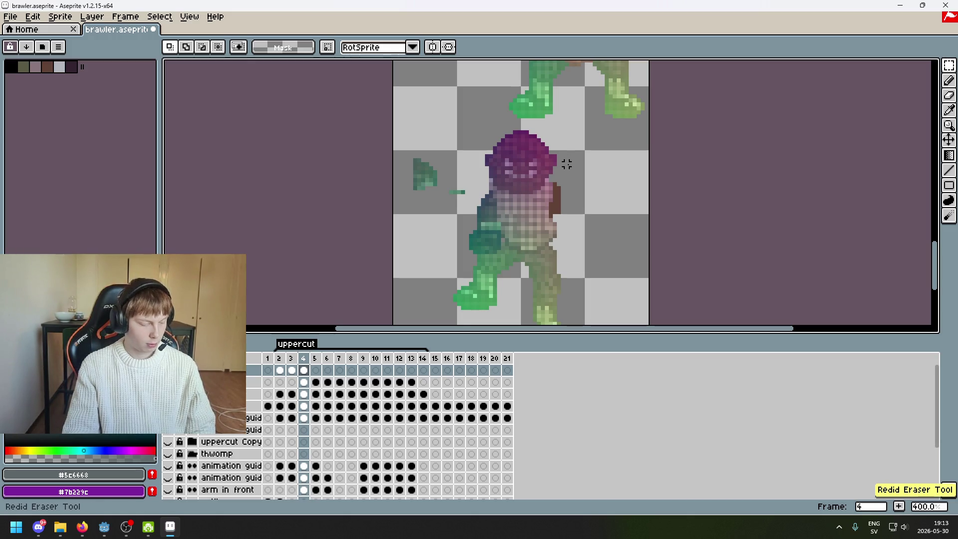
scroll(567, 259, up, 1)
click(293, 371)
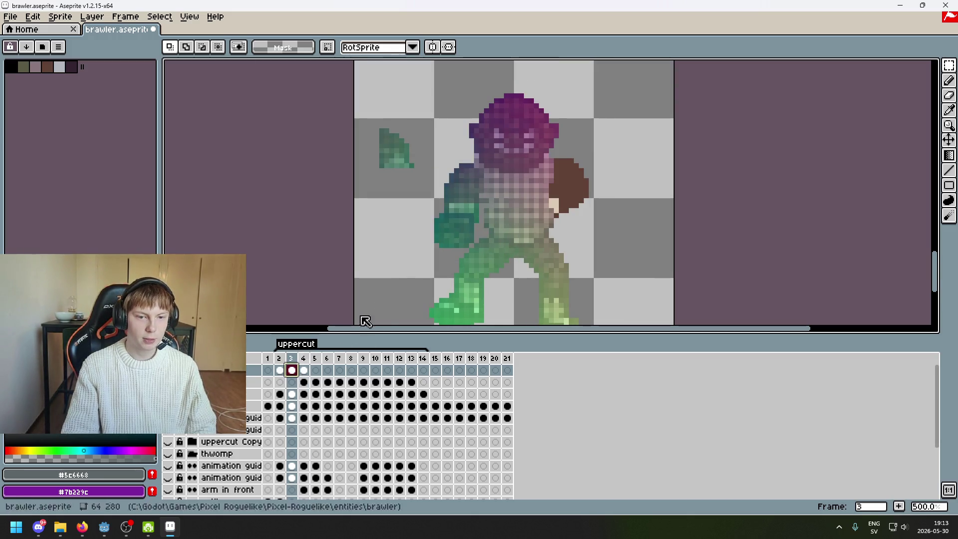
Select the thin green pixel column beside the fist in frame 3 and paste it into frame 4.
scroll(513, 218, up, 2)
scroll(513, 217, up, 3)
scroll(512, 217, up, 2)
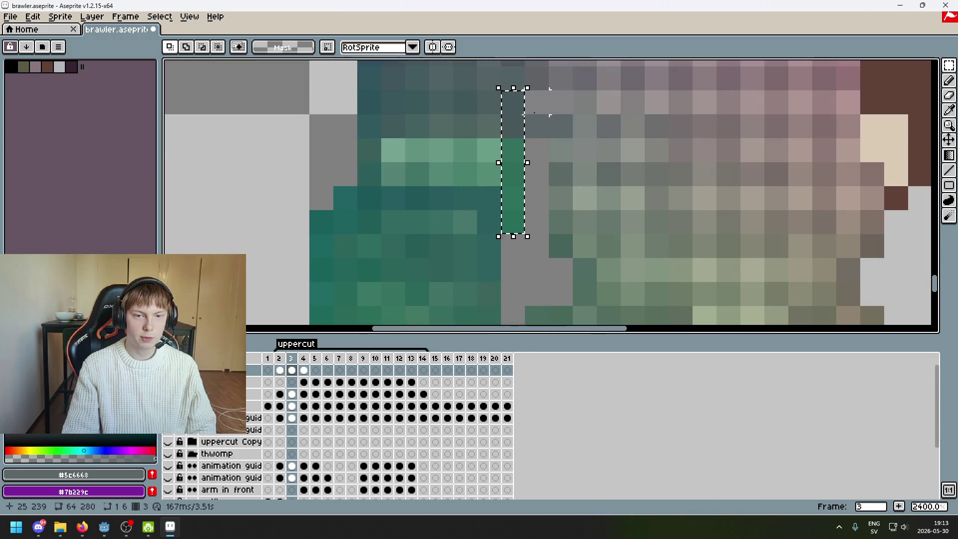
drag(512, 218, 518, 150)
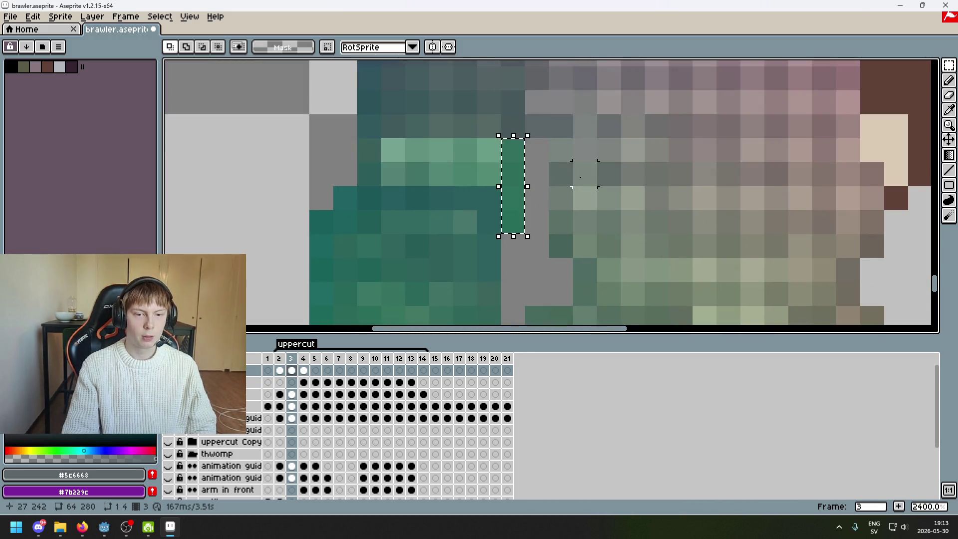
scroll(551, 216, down, 6)
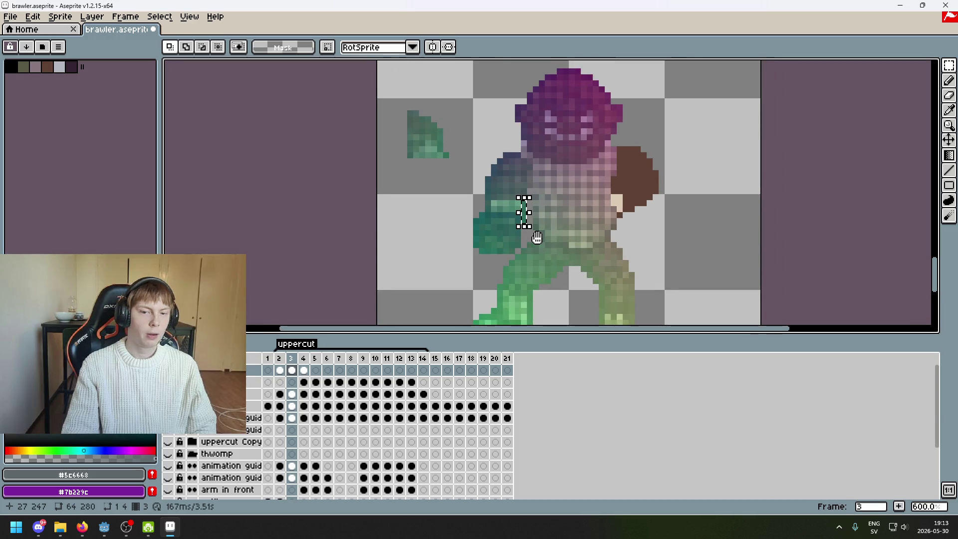
click(303, 370)
scroll(472, 239, up, 3)
key(ctrl+t)
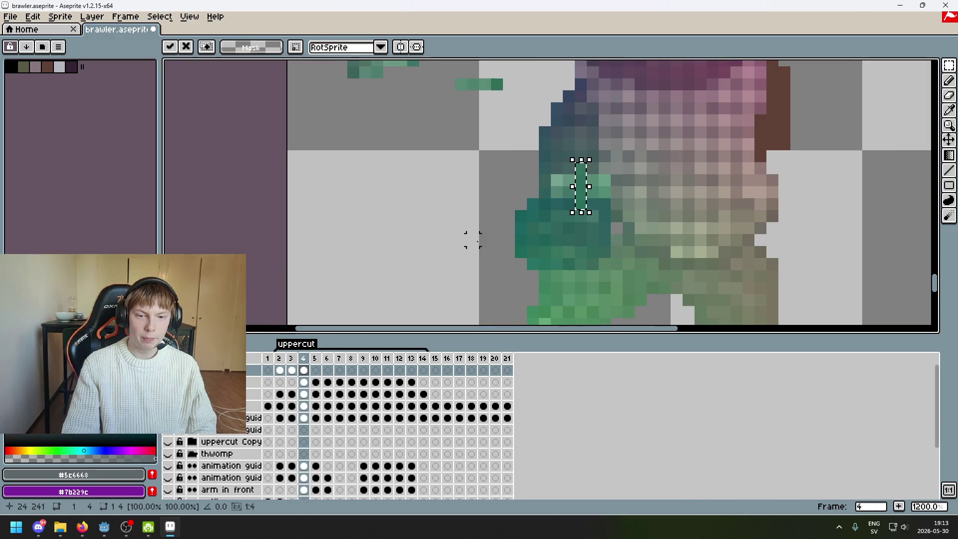
Move the pasted column onto the green arm and commit it, then undo that placement.
drag(584, 188, 419, 199)
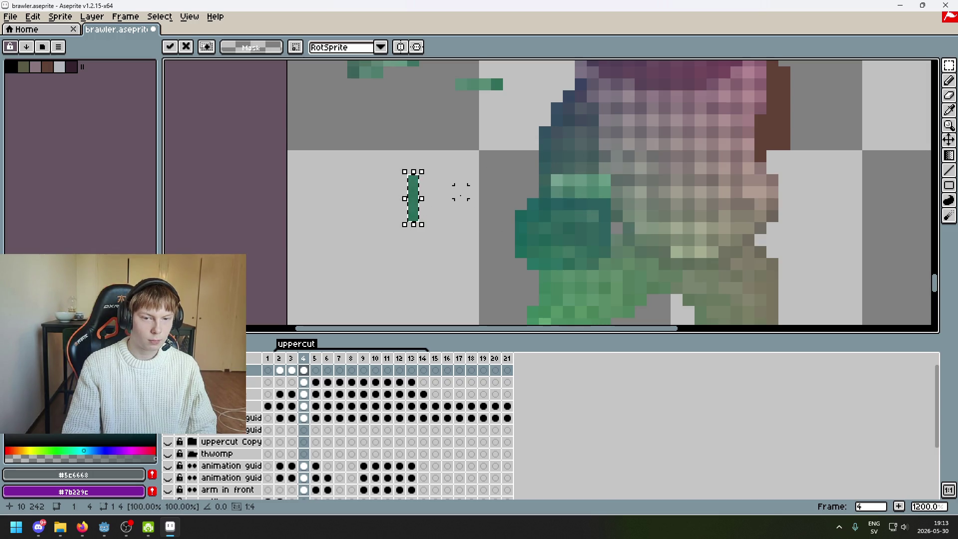
scroll(434, 188, up, 1)
drag(413, 193, 663, 196)
key(Return)
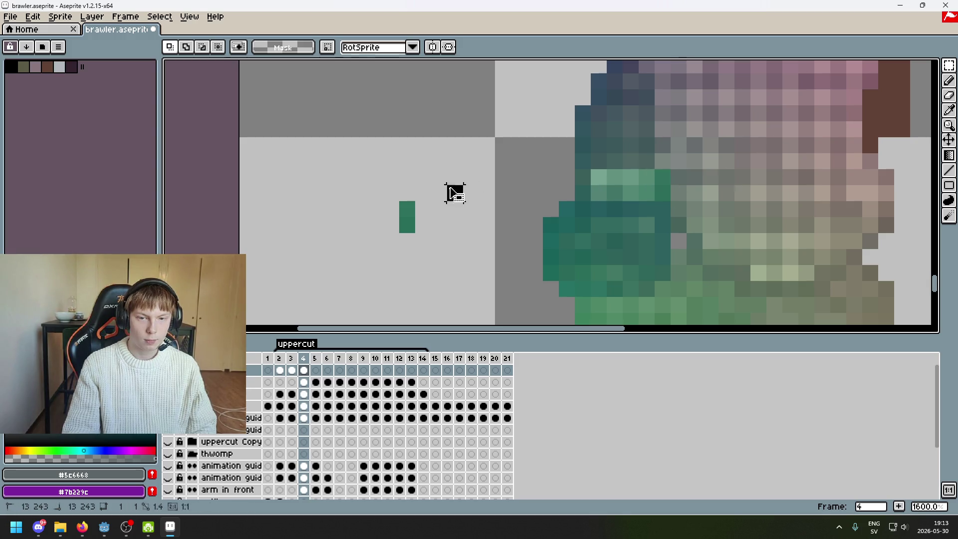
scroll(456, 192, down, 5)
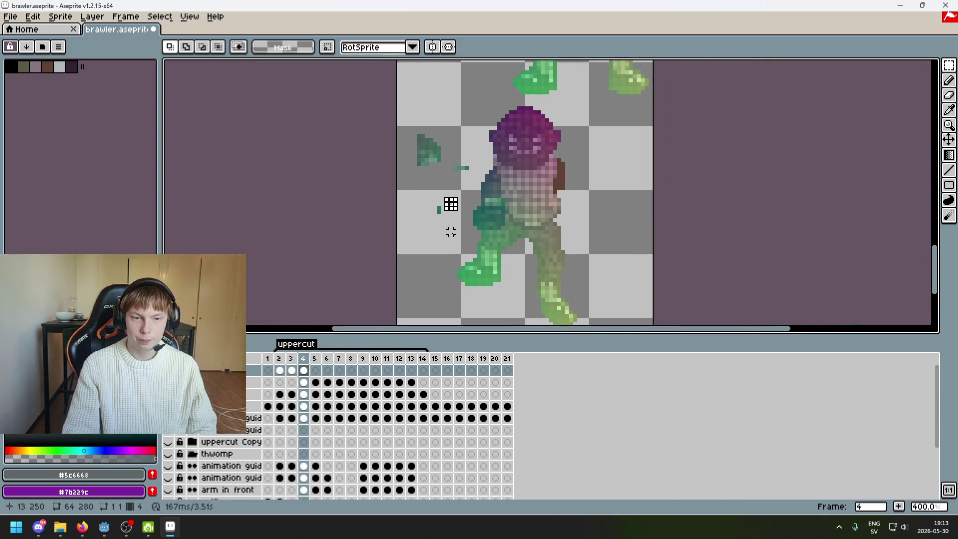
scroll(449, 229, up, 2)
key(ctrl+z)
key(ctrl+z)
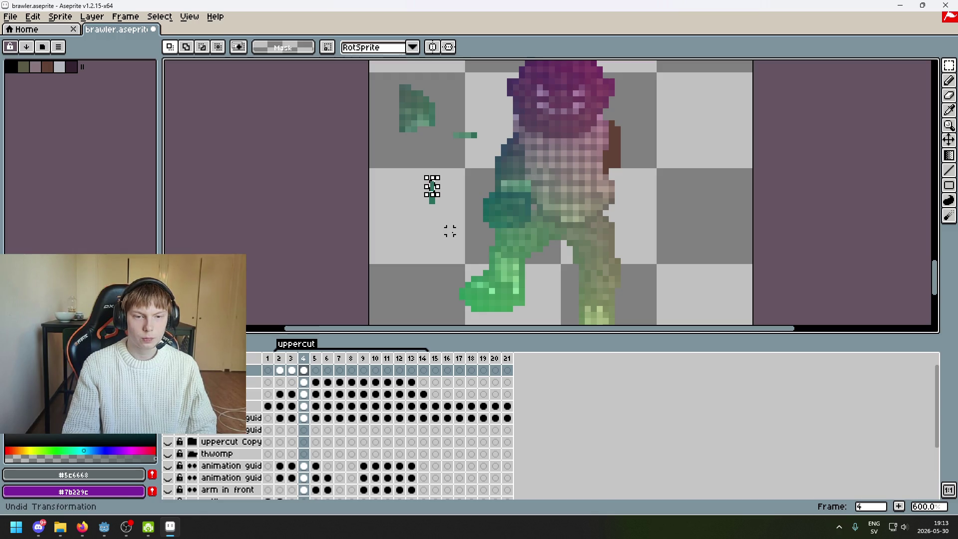
Place the green pixel column onto the front arm and commit it.
scroll(449, 201, up, 3)
drag(414, 179, 609, 182)
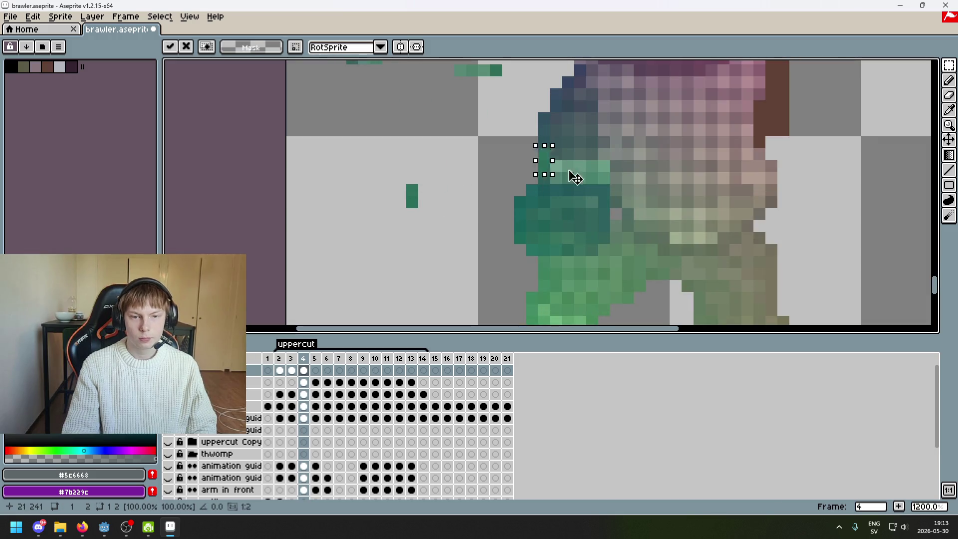
key(e)
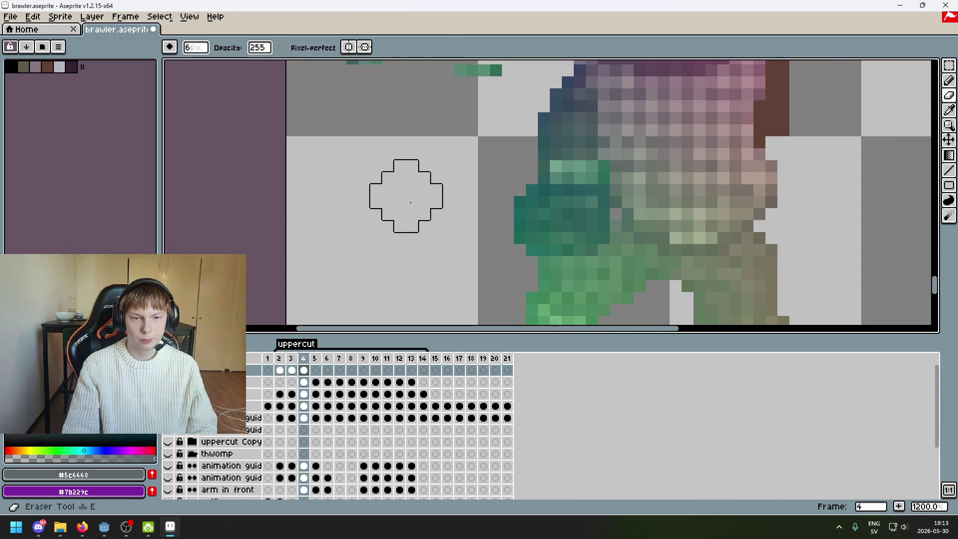
scroll(410, 202, down, 3)
key(m)
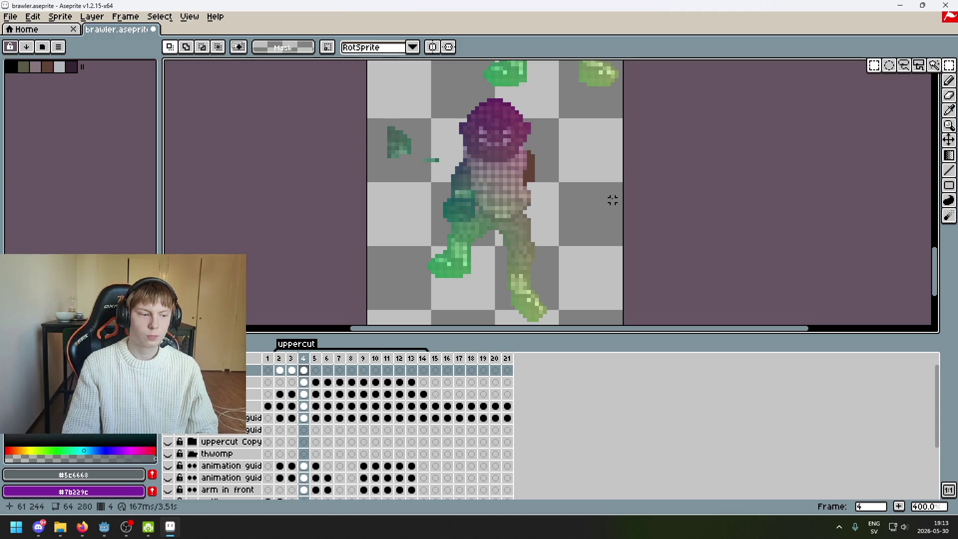
scroll(608, 200, up, 1)
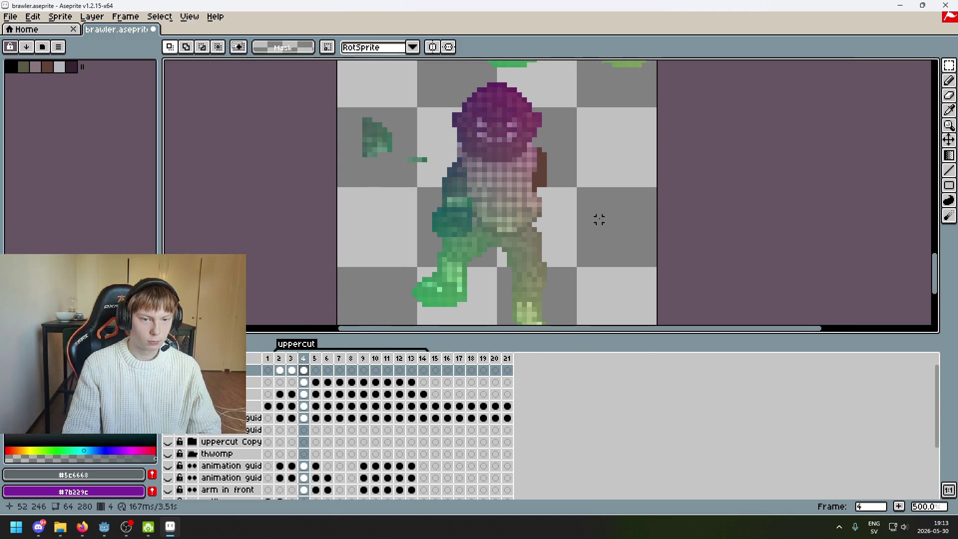
key(Down)
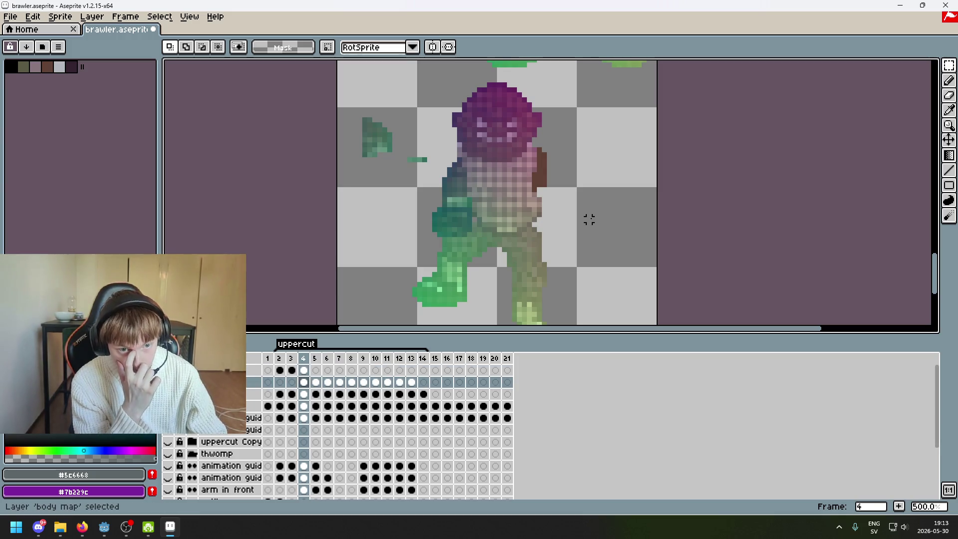
key(Right)
key(Left)
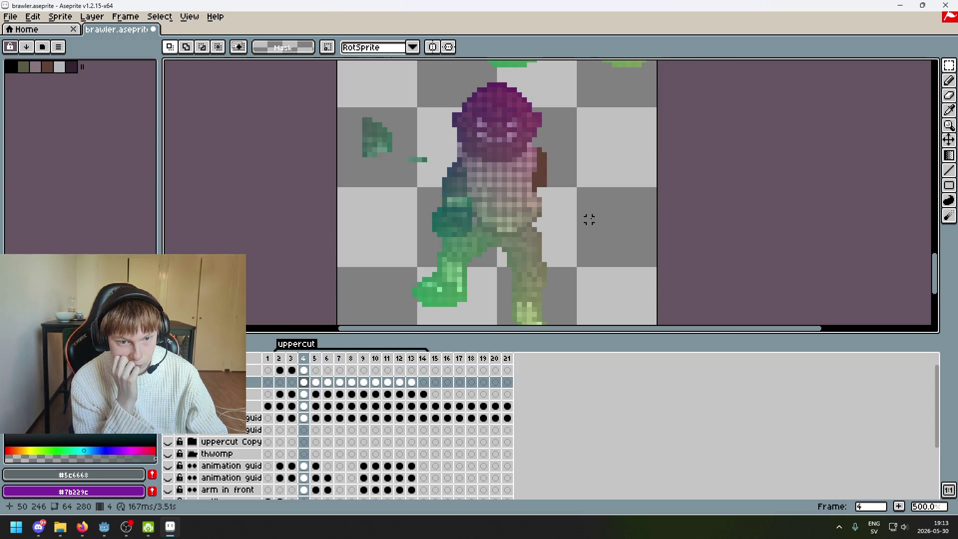
key(Right)
key(Right)
key(Left)
key(Right)
key(Left)
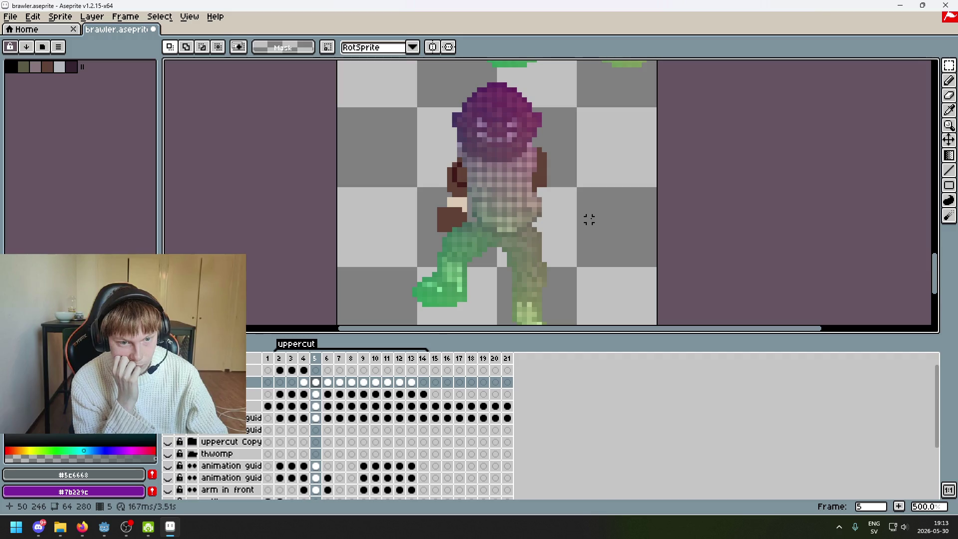
key(Left)
scroll(484, 263, up, 1)
scroll(483, 263, up, 1)
scroll(487, 262, down, 3)
key(Left)
key(Right)
key(Left)
key(Right)
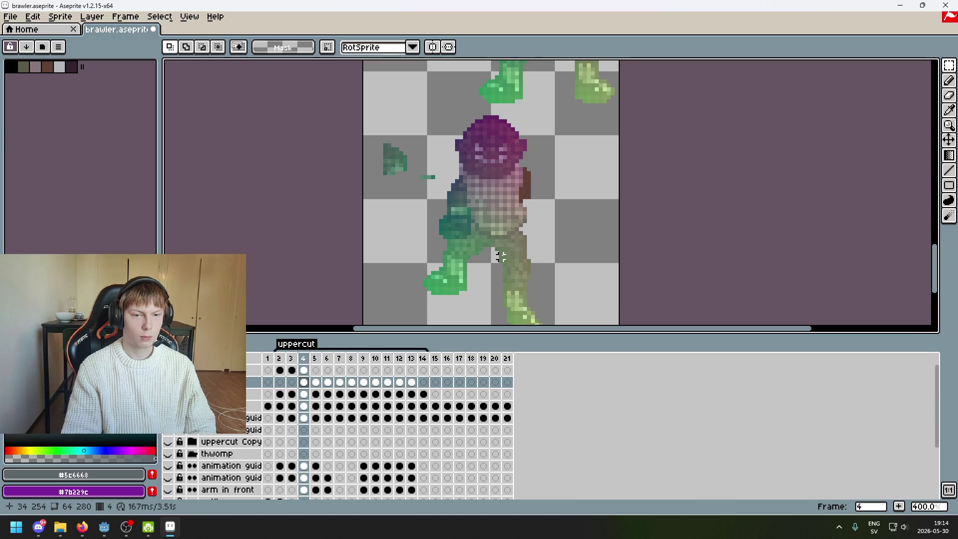
scroll(500, 256, up, 2)
scroll(451, 227, up, 3)
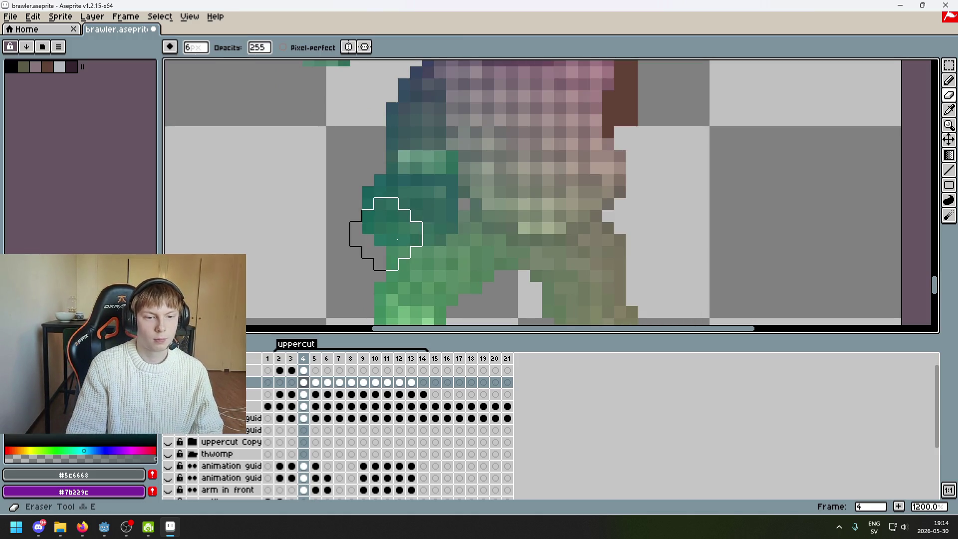
mouse_move(950, 72)
key(minus)
key(minus)
key(minus)
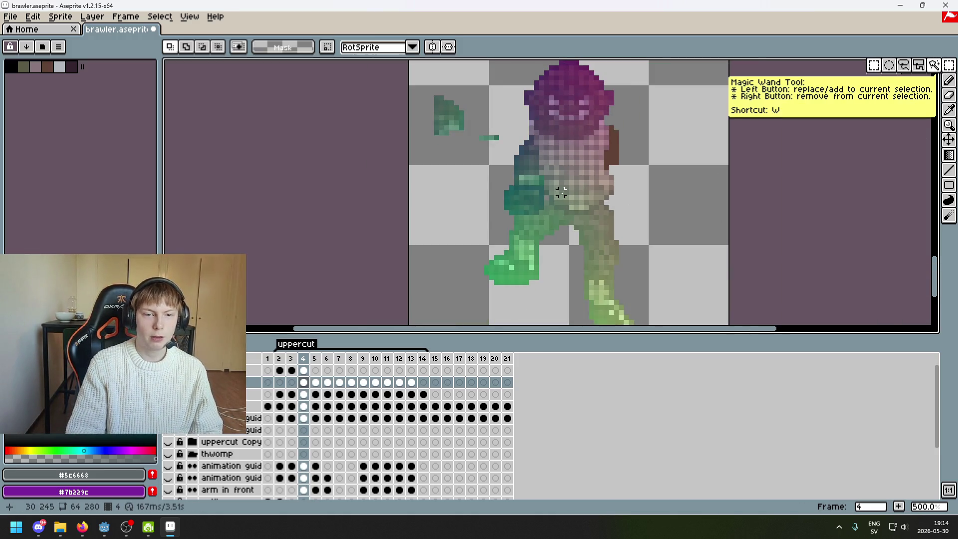
drag(572, 268, 500, 128)
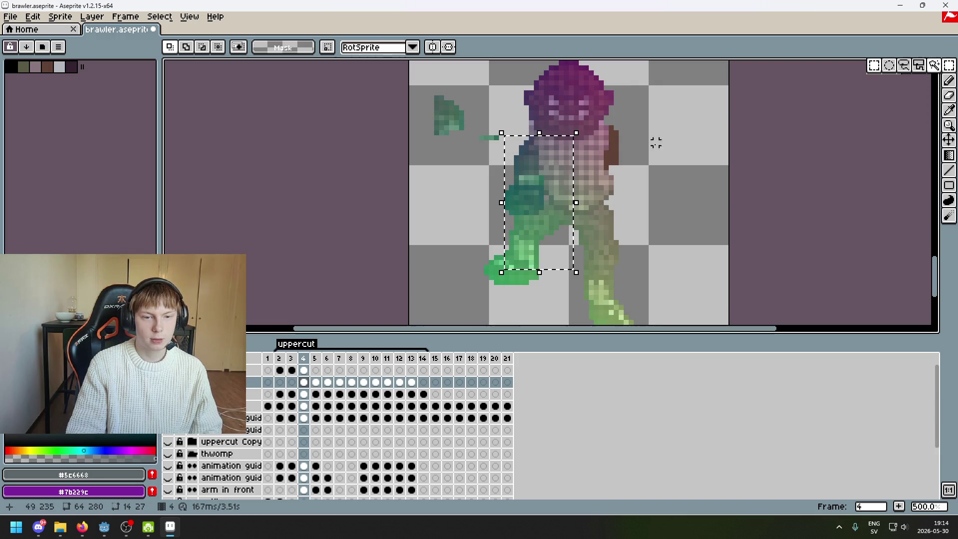
click(670, 147)
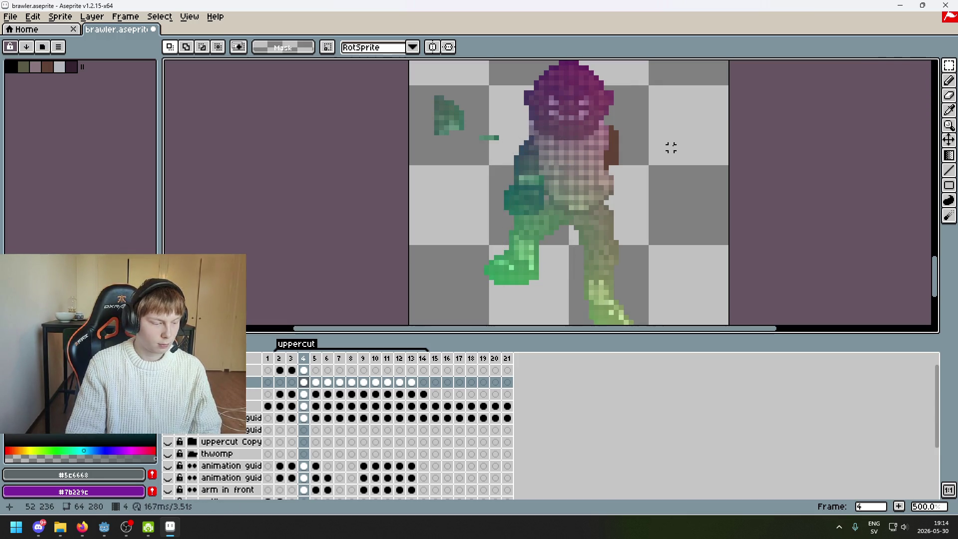
key(plus)
key(Right)
key(Down)
key(Left)
key(Right)
key(Left)
key(Right)
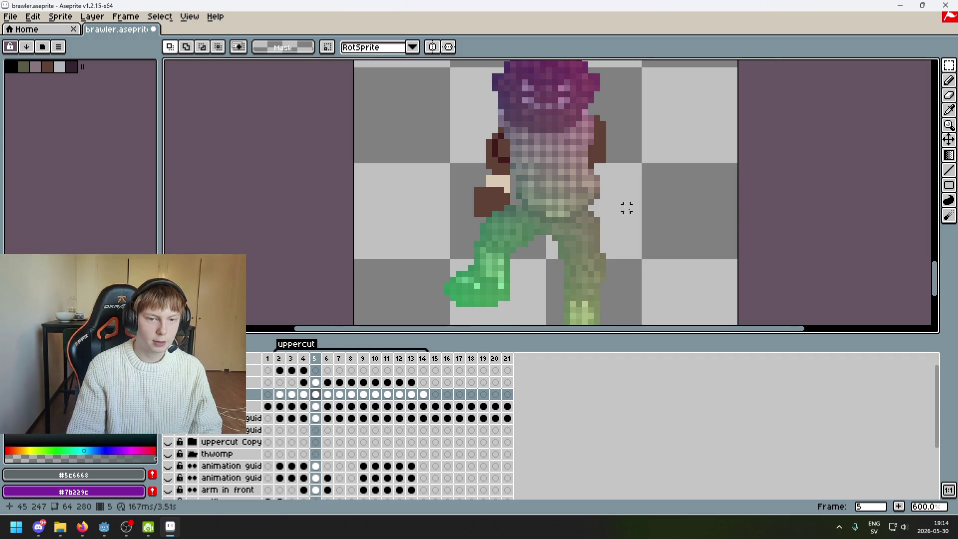
drag(638, 207, 499, 245)
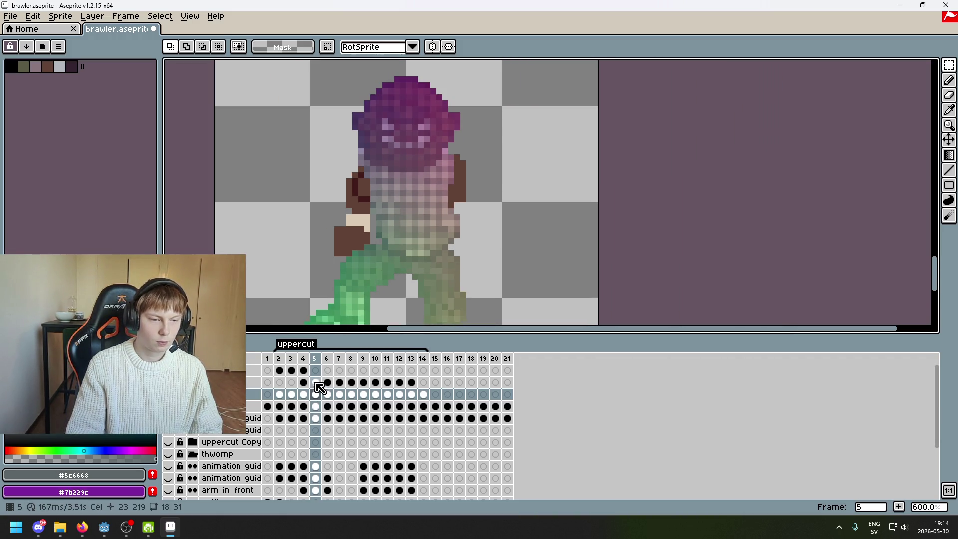
click(316, 370)
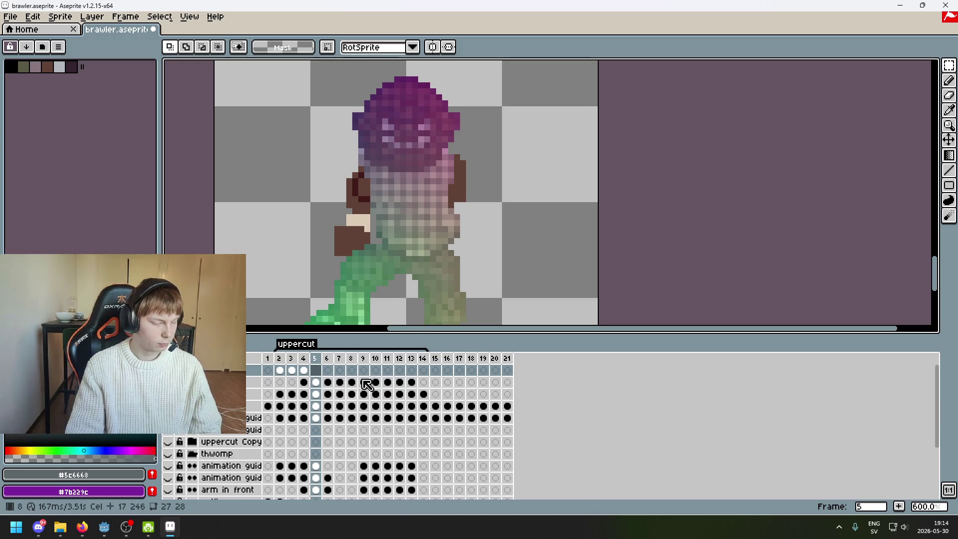
drag(481, 283, 579, 277)
key(ctrl+v)
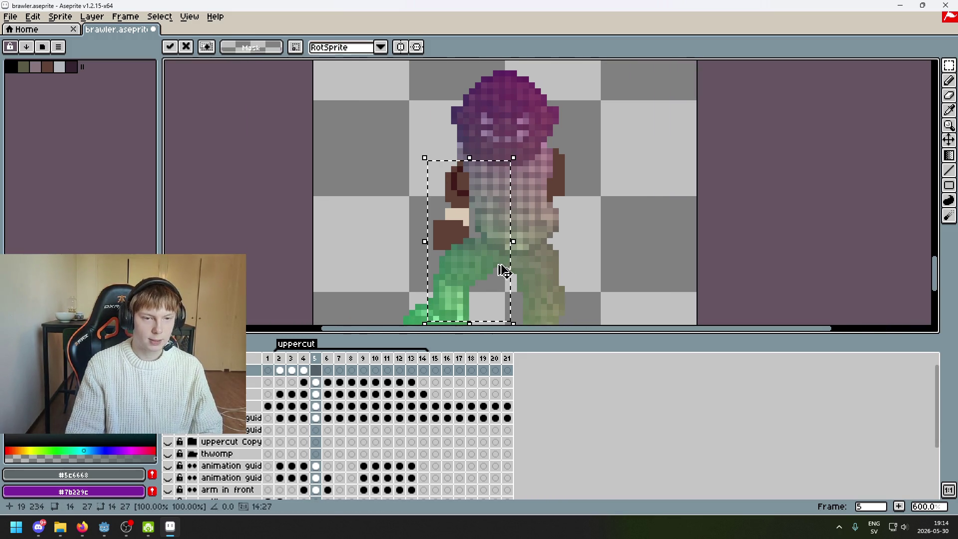
drag(489, 256, 438, 231)
key(ctrl+z)
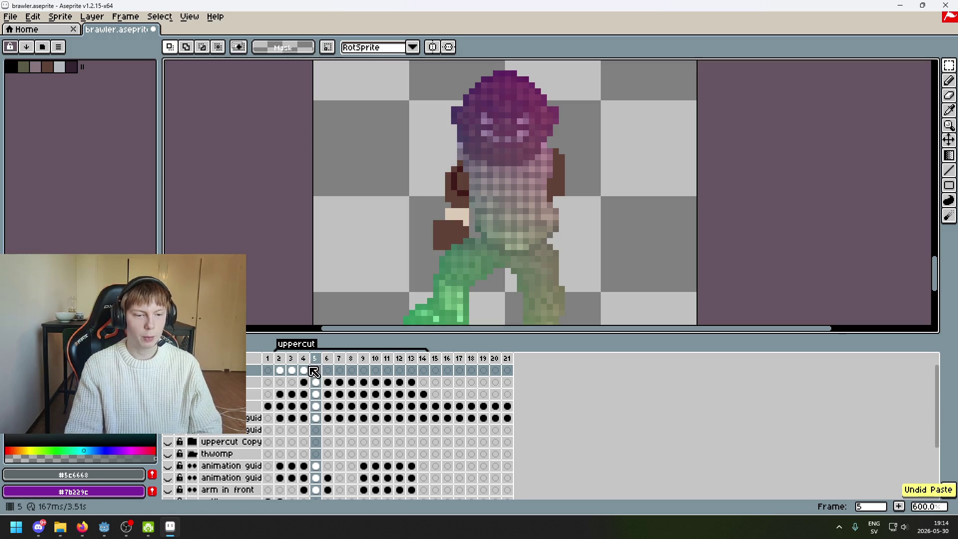
click(304, 370)
drag(526, 302, 425, 148)
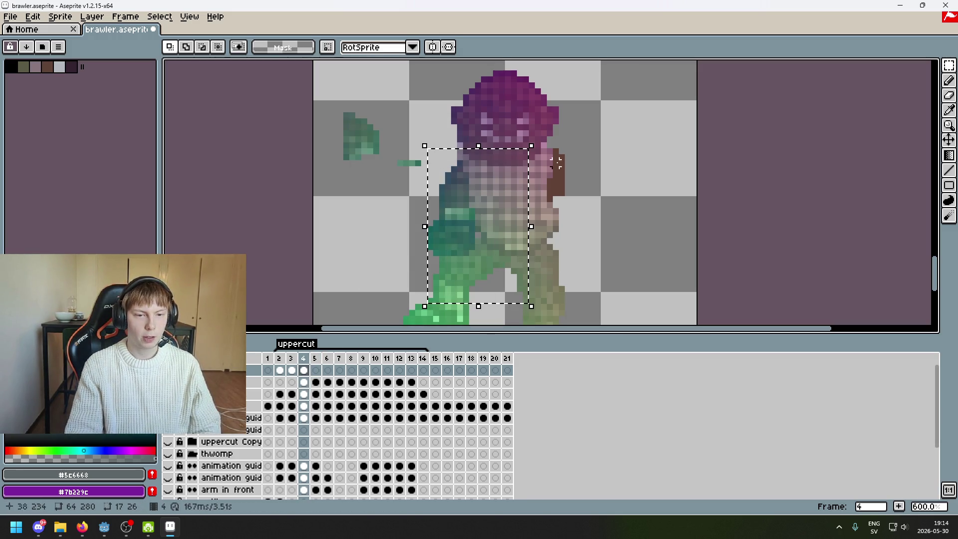
key(ctrl+d)
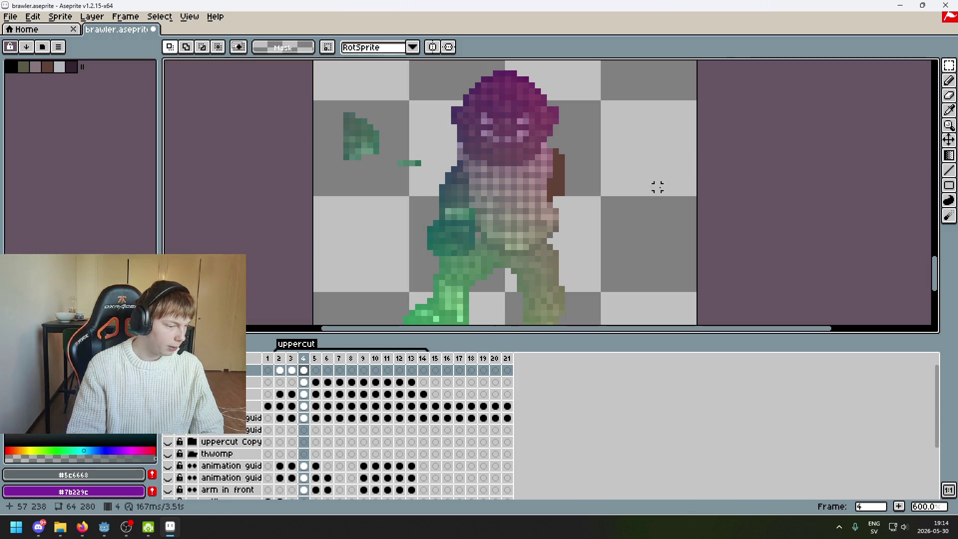
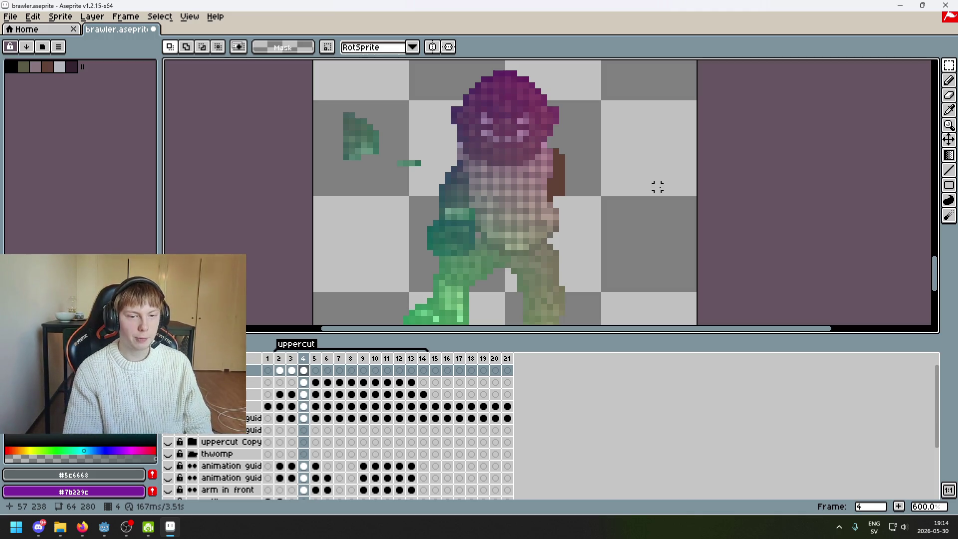
Try pasting the arm and shifting it left, then undo the paste.
key(Right)
drag(422, 142, 535, 310)
drag(475, 242, 427, 233)
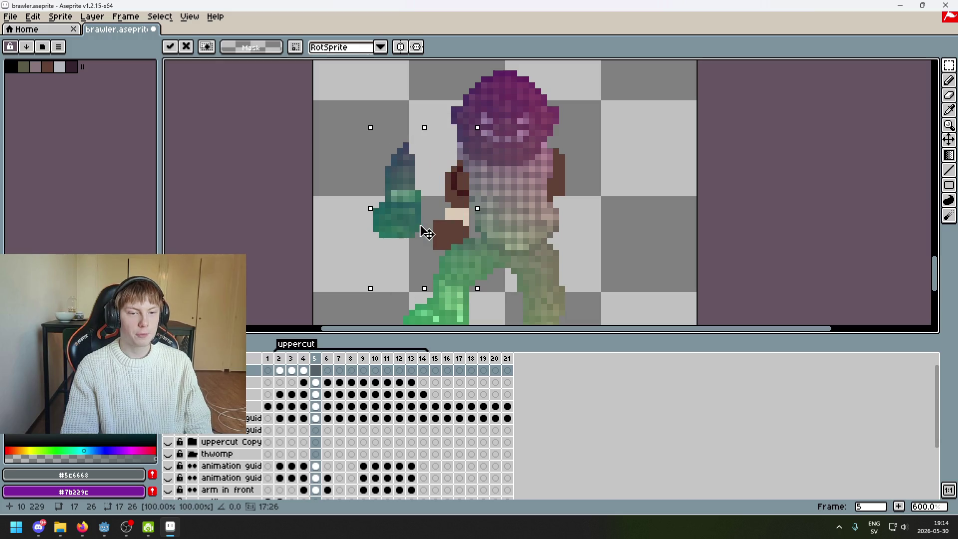
key(ctrl+z)
Compare the arm poses by stepping back and forth through frames 3 to 5.
key(Left)
key(Right)
key(Left)
key(Left)
key(Right)
key(Right)
key(Left)
key(Left)
key(Right)
key(Right)
key(Left)
key(Left)
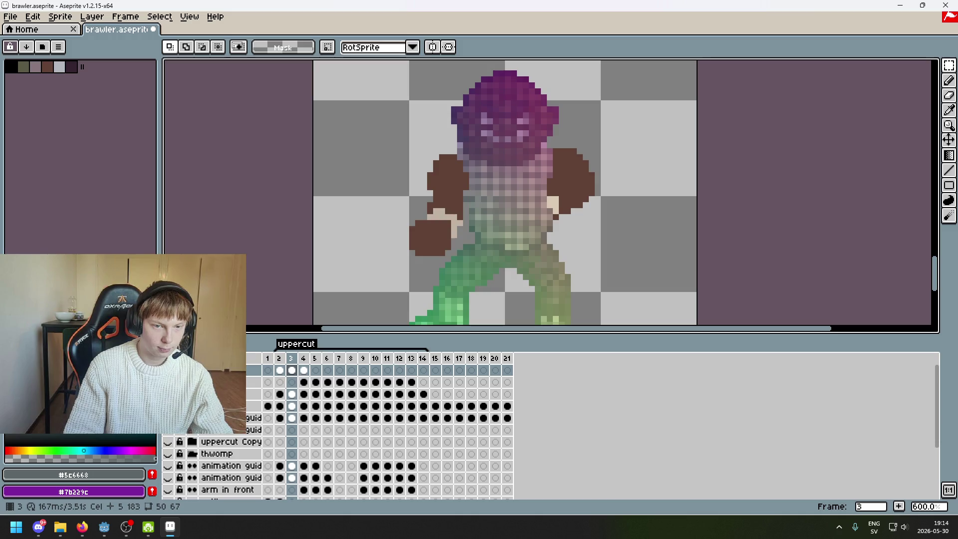
key(Right)
key(Left)
key(Right)
key(Right)
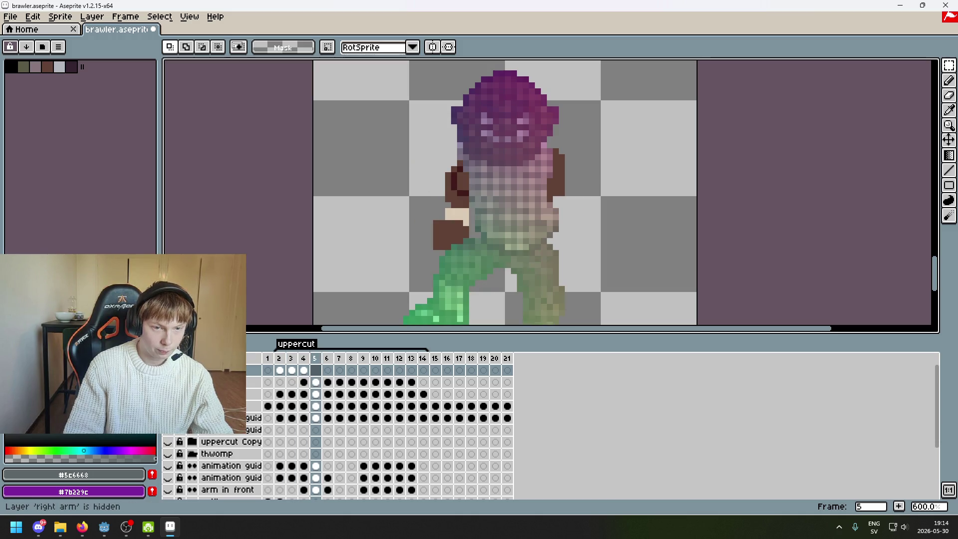
key(Left)
key(Left)
key(Right)
key(Left)
key(Right)
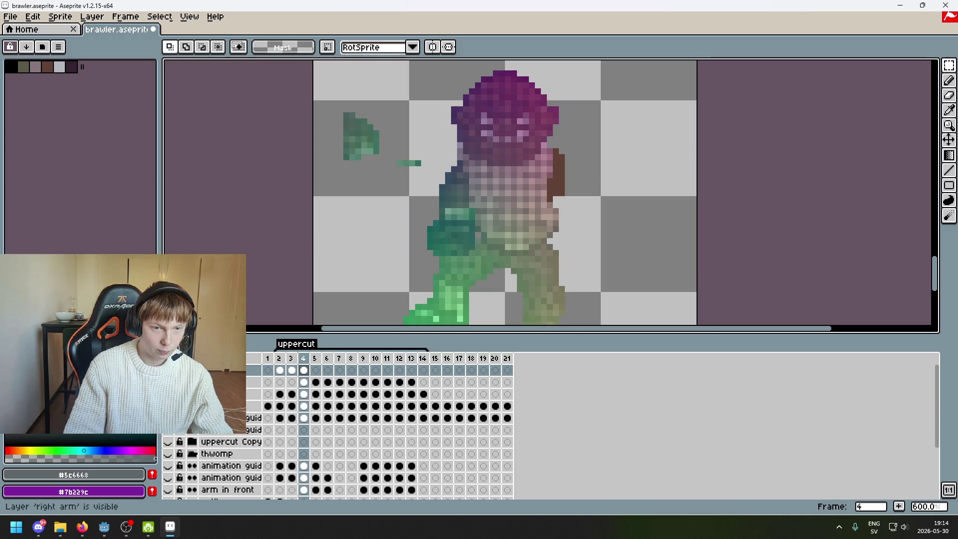
key(Right)
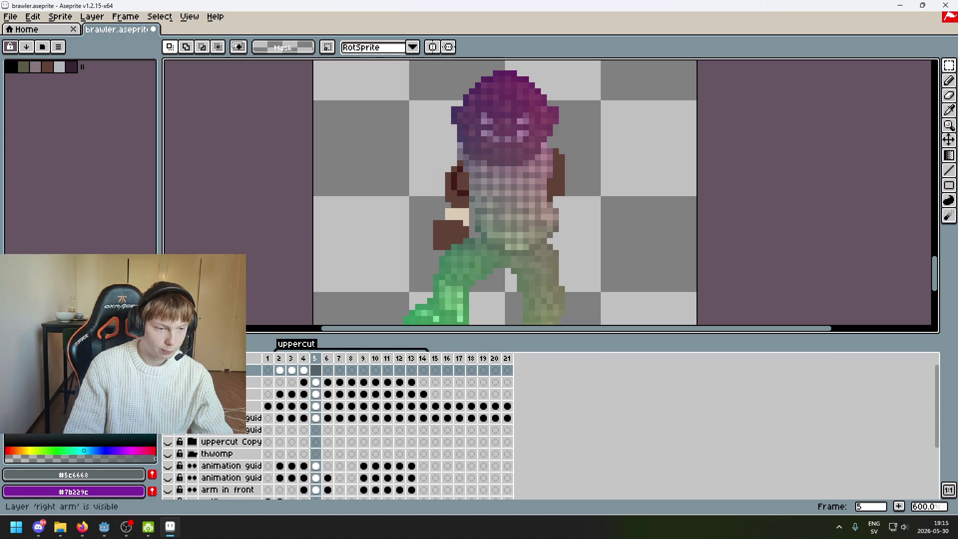
Advance to frame 6 and compare it against frame 5 and neighbouring frames.
key(Right)
key(Left)
key(Right)
key(Left)
key(Right)
key(Right)
key(Left)
key(Left)
key(Right)
key(Left)
key(Right)
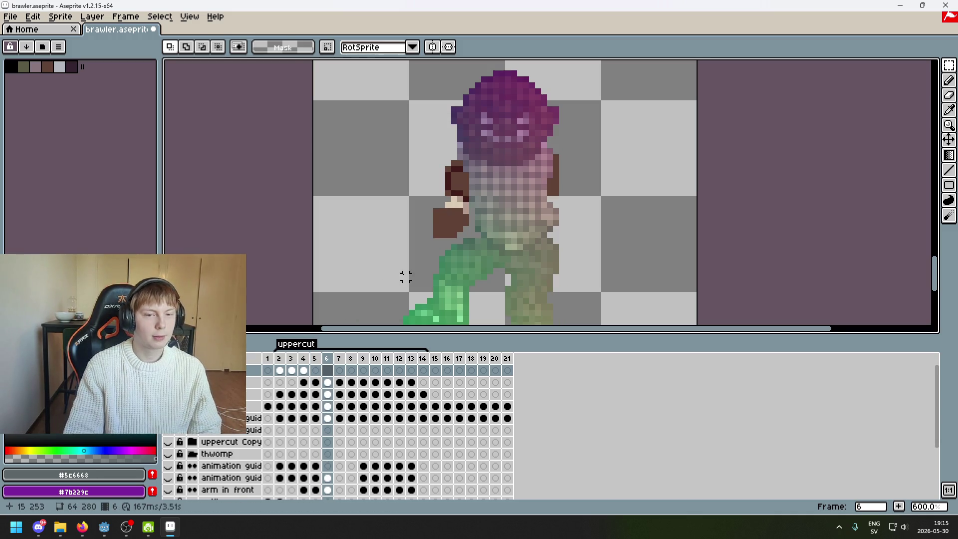
Paste the arm on frame 6 and nudge it left, then undo and compare frames 5 and 6.
key(ctrl+v)
drag(449, 252, 417, 242)
key(ctrl+z)
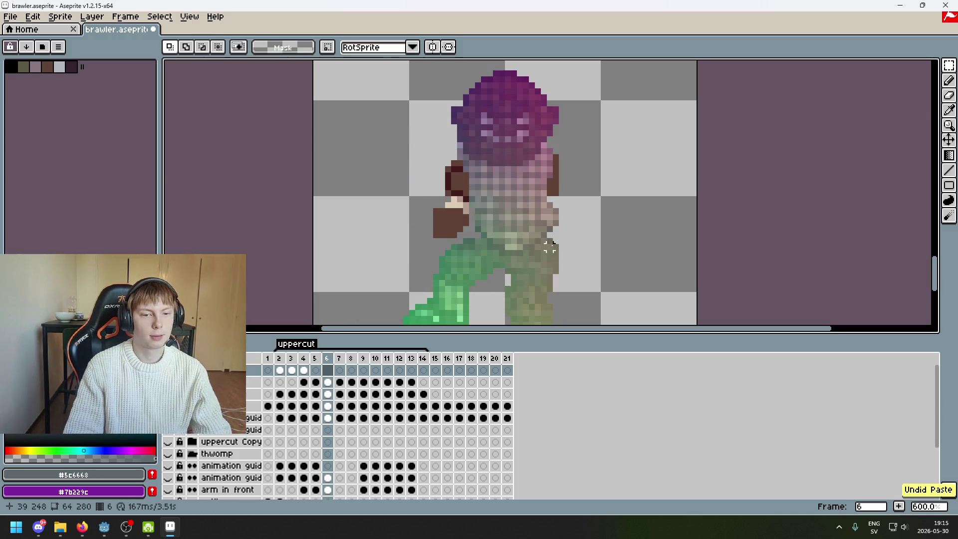
key(Left)
key(Right)
key(Left)
key(Right)
key(Left)
Paste the teal arm into frame 6 and nudge it slightly left.
key(ctrl+v)
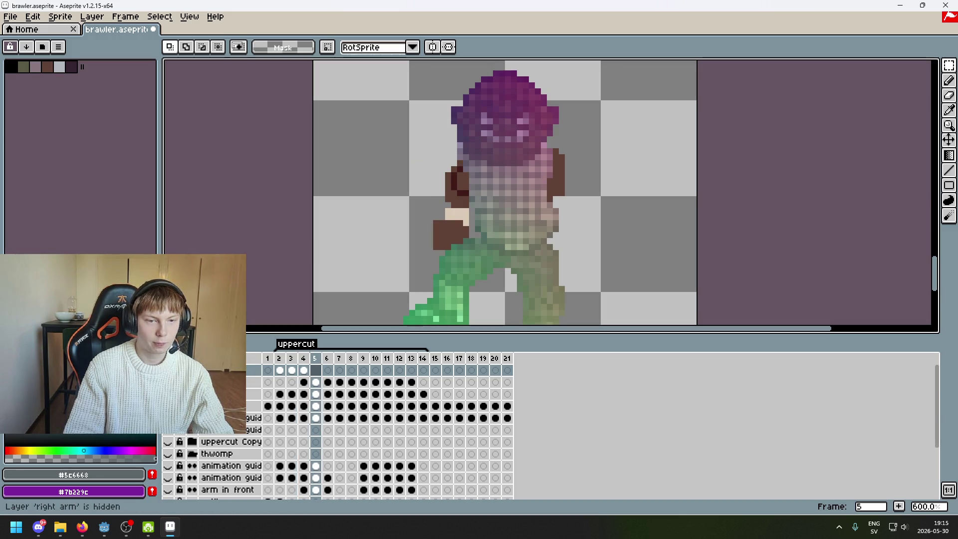
key(Right)
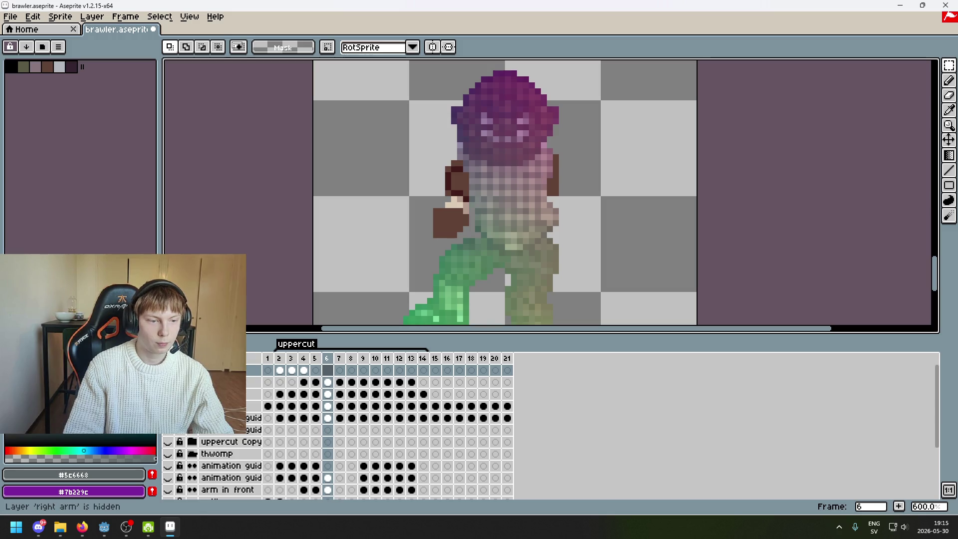
key(ctrl+v)
drag(462, 226, 458, 224)
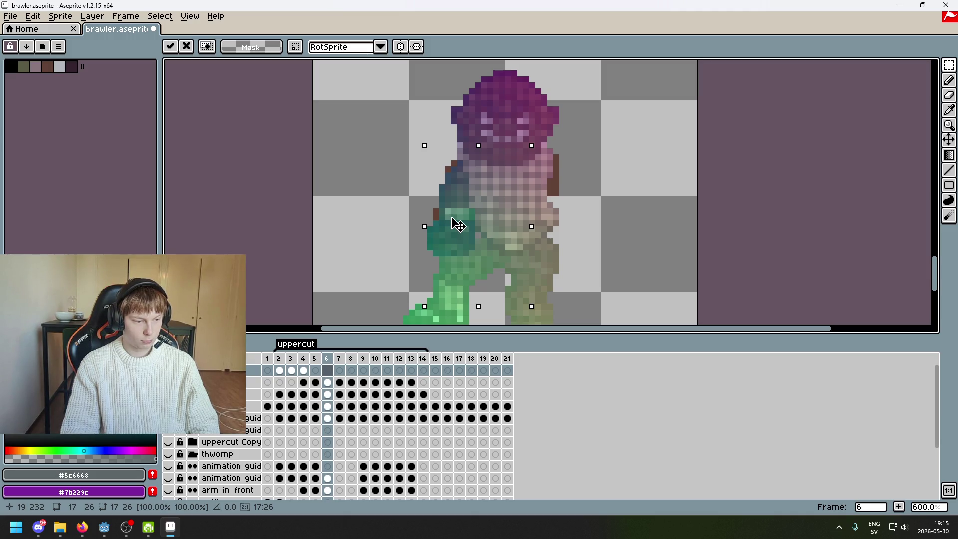
Move the pasted arm to the left of the brawler's body and commit it in place.
drag(458, 225, 357, 224)
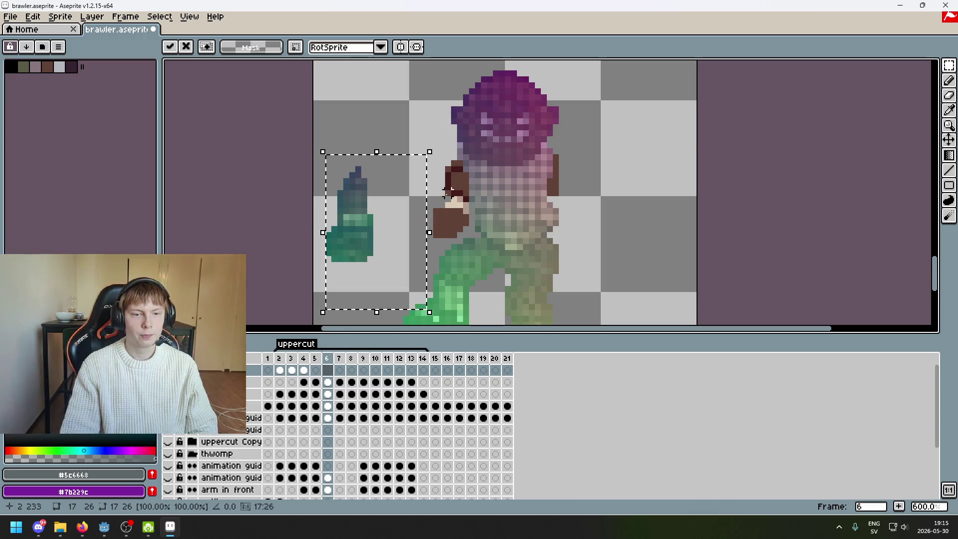
scroll(459, 189, up, 1)
click(470, 185)
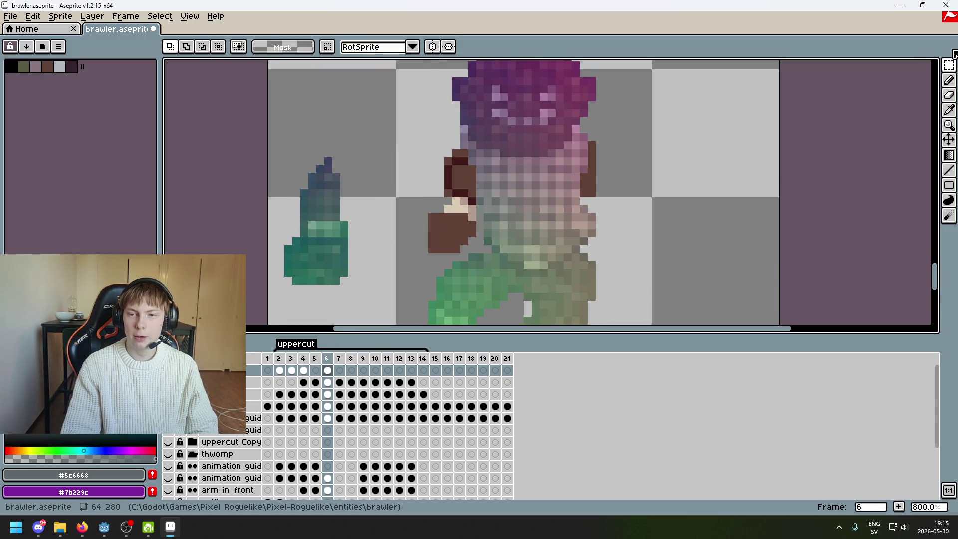
scroll(615, 232, left, 2)
drag(424, 308, 358, 146)
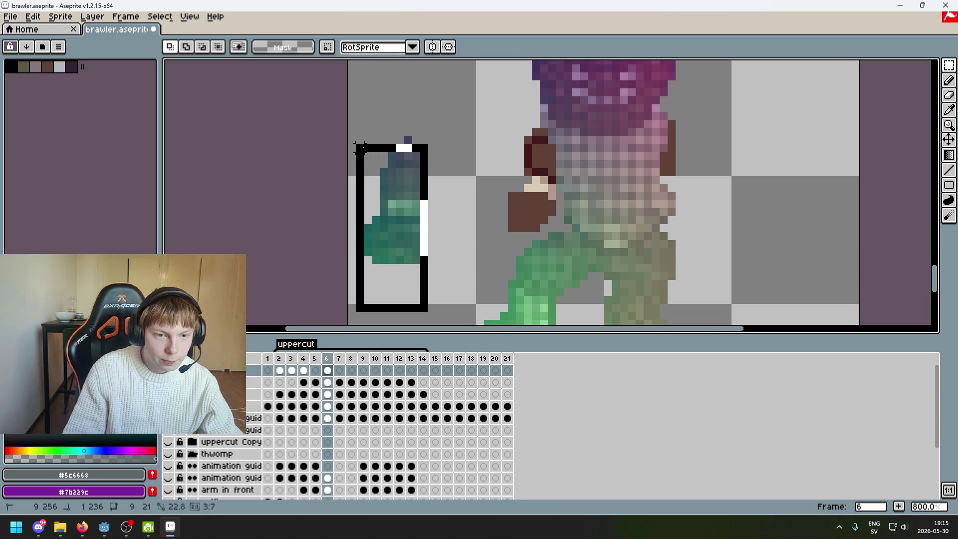
click(471, 171)
Try shifting the few pixels at the arm's top, then compare frame 6 with frame 5.
drag(401, 148, 367, 159)
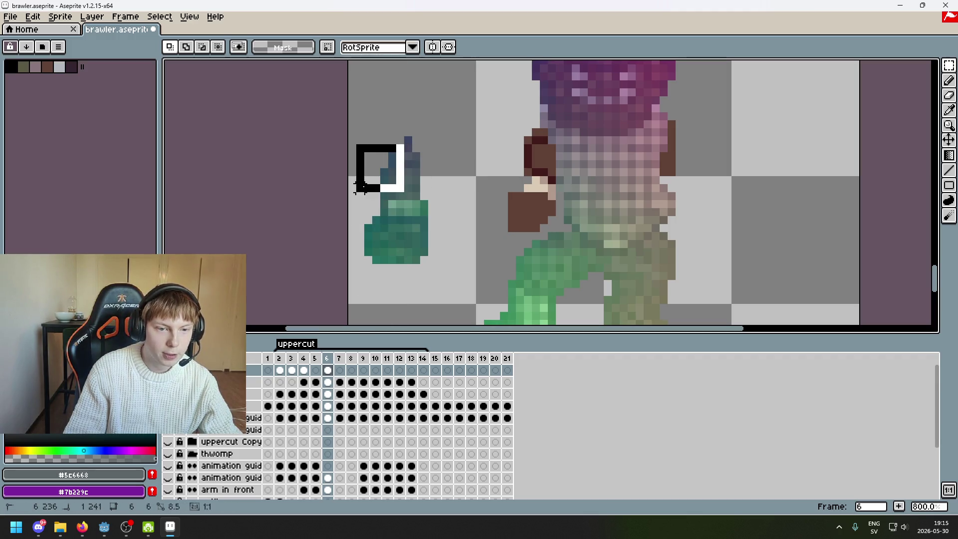
drag(432, 172, 432, 175)
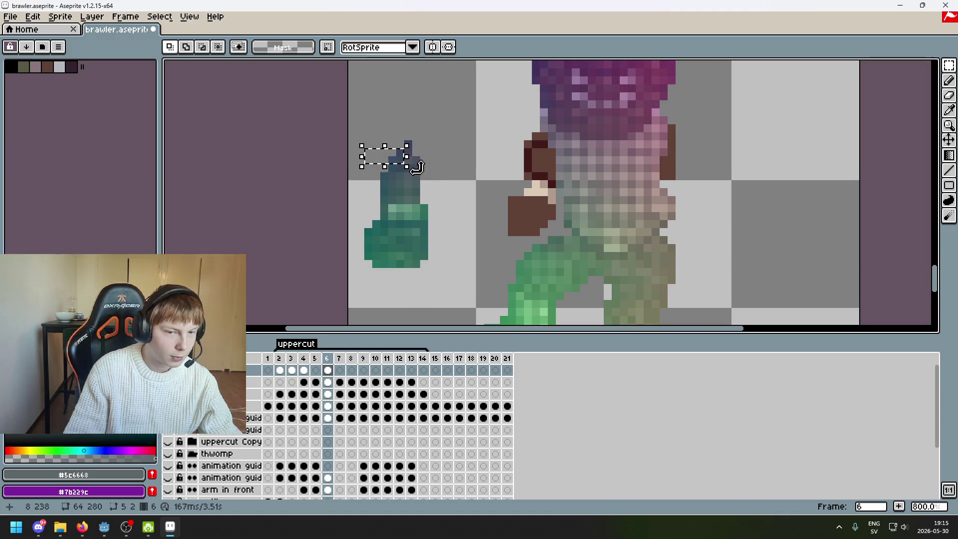
click(458, 181)
scroll(454, 219, down, 4)
scroll(460, 212, up, 3)
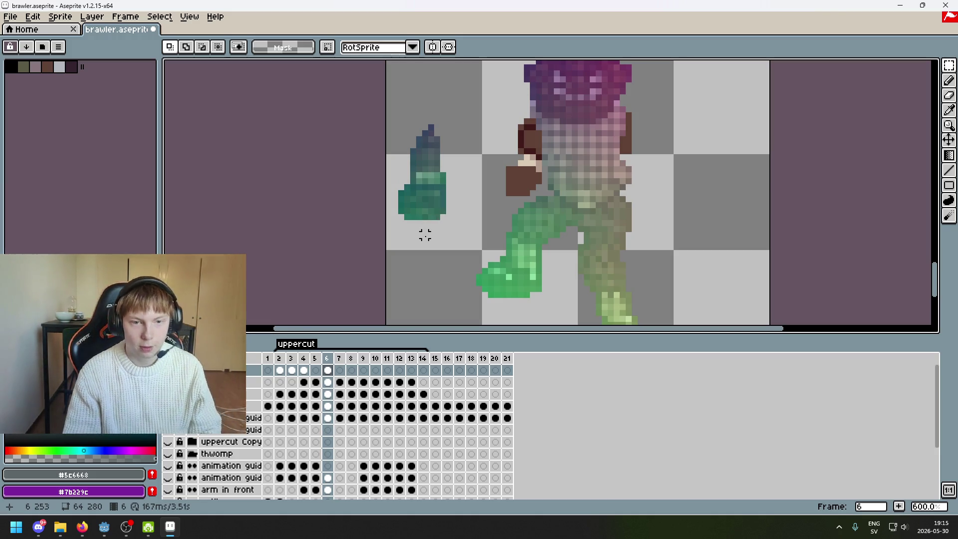
key(Left)
key(Right)
key(Left)
key(Right)
Raise the arm's topmost pixel by one and commit it.
scroll(438, 132, up, 1)
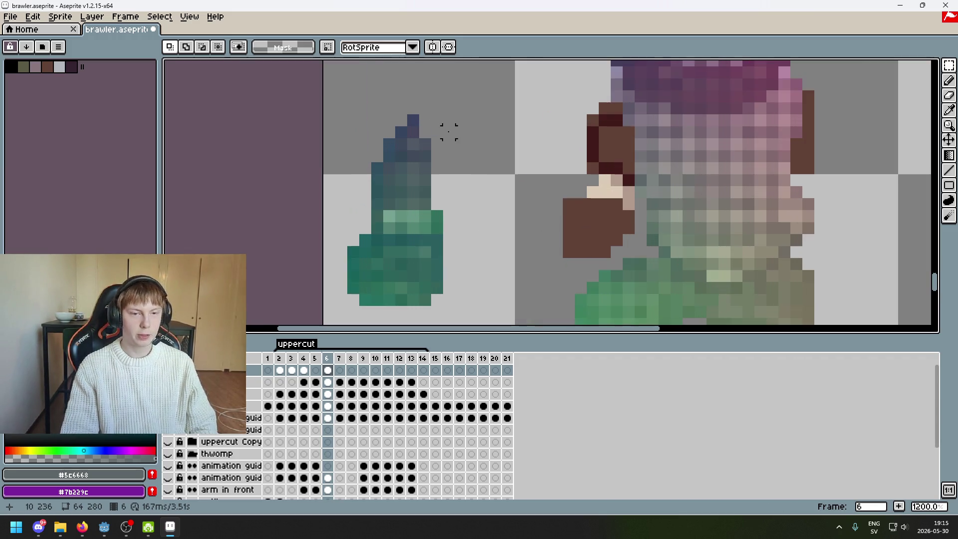
scroll(434, 148, up, 3)
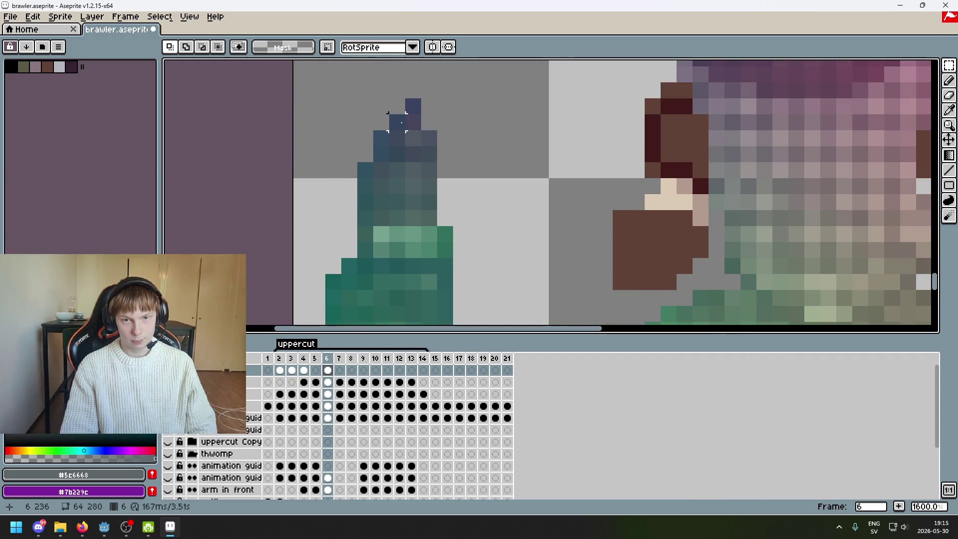
mouse_move(394, 117)
mouse_down()
mouse_move(401, 125)
mouse_move(398, 106)
mouse_up()
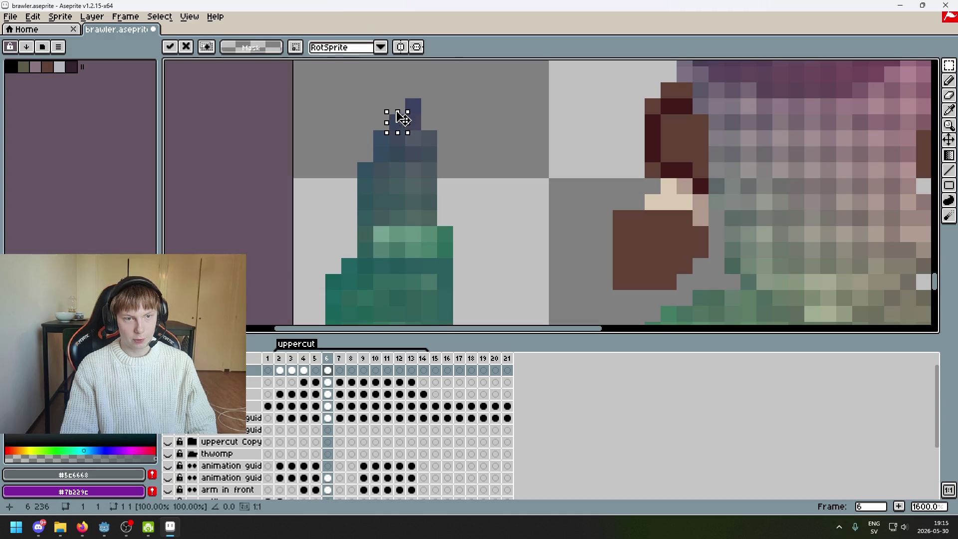
click(444, 122)
scroll(431, 147, down, 4)
scroll(419, 142, up, 2)
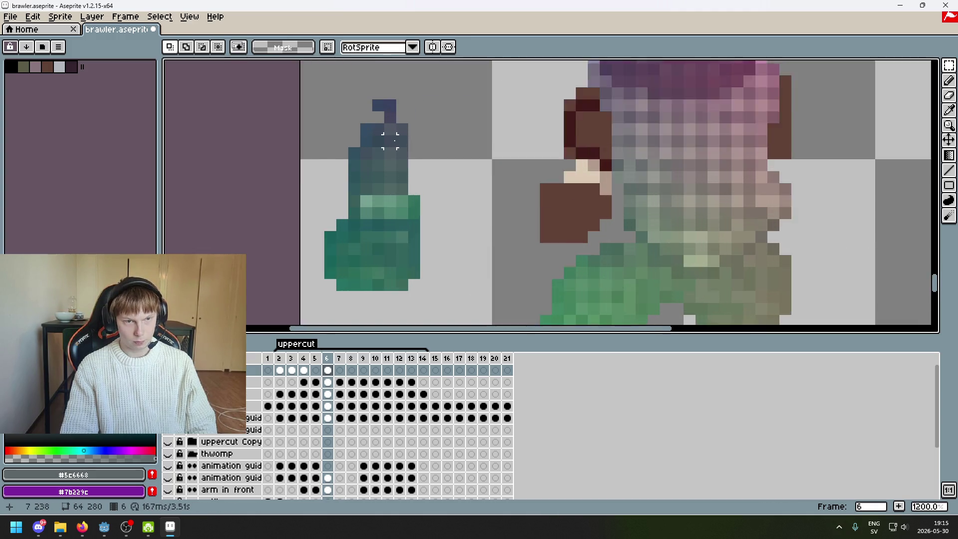
scroll(379, 129, up, 2)
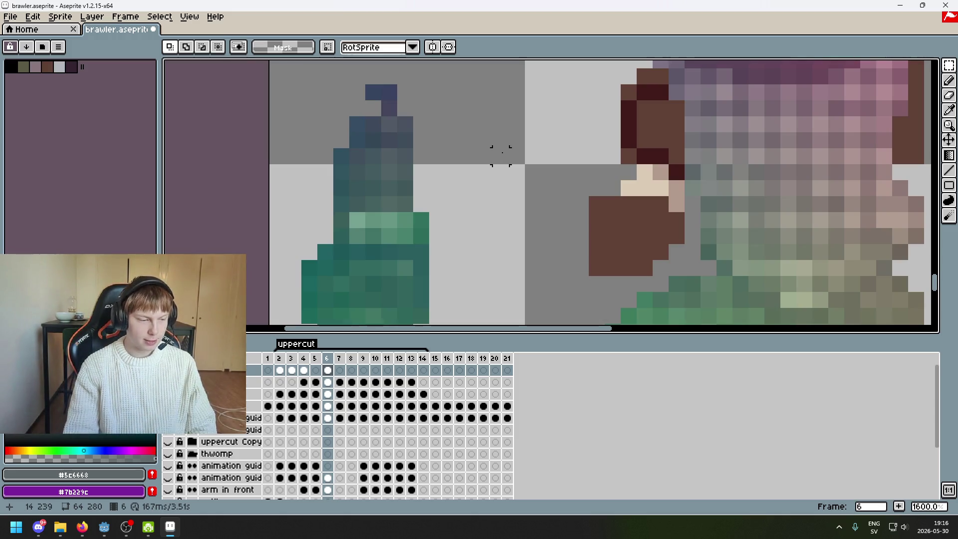
scroll(514, 121, down, 1)
scroll(531, 122, down, 1)
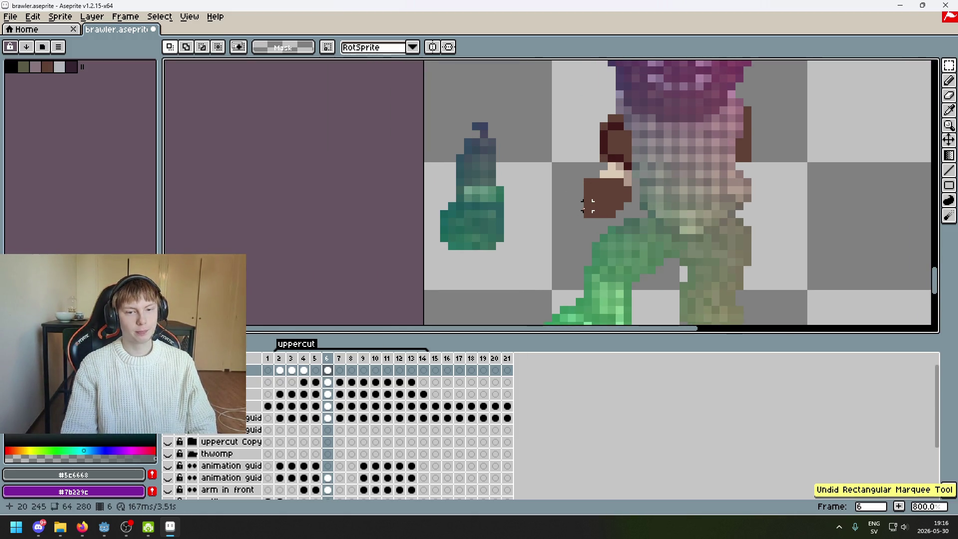
Undo the last pixel move and compare frames 5 and 6.
key(ctrl+z)
key(comma)
key(period)
key(comma)
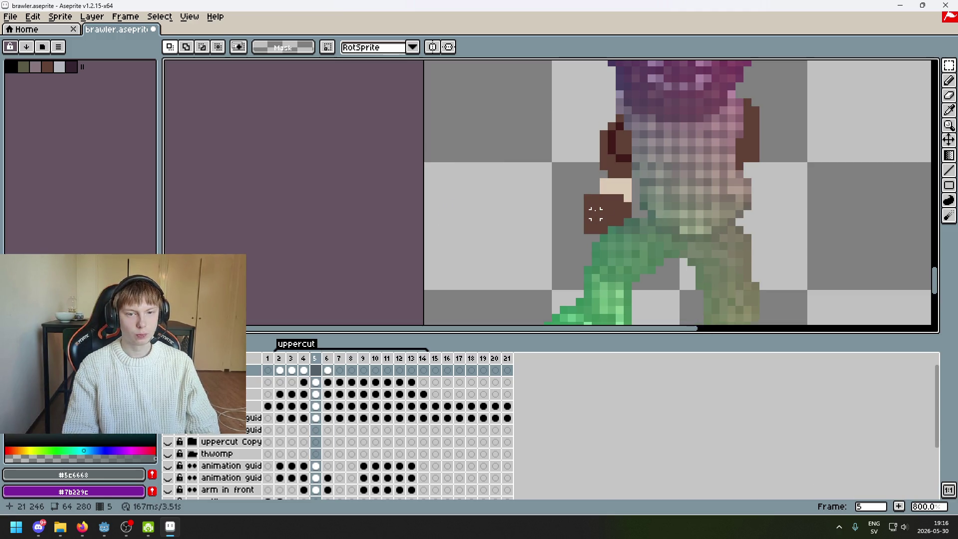
key(period)
key(comma)
key(period)
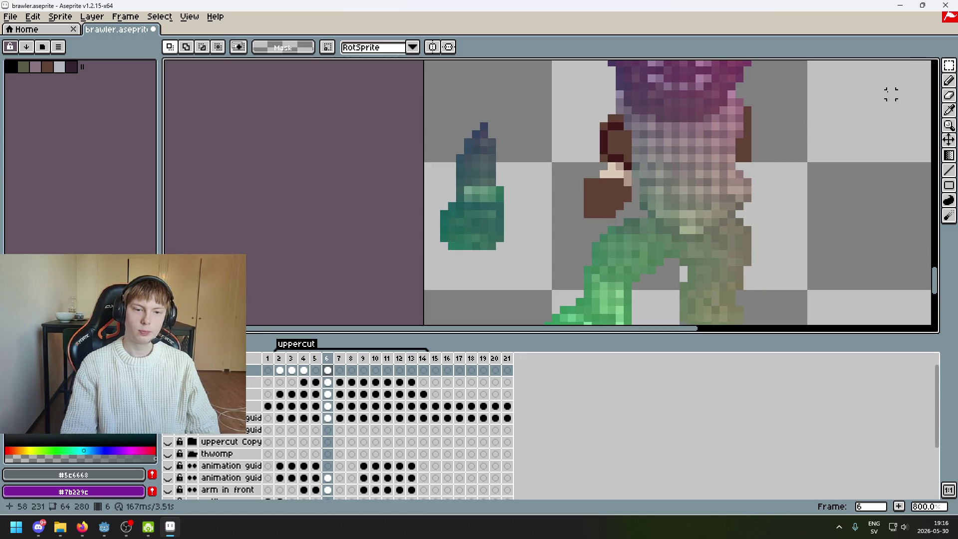
Nudge the lower part of the teal arm up one pixel and compare it with frame 5.
drag(559, 282, 412, 189)
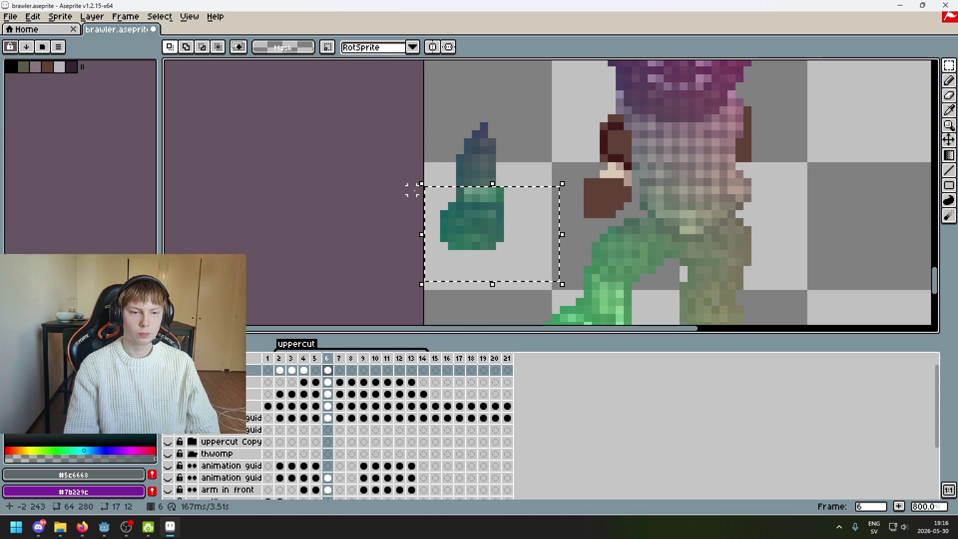
key(Up)
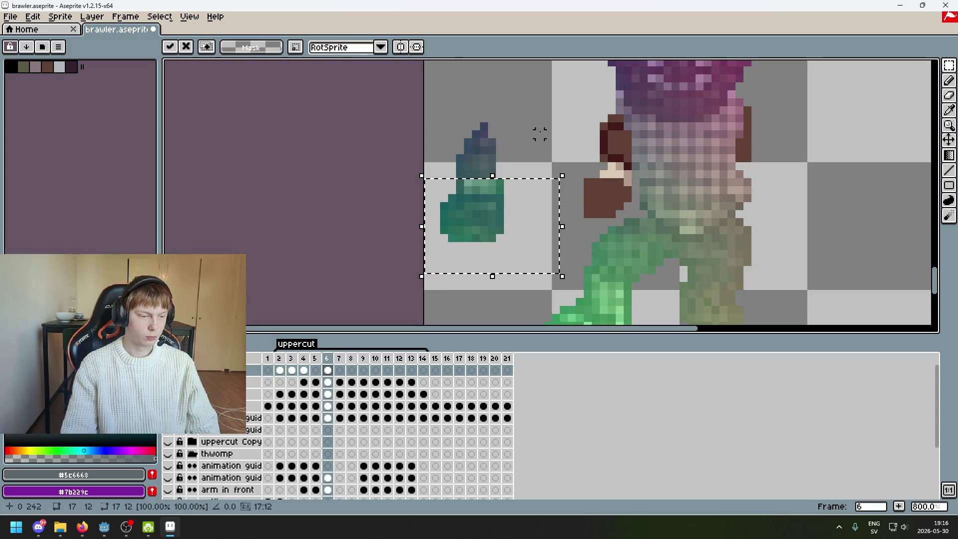
key(ctrl+d)
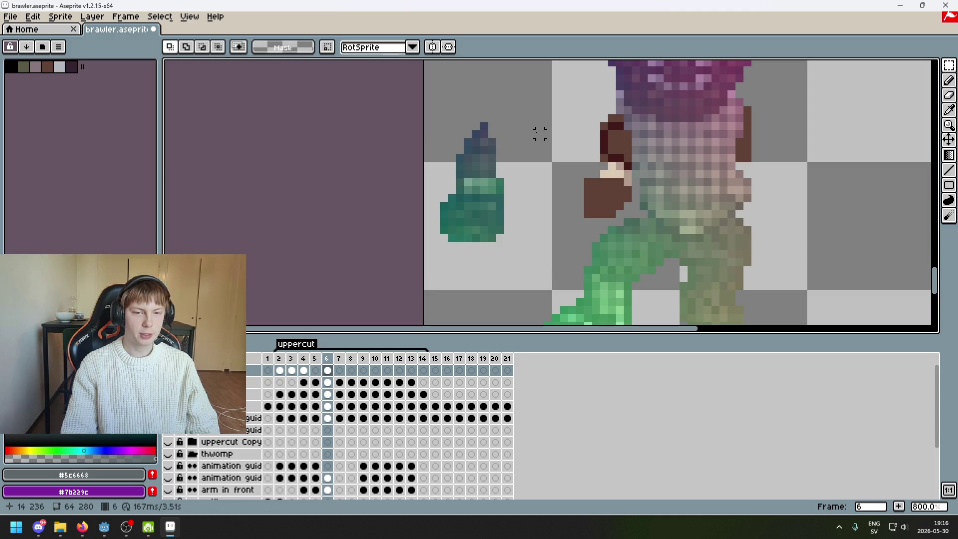
key(Left)
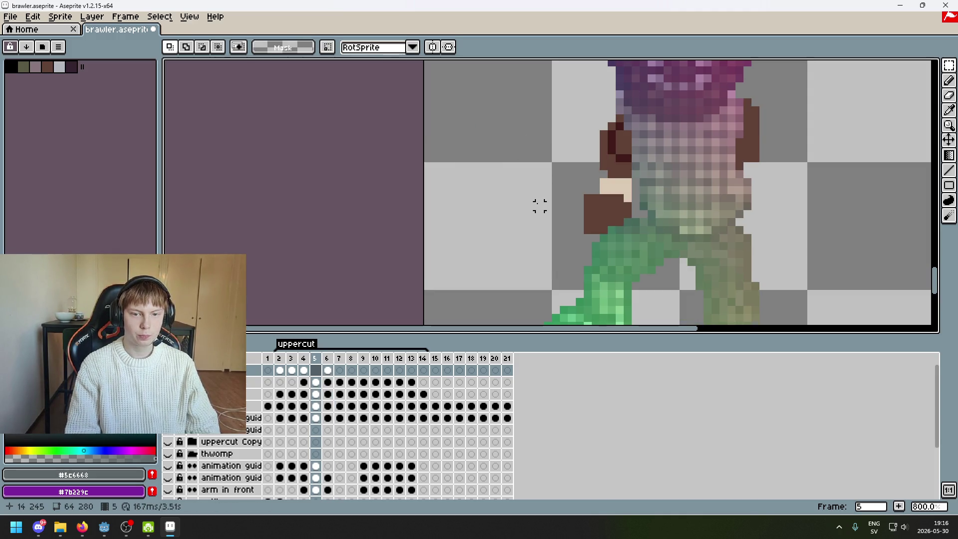
key(Right)
key(Left)
key(Right)
key(Left)
key(Right)
key(Left)
key(Right)
key(Left)
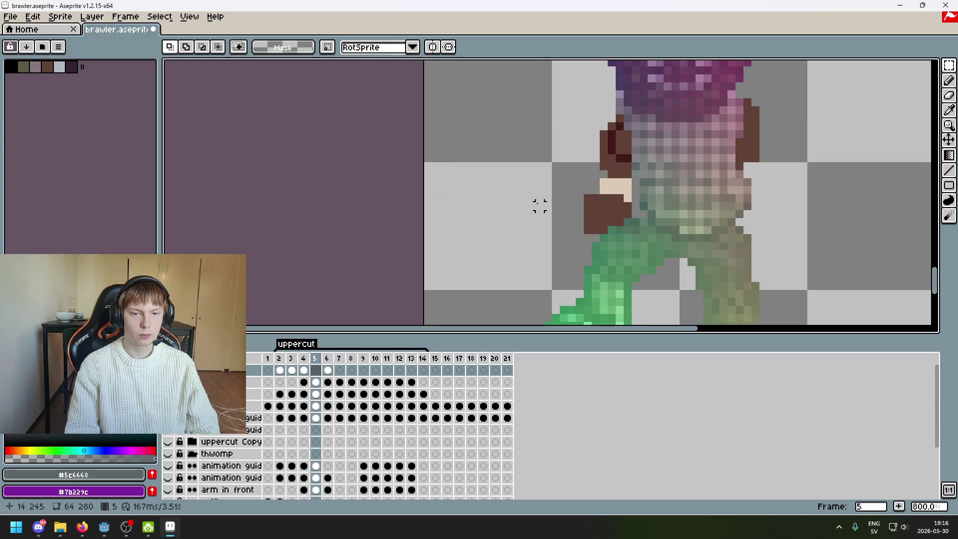
Copy frame 4's top-layer art into frame 5's empty cel.
key(Left)
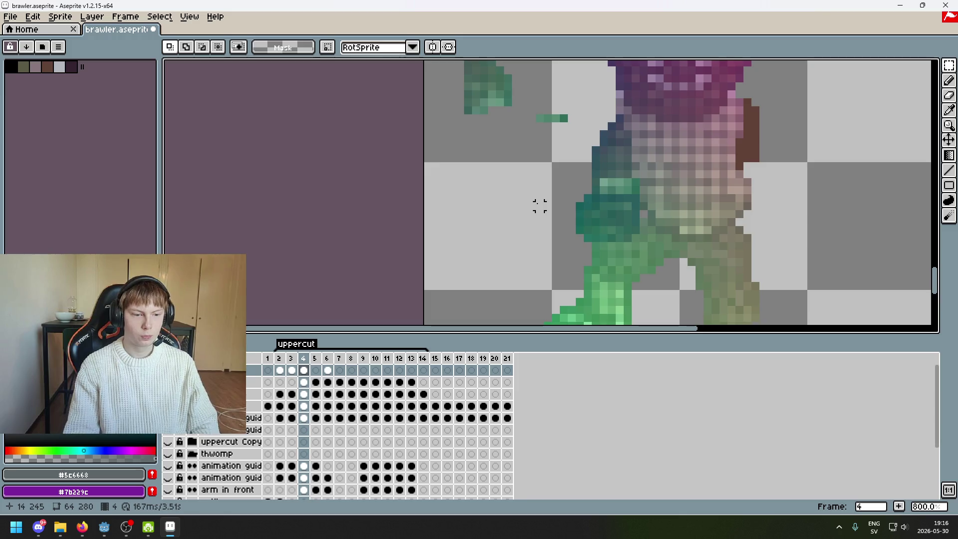
click(316, 370)
key(ctrl+v)
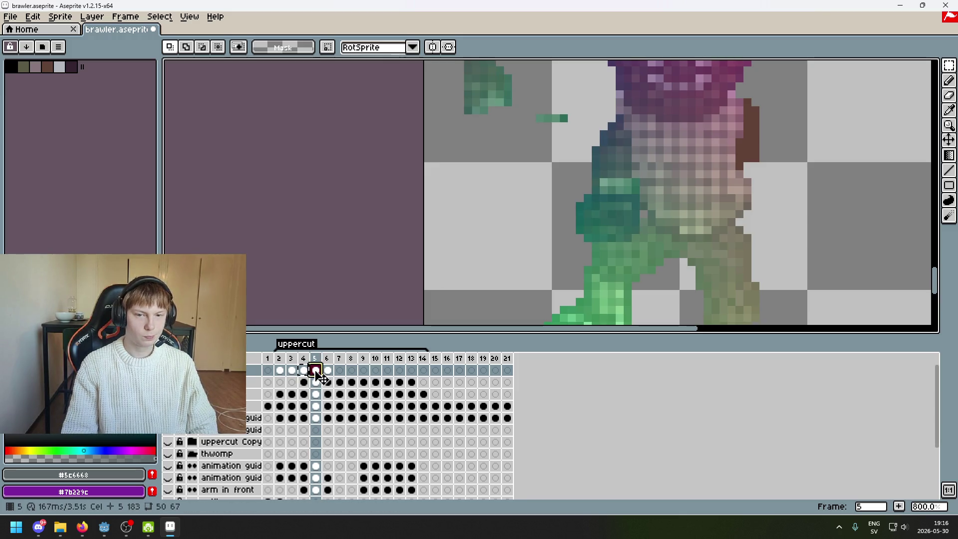
click(328, 370)
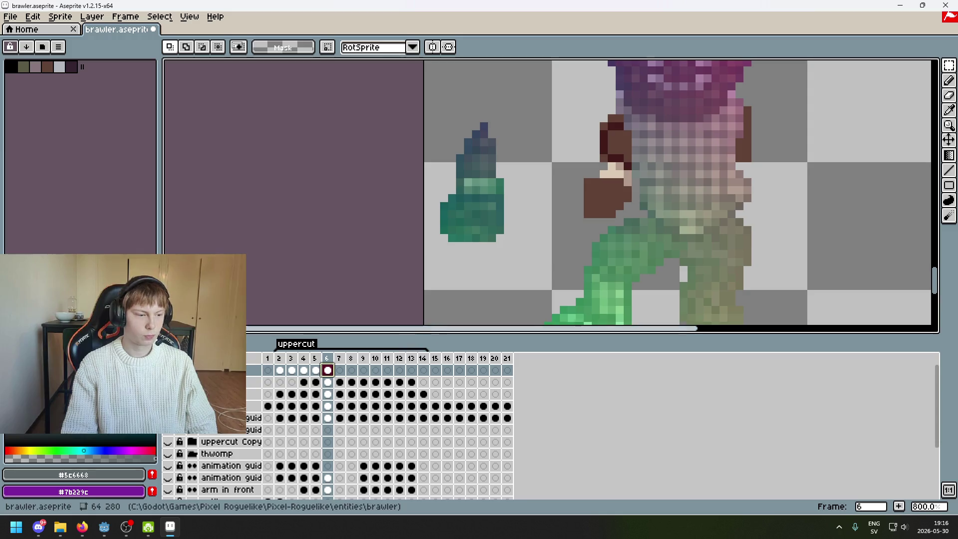
key(Left)
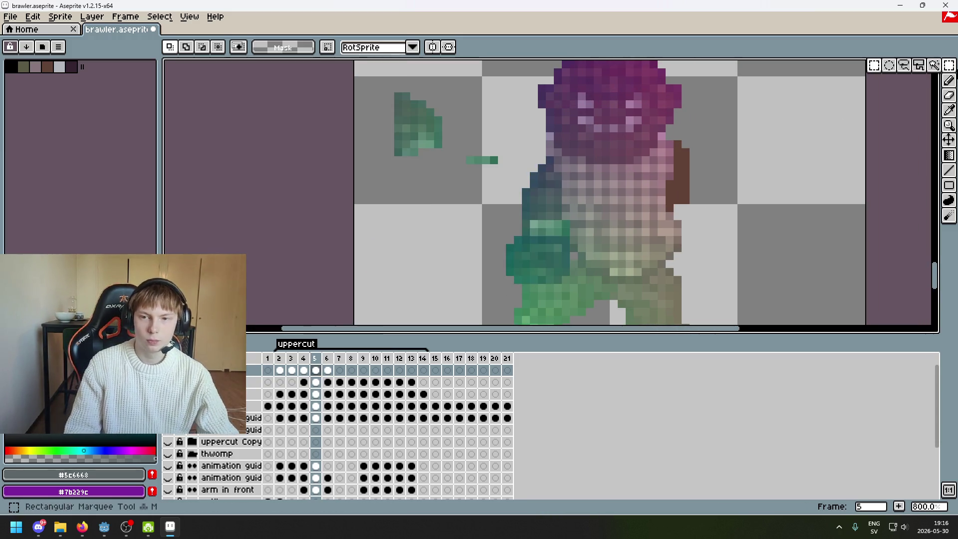
Move frame 6's arm up and to the right, then compare it against frame 5.
key(Right)
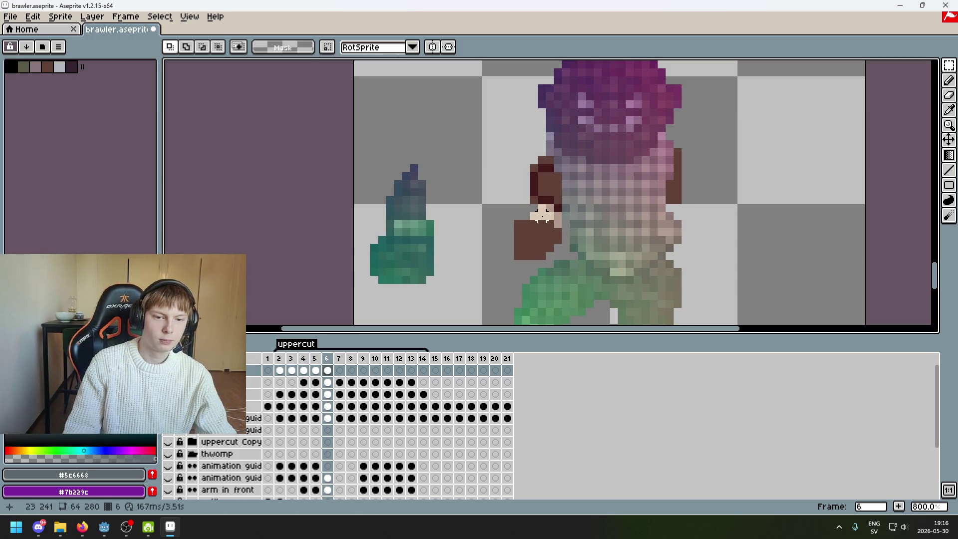
mouse_move(355, 141)
mouse_down()
mouse_move(426, 309)
mouse_move(355, 113)
mouse_up()
mouse_move(435, 222)
mouse_down()
mouse_move(498, 203)
mouse_move(480, 198)
mouse_up()
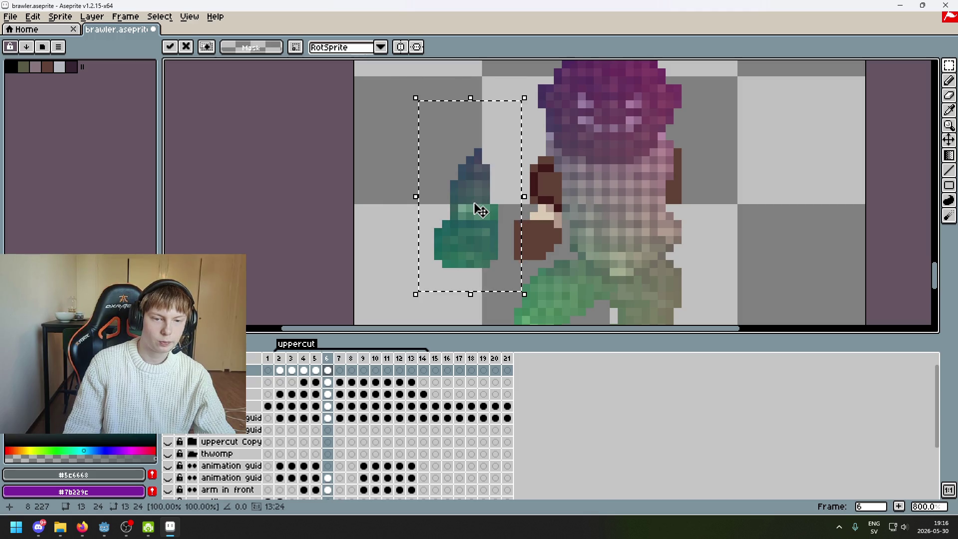
key(Return)
key(Left)
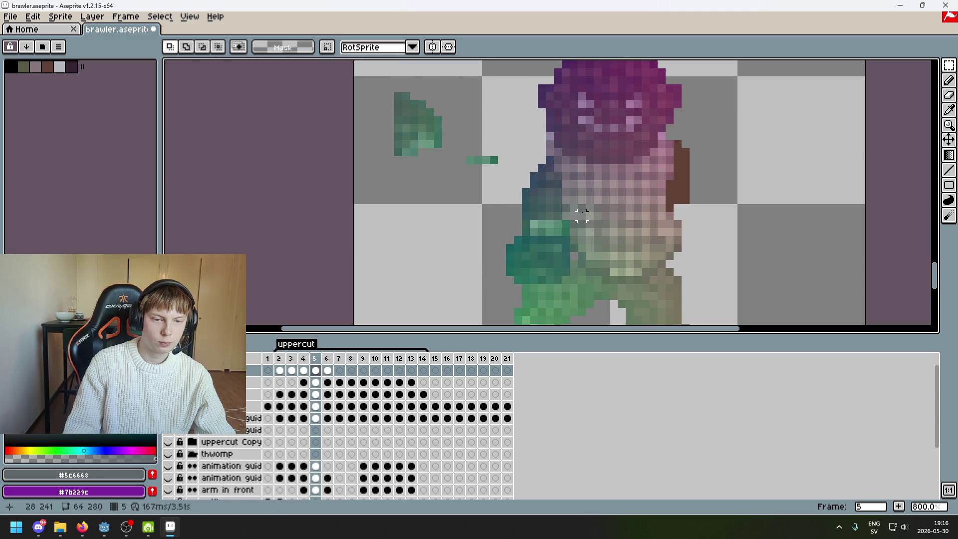
key(Right)
key(Left)
key(Right)
key(Left)
key(Right)
key(Left)
key(Right)
key(Left)
key(Right)
Shift the single pixel at the arm's blue tip and commit it.
scroll(469, 144, up, 3)
drag(458, 151, 469, 163)
click(469, 162)
key(Return)
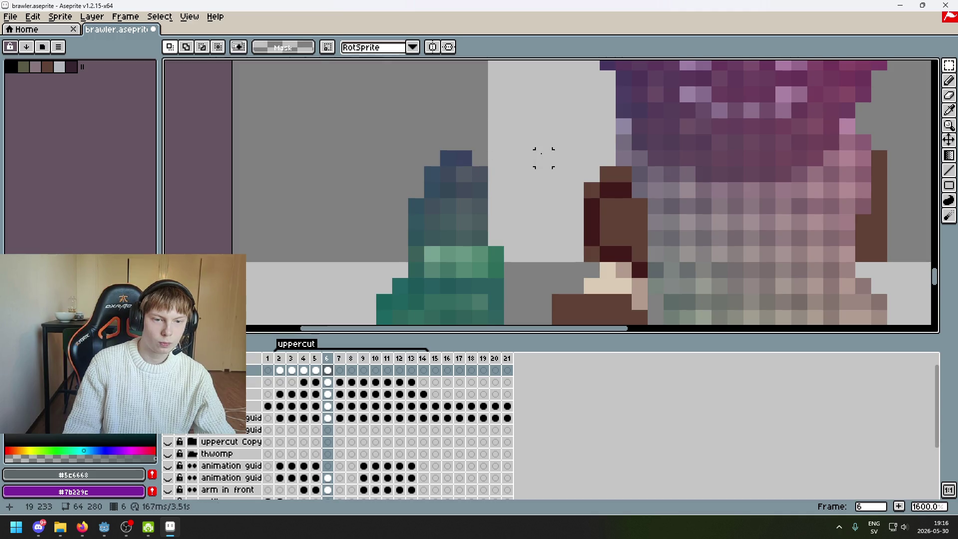
scroll(540, 156, down, 1)
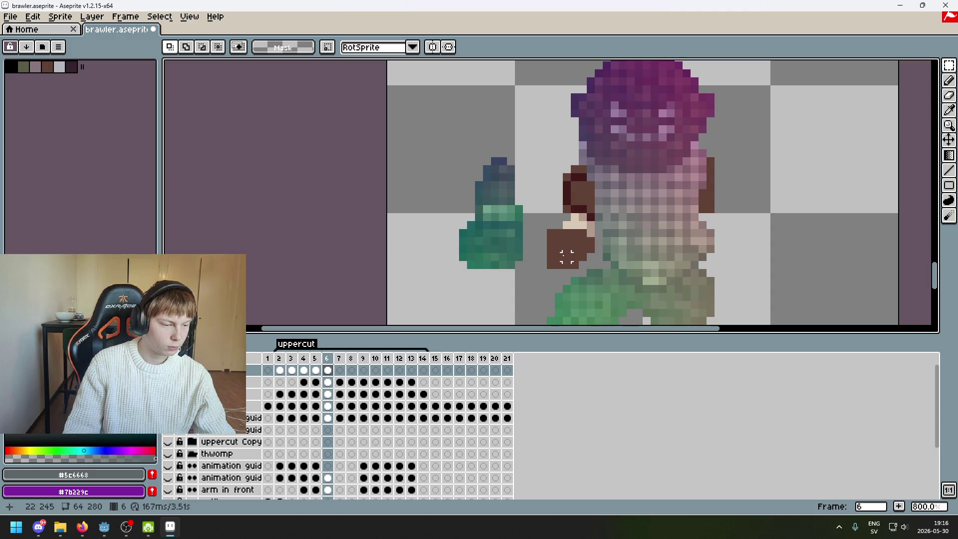
Select the whole green-blue arm and move it right toward the body.
scroll(556, 261, right, 2)
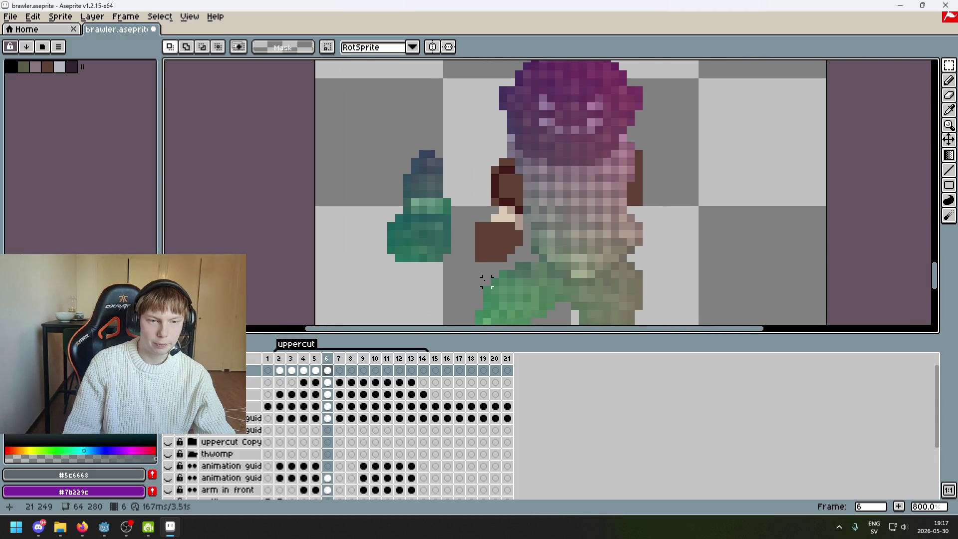
drag(471, 281, 344, 139)
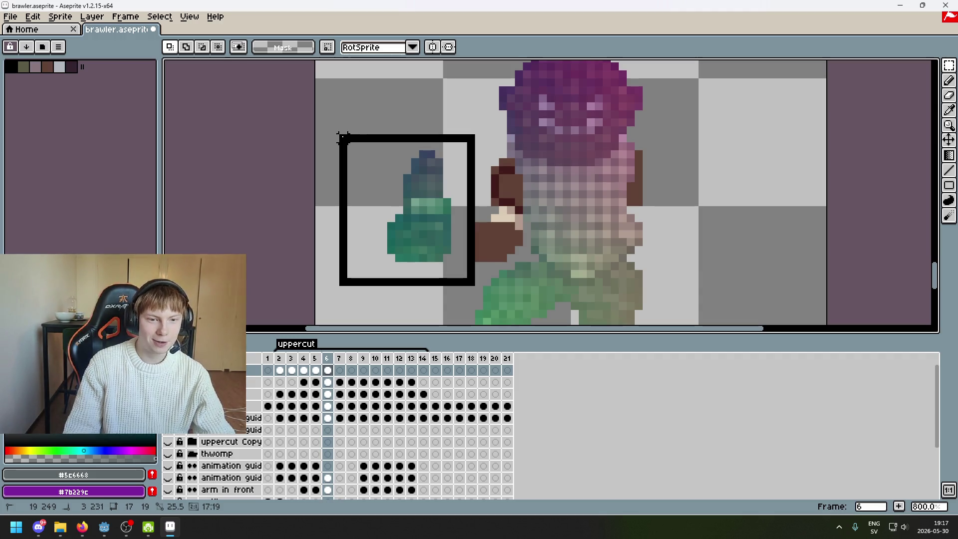
drag(343, 139, 368, 139)
mouse_move(439, 188)
mouse_down()
mouse_move(517, 195)
mouse_move(459, 188)
mouse_move(509, 193)
mouse_move(513, 202)
mouse_move(513, 193)
mouse_up()
key(Return)
Compare the repositioned arm across frames 5 and 6.
key(Left)
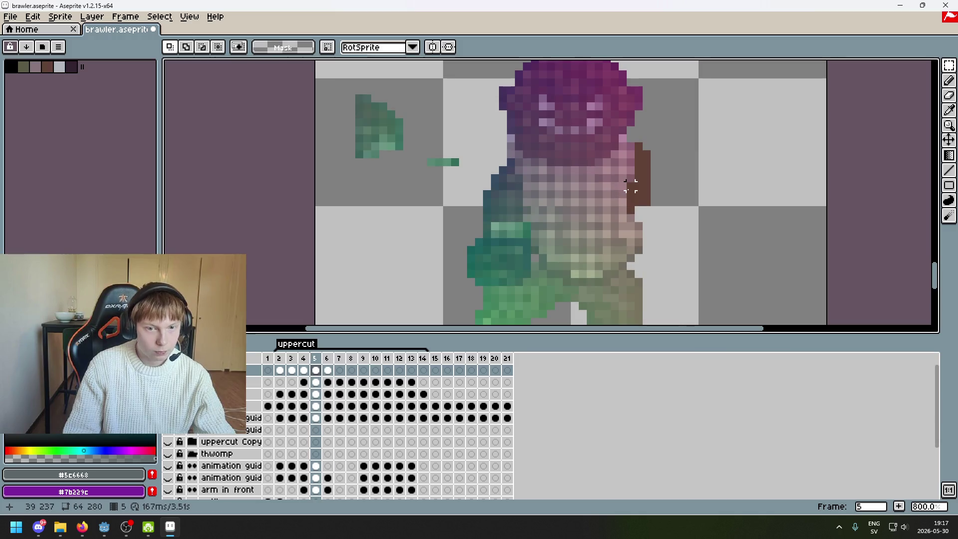
key(Right)
key(Left)
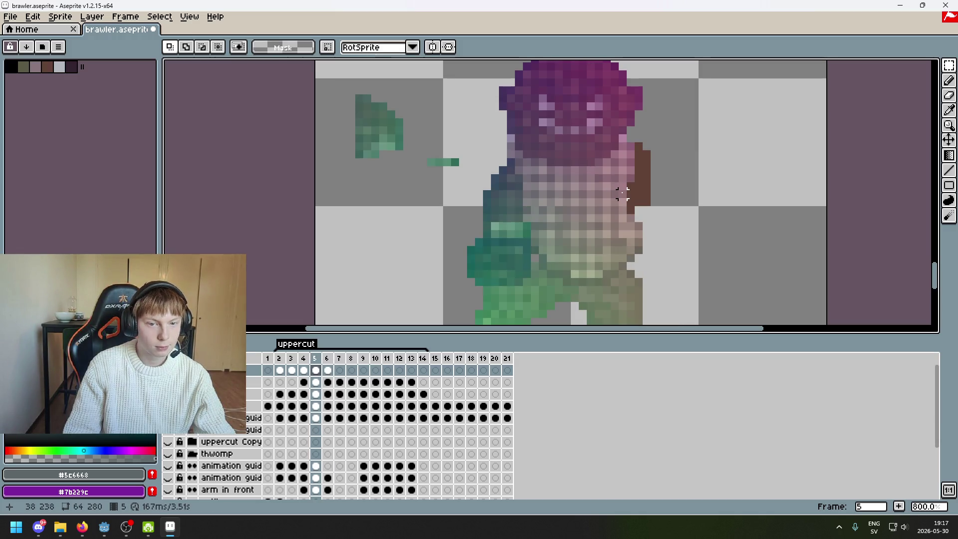
key(Right)
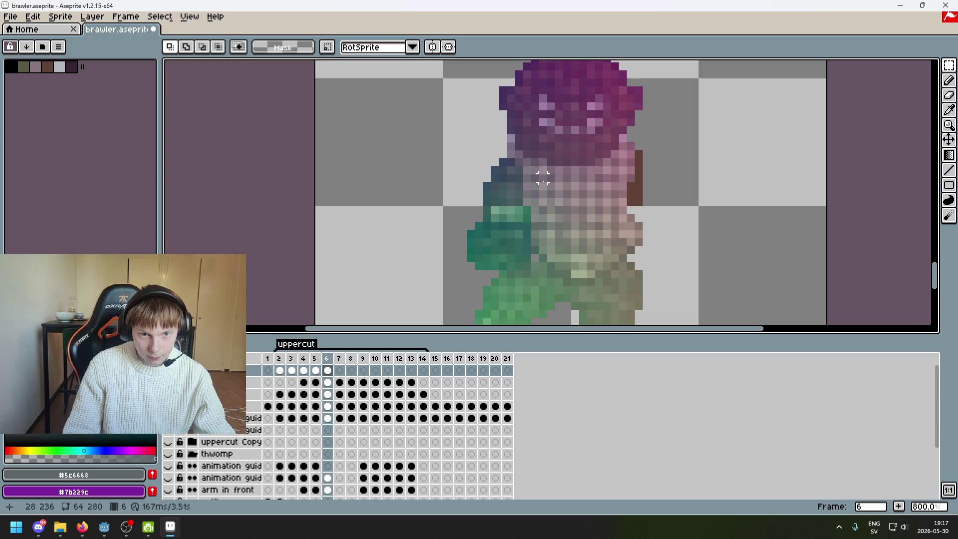
key(Left)
scroll(527, 177, up, 4)
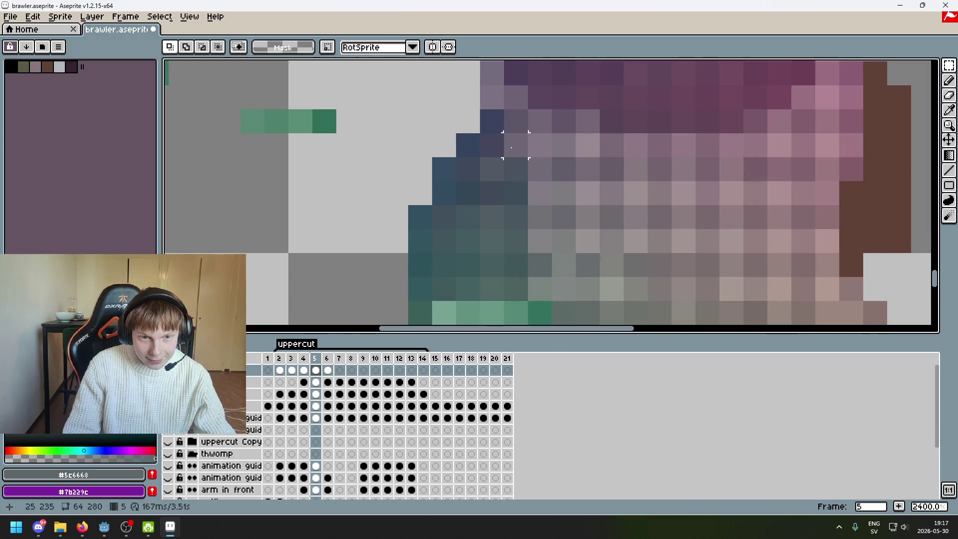
key(Right)
scroll(517, 177, down, 5)
scroll(517, 177, up, 4)
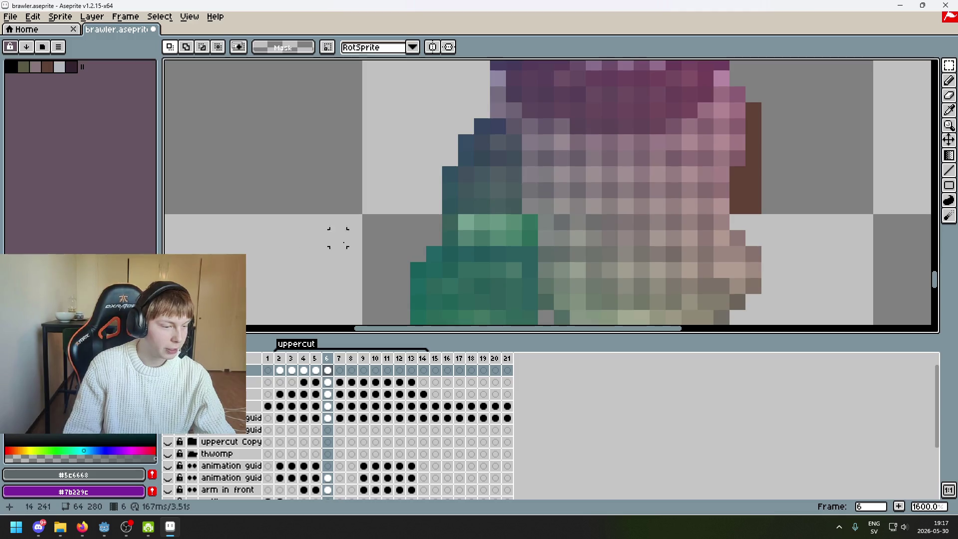
scroll(673, 205, down, 5)
scroll(673, 205, right, 2)
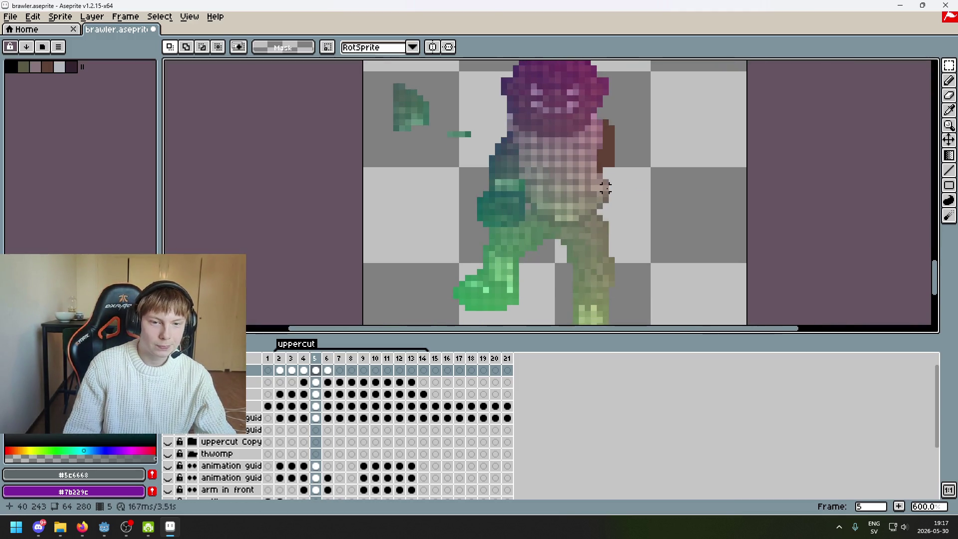
Toggle the right arm layer on and off to check the arm, leaving it visible.
double_click(168, 370)
click(167, 370)
click(168, 370)
click(168, 369)
click(168, 369)
click(168, 370)
click(167, 370)
key(Left)
key(Right)
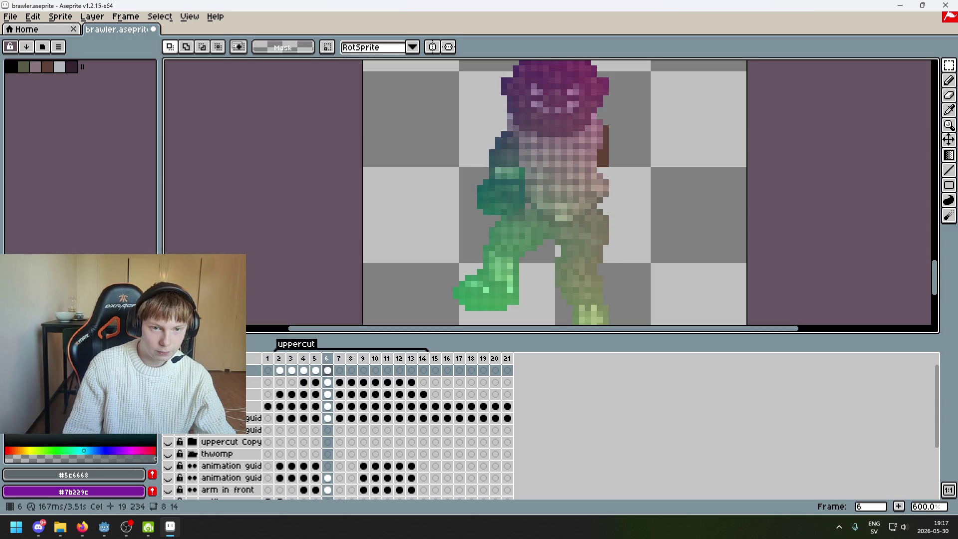
scroll(488, 145, up, 2)
scroll(539, 165, up, 1)
drag(540, 164, 514, 117)
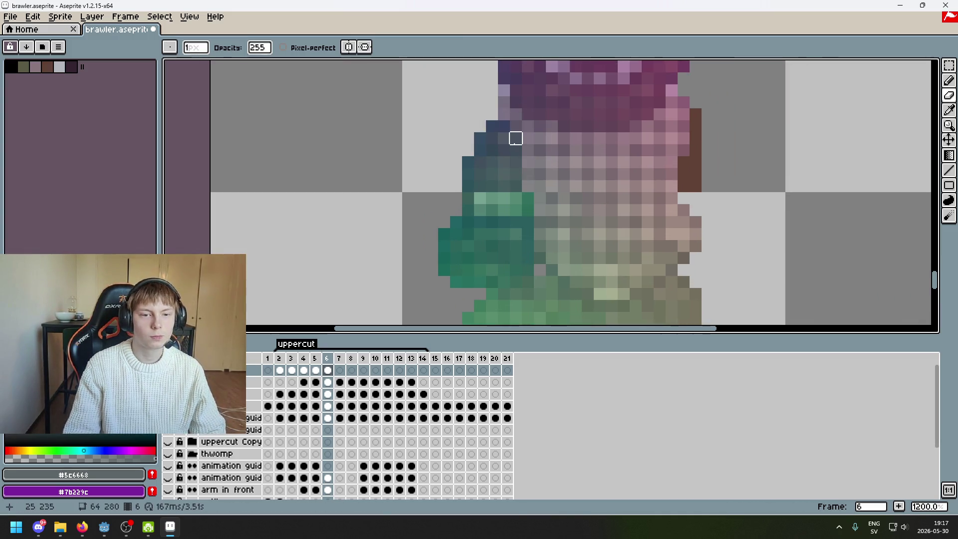
Centre the sprite and flip back and forth between frames 5 and 6 to compare poses.
scroll(531, 218, down, 6)
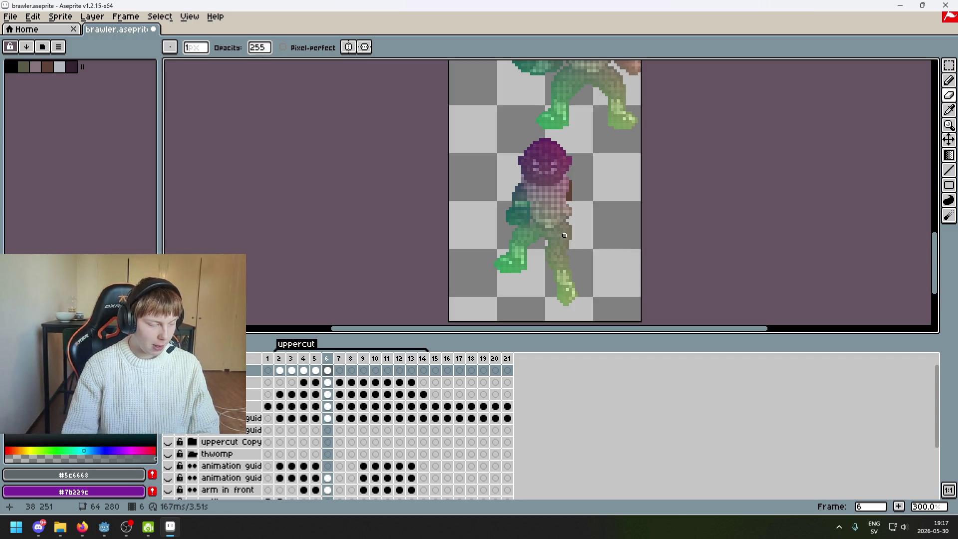
scroll(579, 223, up, 1)
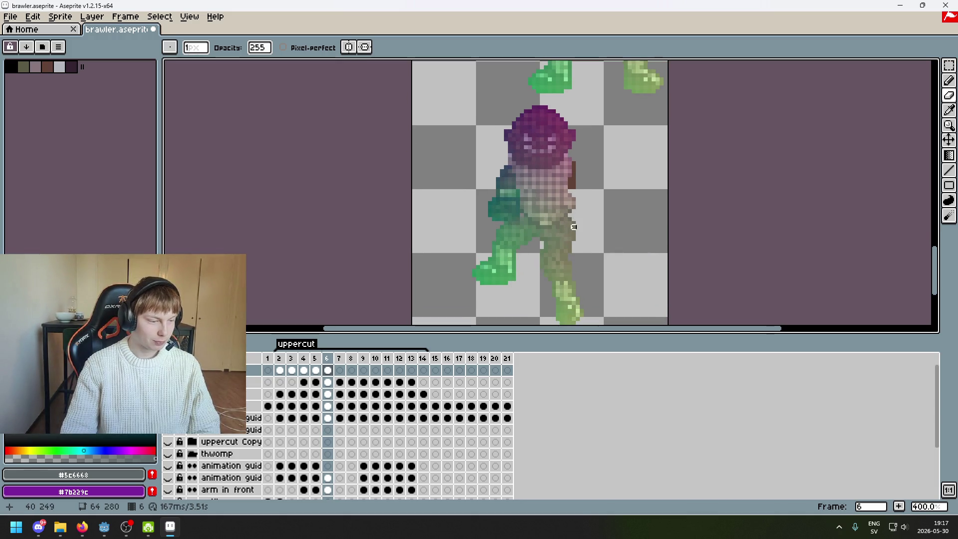
key(m)
drag(600, 186, 679, 153)
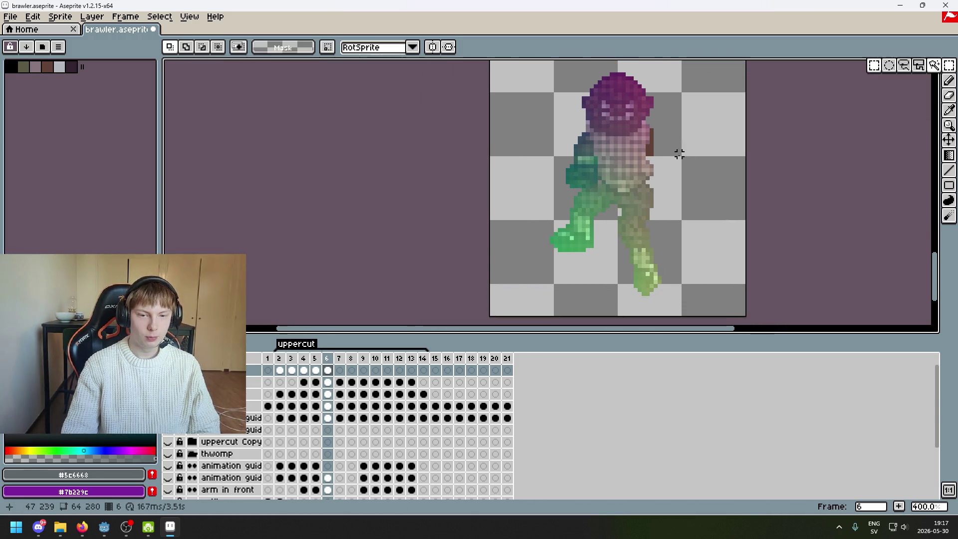
scroll(394, 195, up, 1)
key(comma)
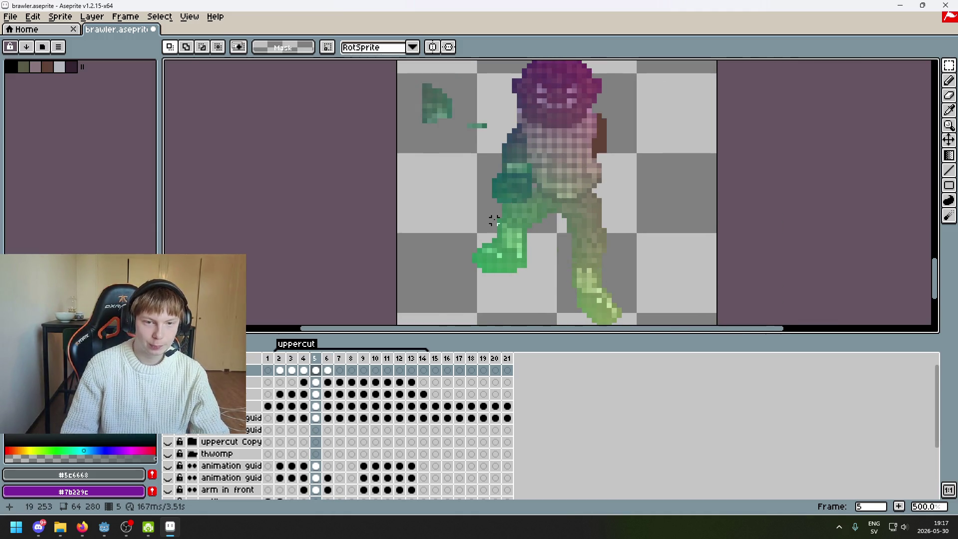
key(period)
key(comma)
key(period)
key(comma)
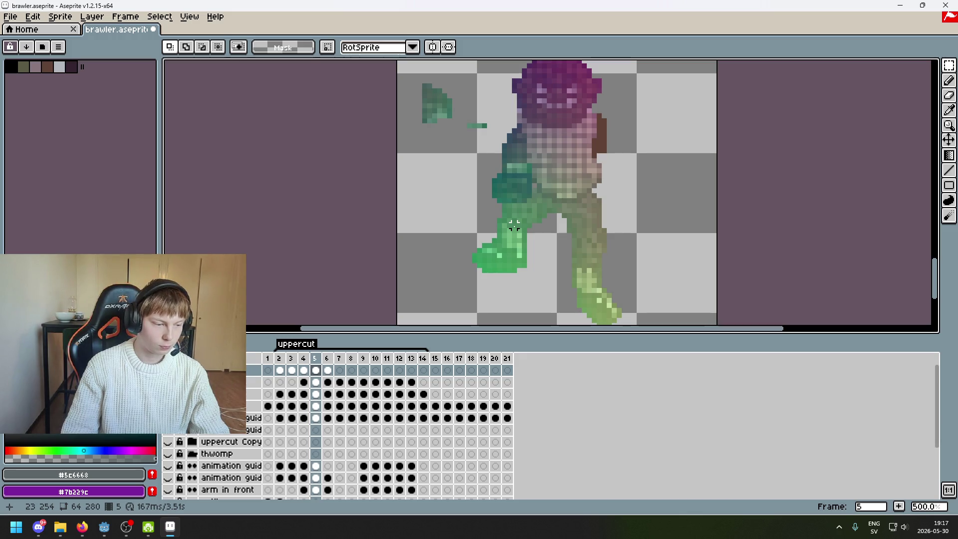
drag(474, 235, 436, 254)
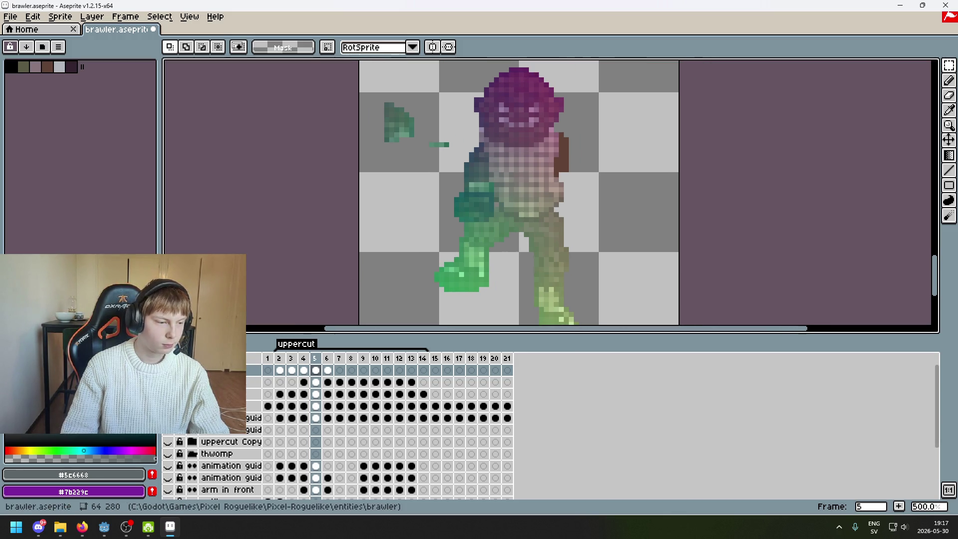
key(period)
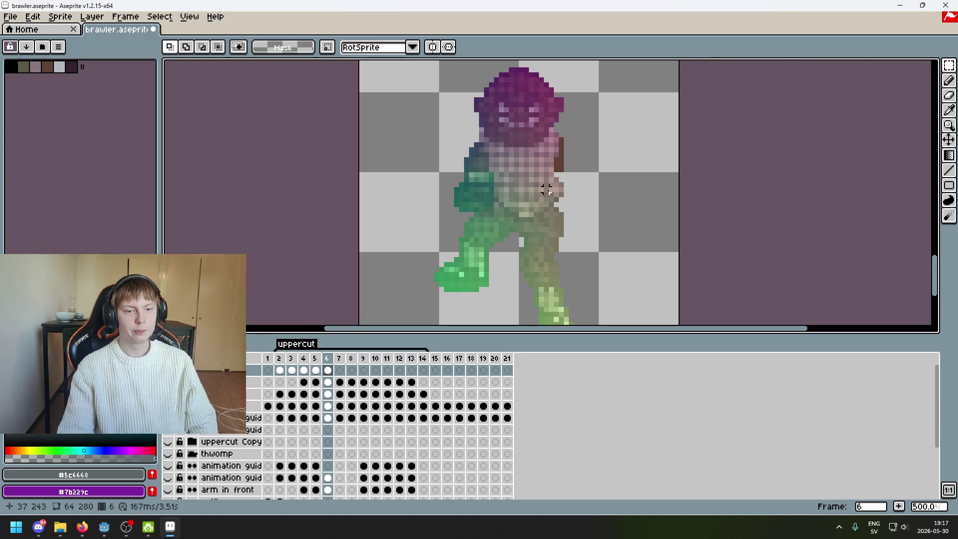
key(comma)
key(period)
key(comma)
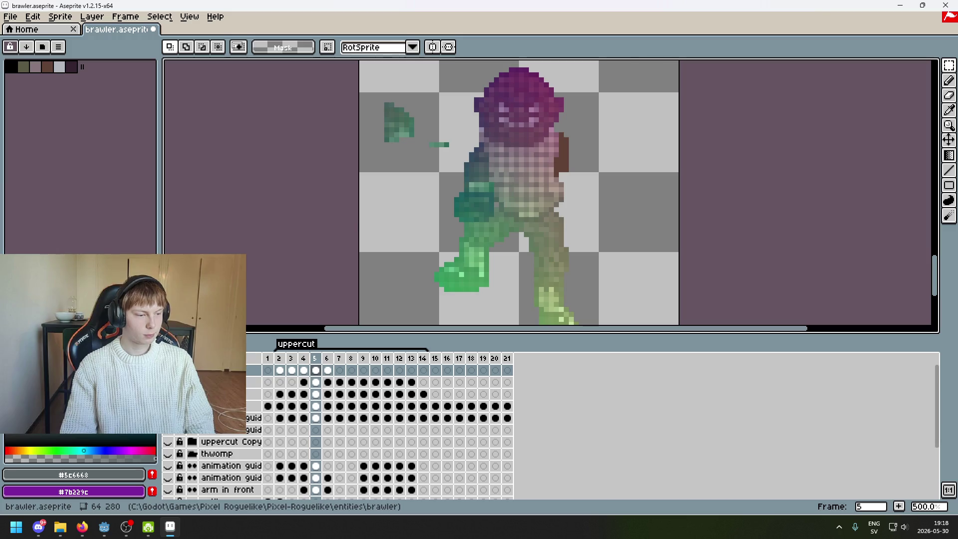
scroll(406, 156, up, 1)
key(Left)
key(Right)
key(Right)
key(Left)
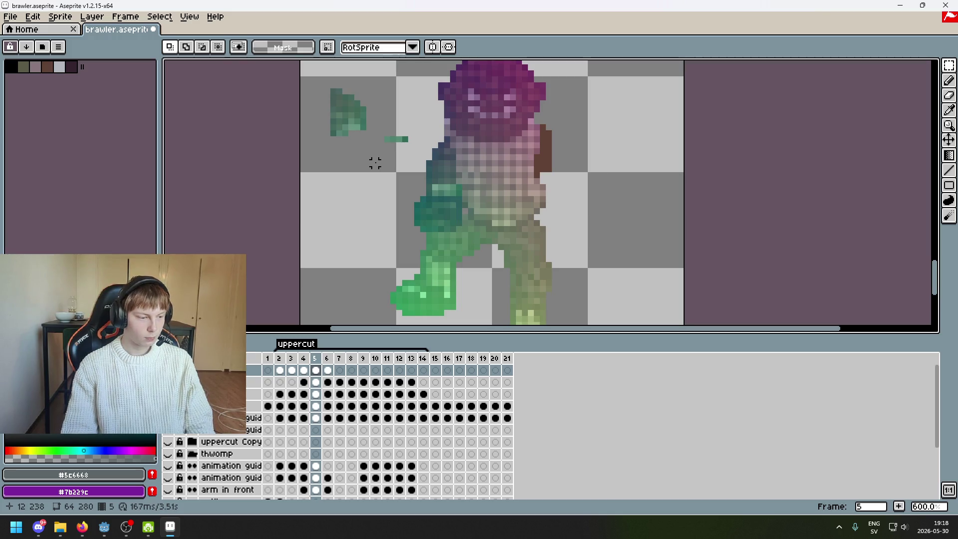
scroll(375, 164, down, 1)
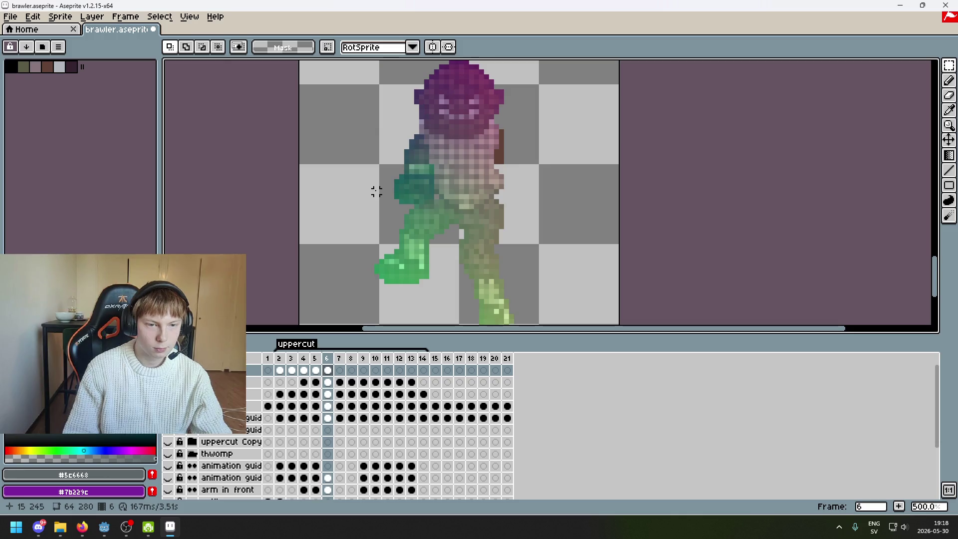
Play the uppercut animation preview while zooming and panning across the sprite.
key(Return)
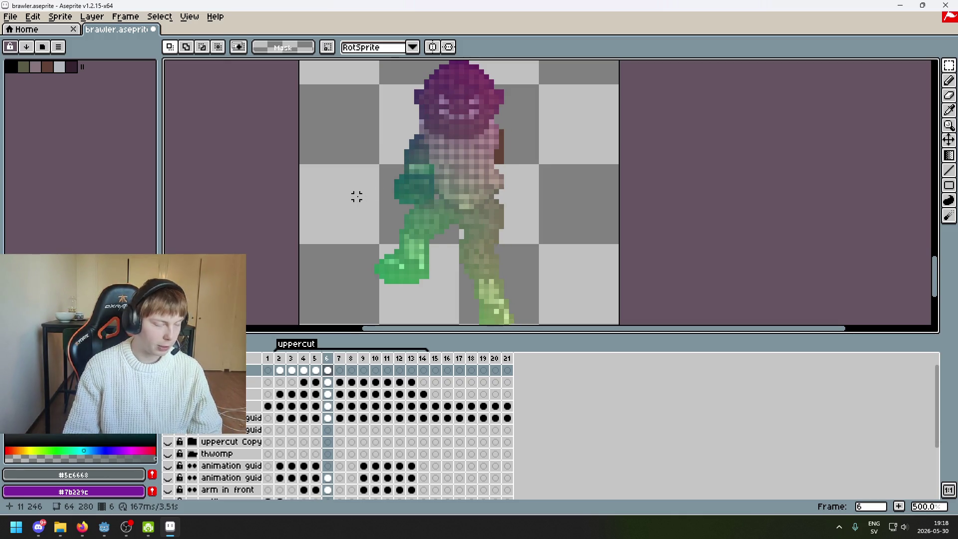
scroll(375, 196, up, 1)
drag(358, 208, 339, 235)
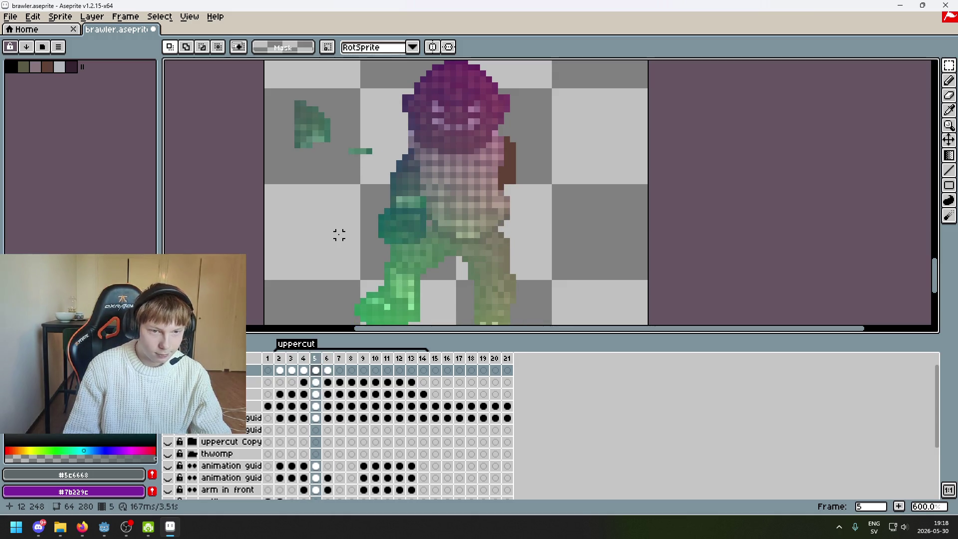
scroll(339, 234, down, 1)
scroll(339, 235, up, 1)
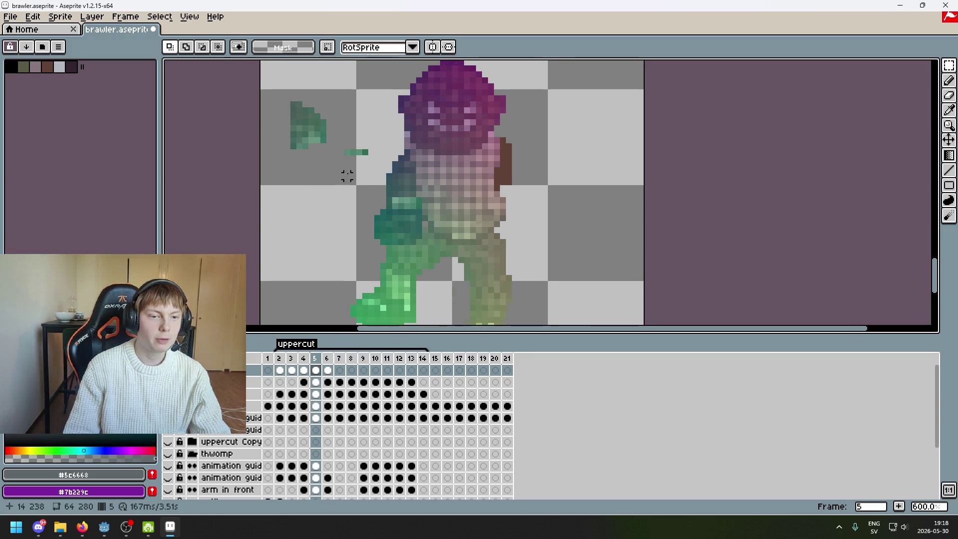
scroll(327, 124, down, 2)
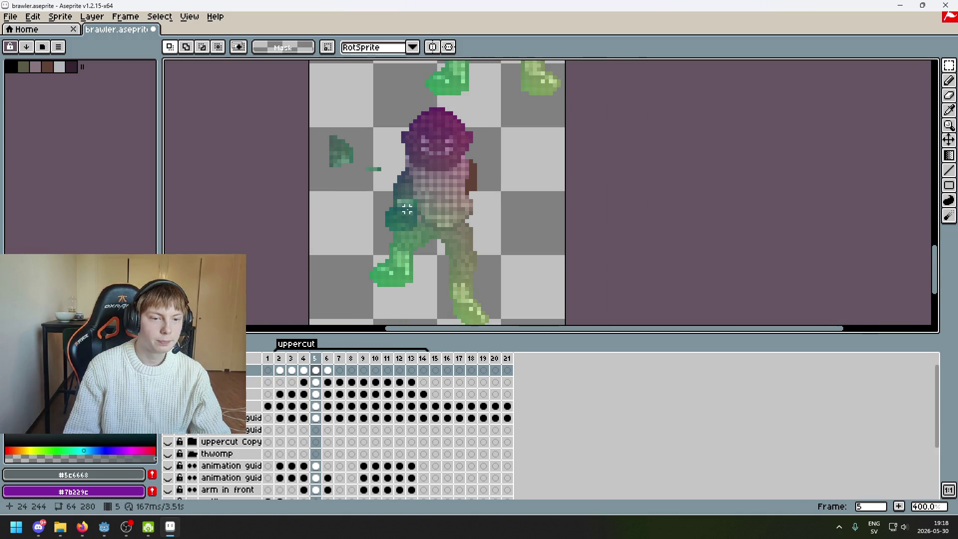
scroll(414, 249, up, 1)
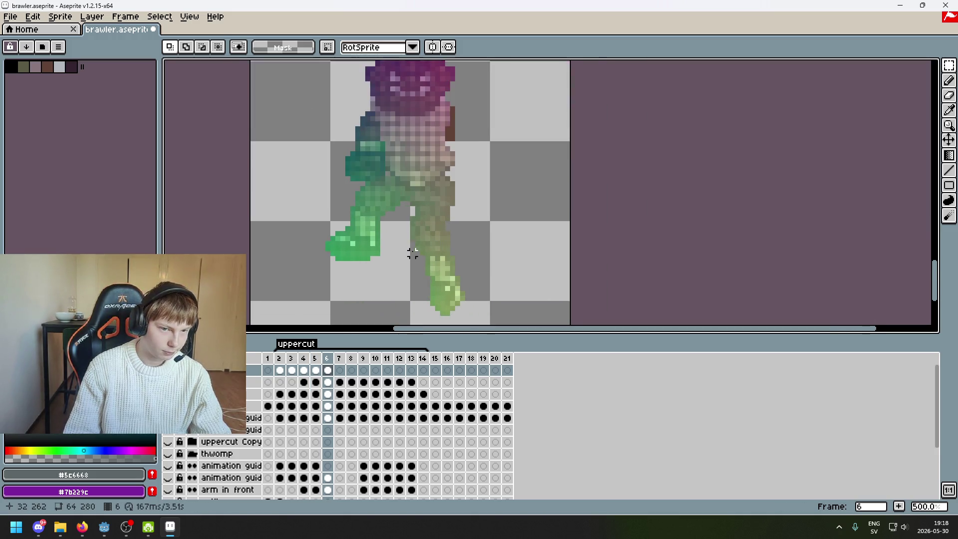
Compare neighbouring poses frame by frame and settle on frame 4.
key(Left)
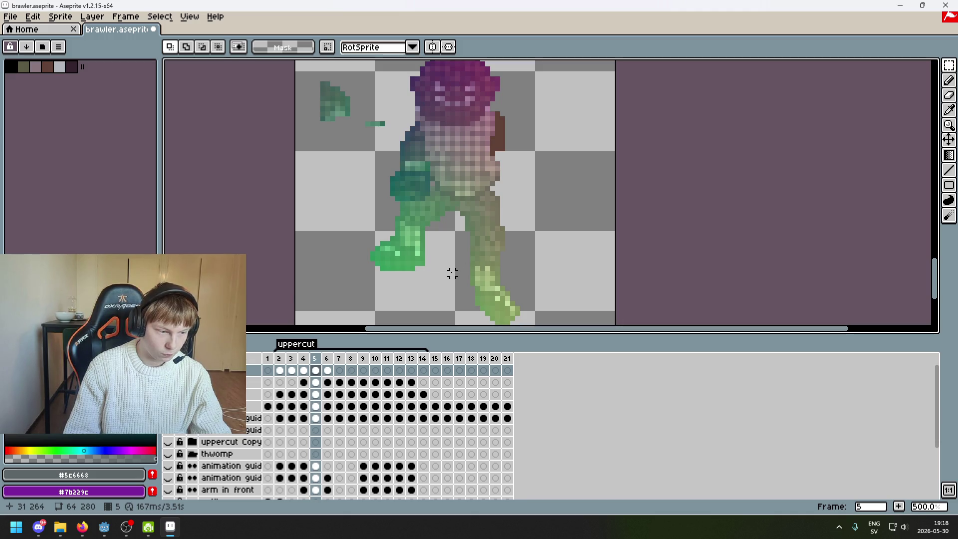
key(alt)
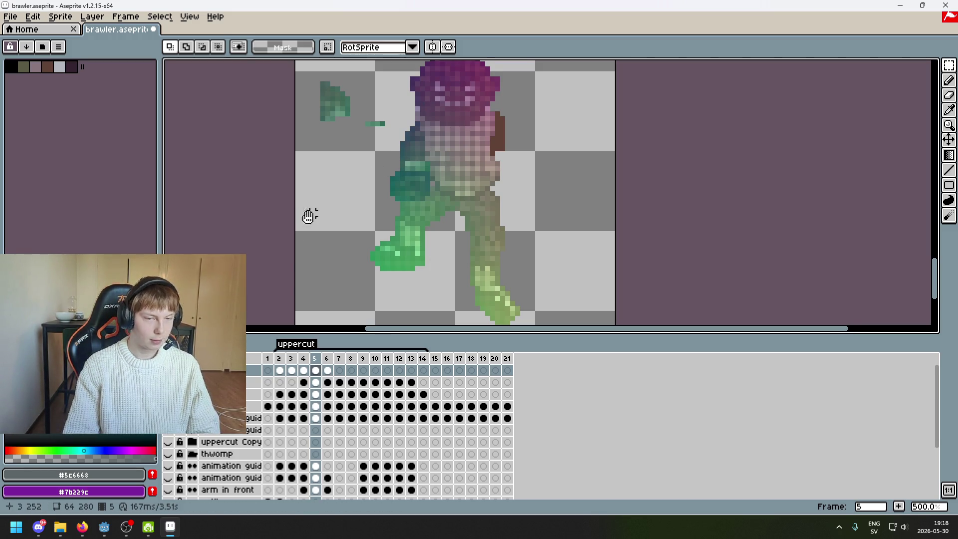
drag(347, 213, 293, 248)
key(Left)
key(Right)
key(Right)
key(Left)
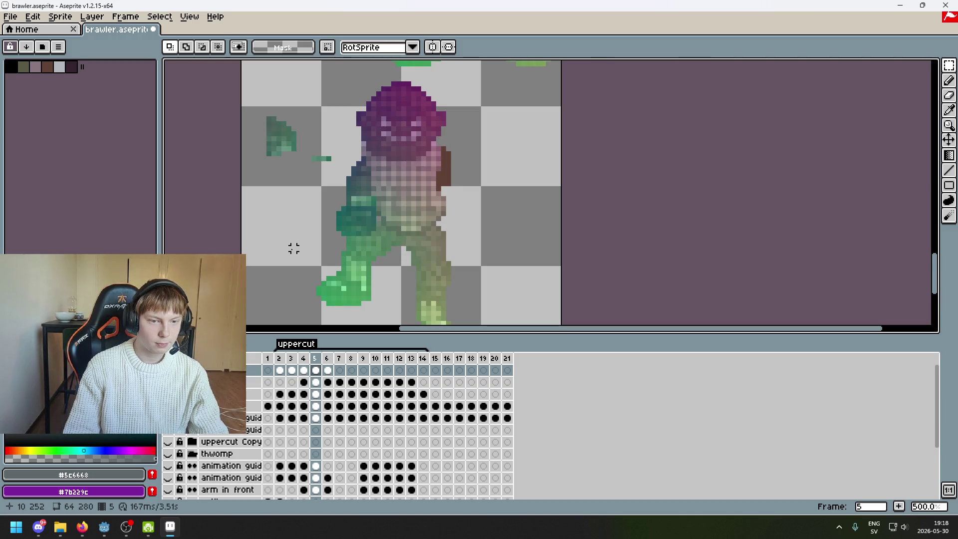
key(Right)
key(Left)
key(Left)
key(Left)
key(Right)
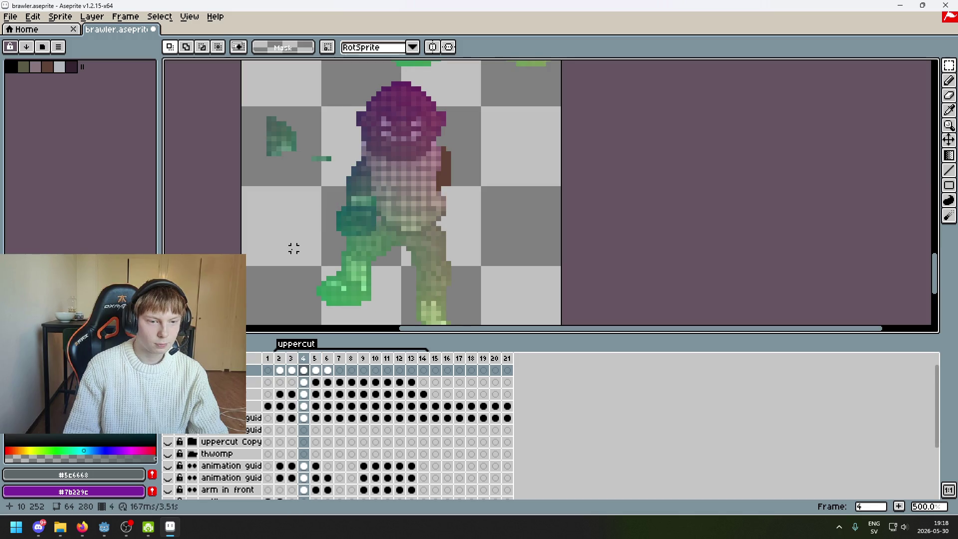
Set the 'right arm' layer's opacity to about 80 in Layer Properties.
click(168, 406)
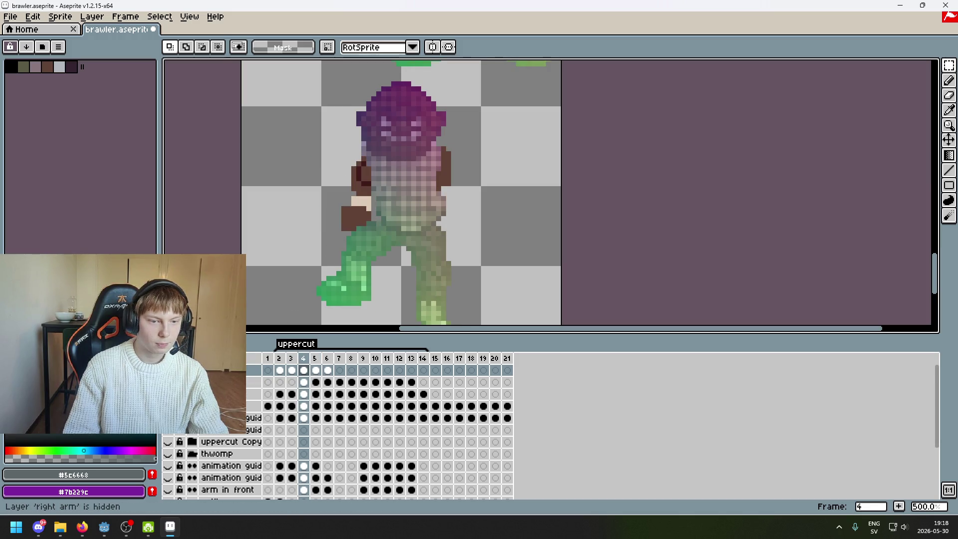
scroll(335, 216, up, 4)
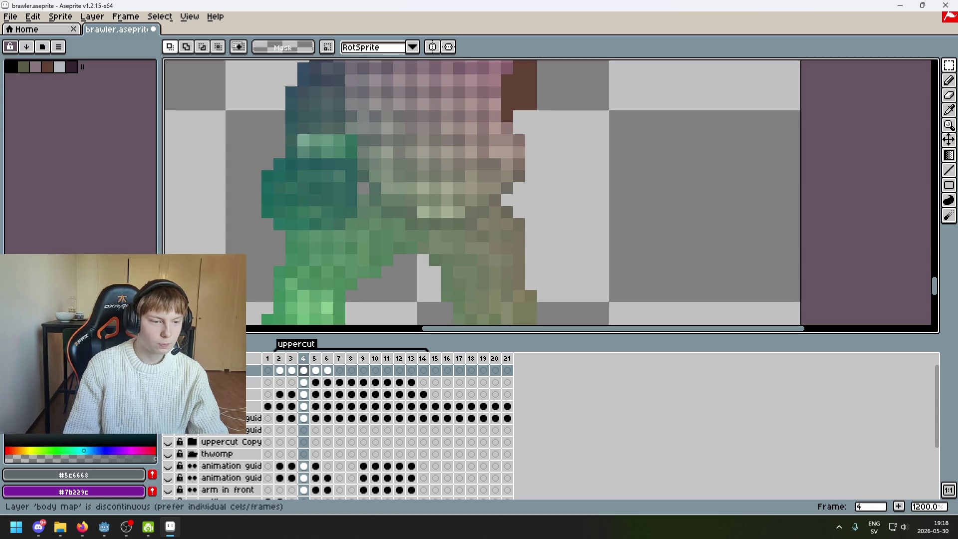
click(210, 369)
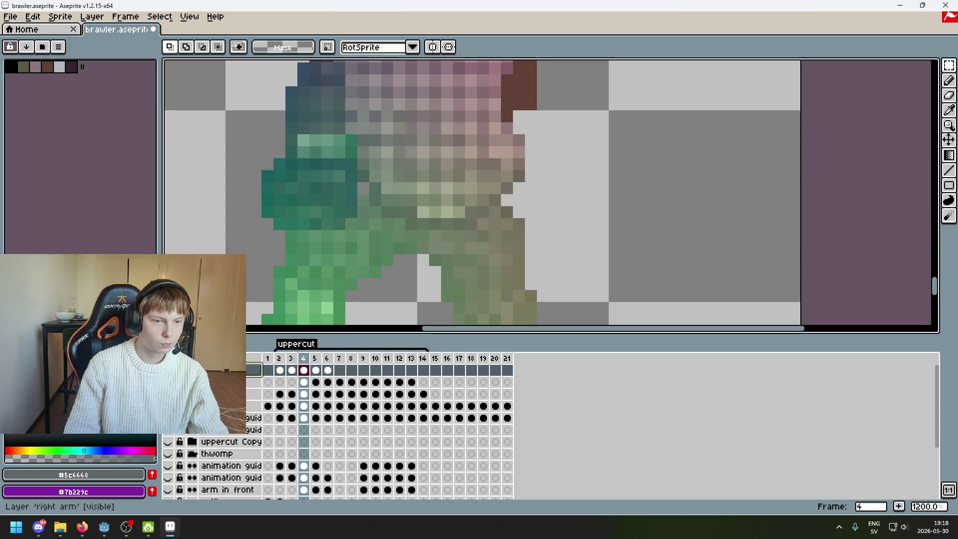
double_click(209, 369)
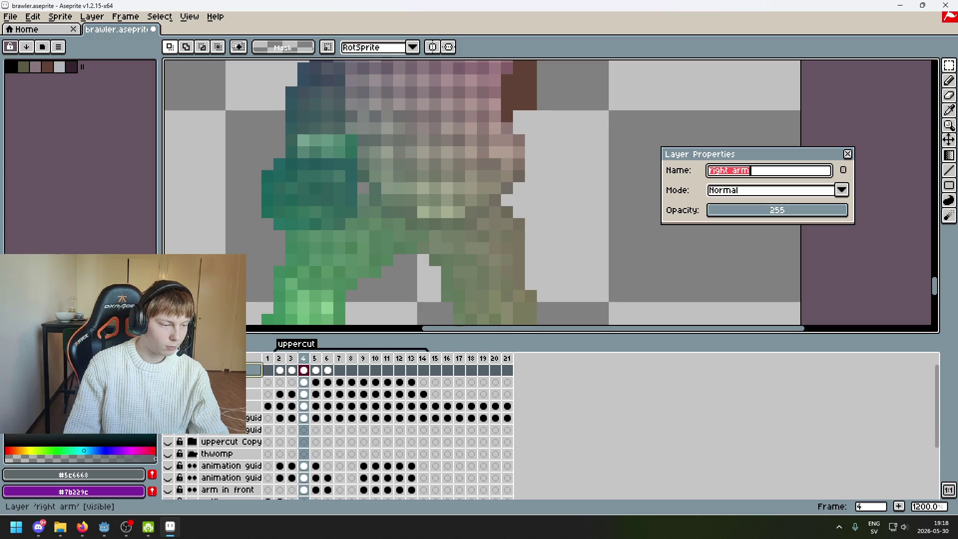
drag(763, 211, 753, 218)
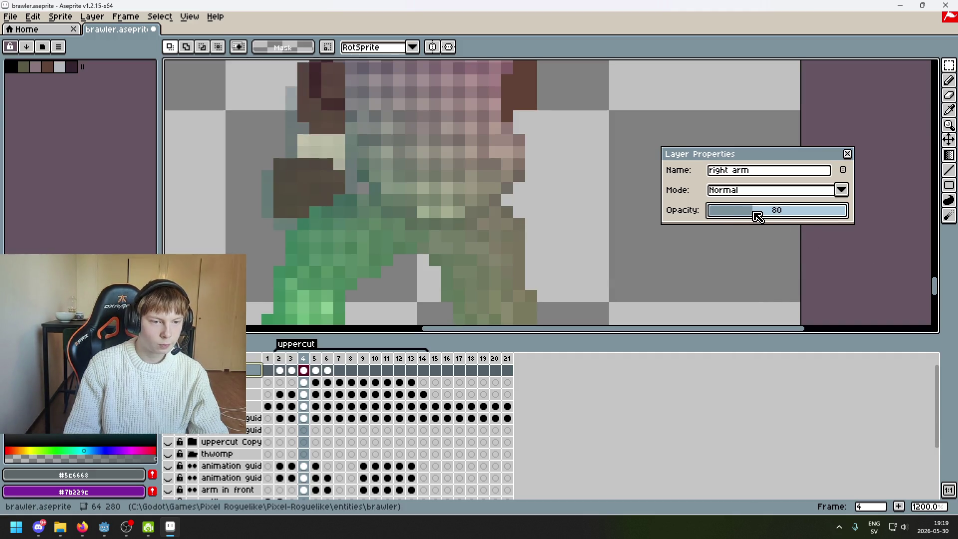
drag(759, 216, 783, 210)
click(846, 154)
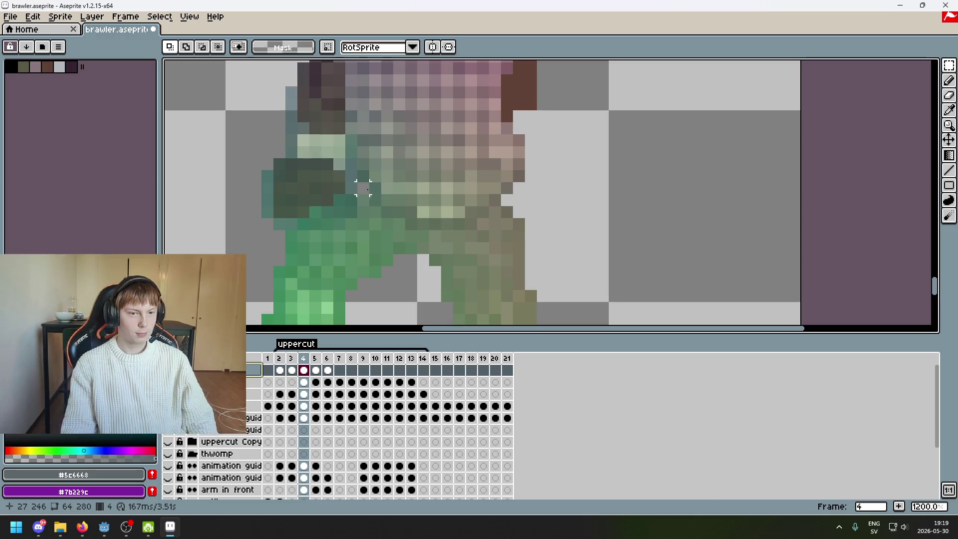
Switch to the Pencil, paint a test pixel on the arm, then undo it.
drag(399, 199, 554, 197)
key(b)
scroll(492, 194, up, 1)
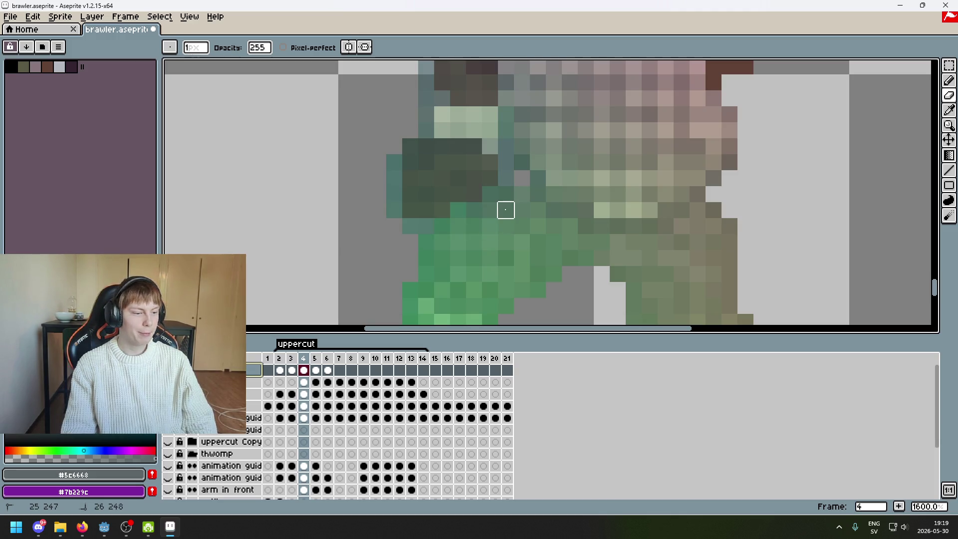
key(Escape)
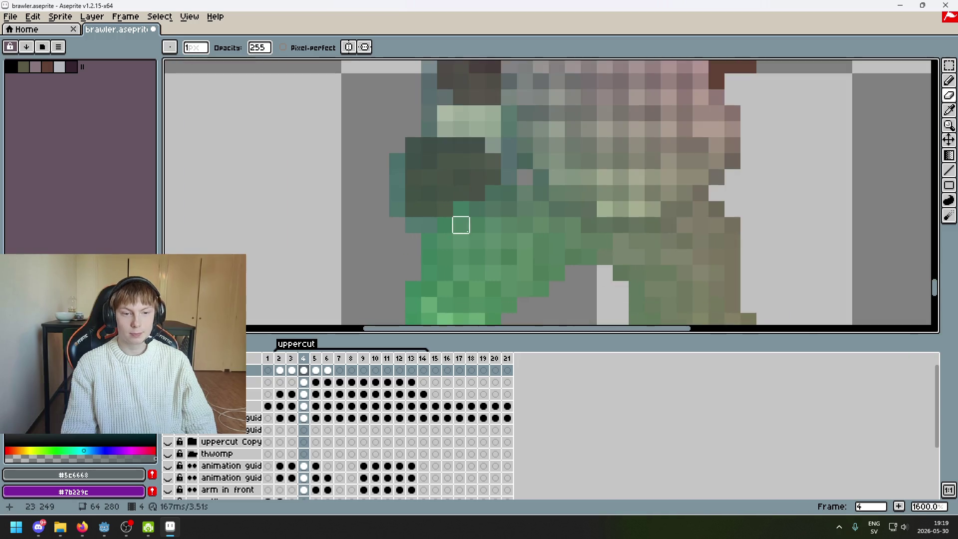
click(444, 208)
key(v)
key(b)
key(ctrl+z)
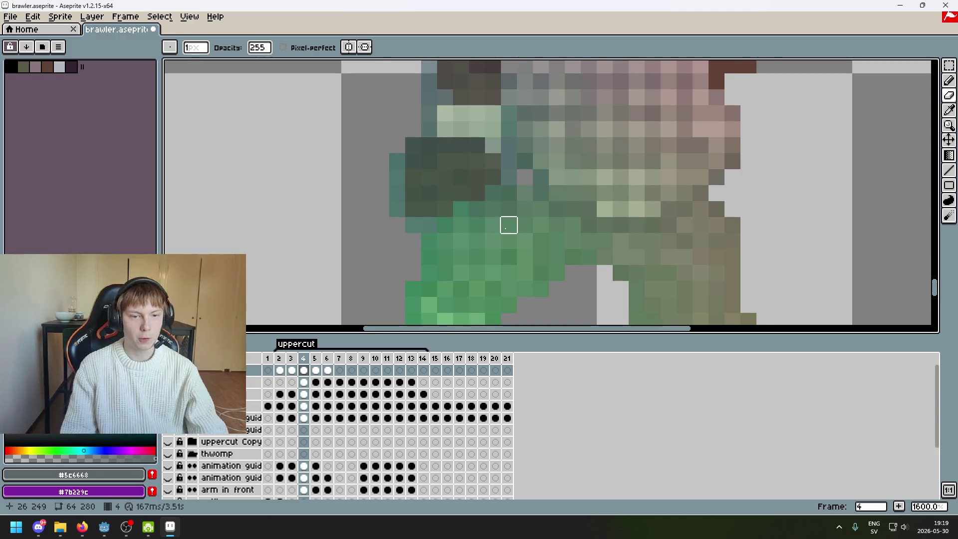
scroll(474, 225, down, 1)
Touch up pixels along the arm edge on frame 5, then move to frame 6.
key(Right)
scroll(477, 225, up, 3)
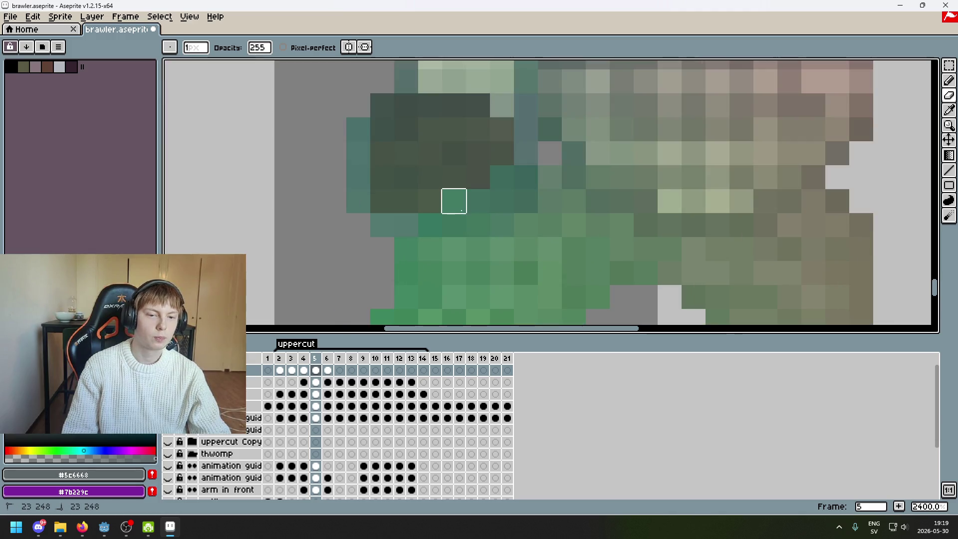
drag(453, 201, 477, 200)
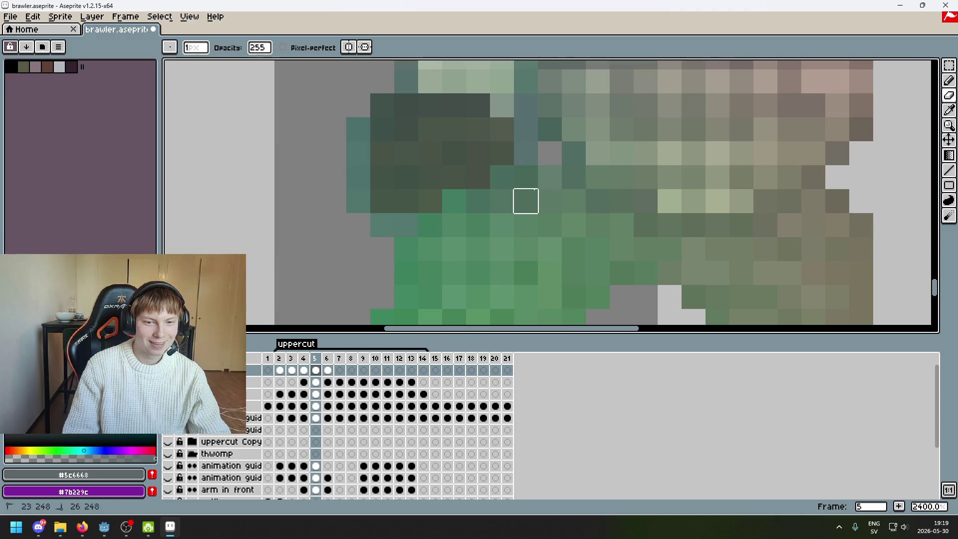
scroll(525, 201, down, 7)
key(Right)
scroll(543, 203, up, 4)
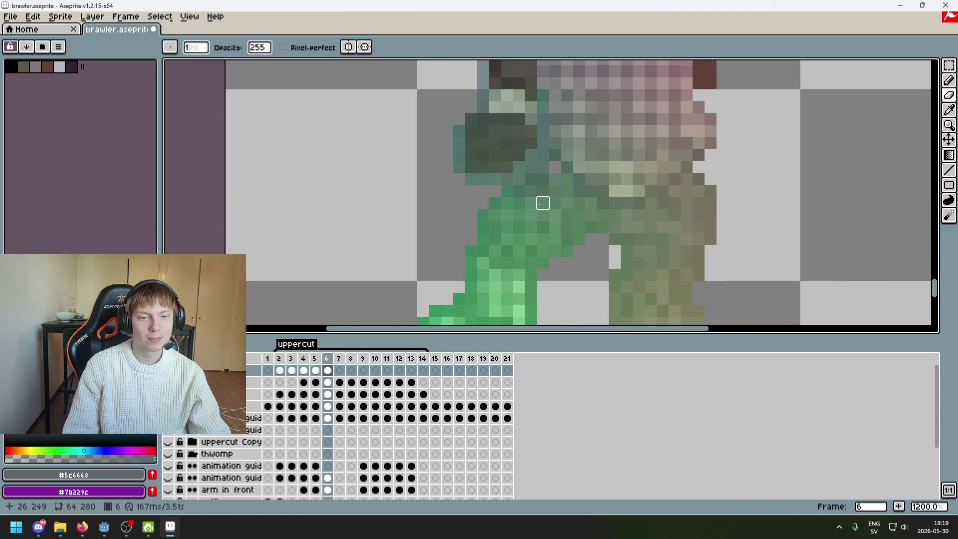
key(Left)
key(Right)
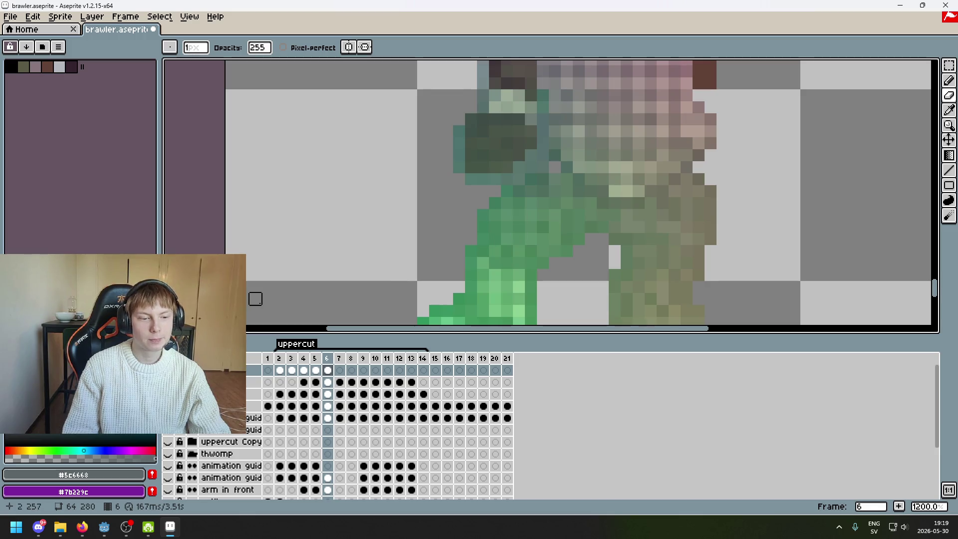
Lower the 'right arm' layer's opacity to 79 in Layer Properties.
double_click(235, 369)
mouse_move(731, 210)
mouse_down()
mouse_move(840, 208)
mouse_move(757, 212)
mouse_up()
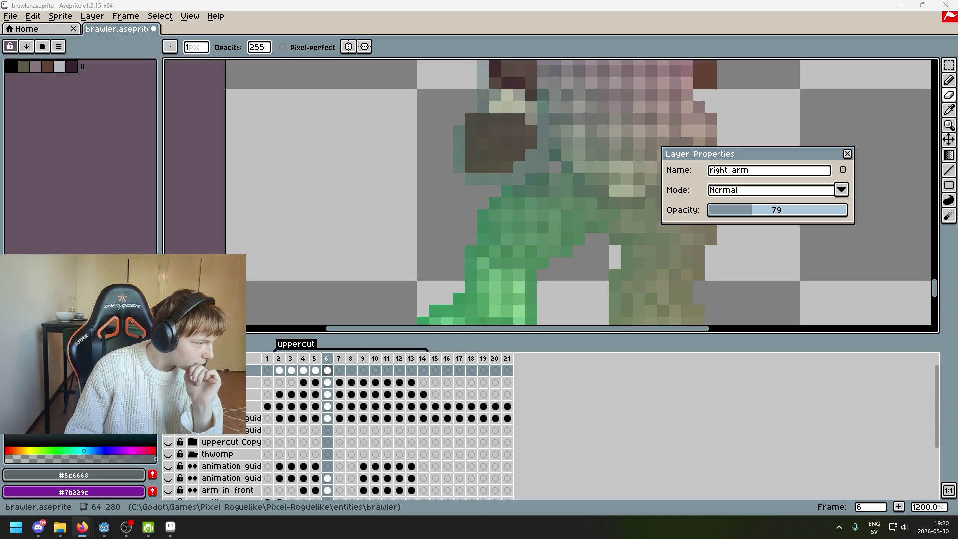
key(XF86AudioLowerVolume)
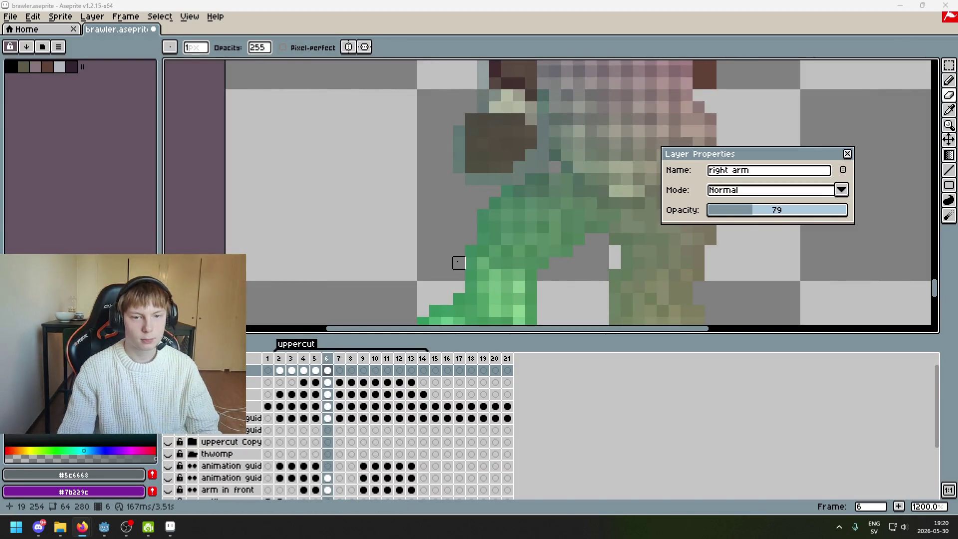
Drag the 'right arm' opacity back up to 255, close Layer Properties, and zoom out.
drag(471, 263, 420, 267)
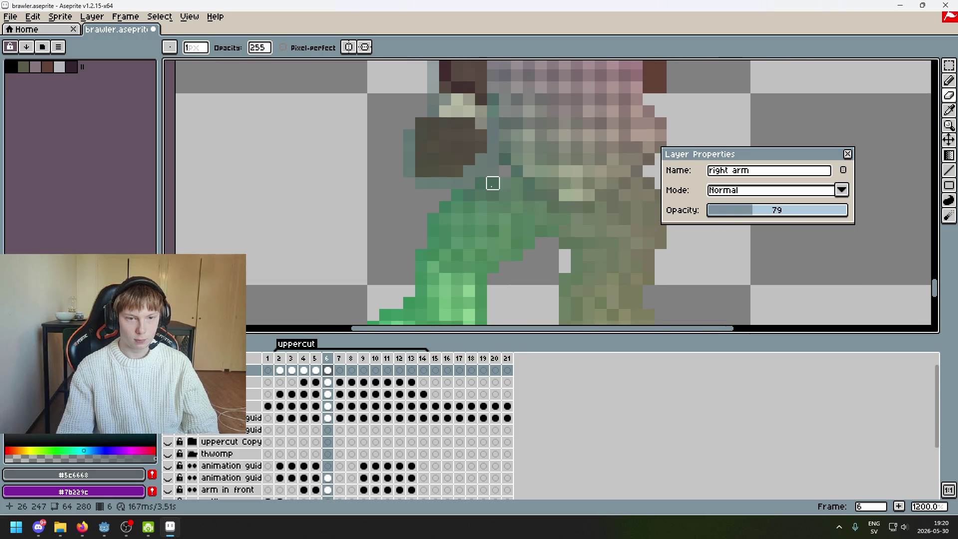
click(492, 194)
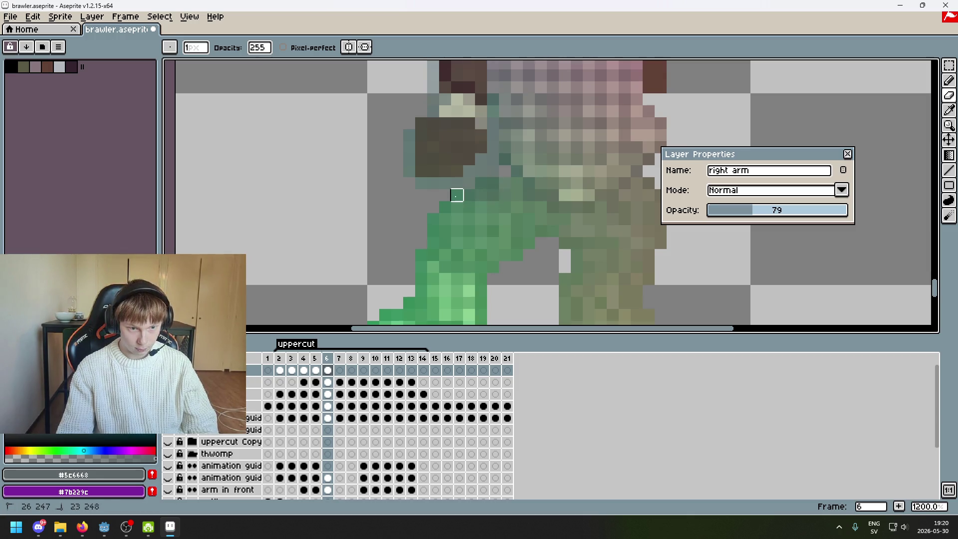
drag(777, 212, 888, 211)
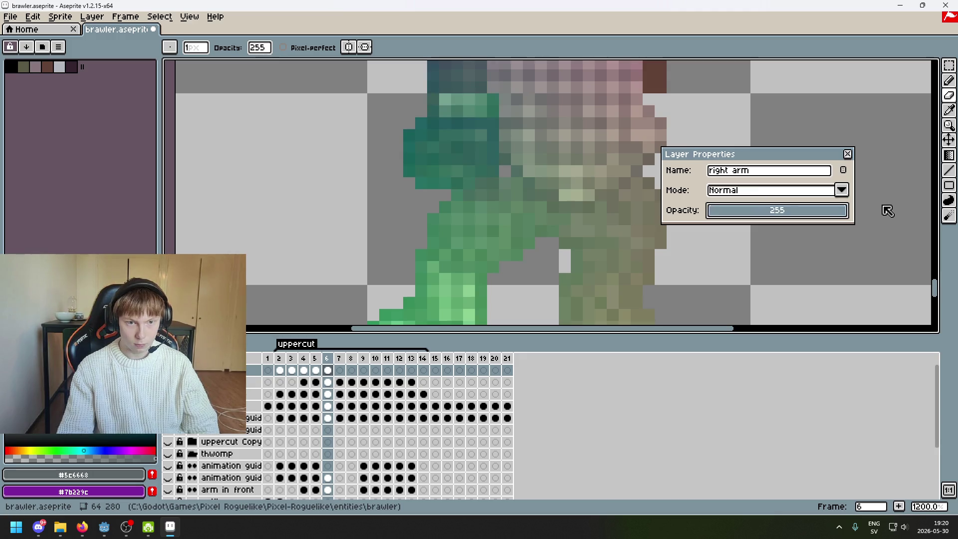
click(848, 154)
scroll(783, 245, down, 2)
scroll(652, 272, down, 1)
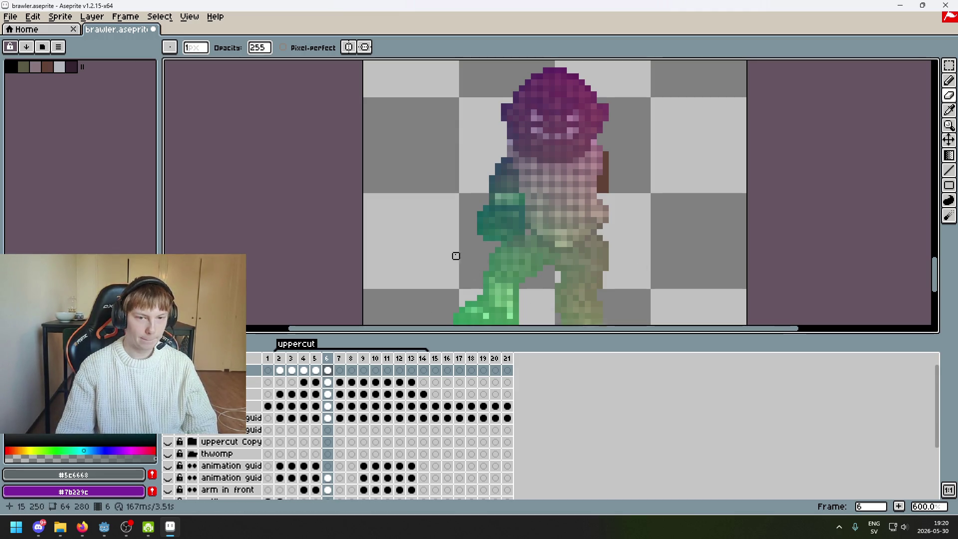
Switch to the selection tool and flip between frames 5, 6 and 7 to compare poses.
drag(376, 229, 294, 212)
click(949, 66)
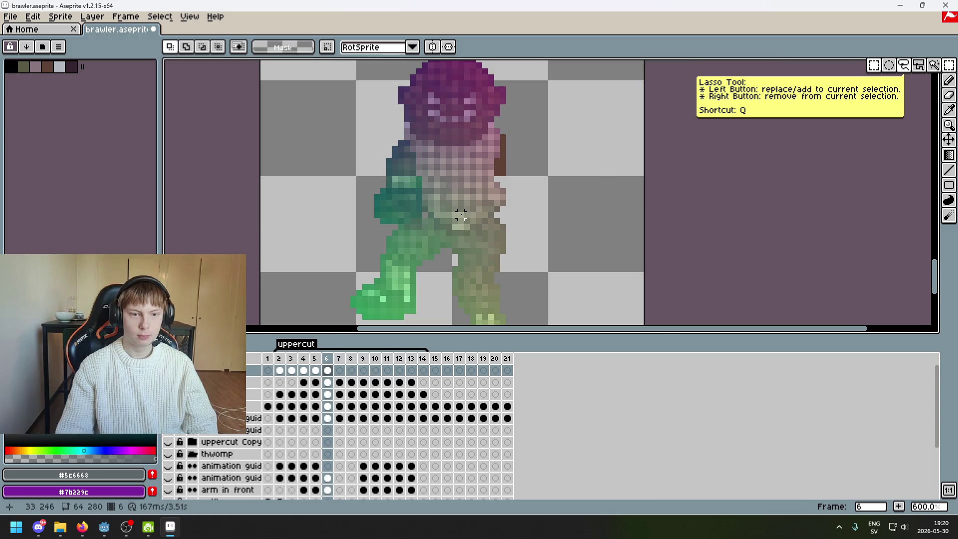
drag(461, 215, 497, 218)
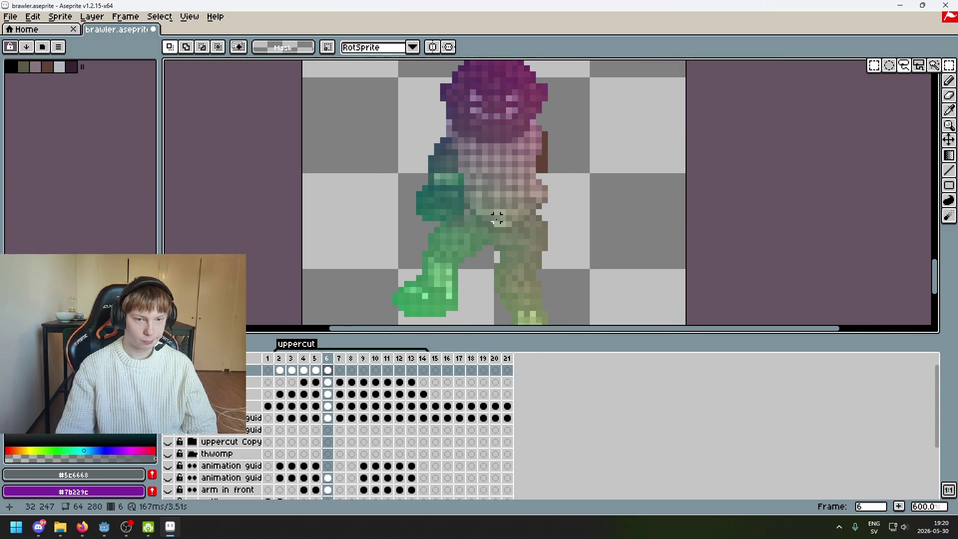
scroll(497, 218, down, 1)
scroll(454, 236, down, 1)
key(Right)
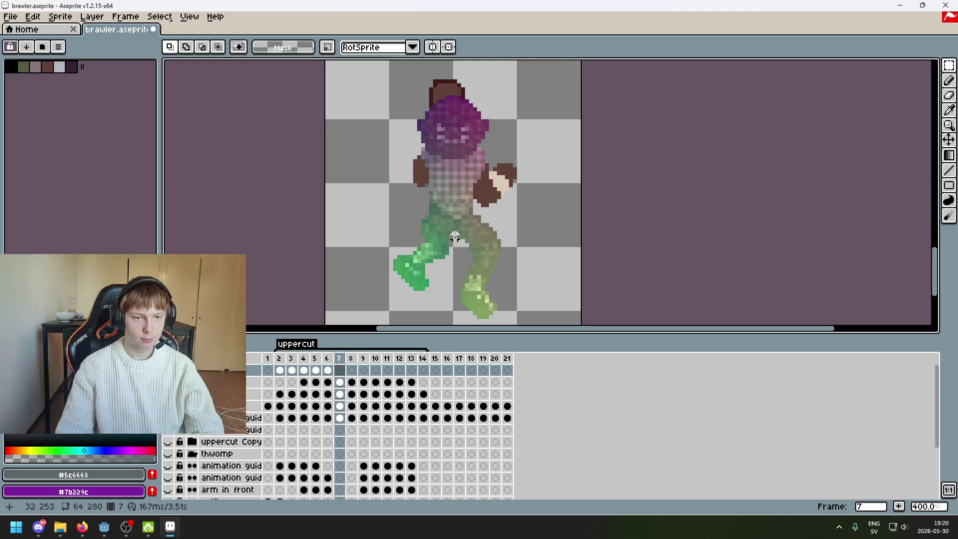
key(Left)
key(Left)
key(Right)
key(Left)
key(Right)
key(Right)
key(Left)
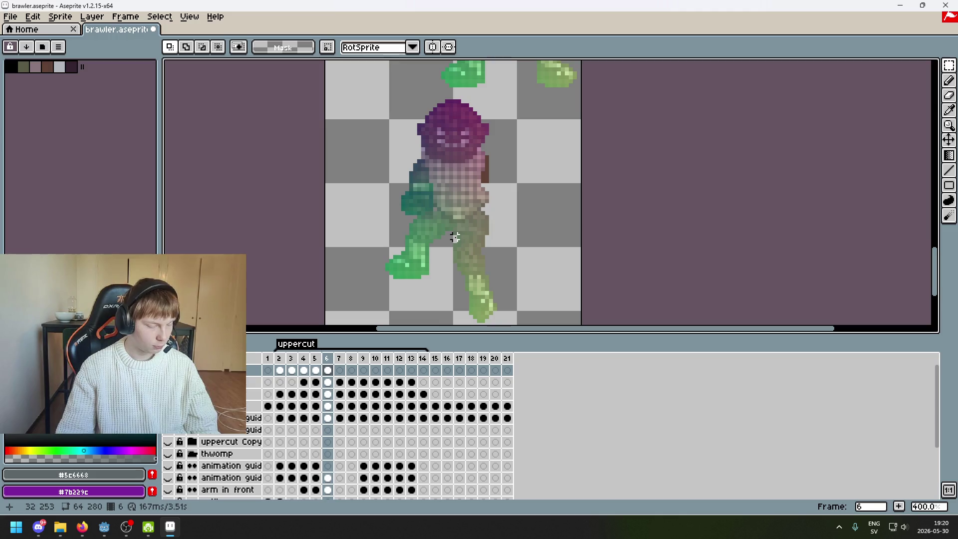
scroll(457, 200, up, 1)
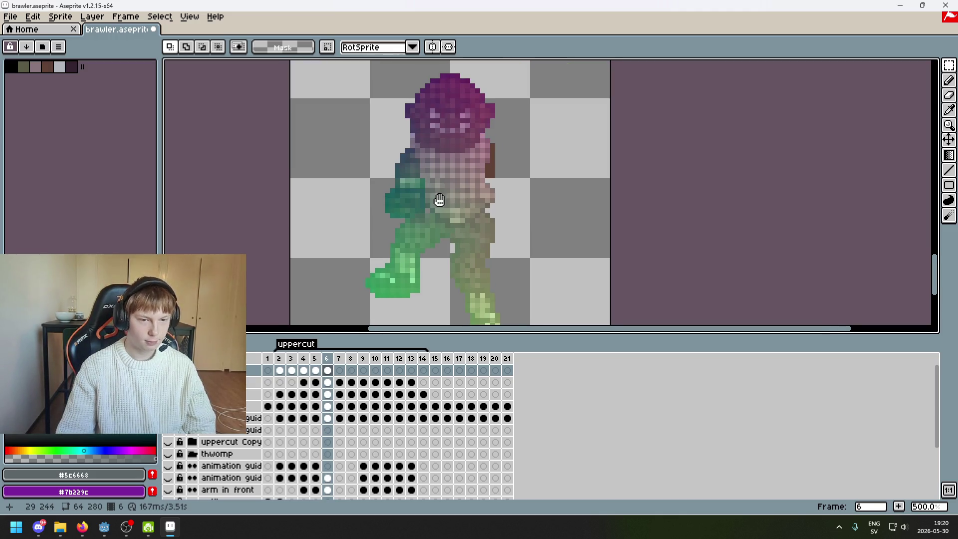
drag(438, 200, 480, 185)
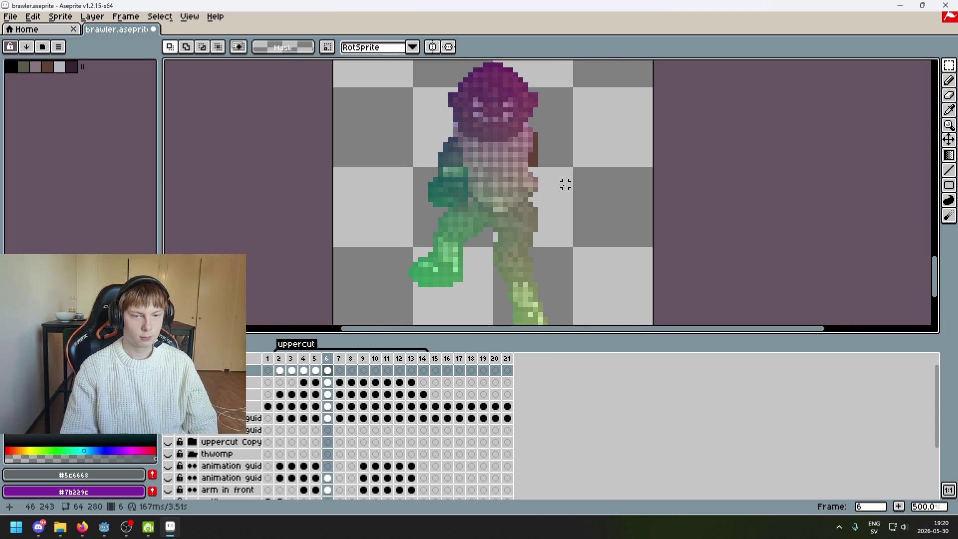
Step from frame 7 back through earlier frames, ending on frame 2 with the raised arm in view.
key(Right)
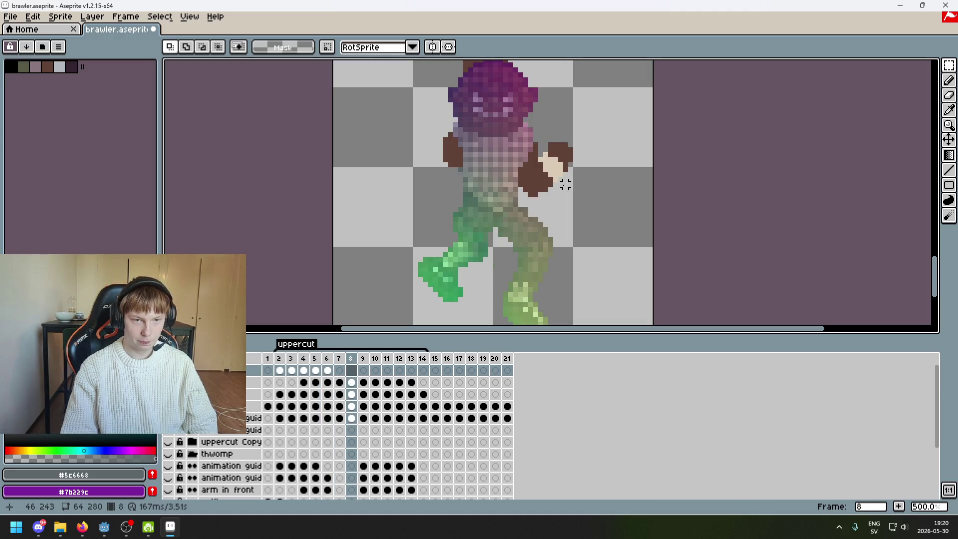
key(Left)
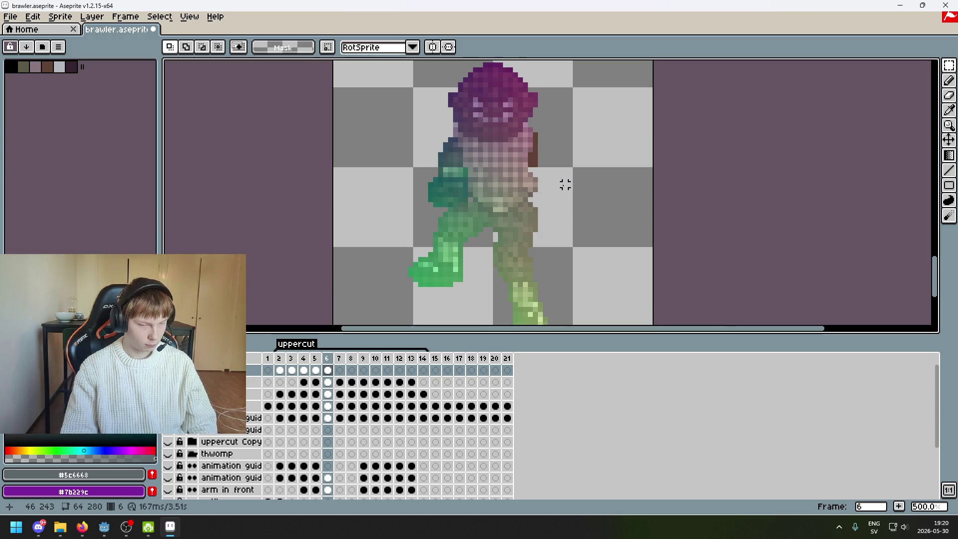
scroll(516, 185, down, 1)
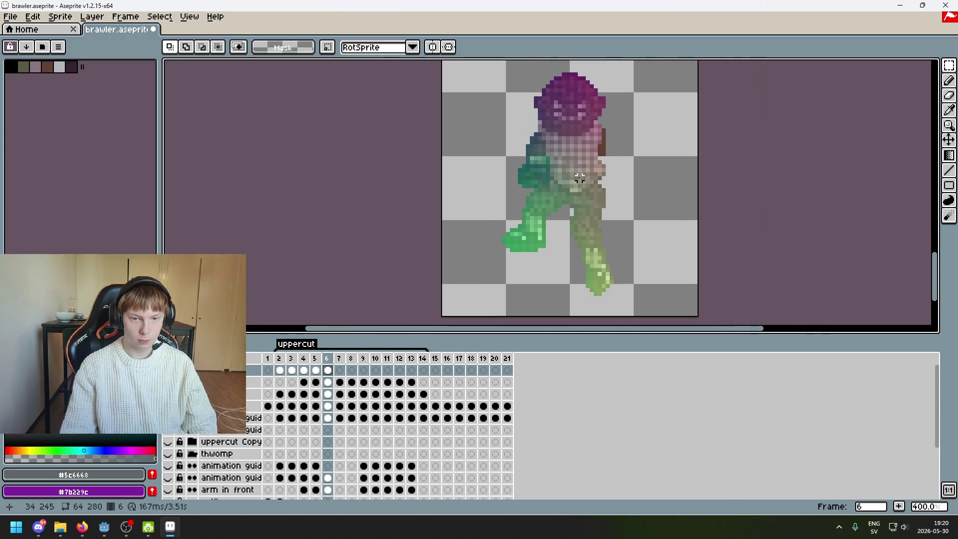
key(Left)
key(Left)
key(Left)
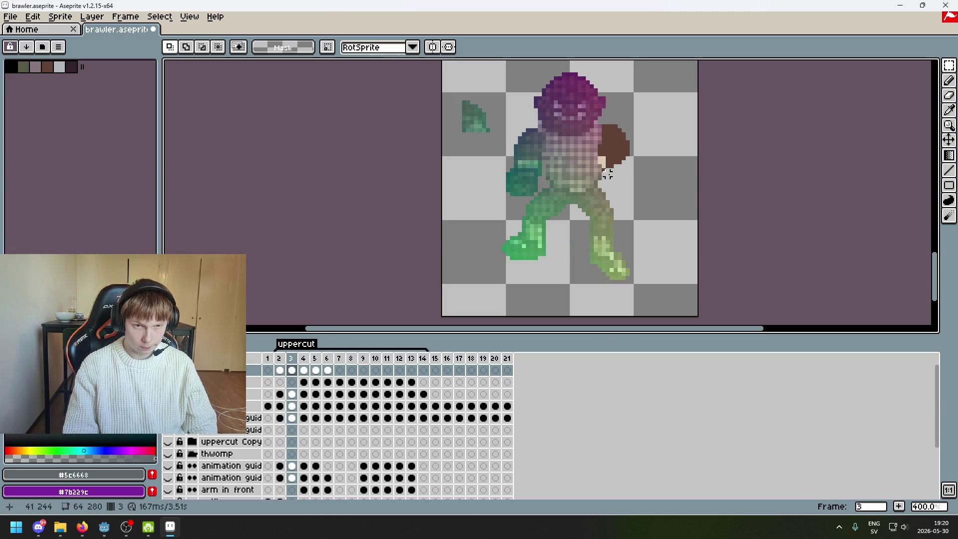
key(Left)
key(Left)
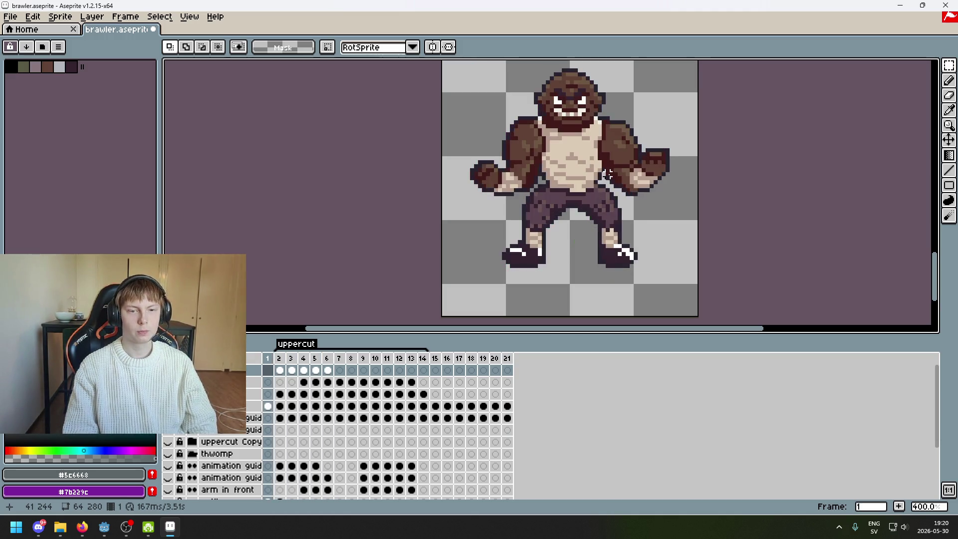
key(Right)
key(Right)
key(Right)
key(Right)
key(Right)
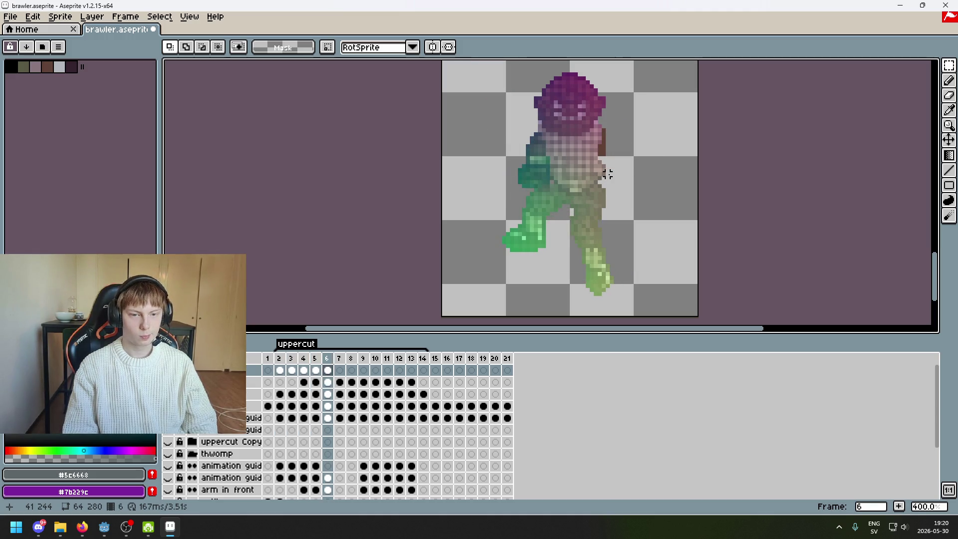
key(Right)
mouse_move(613, 222)
mouse_down()
mouse_move(584, 236)
mouse_move(472, 236)
mouse_up()
key(Left)
key(Left)
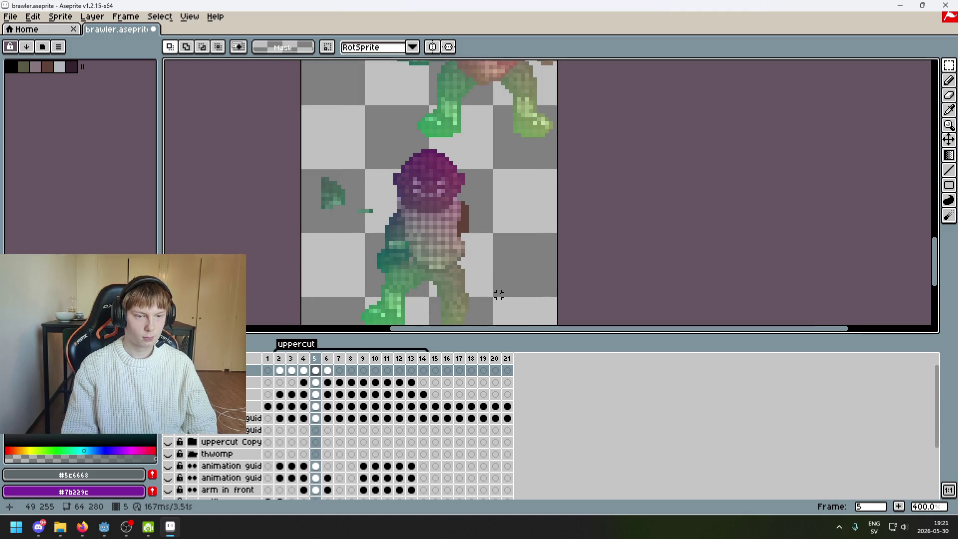
key(Left)
key(Left)
key(Left)
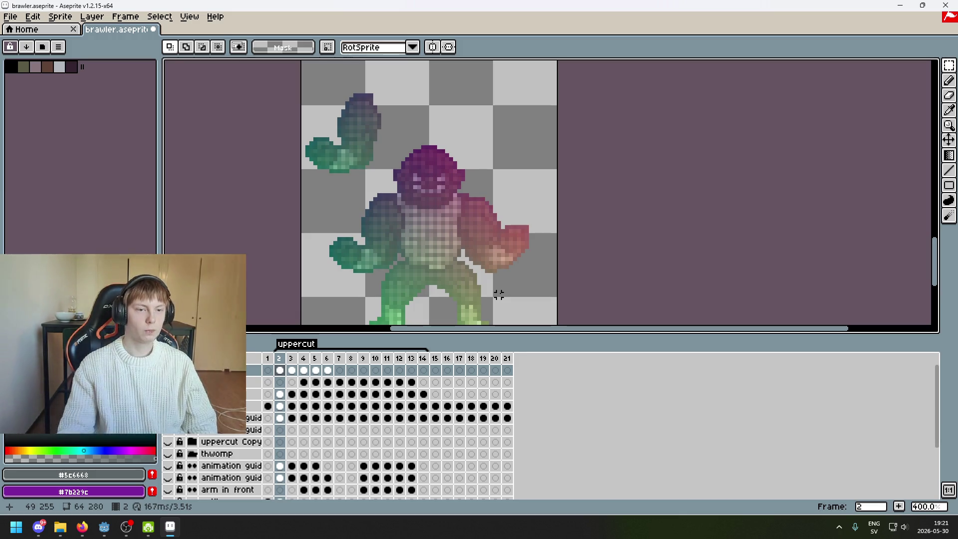
drag(378, 145, 457, 163)
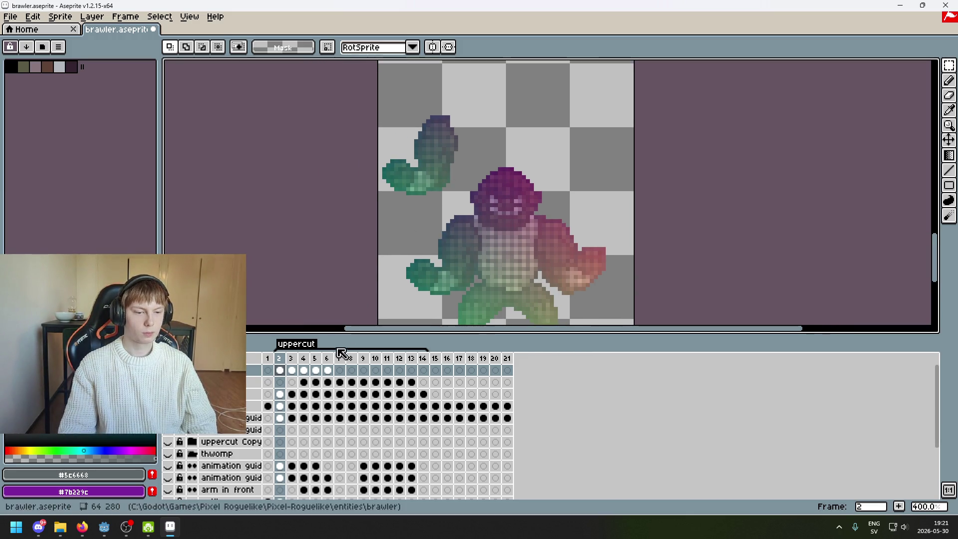
Cut the raised green arm out of frame 2 and move to frame 7.
scroll(465, 198, up, 2)
drag(465, 198, 339, 65)
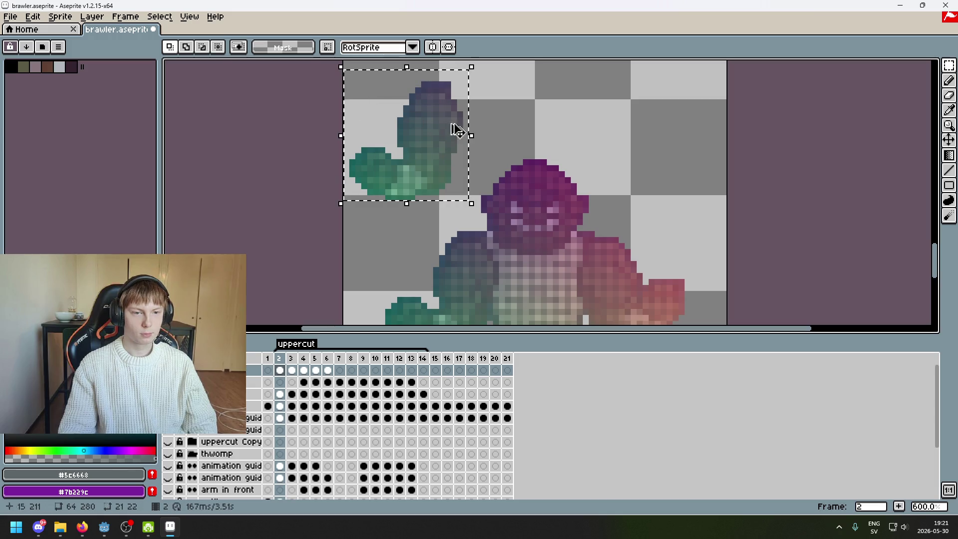
key(Delete)
scroll(525, 126, down, 1)
scroll(574, 110, down, 1)
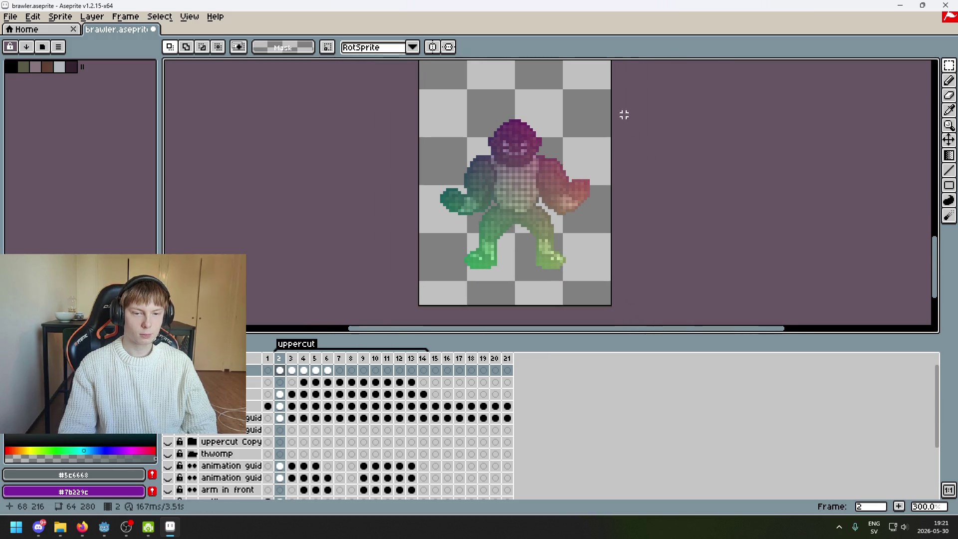
key(Right)
key(Right)
key(Right)
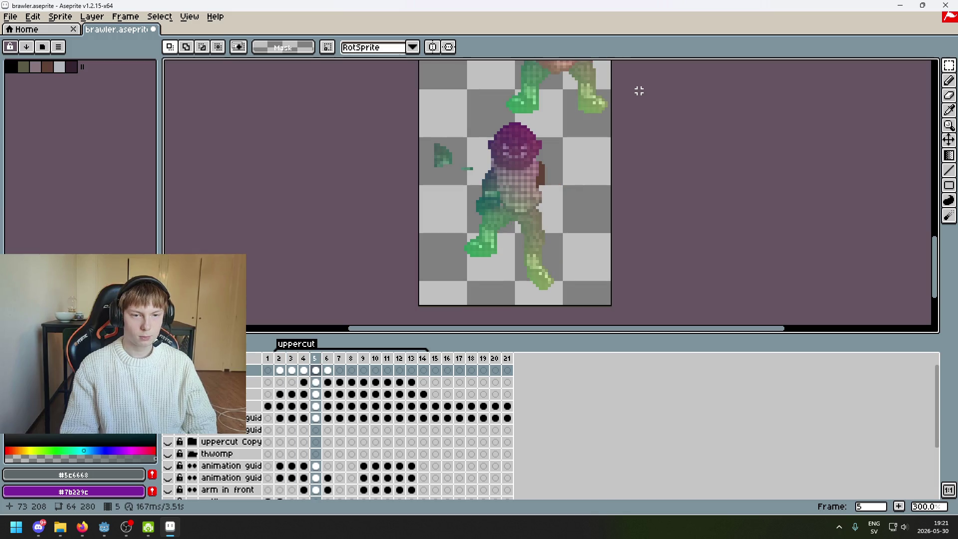
key(Right)
key(Right)
key(Left)
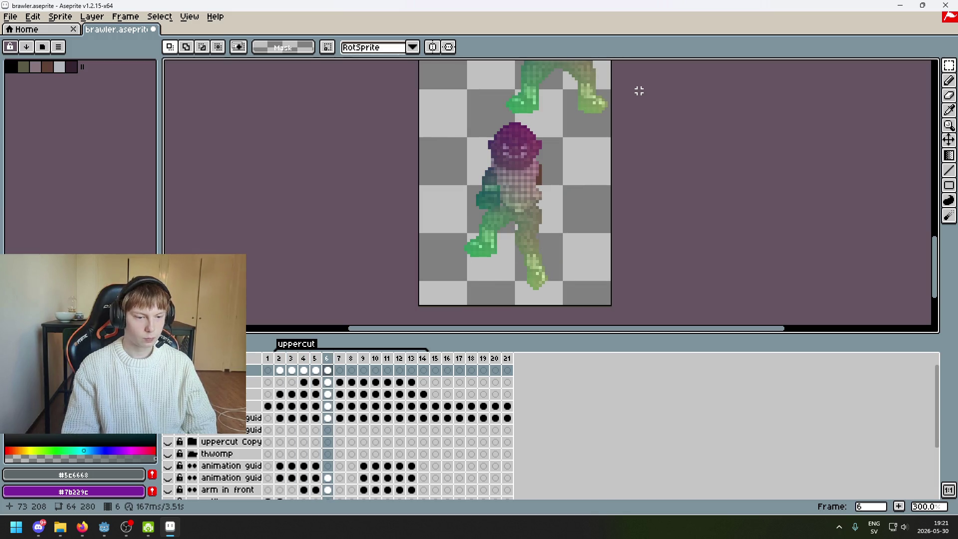
key(Right)
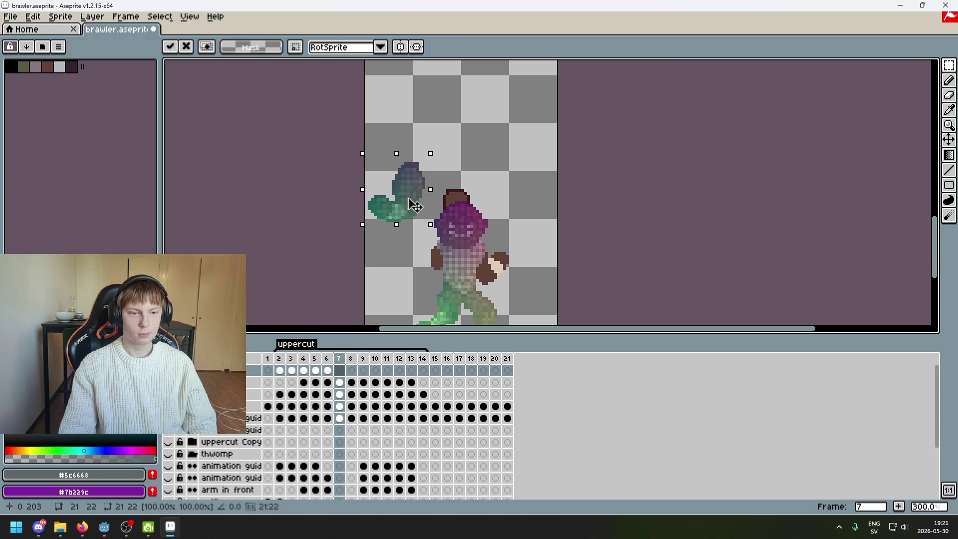
Place the pasted arm high above the brawler's head, hide the body map overlay, and commit.
drag(412, 209, 461, 148)
scroll(511, 144, up, 1)
scroll(502, 167, up, 1)
scroll(489, 168, down, 1)
scroll(482, 188, down, 1)
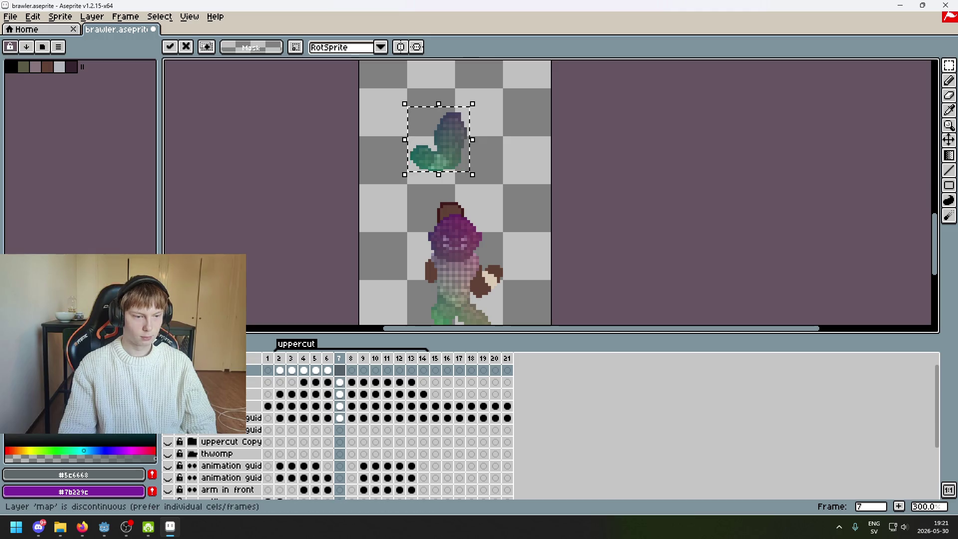
click(168, 405)
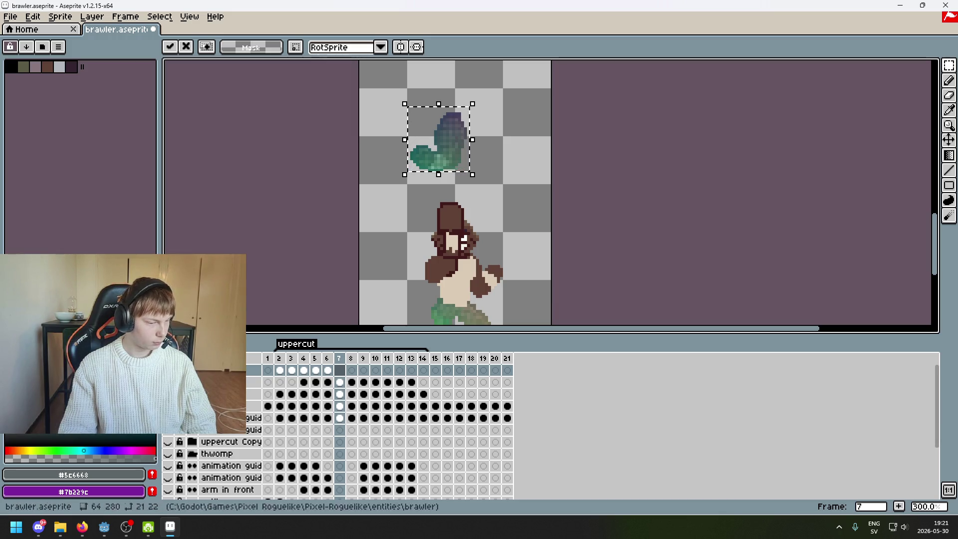
scroll(488, 147, up, 2)
click(488, 148)
drag(513, 145, 555, 154)
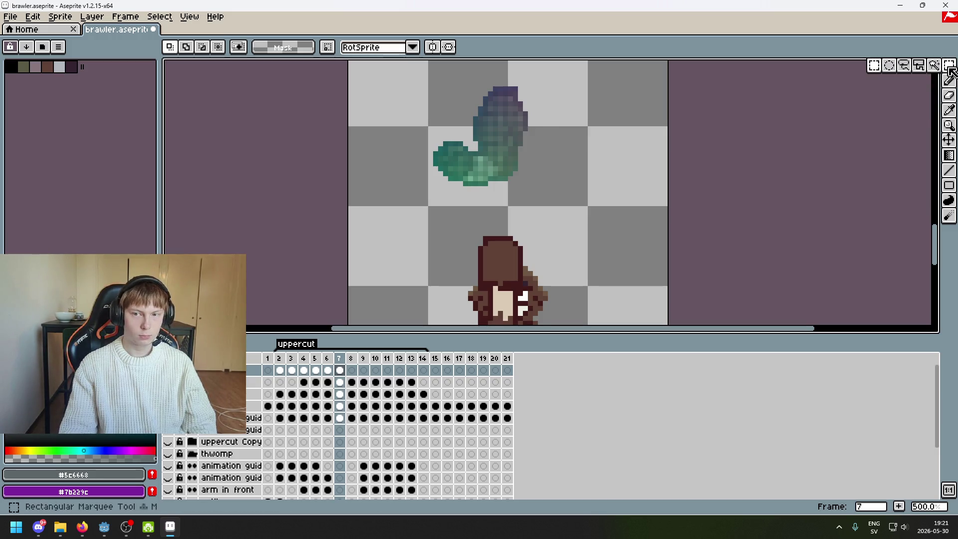
click(874, 65)
Lasso the green hand and move it down-left, away from the arm.
scroll(544, 78, up, 4)
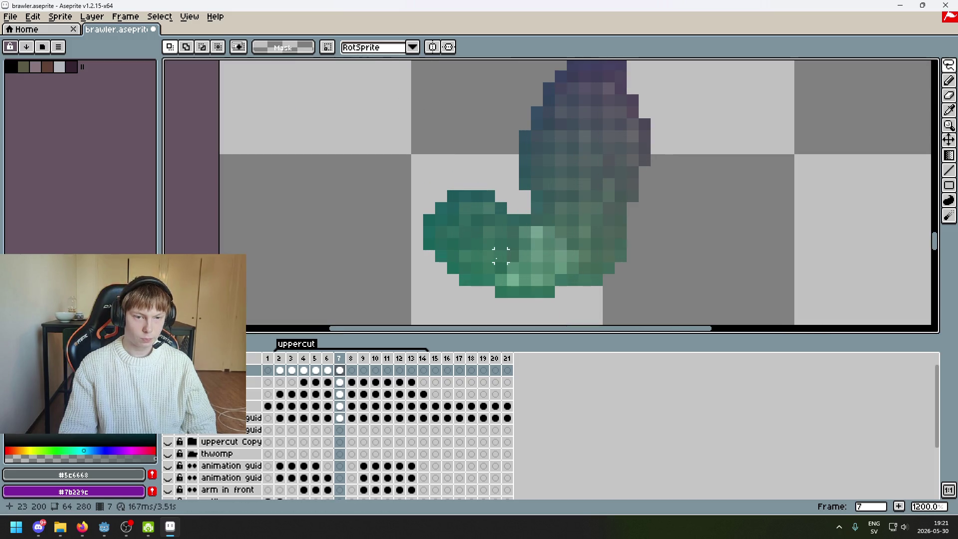
drag(512, 256, 477, 305)
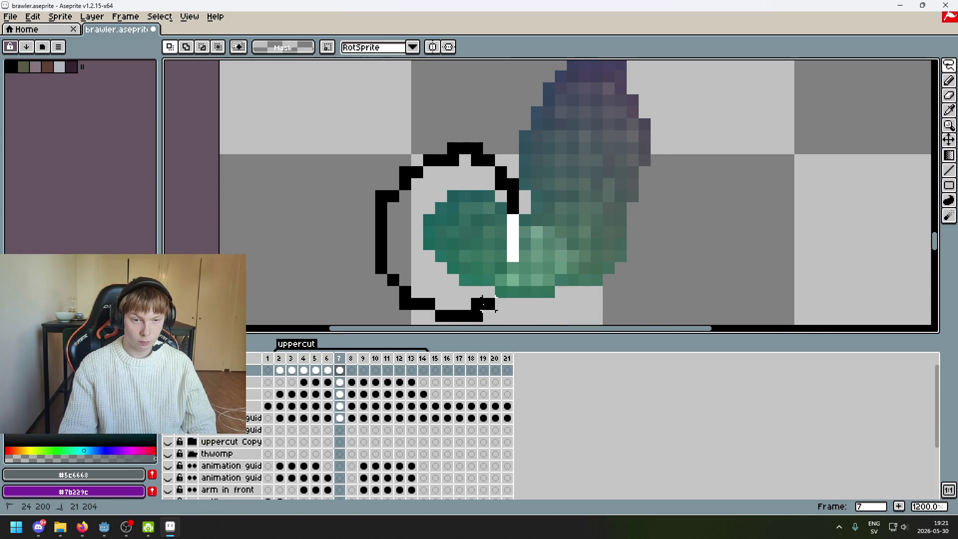
drag(506, 273, 509, 272)
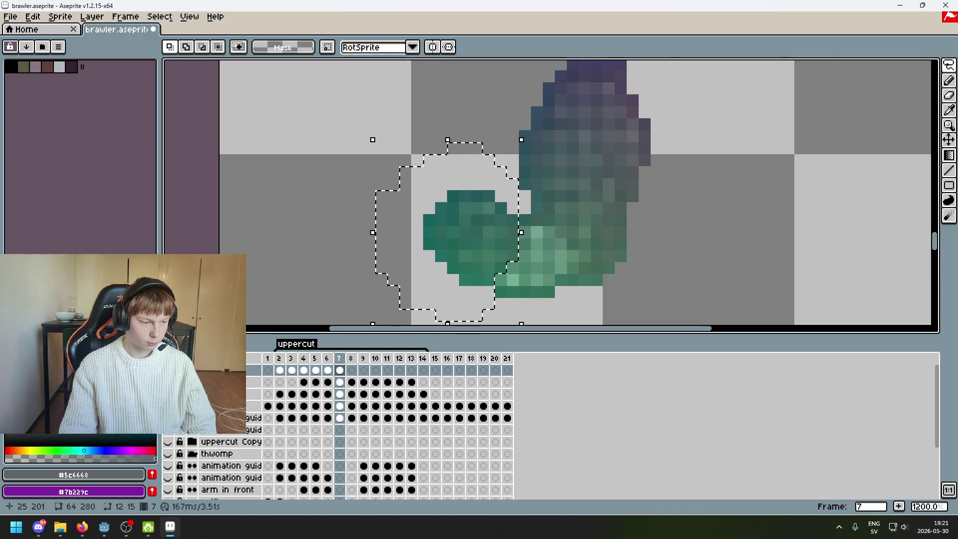
scroll(526, 270, down, 2)
drag(564, 246, 613, 150)
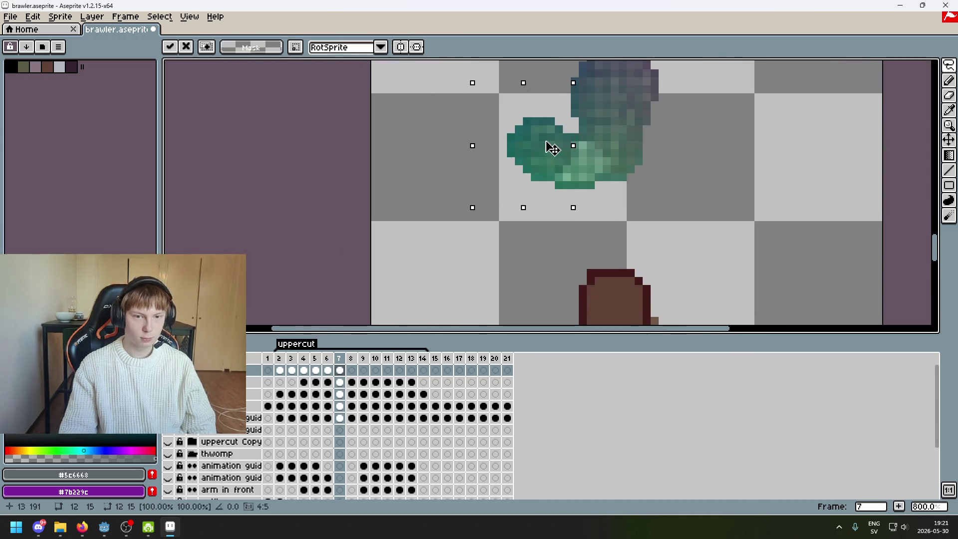
drag(549, 148, 510, 219)
drag(599, 229, 557, 178)
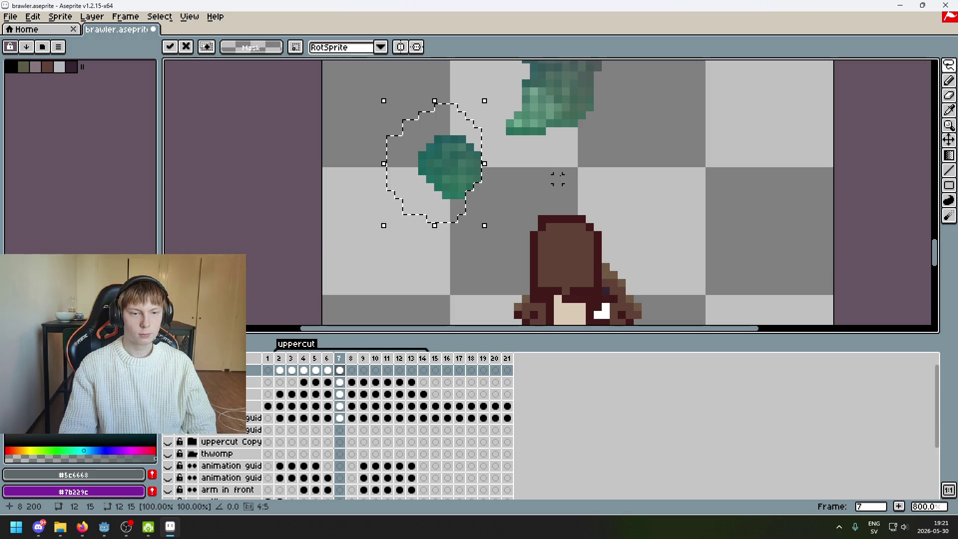
click(510, 194)
drag(437, 139, 479, 149)
click(501, 171)
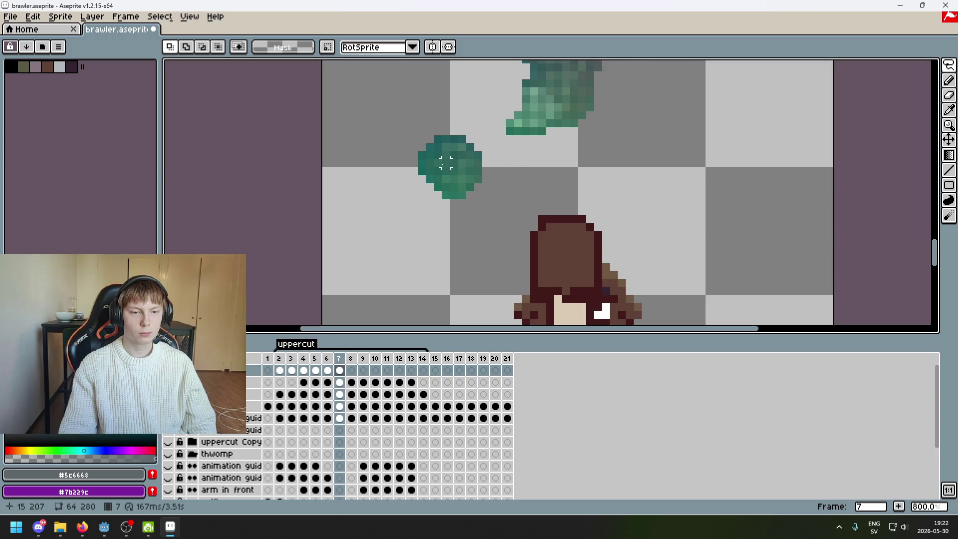
With the Rectangular Marquee, select pixels on the fist's left edge and commit the pending move.
scroll(449, 169, up, 3)
scroll(466, 209, right, 3)
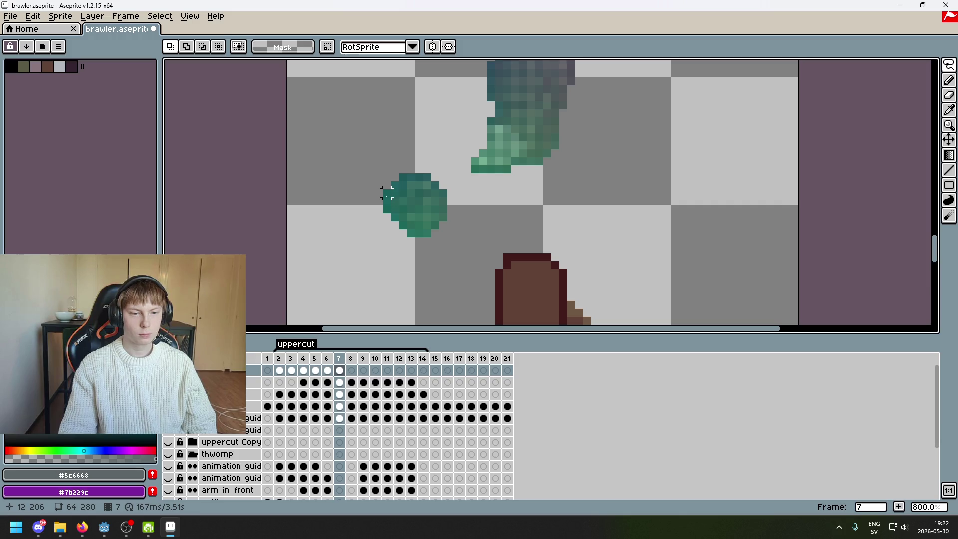
click(948, 65)
click(887, 67)
drag(475, 207, 521, 179)
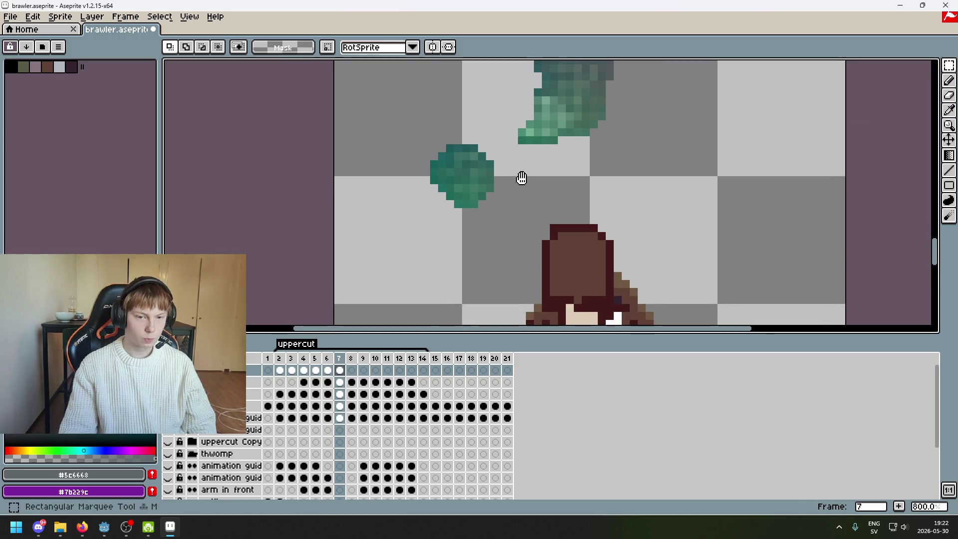
scroll(420, 182, up, 2)
drag(414, 133, 444, 175)
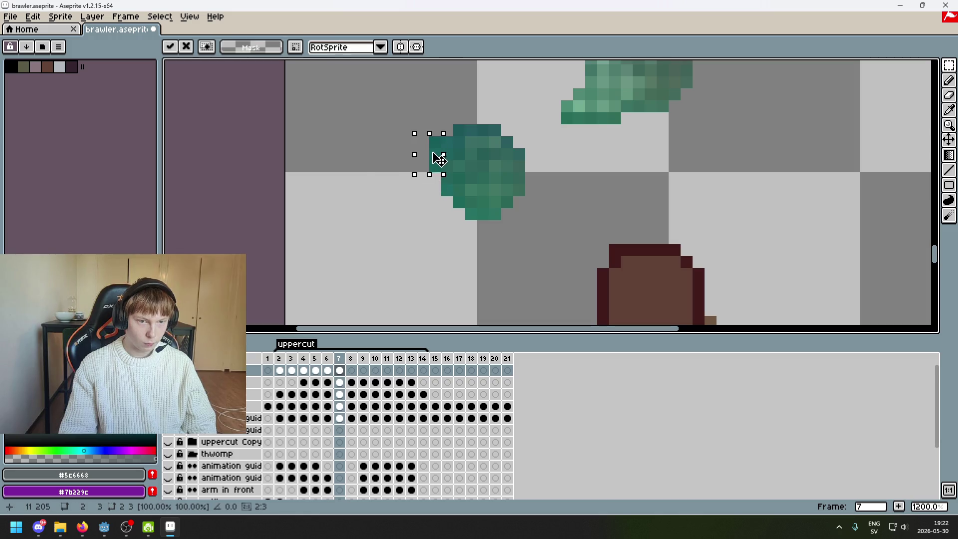
key(Return)
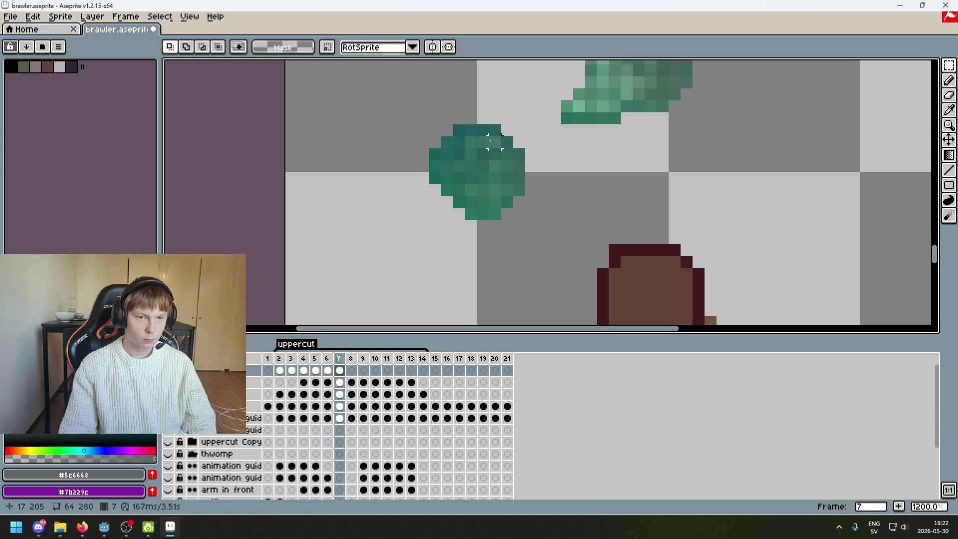
Nudge a 1x2 left-edge block and the top-left single pixel up one step each.
drag(433, 152, 438, 165)
key(Up)
key(Up)
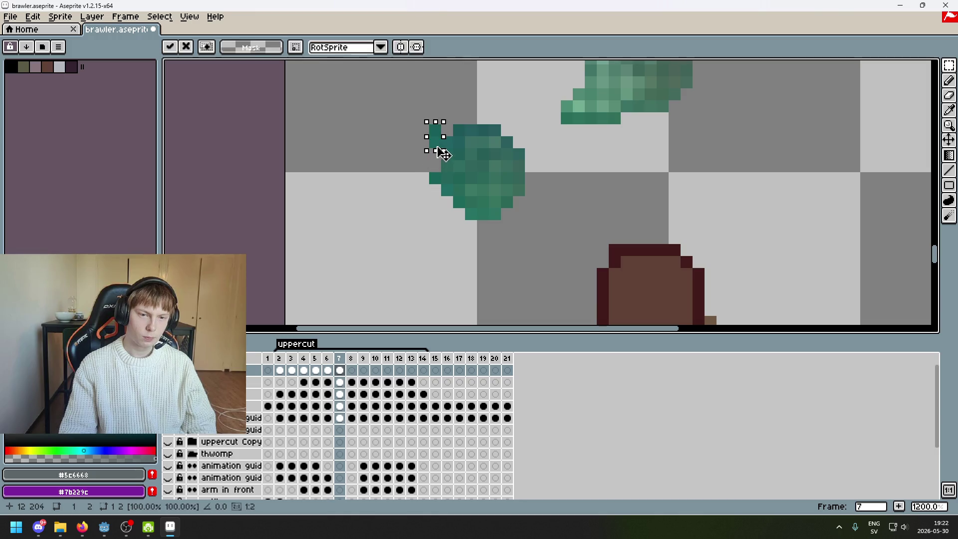
key(Return)
drag(442, 137, 452, 159)
key(Up)
key(Return)
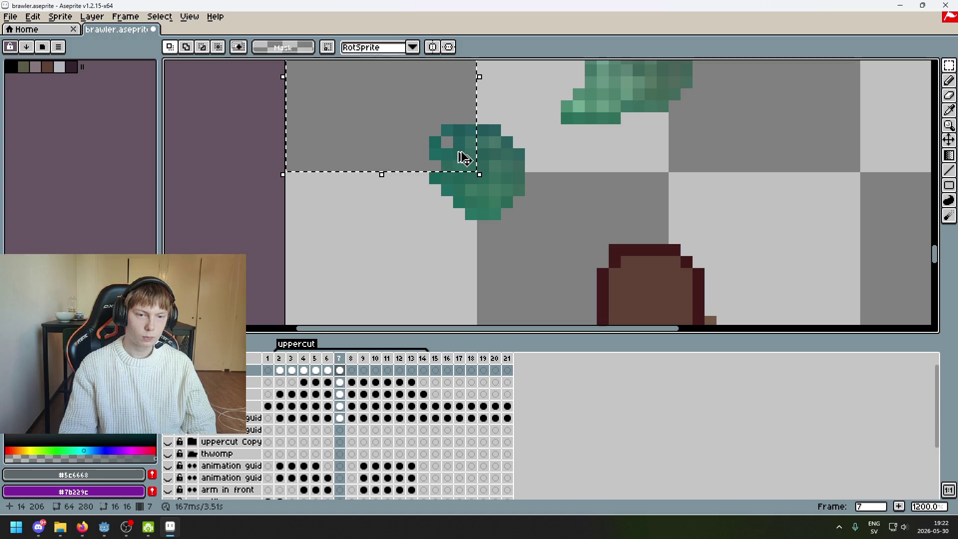
Try nudging and moving lower edge pixels, undoing the moves that leave gaps.
key(Up)
key(ctrl+z)
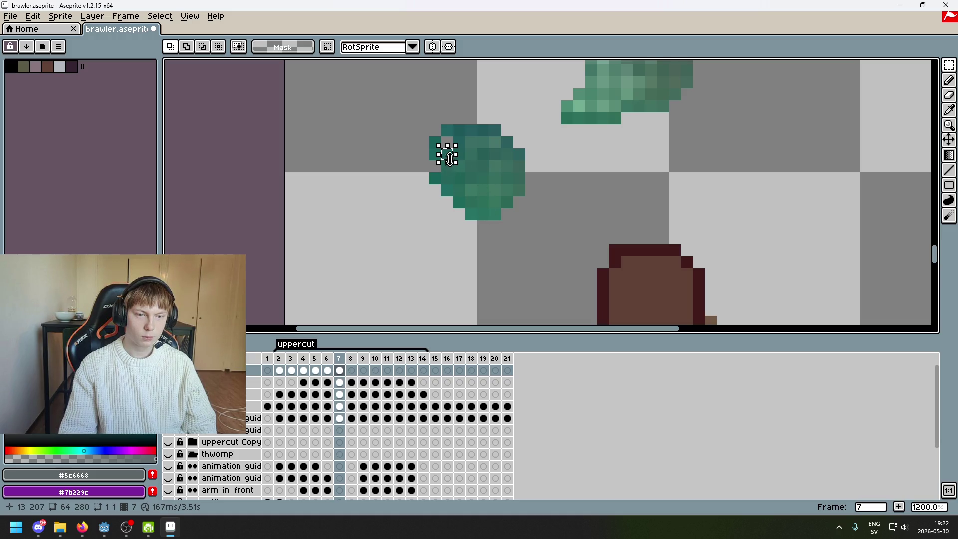
click(455, 163)
click(494, 166)
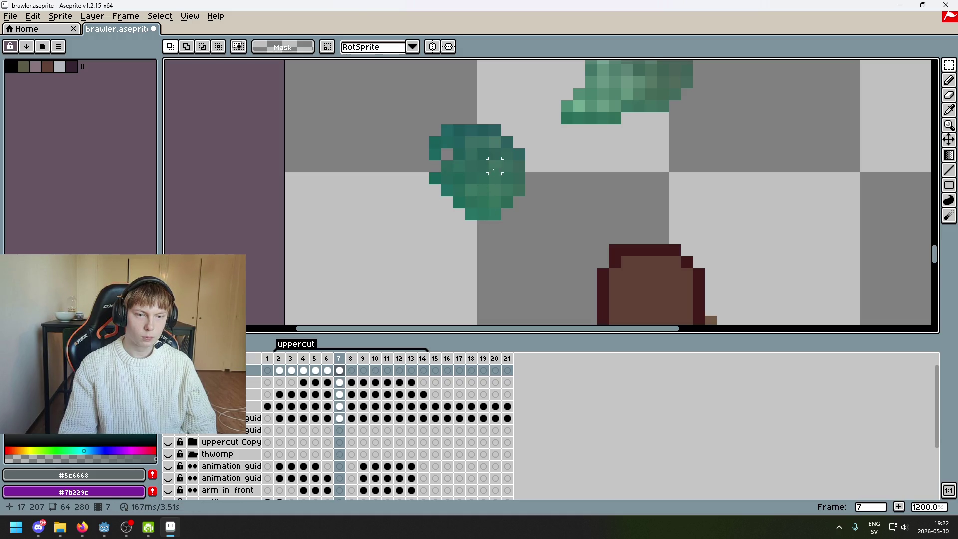
key(ctrl+z)
click(451, 163)
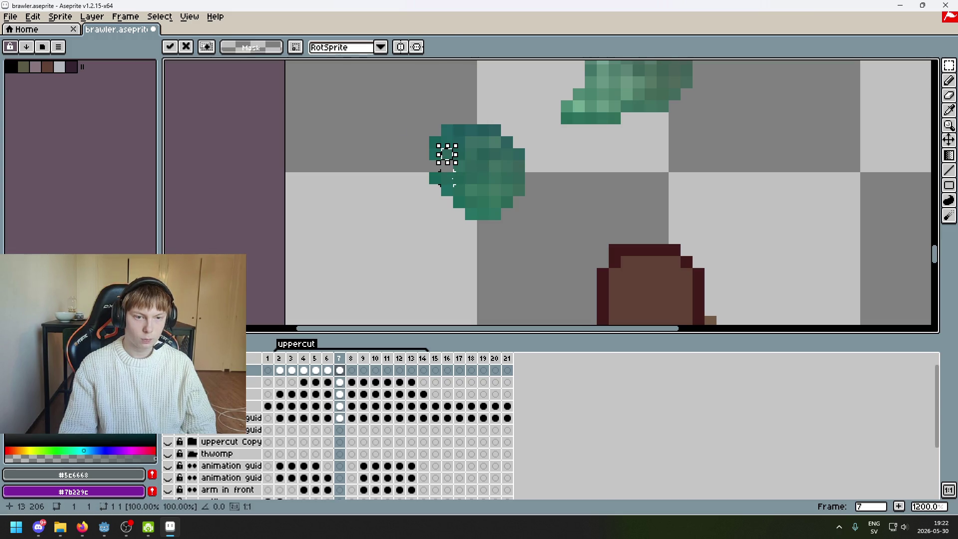
click(448, 178)
click(454, 178)
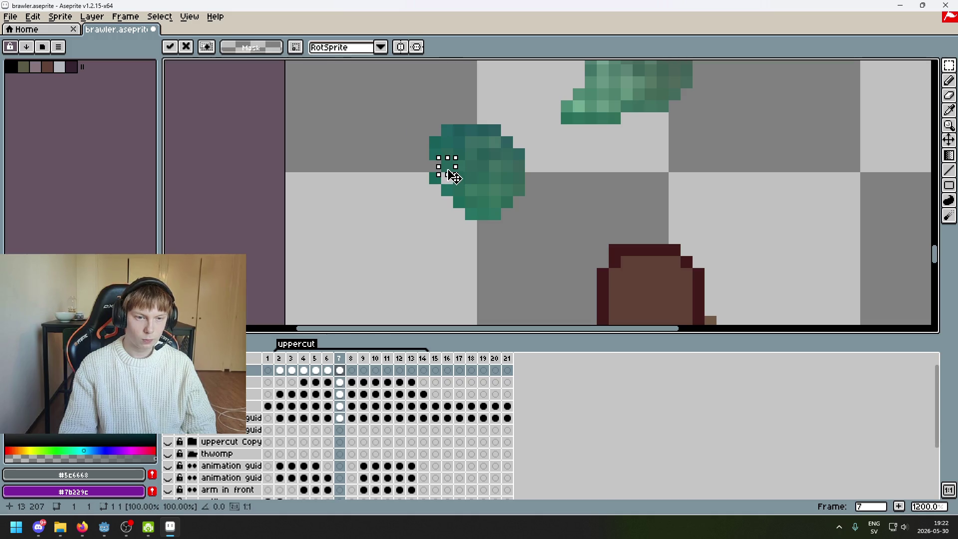
scroll(498, 214, down, 5)
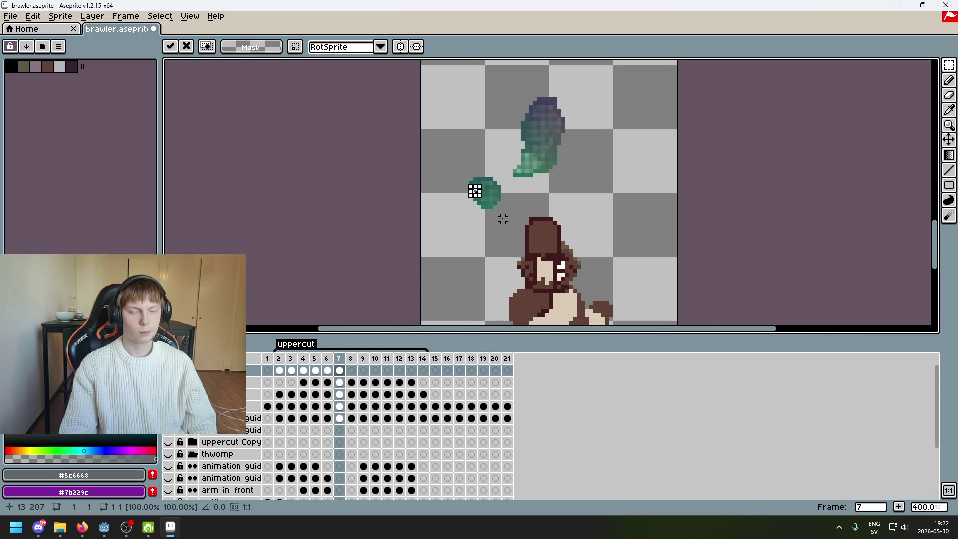
Undo the pending pixel move, then select the whole green fist and commit it.
key(ctrl+z)
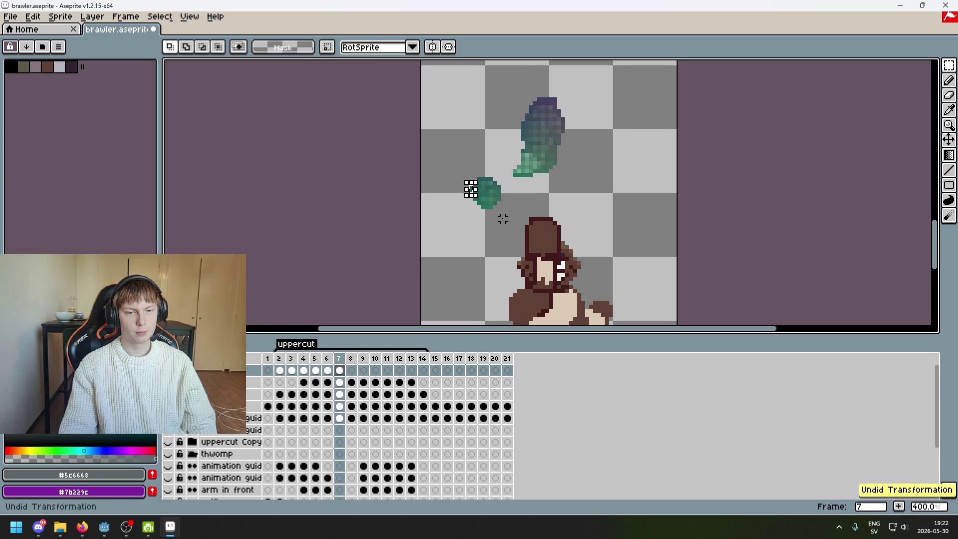
scroll(502, 219, up, 1)
scroll(501, 217, up, 1)
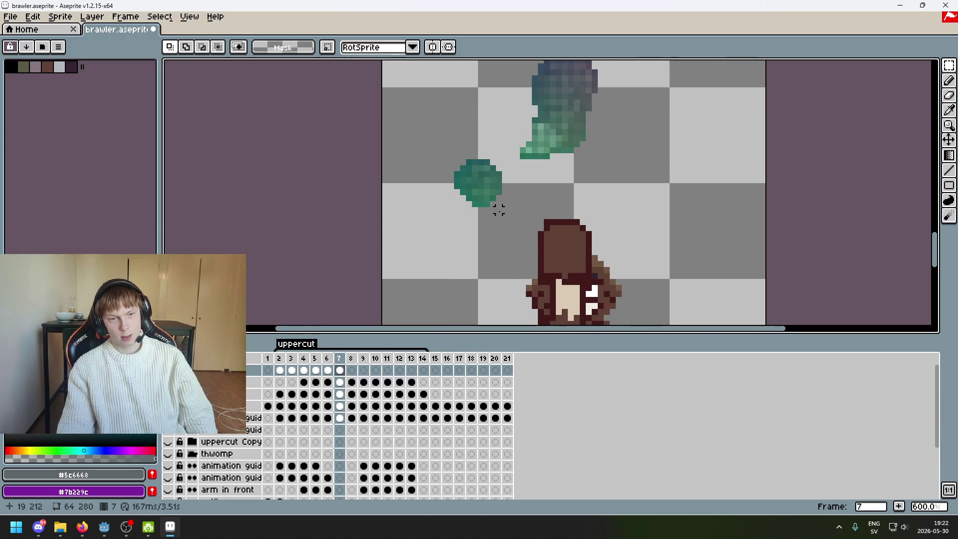
drag(446, 144, 474, 251)
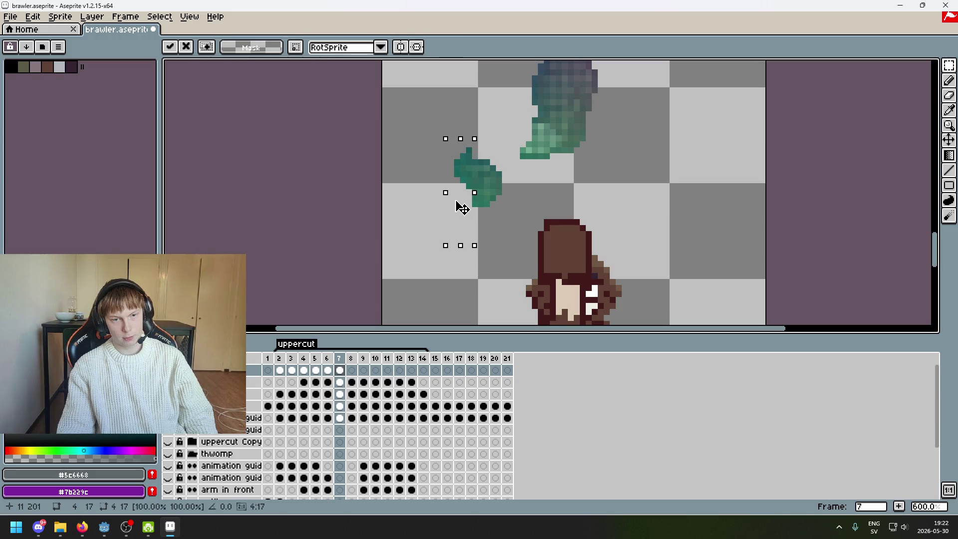
click(486, 211)
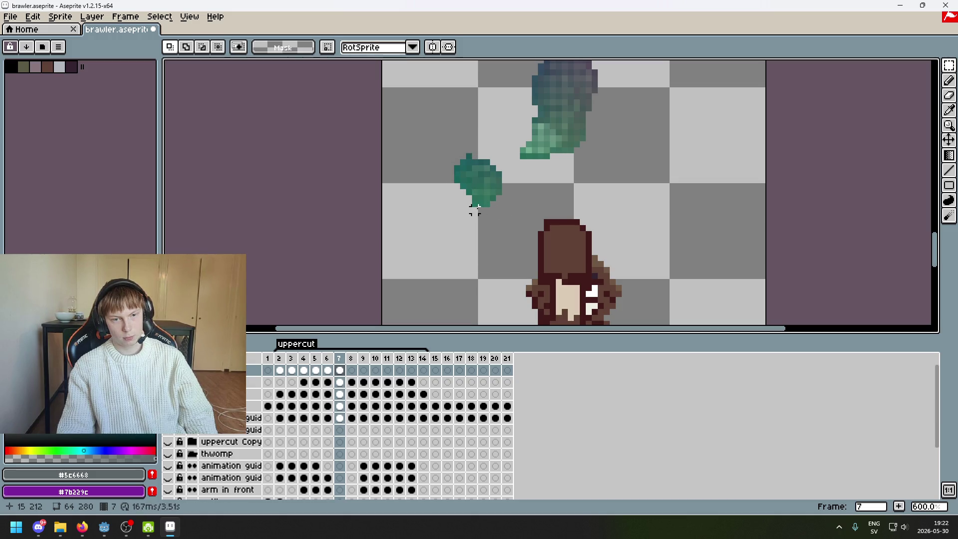
mouse_move(472, 154)
mouse_down()
mouse_move(474, 212)
mouse_move(469, 145)
mouse_up()
click(475, 211)
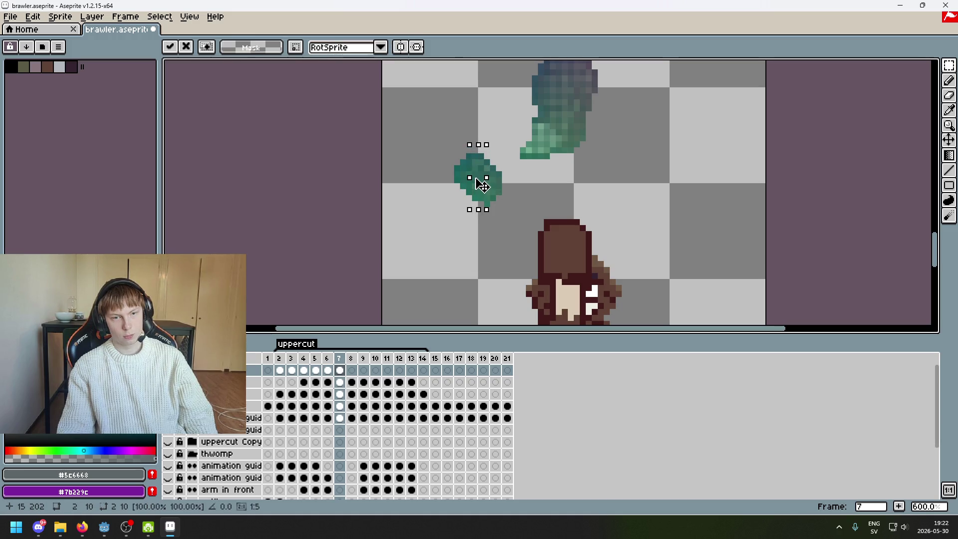
click(505, 198)
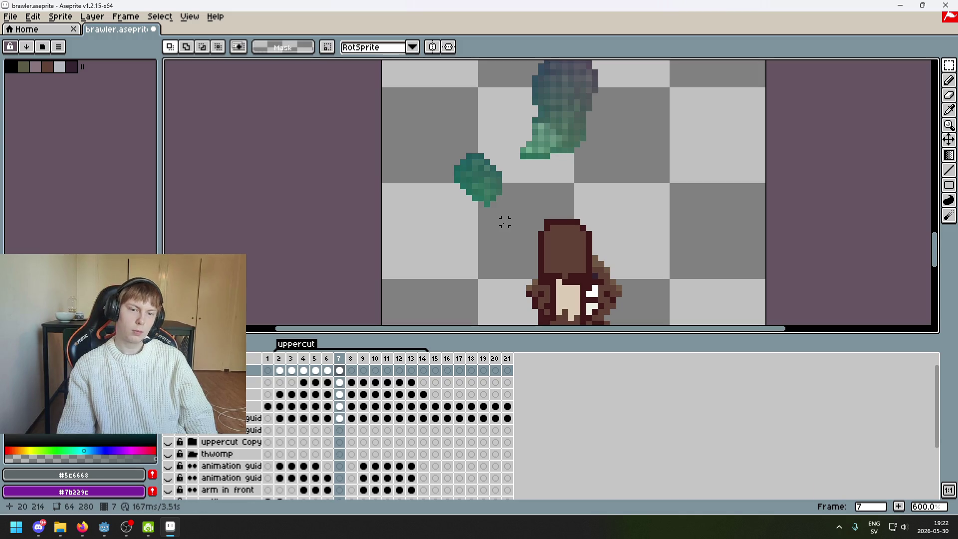
Shift the fist's lower-right portion down one pixel, undo back, and reselect the fist.
scroll(504, 210, up, 1)
scroll(481, 160, up, 2)
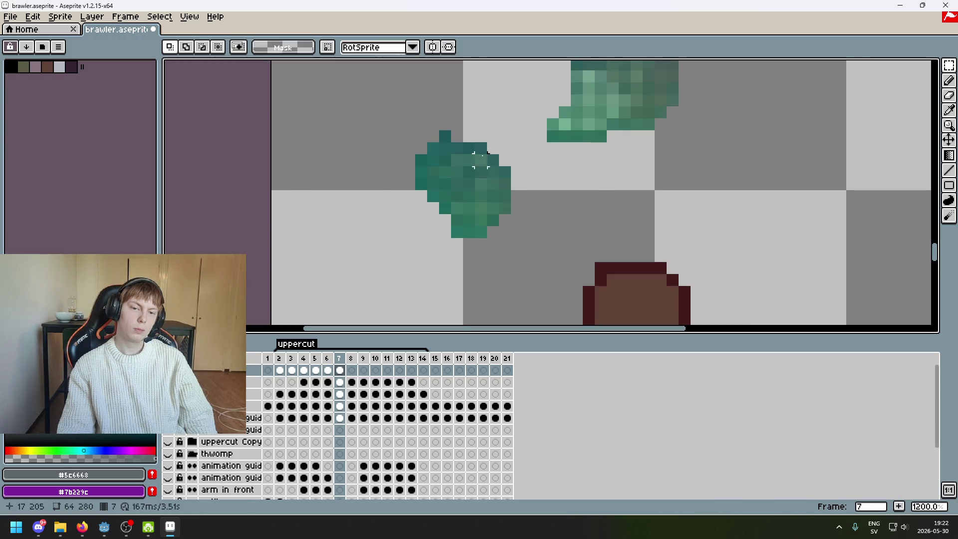
mouse_move(473, 141)
mouse_down()
mouse_move(525, 264)
mouse_move(508, 253)
mouse_up()
click(552, 229)
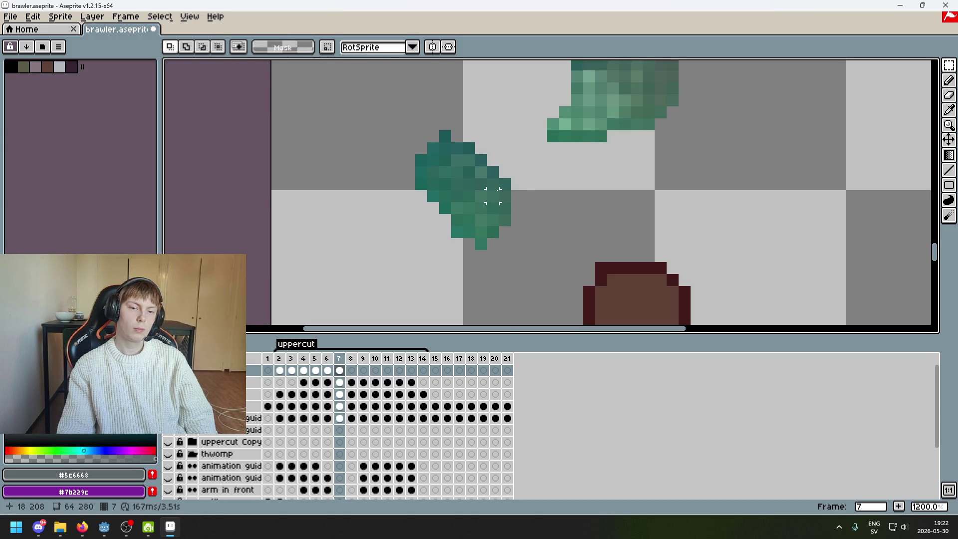
scroll(534, 211, down, 3)
key(ctrl+z)
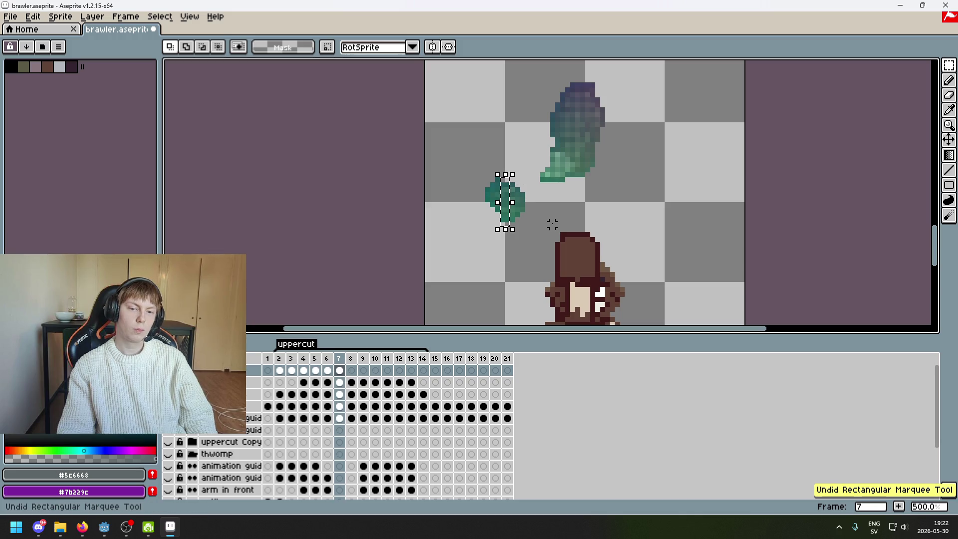
key(ctrl+z)
key(ctrl+z)
key(ctrl+z)
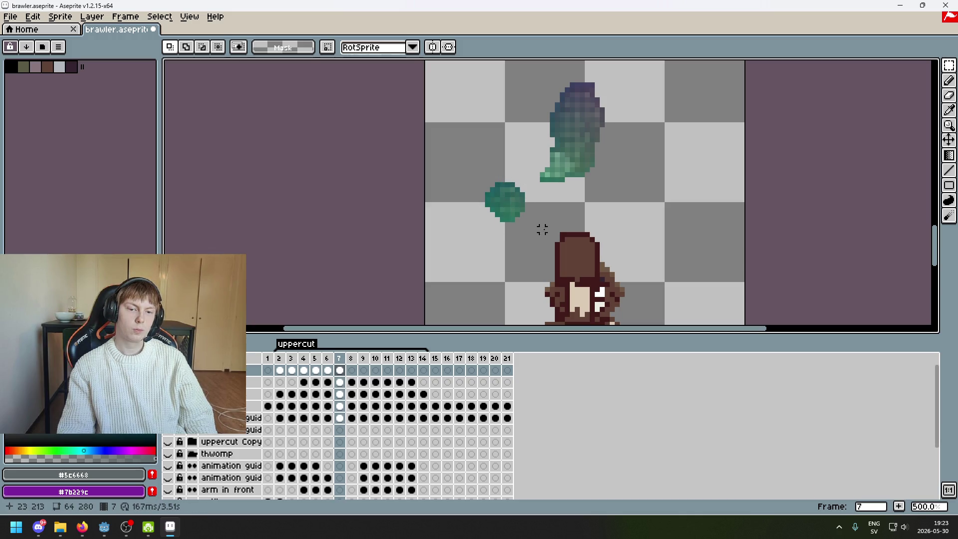
mouse_move(467, 170)
mouse_down()
mouse_move(542, 244)
mouse_move(538, 296)
mouse_up()
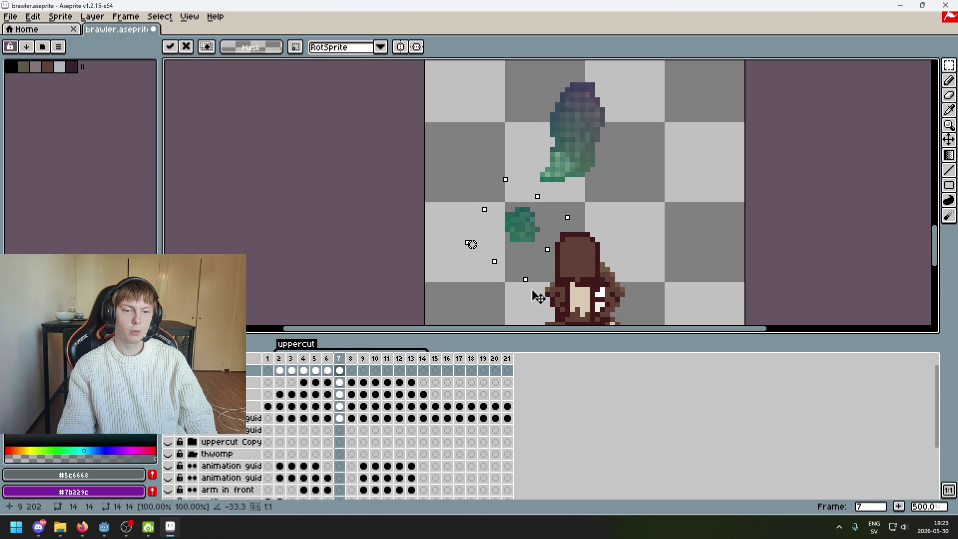
Rotate the green fist to -45 degrees and apply the rotation.
drag(538, 297, 538, 302)
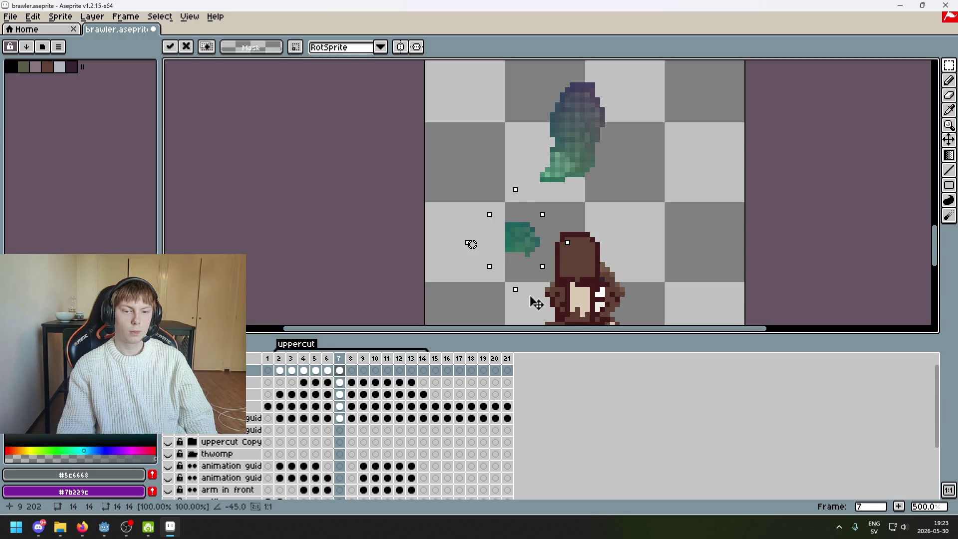
scroll(528, 258, up, 2)
scroll(530, 259, up, 3)
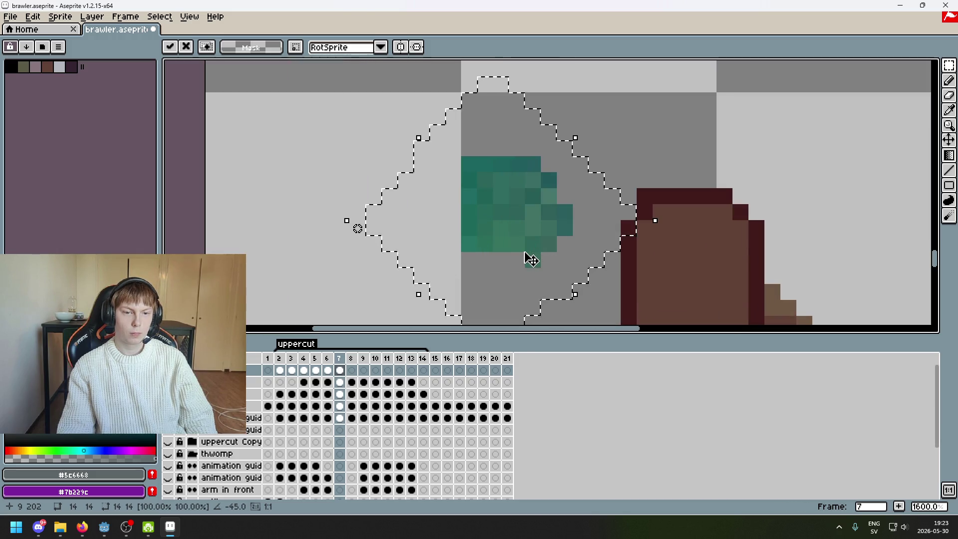
key(Return)
scroll(464, 189, down, 4)
Move the rotated fist onto the brawler's brown head.
drag(465, 188, 513, 248)
scroll(512, 246, up, 3)
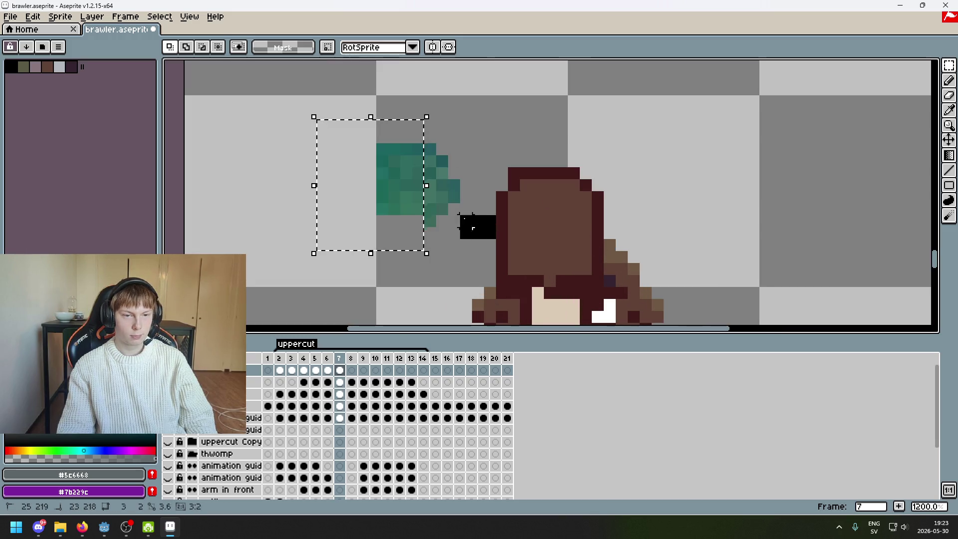
drag(467, 194, 599, 218)
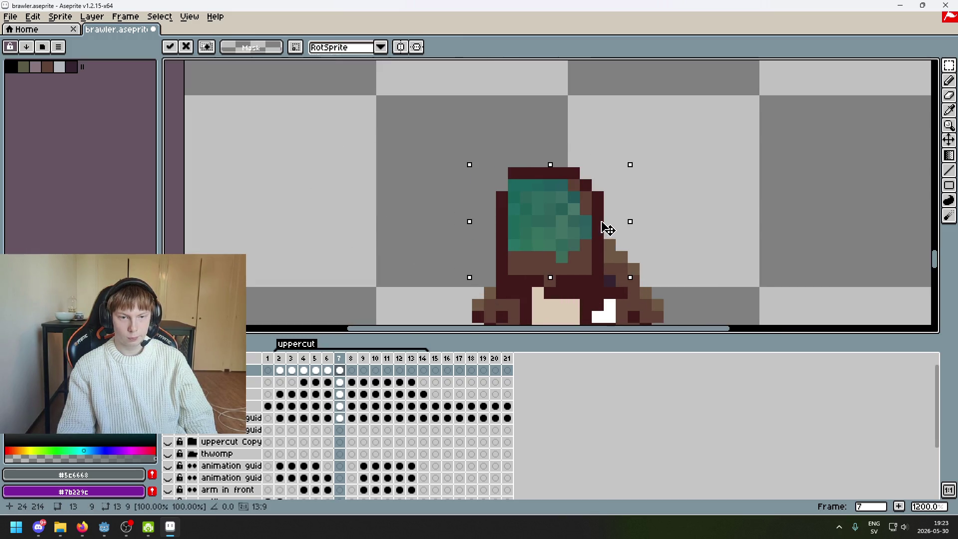
drag(601, 212, 416, 164)
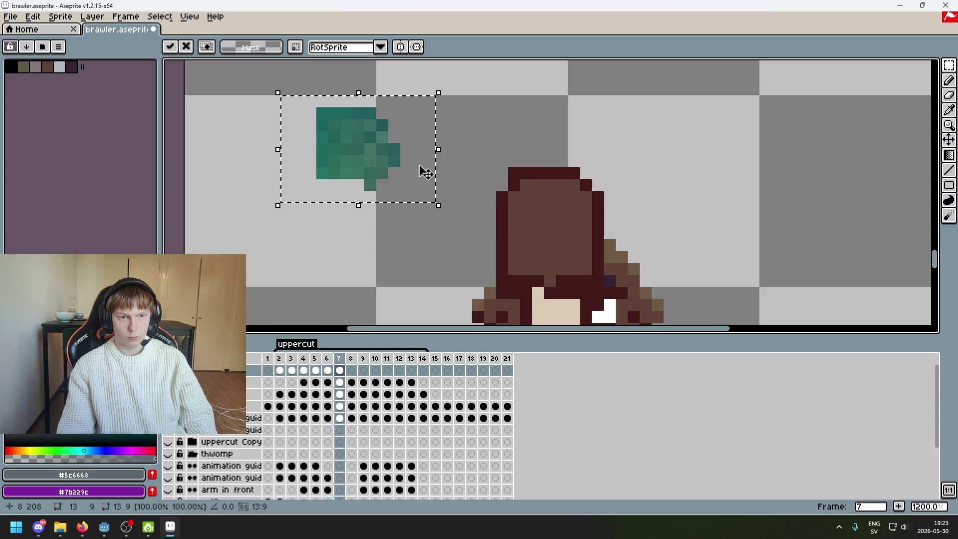
scroll(456, 182, down, 1)
scroll(499, 192, up, 1)
scroll(499, 193, down, 1)
scroll(546, 203, up, 1)
mouse_move(499, 200)
mouse_down()
mouse_move(701, 252)
mouse_move(676, 250)
mouse_up()
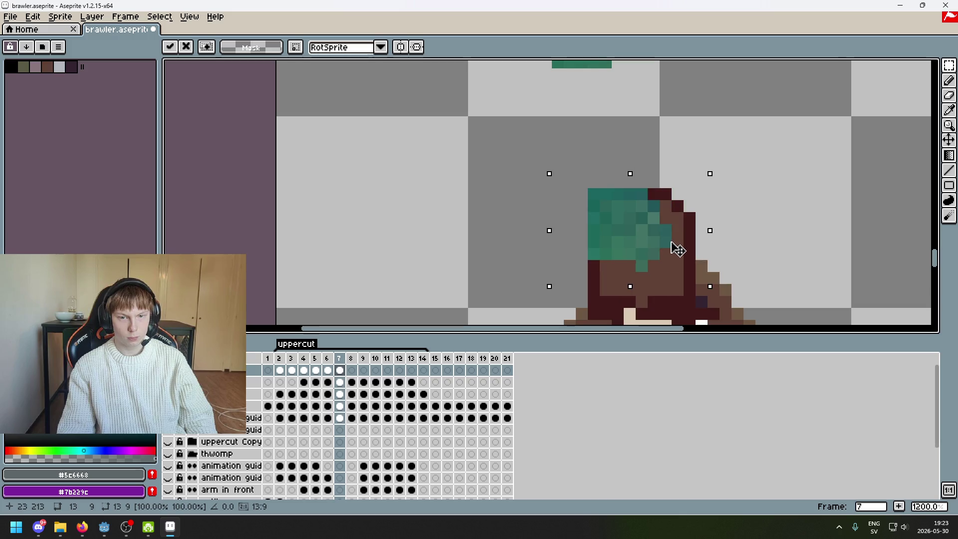
click(761, 230)
Undo the fist's move and rotation, returning it to its earlier place.
scroll(738, 225, up, 2)
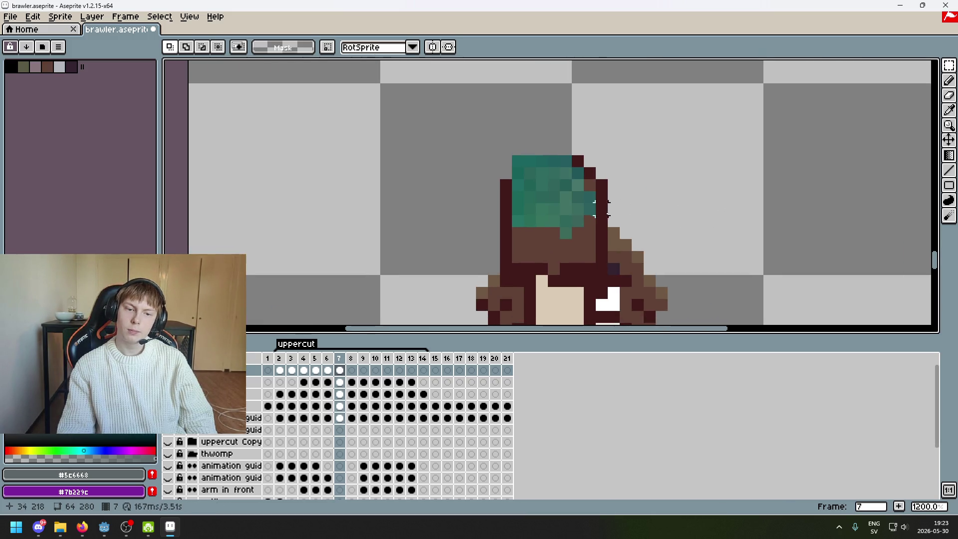
scroll(524, 214, up, 1)
key(ctrl+z)
key(ctrl+z)
key(ctrl+z)
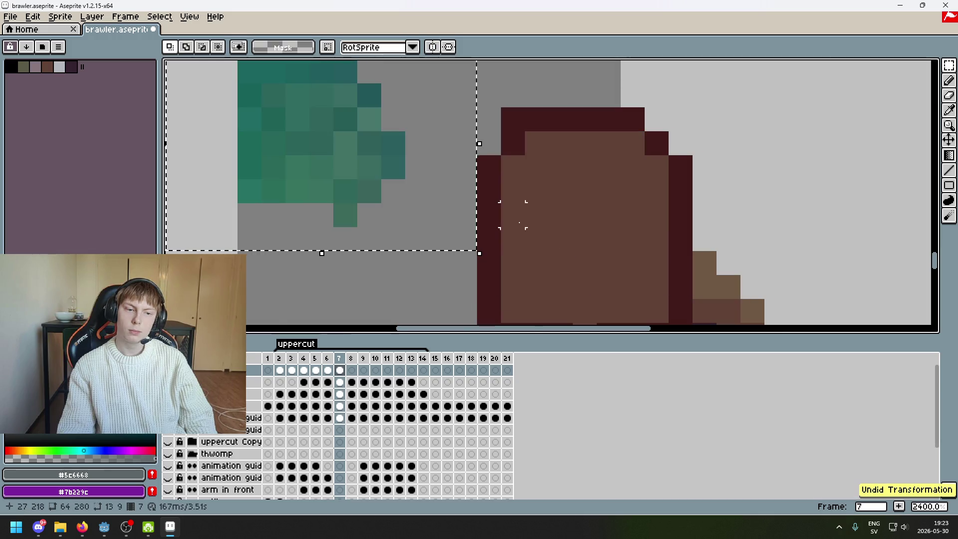
scroll(509, 213, down, 5)
key(ctrl+z)
key(ctrl+z)
key(ctrl+z)
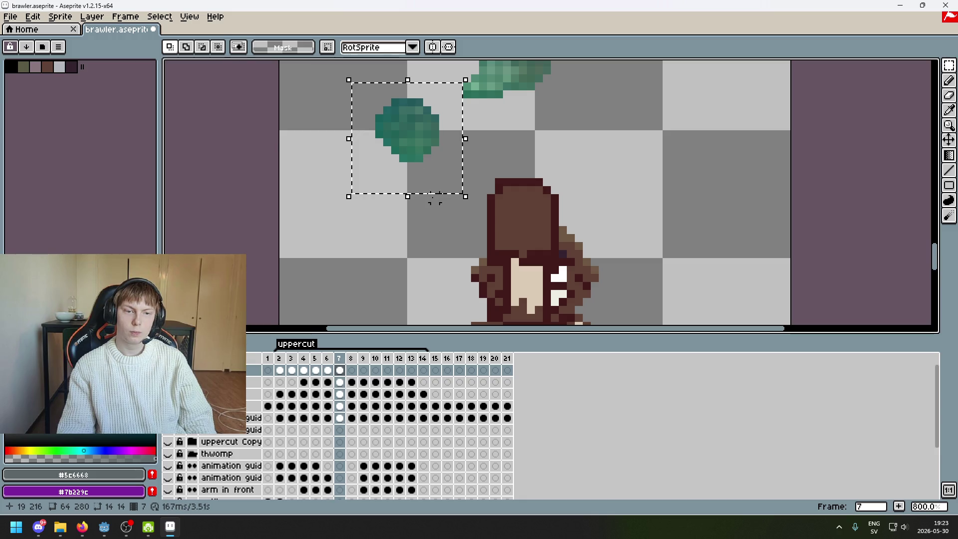
Paste a copy of the green fist and move it off to the right.
drag(438, 196, 709, 204)
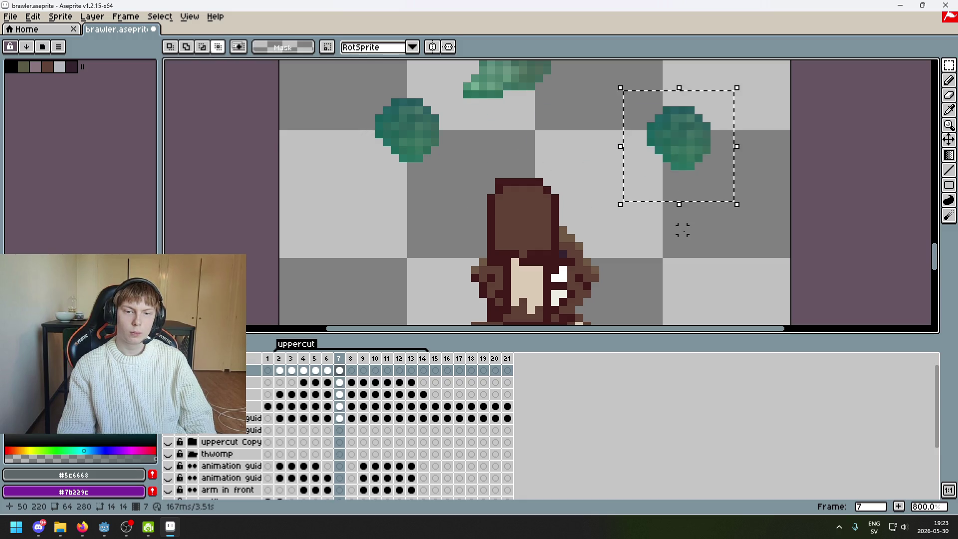
key(ctrl+z)
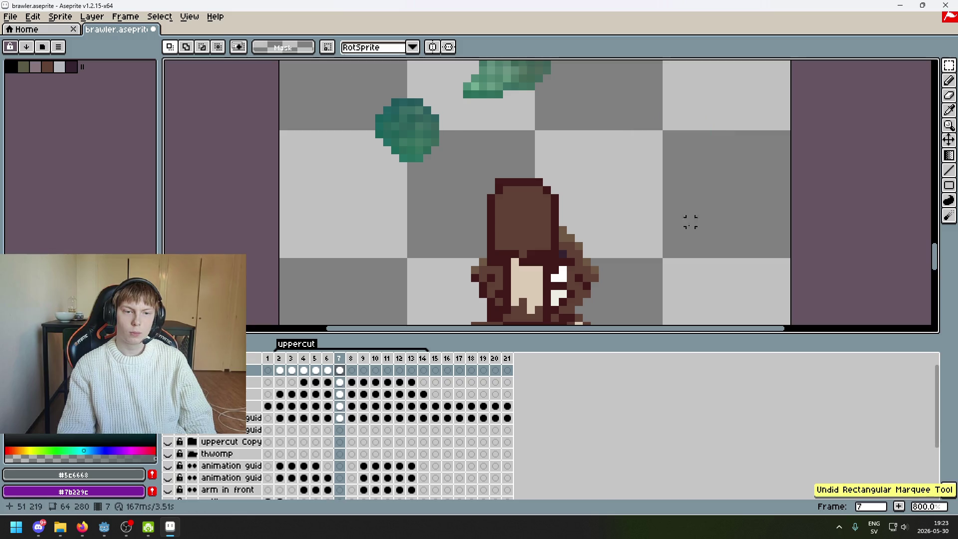
mouse_move(341, 88)
mouse_down()
mouse_move(466, 182)
mouse_move(461, 279)
mouse_up()
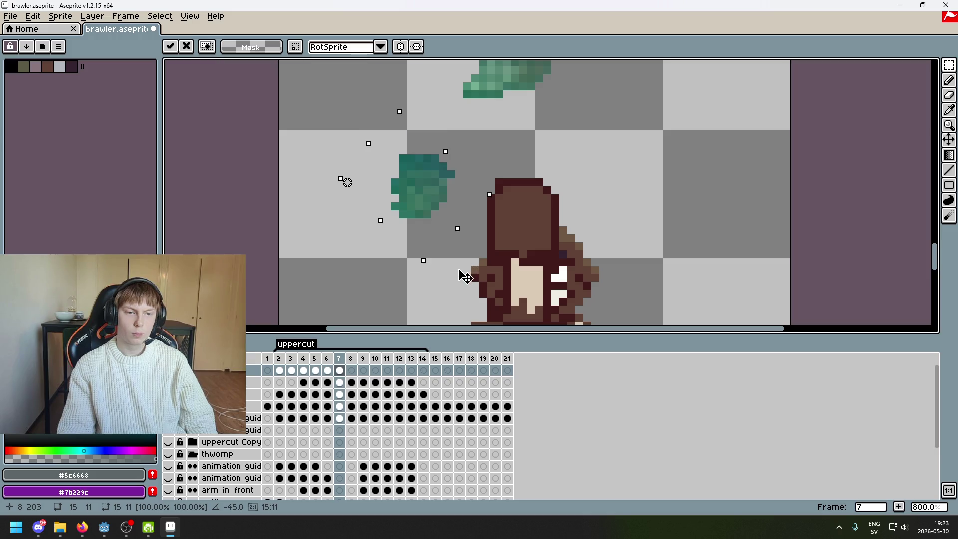
key(Escape)
key(ctrl+v)
drag(447, 156, 687, 156)
key(Return)
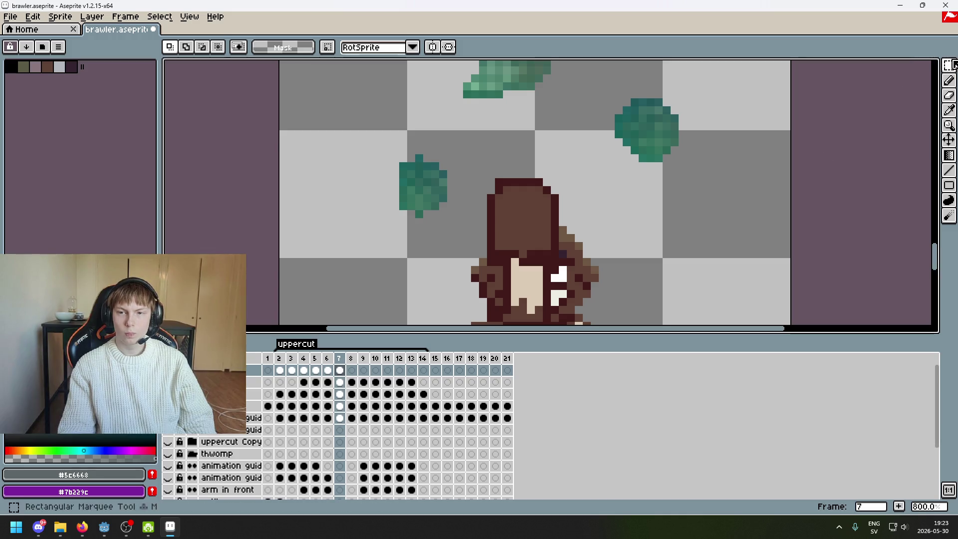
Move the rotated left fist onto the brown head and commit its position.
click(940, 68)
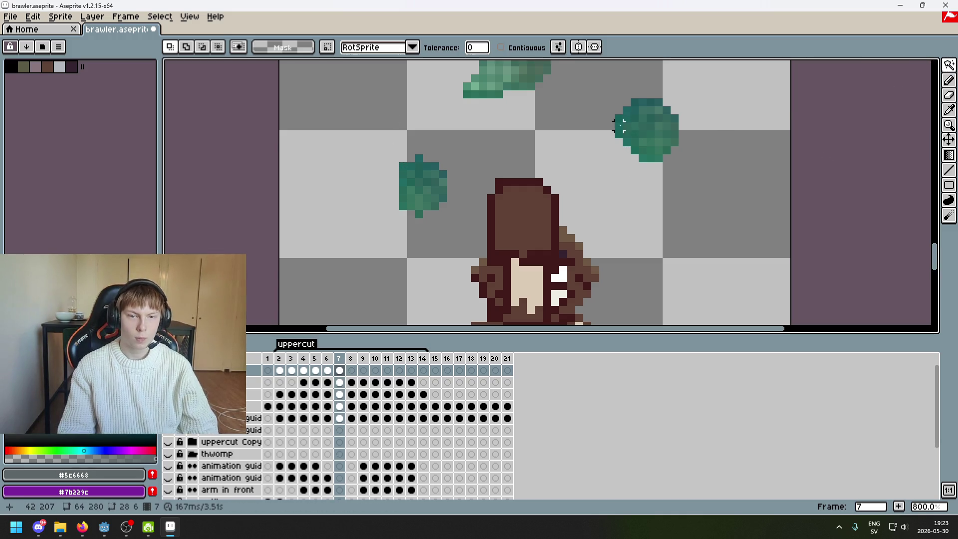
click(618, 134)
scroll(618, 133, down, 4)
scroll(599, 149, up, 2)
scroll(626, 145, up, 4)
click(949, 65)
drag(291, 178, 458, 285)
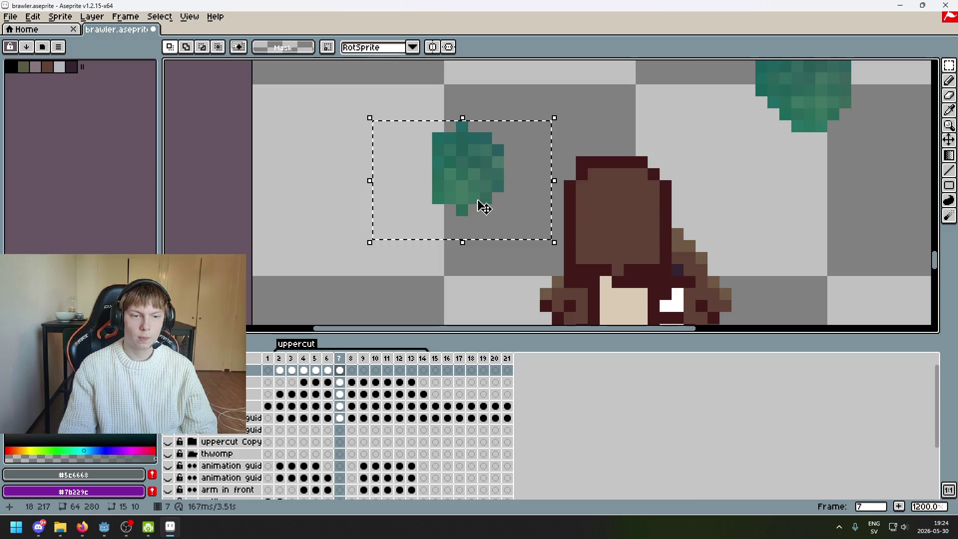
drag(479, 203, 624, 238)
key(Return)
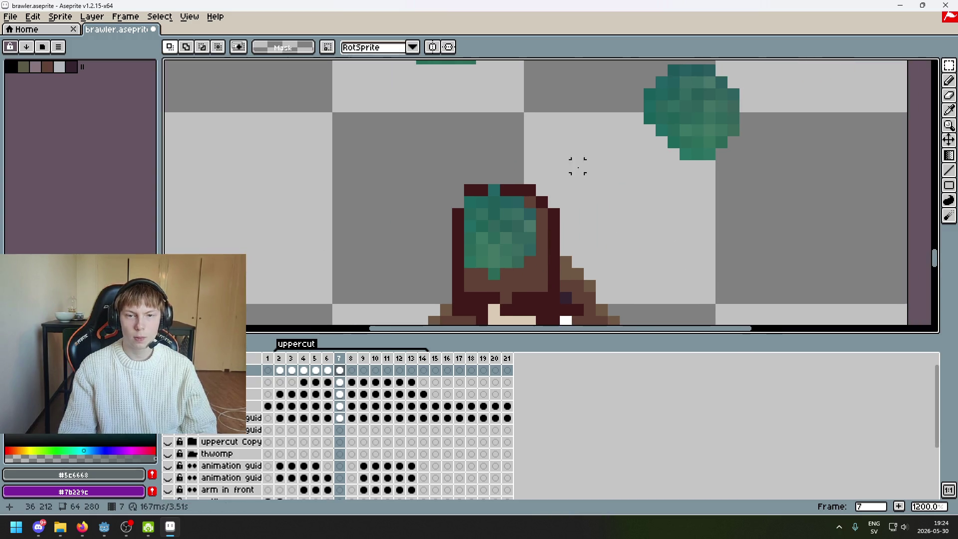
Select loose teal edge pixels and try moving two onto the head, then cancel.
click(949, 65)
click(648, 106)
click(648, 119)
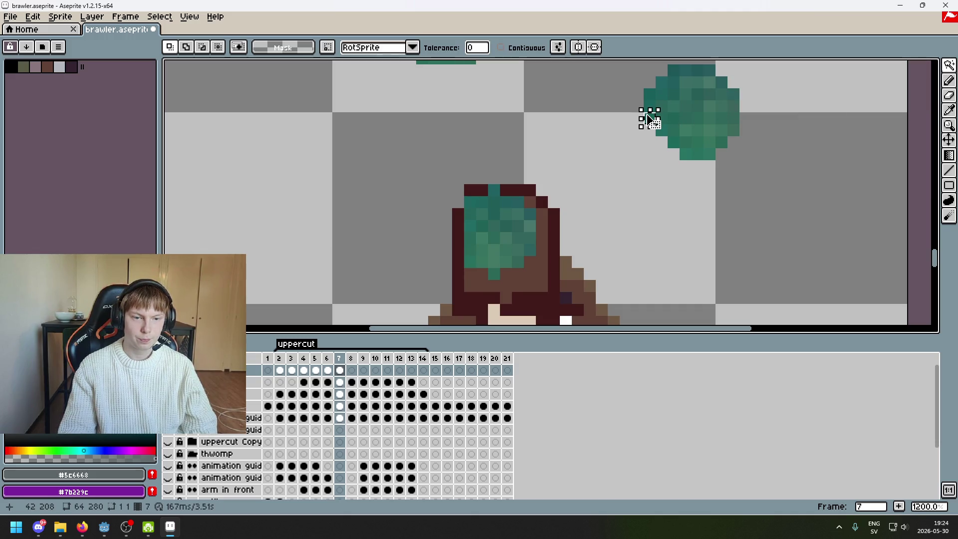
key(ctrl+d)
scroll(648, 119, down, 2)
scroll(916, 72, up, 2)
key(m)
mouse_move(643, 105)
mouse_down()
mouse_move(659, 117)
mouse_move(476, 238)
mouse_move(469, 218)
mouse_up()
mouse_move(667, 115)
mouse_down()
mouse_move(678, 126)
mouse_move(478, 242)
mouse_up()
mouse_move(678, 134)
mouse_down()
mouse_move(690, 147)
mouse_move(505, 241)
mouse_move(628, 199)
mouse_up()
key(Escape)
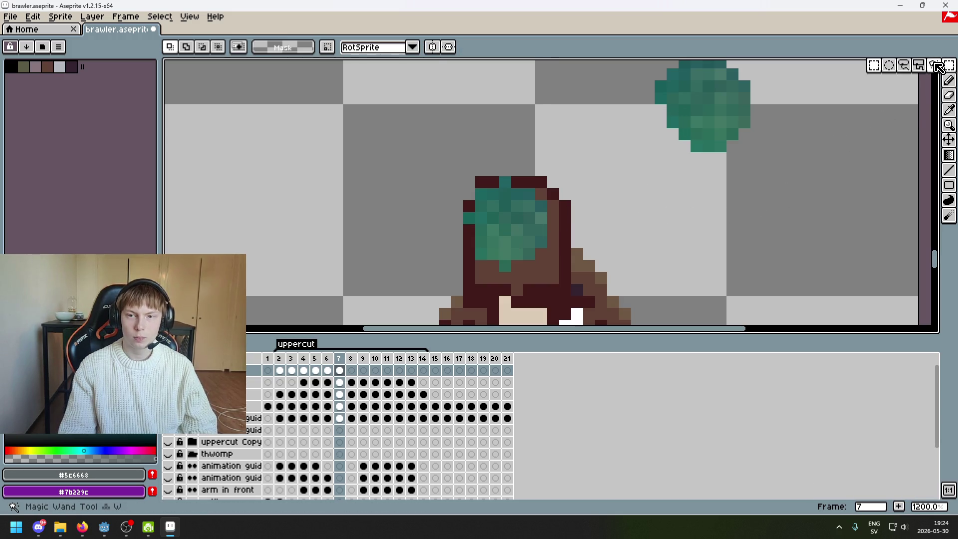
Move a single teal edge pixel one step left and drop it.
drag(944, 67, 871, 66)
click(672, 121)
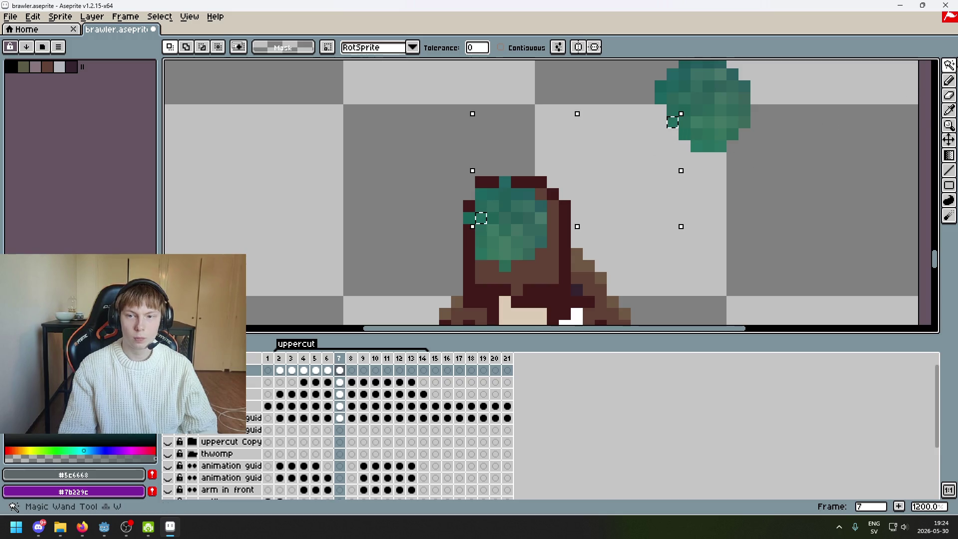
key(ctrl+d)
drag(947, 65, 933, 68)
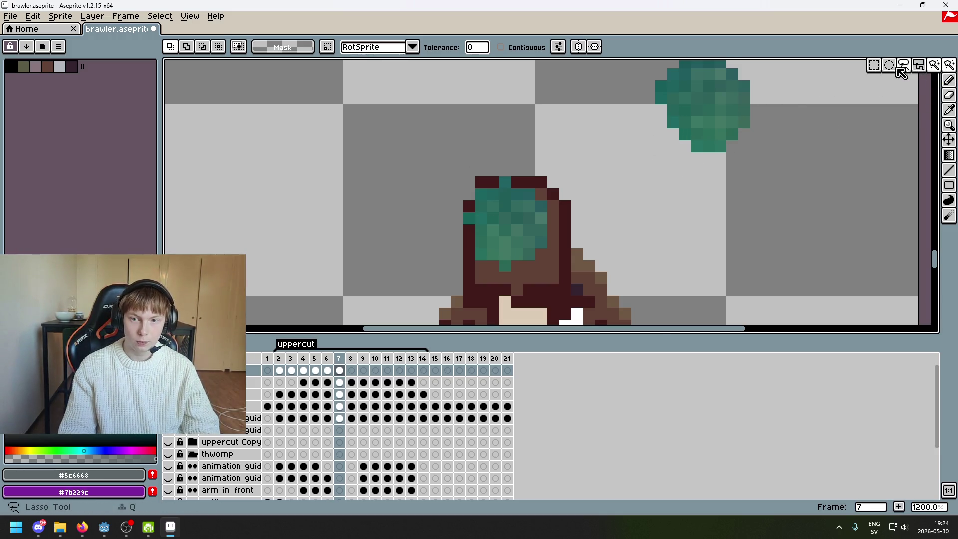
mouse_move(475, 213)
mouse_down()
mouse_move(486, 224)
mouse_move(465, 252)
mouse_up()
mouse_move(463, 211)
mouse_down()
mouse_move(475, 224)
mouse_move(457, 218)
mouse_up()
click(684, 147)
Shift a two-pixel teal block three pixels left and commit it.
key(w)
click(673, 122)
click(686, 140)
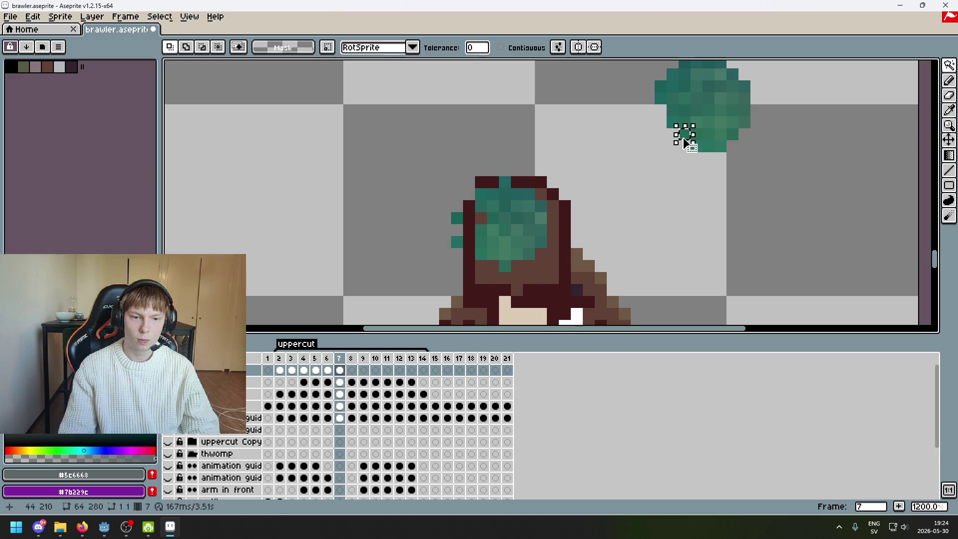
key(m)
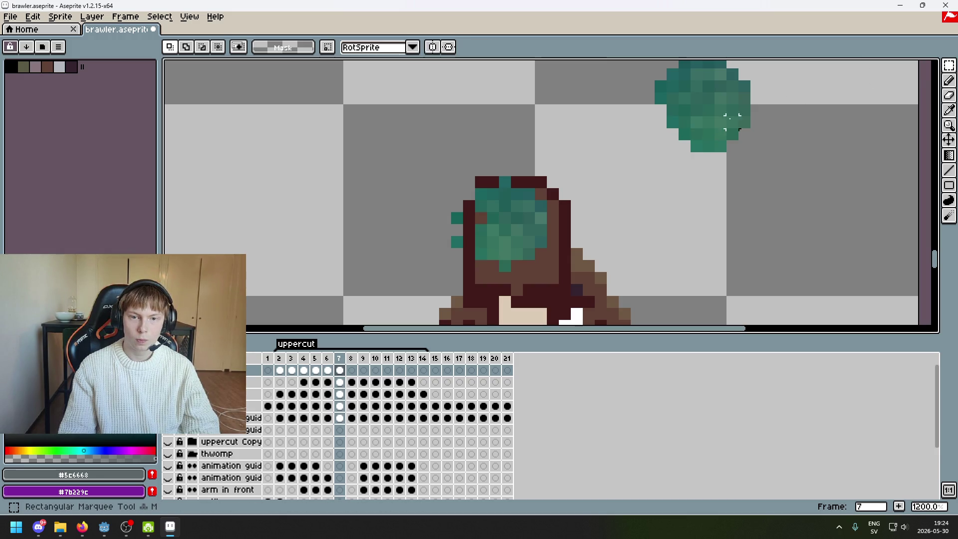
drag(676, 140, 691, 143)
drag(490, 265, 459, 264)
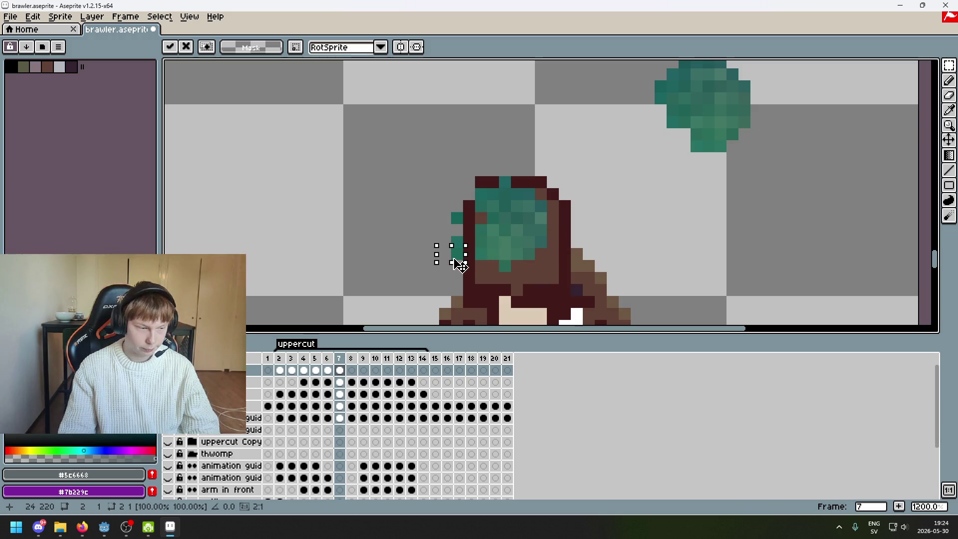
click(731, 183)
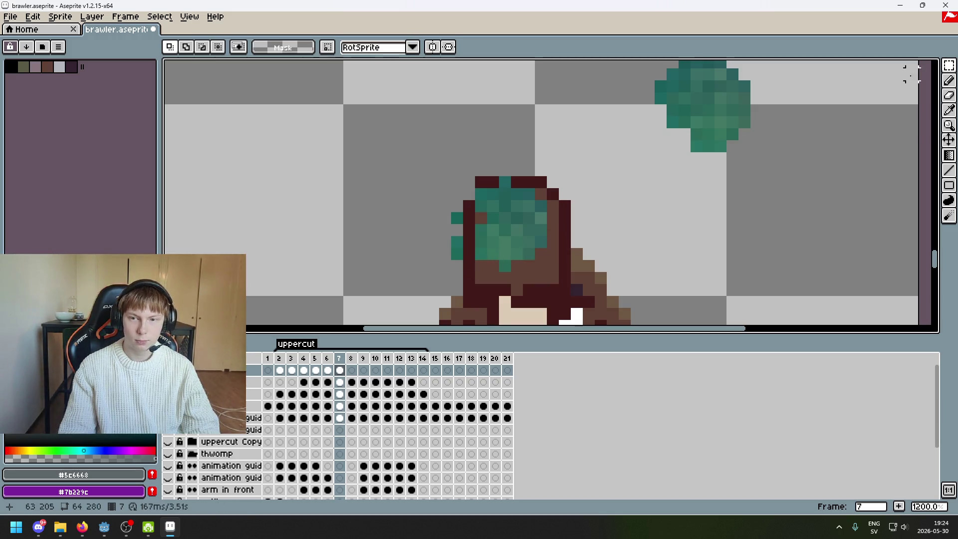
Move the fist's bottom rows down-left onto the head, nudged one pixel right.
click(934, 69)
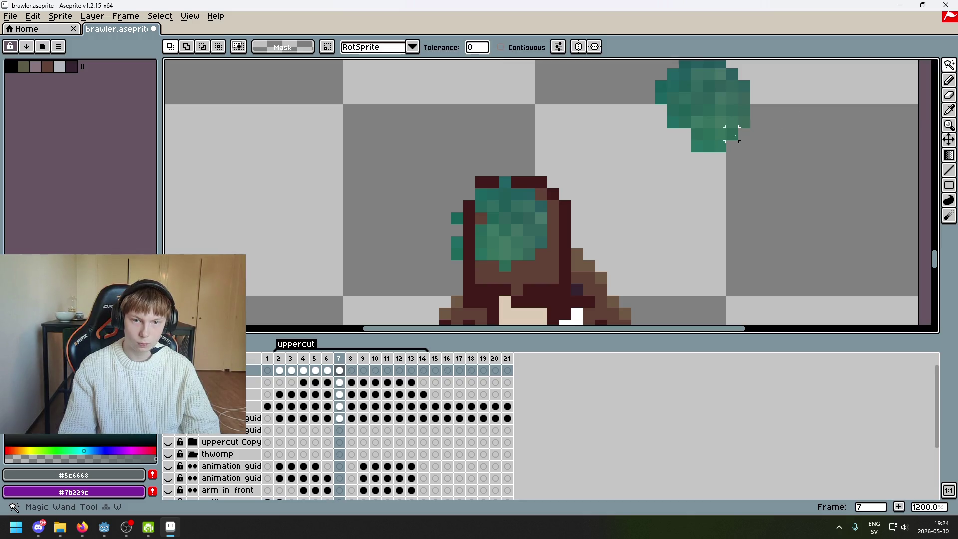
key(m)
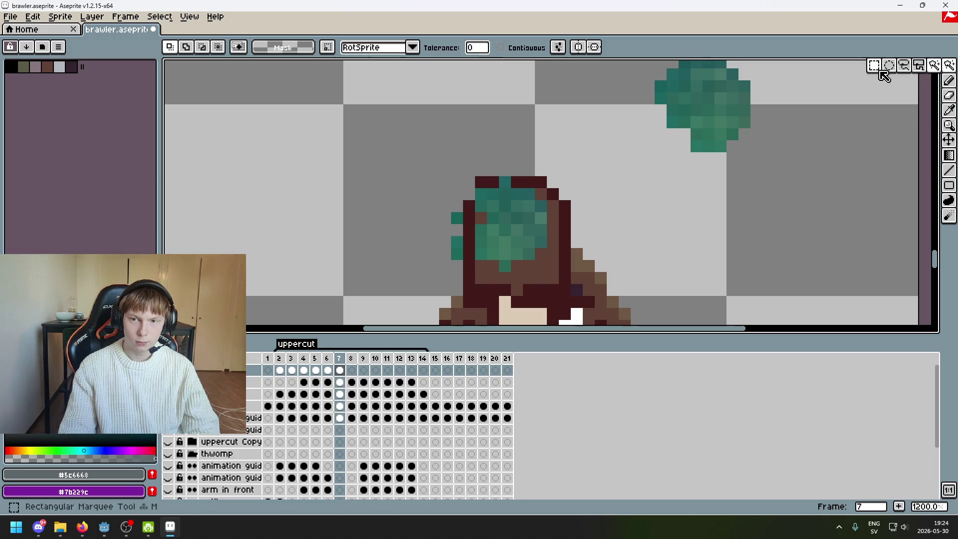
drag(753, 167, 676, 138)
drag(738, 166, 487, 297)
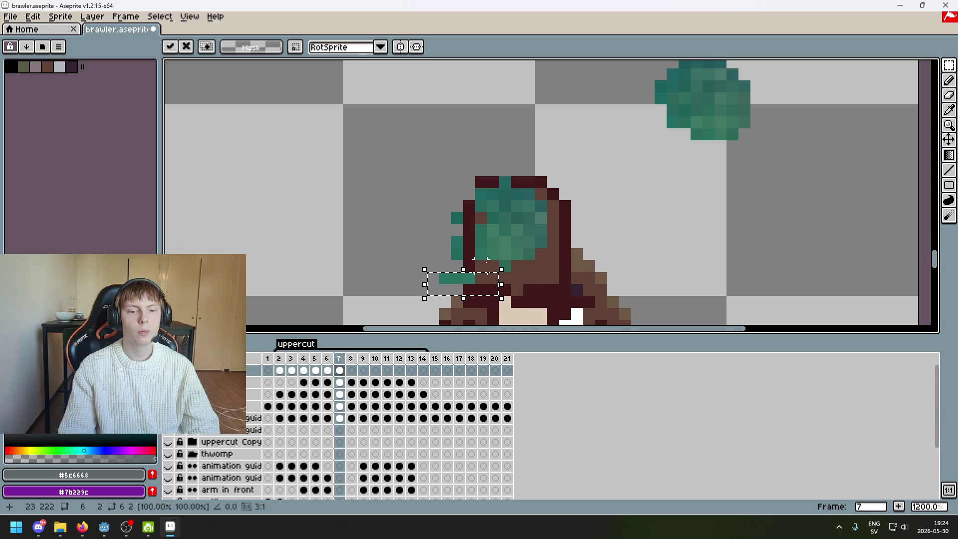
scroll(527, 242, down, 2)
mouse_move(535, 252)
mouse_down()
mouse_move(542, 264)
mouse_move(538, 257)
mouse_up()
key(Return)
key(ctrl+z)
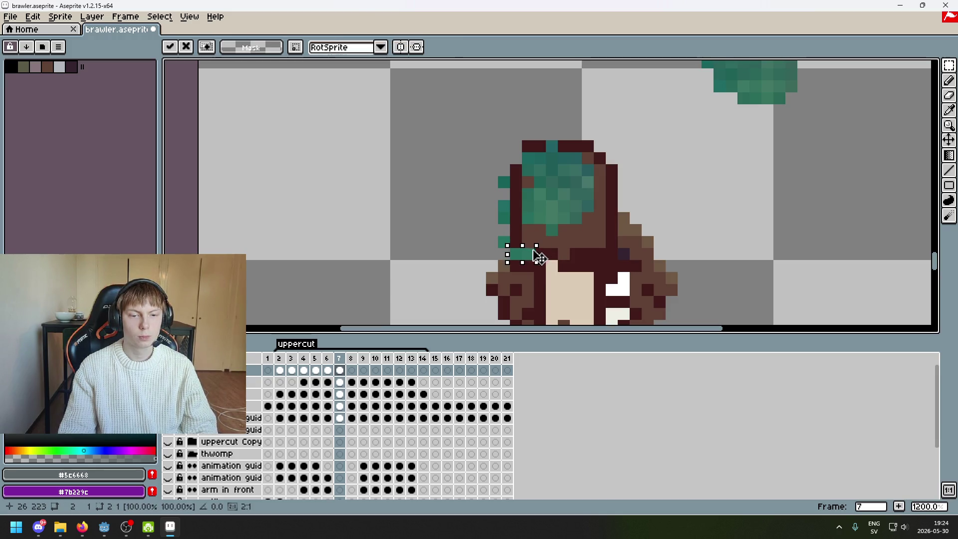
click(587, 218)
scroll(615, 182, right, 3)
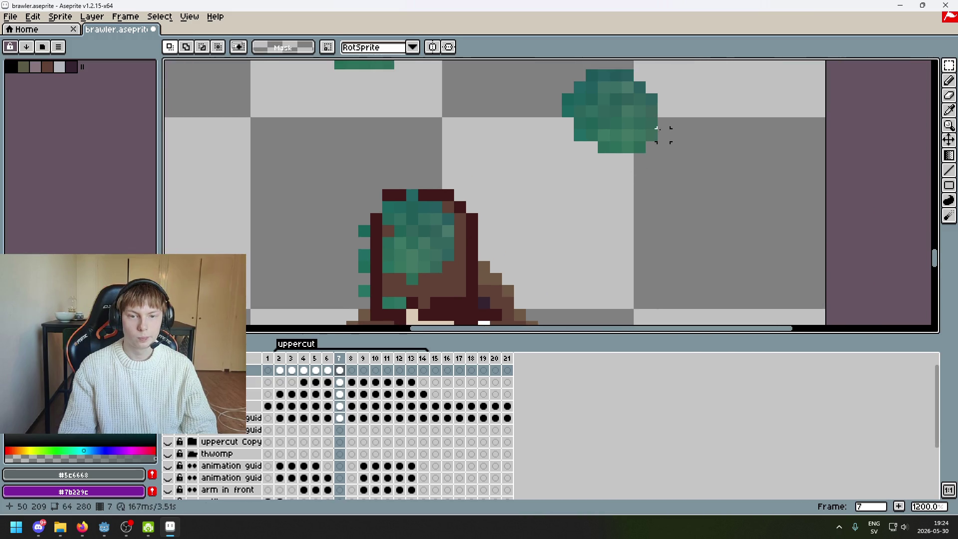
Magic-wand select the matching green pixels, clear, and reselect them.
key(w)
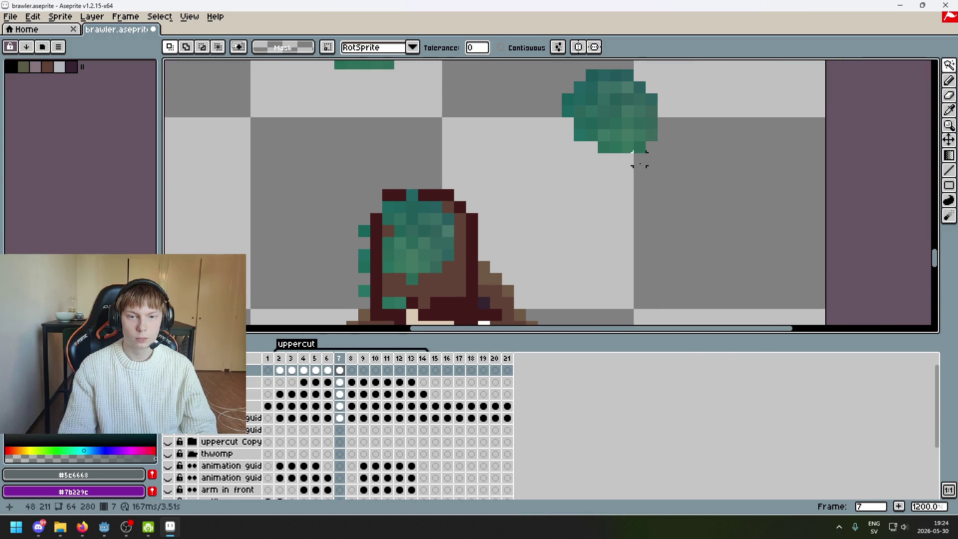
scroll(573, 239, down, 2)
click(513, 228)
scroll(516, 234, up, 3)
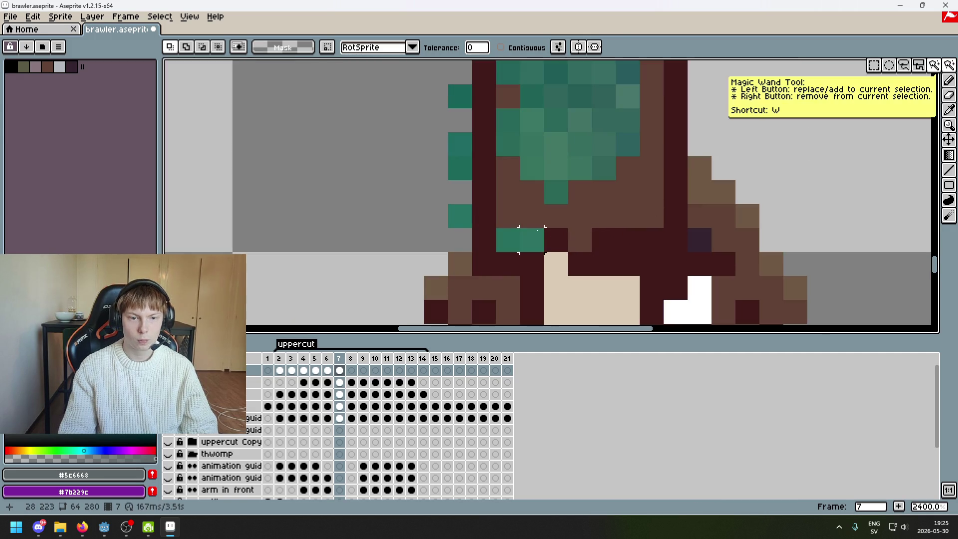
scroll(529, 235, down, 3)
scroll(663, 133, up, 2)
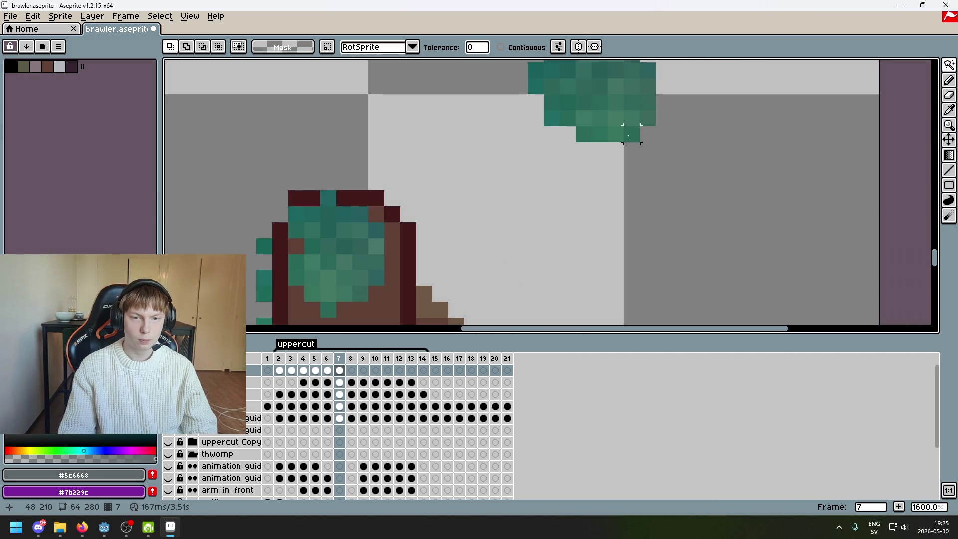
click(598, 133)
scroll(604, 138, down, 2)
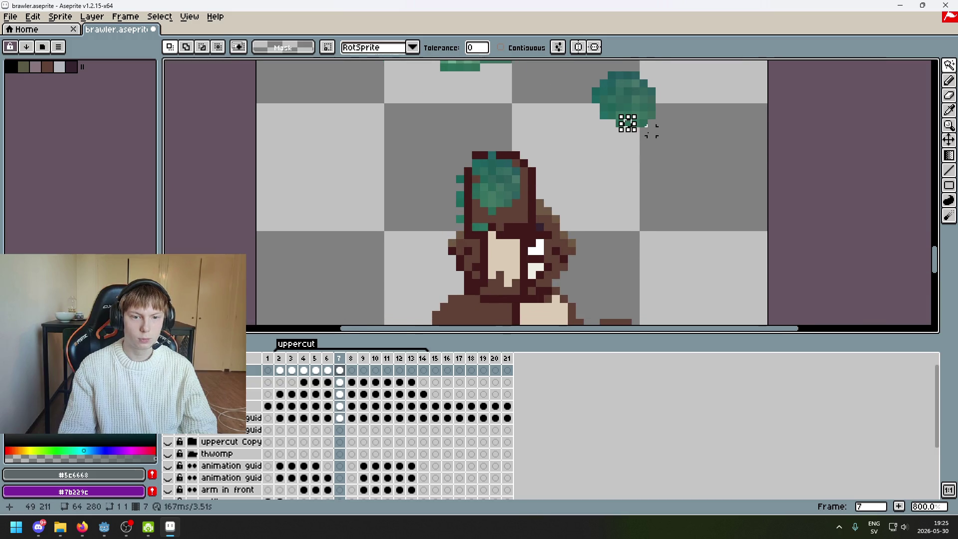
scroll(651, 131, up, 2)
click(629, 117)
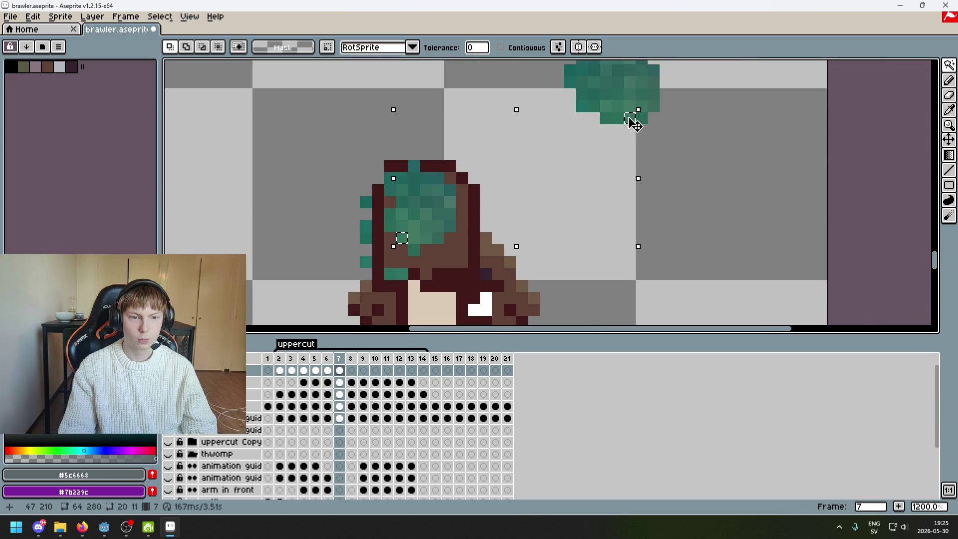
scroll(632, 128, up, 2)
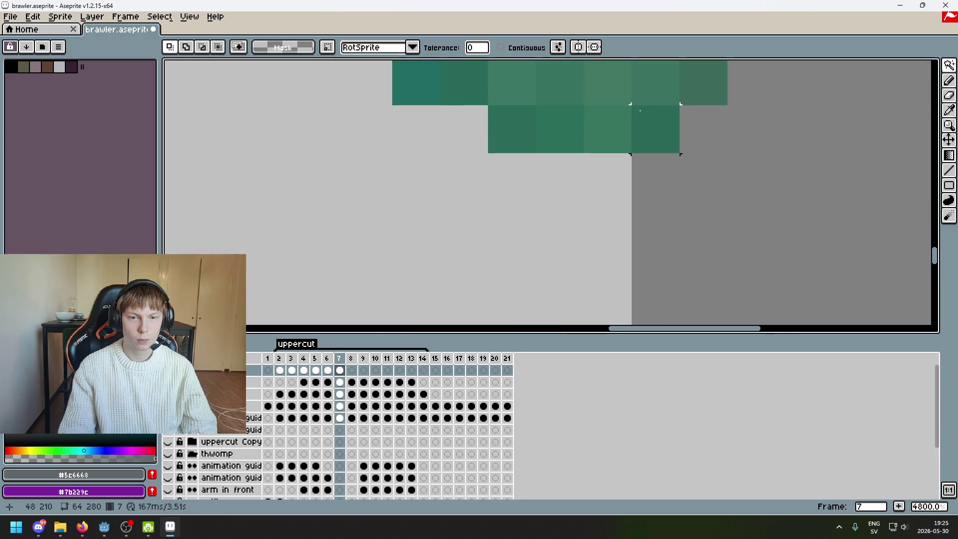
scroll(631, 129, down, 2)
scroll(626, 128, down, 2)
scroll(645, 133, up, 2)
key(ctrl+d)
click(442, 218)
click(949, 65)
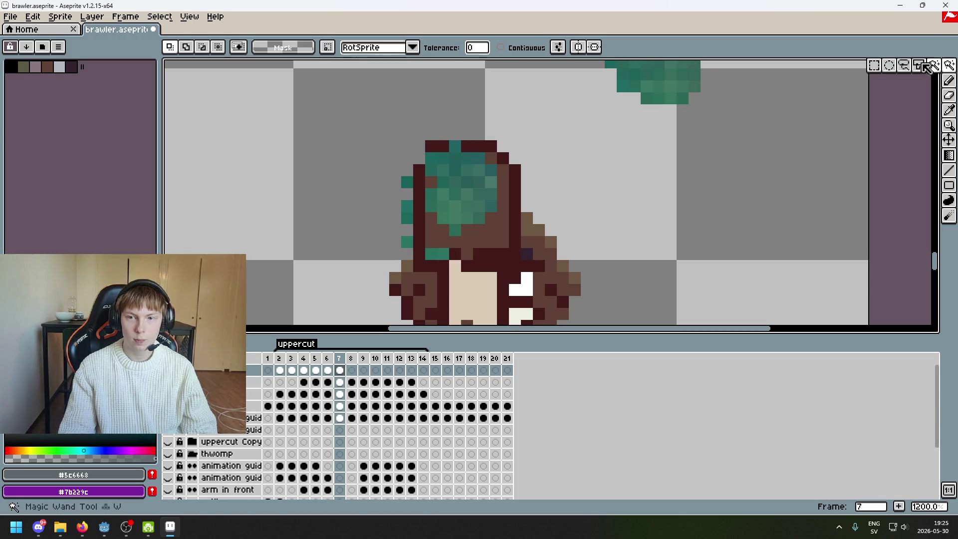
Undo the stray selection moves and drag the teal pixel down to the hair's lower edge.
click(878, 69)
drag(442, 218, 466, 256)
key(ctrl+z)
drag(438, 214, 464, 252)
key(ctrl+z)
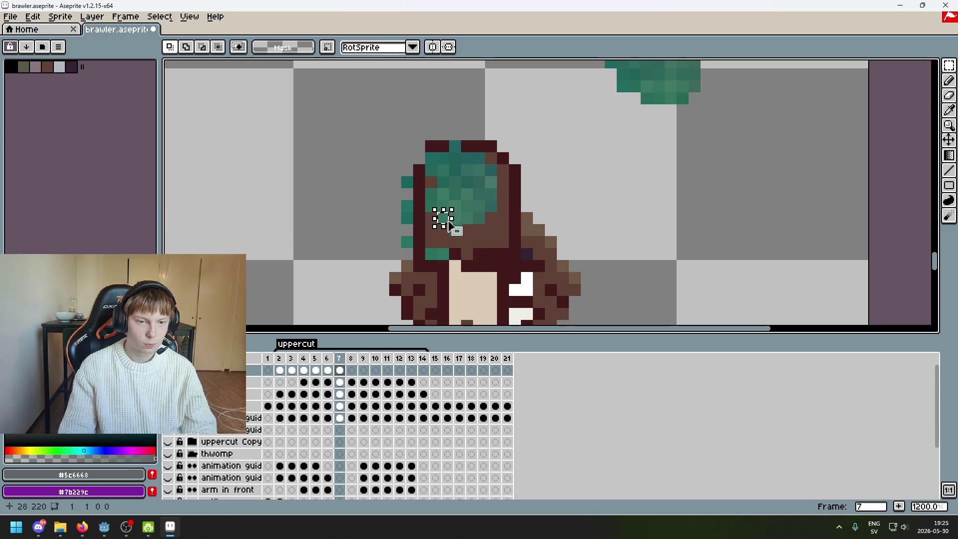
key(ctrl+z)
drag(442, 219, 470, 258)
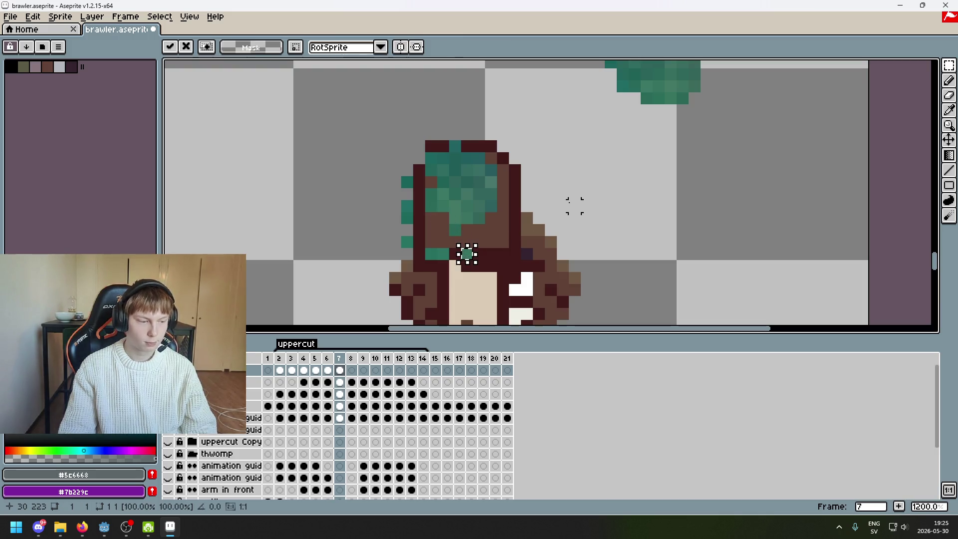
scroll(574, 205, right, 3)
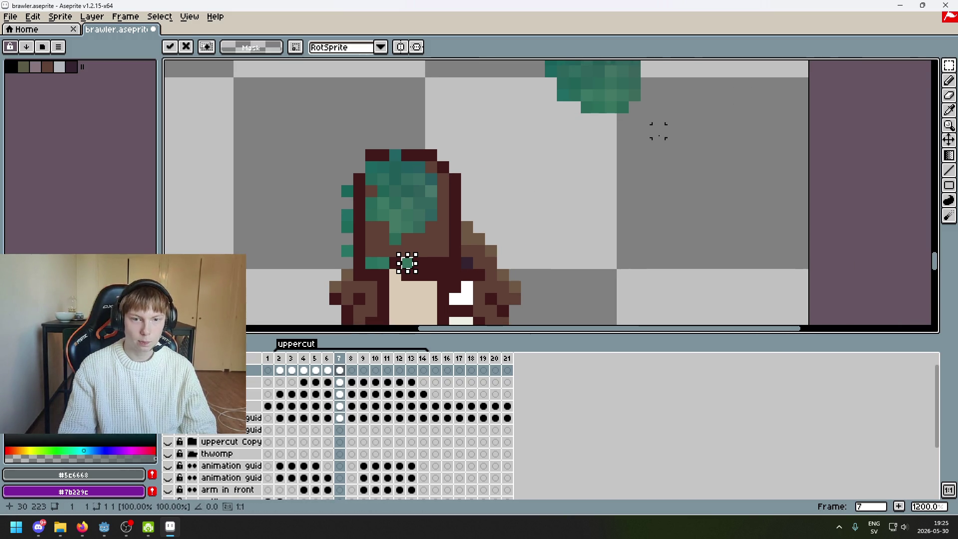
click(587, 130)
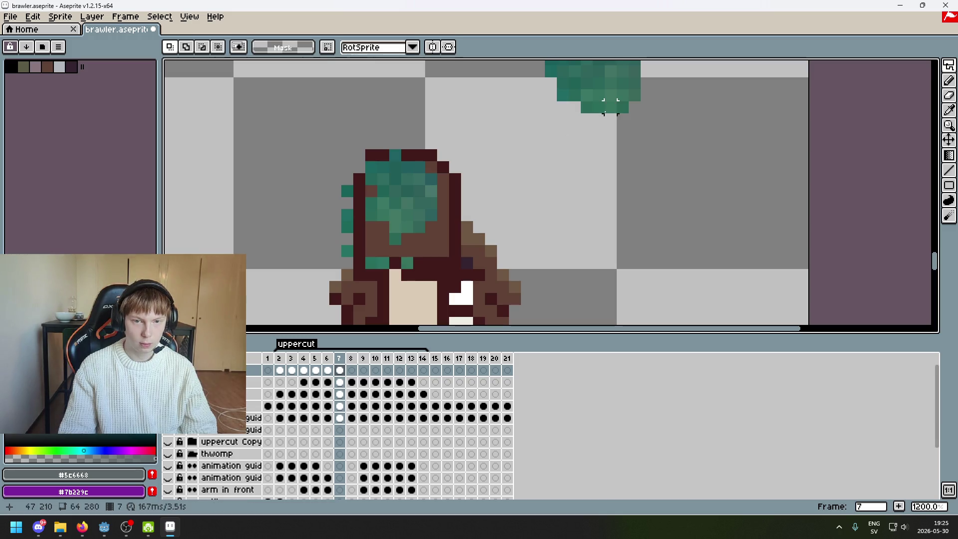
Test Magic Wand and Rectangular Marquee selections on the teal pixels, hair and green blob, clearing each.
click(935, 66)
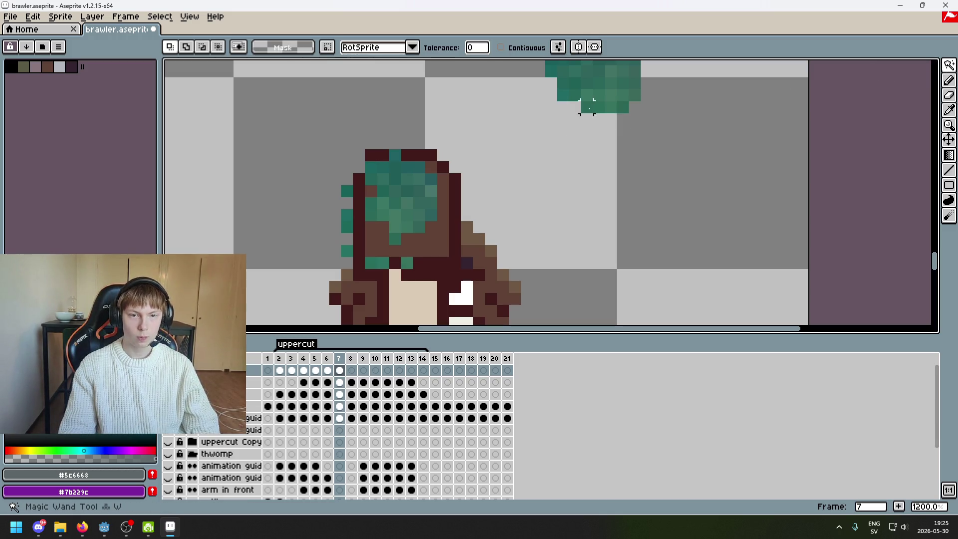
click(611, 107)
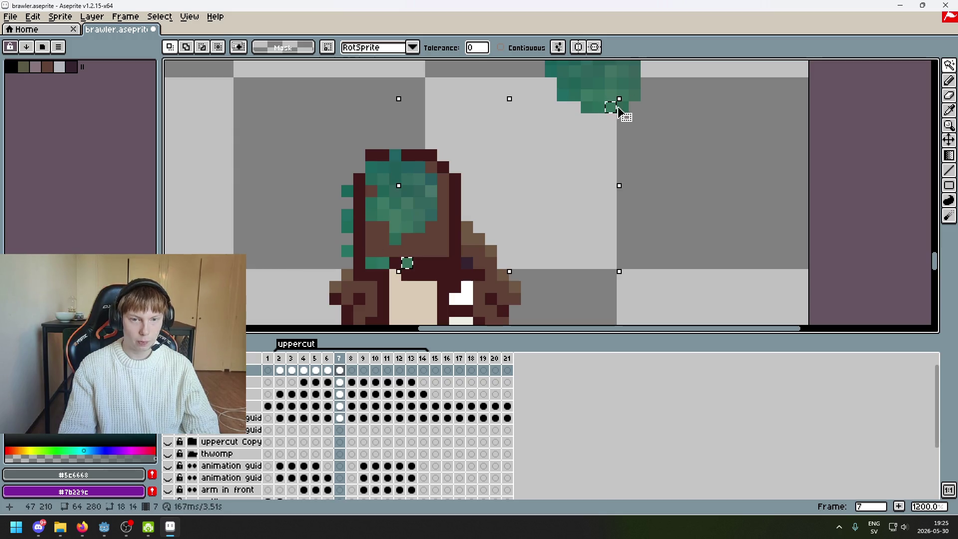
click(610, 107)
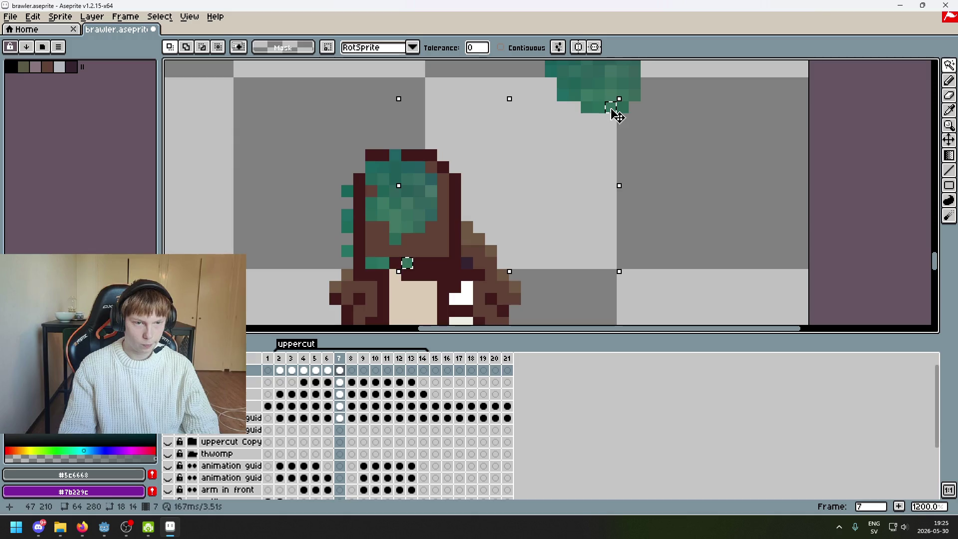
key(ctrl+d)
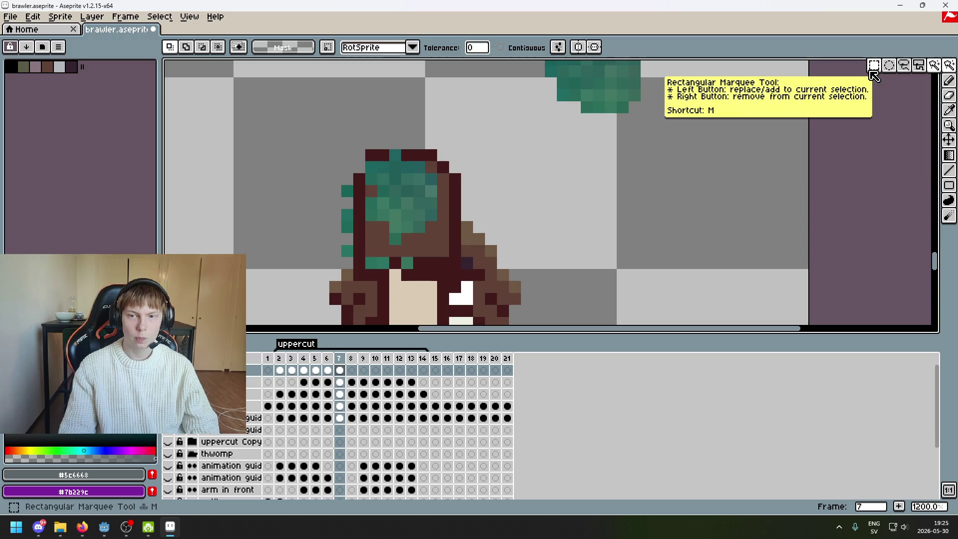
click(949, 64)
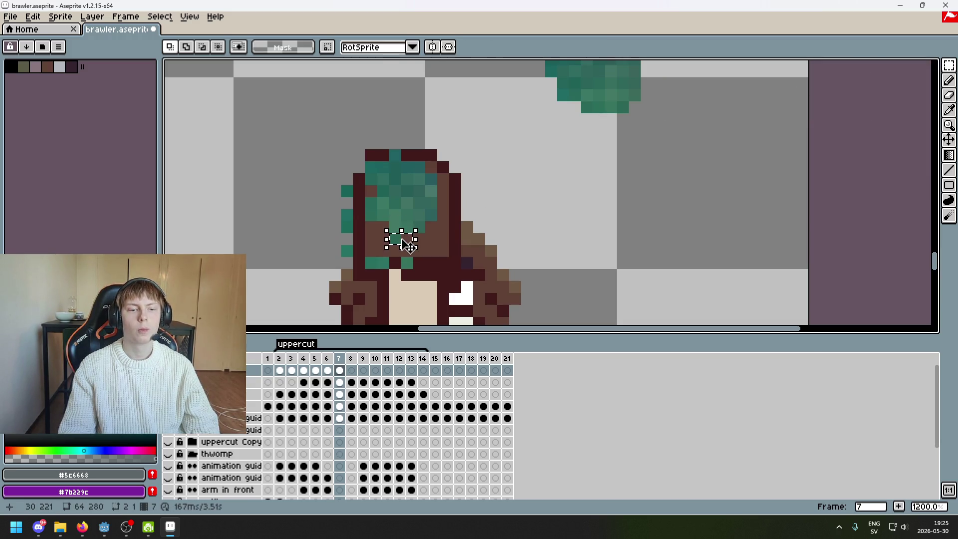
drag(437, 257, 460, 268)
key(ctrl+d)
scroll(613, 188, up, 2)
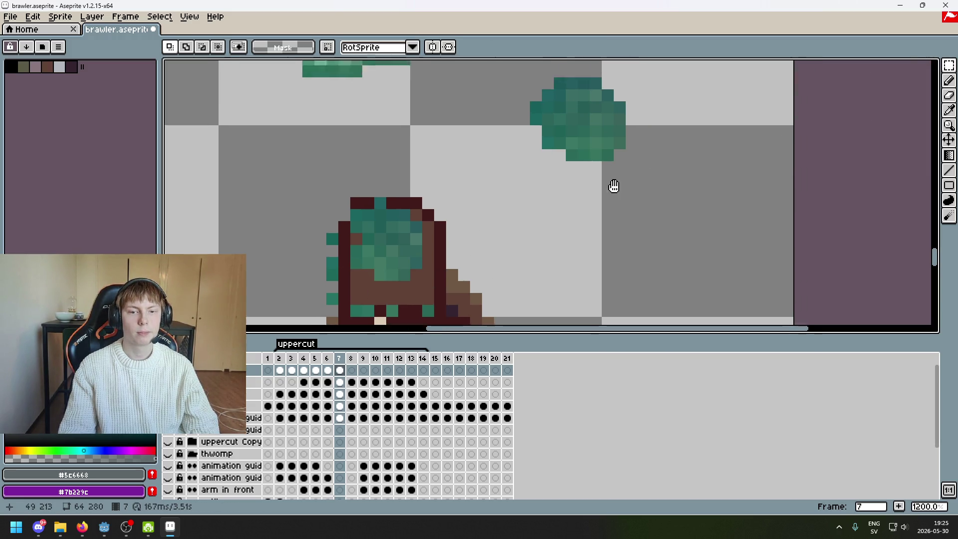
drag(948, 65, 934, 65)
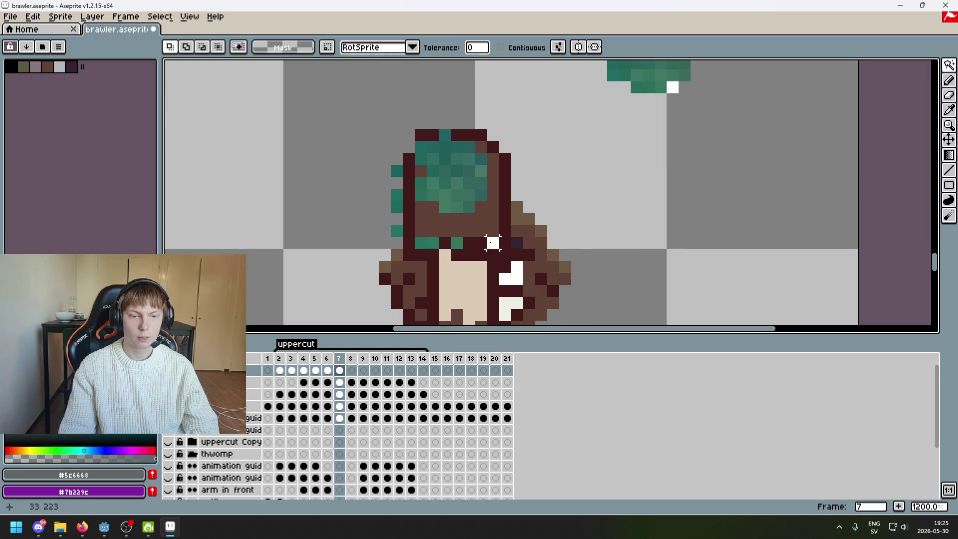
click(491, 239)
key(ctrl+d)
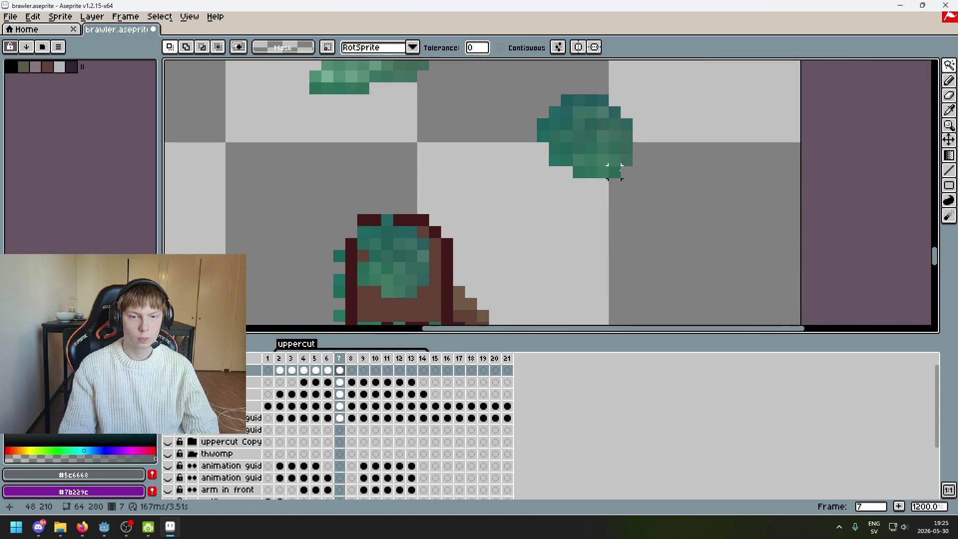
scroll(691, 165, down, 2)
Move the green blob's right column onto the figure's side and its top row into a bar above the head.
key(m)
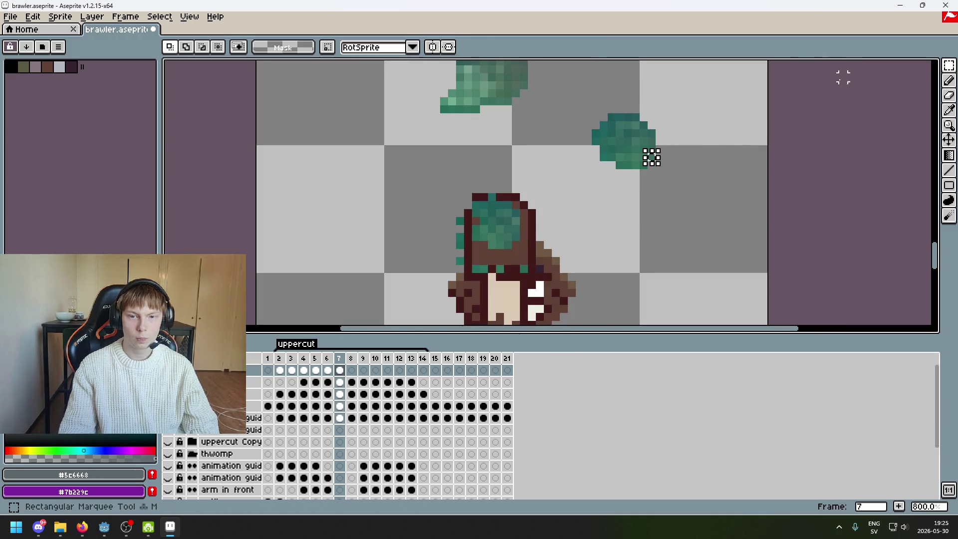
mouse_move(651, 156)
mouse_down()
mouse_move(667, 132)
mouse_move(588, 255)
mouse_up()
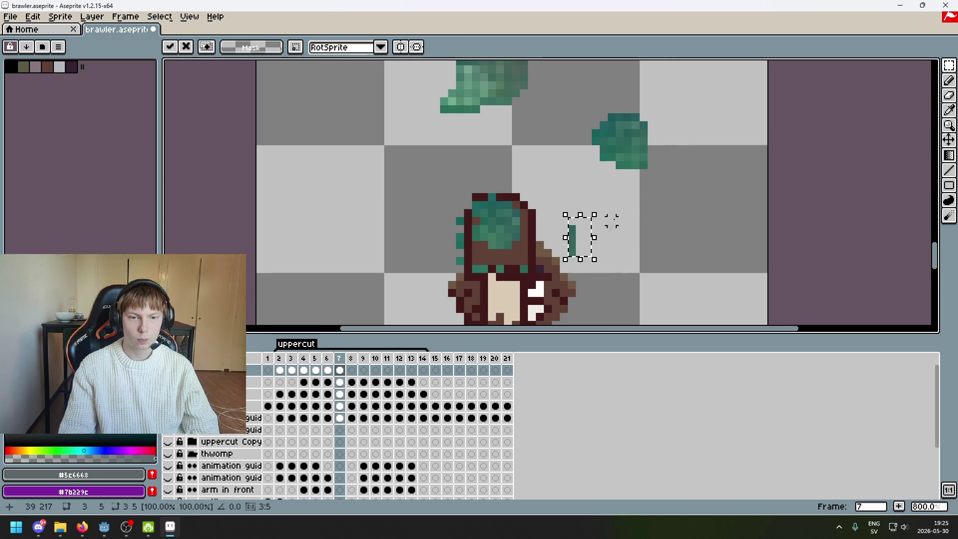
mouse_move(640, 114)
mouse_down()
mouse_move(649, 130)
mouse_move(547, 203)
mouse_up()
mouse_move(633, 114)
mouse_down()
mouse_move(607, 121)
mouse_move(564, 173)
mouse_up()
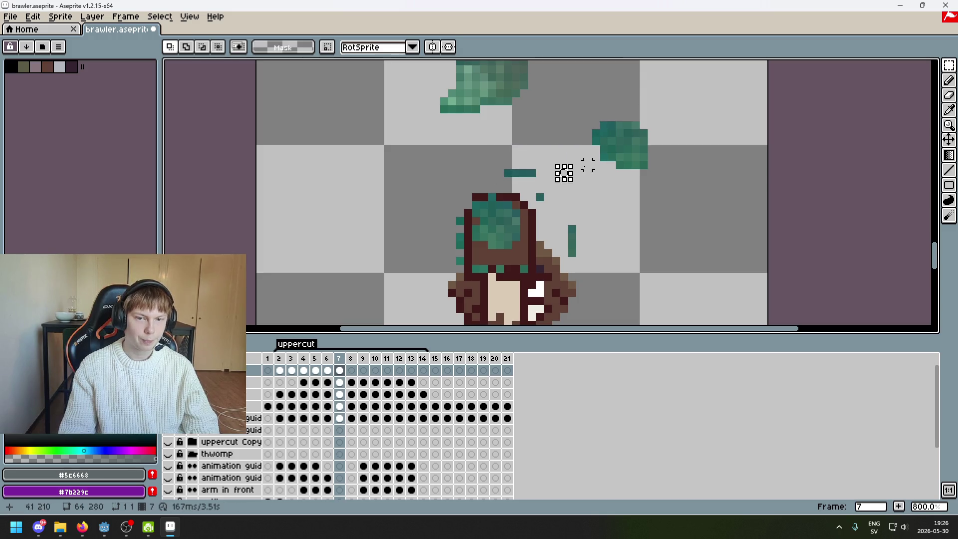
Use Magic Wand to select matching teal pixels on the bar's tip and the head, then deselect.
key(w)
click(531, 173)
scroll(531, 184, up, 2)
key(ctrl+d)
key(b)
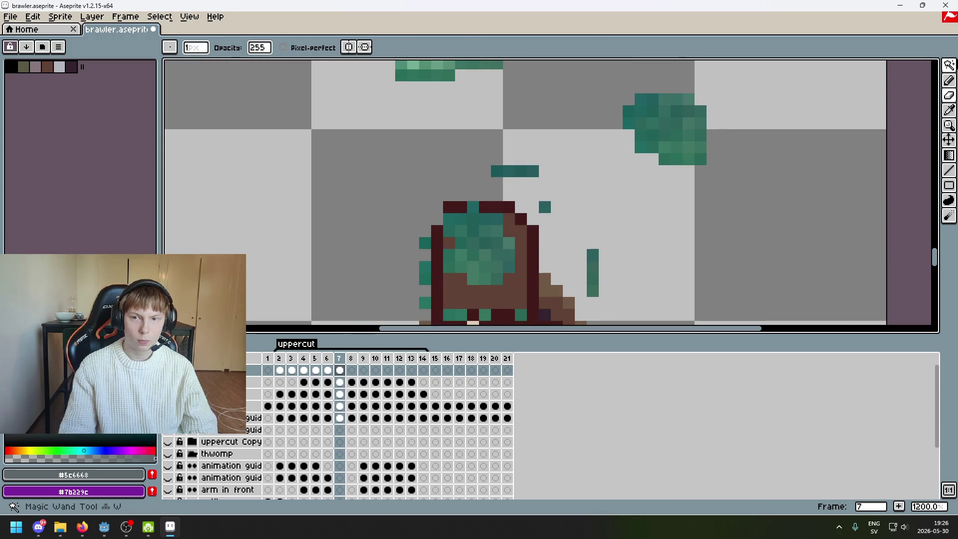
click(949, 65)
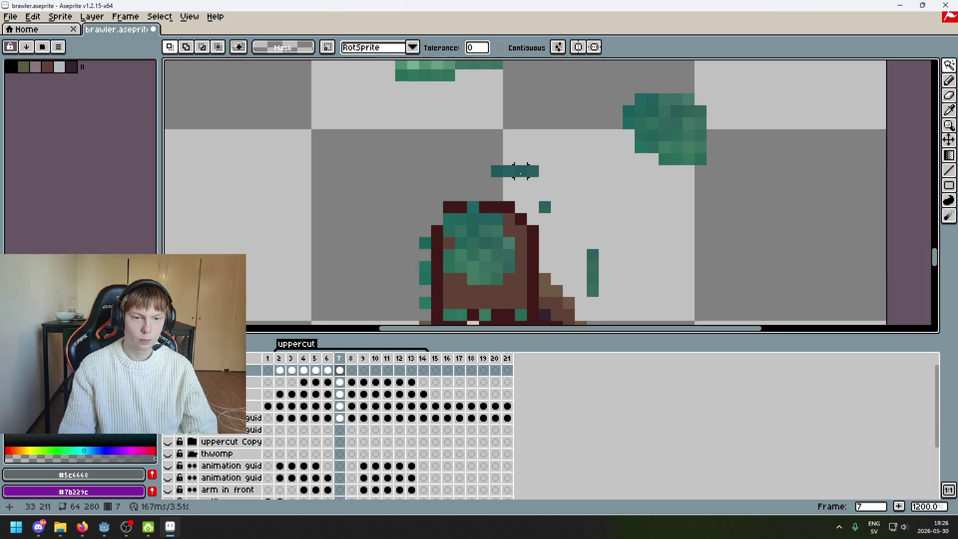
key(e)
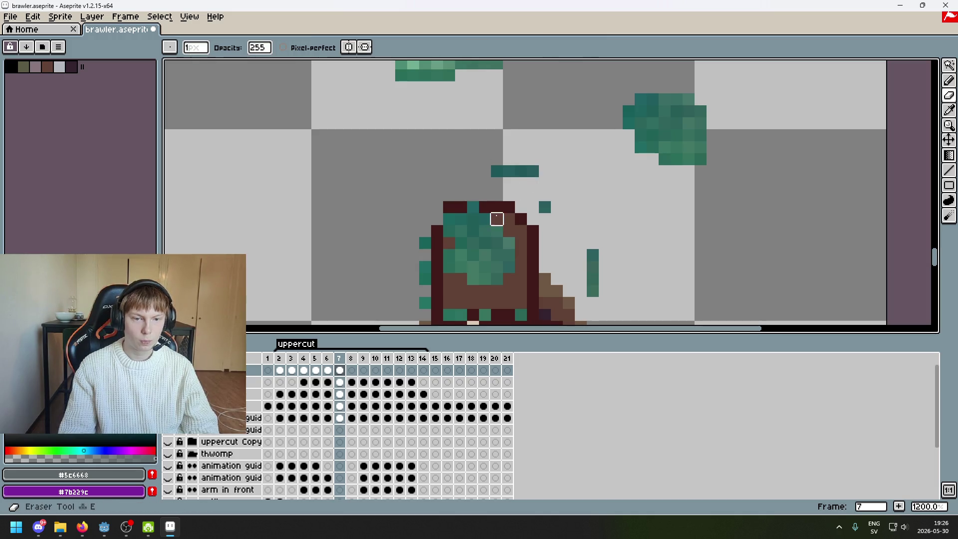
click(949, 65)
click(499, 172)
click(474, 208)
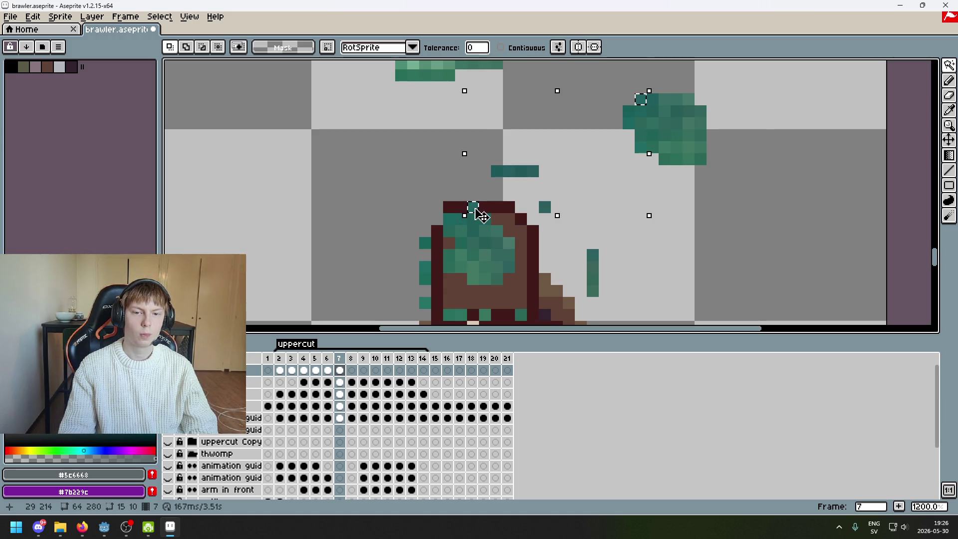
key(ctrl+d)
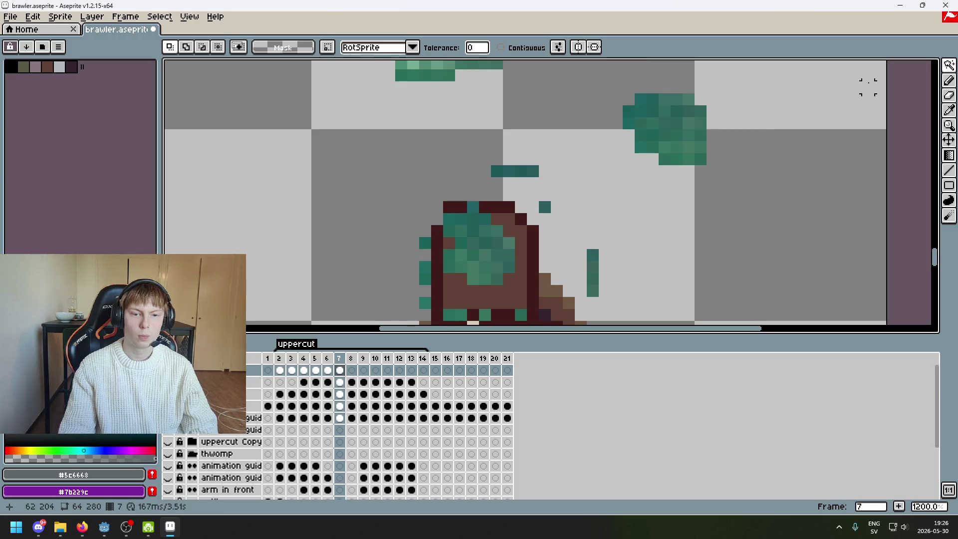
Lower the teal bar from above the head onto the head's top edge.
key(m)
mouse_move(496, 184)
mouse_down()
mouse_move(532, 170)
mouse_move(516, 197)
mouse_move(445, 213)
mouse_up()
key(Return)
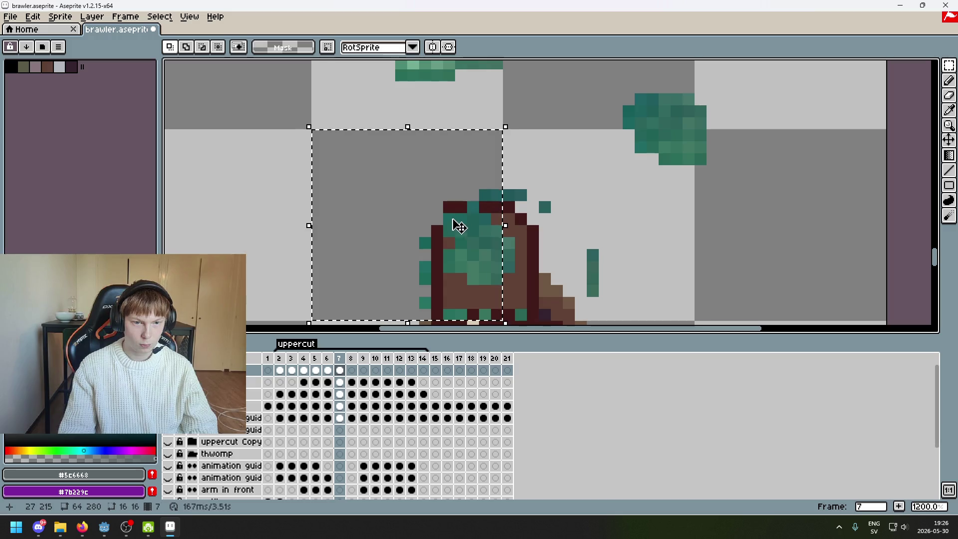
drag(453, 220, 464, 216)
click(485, 206)
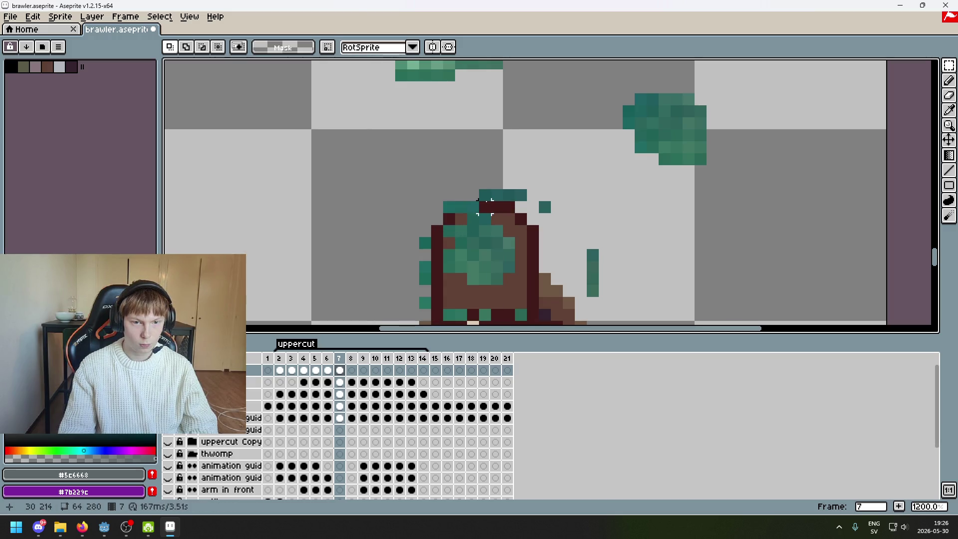
Place the lone teal pixel on the head and the vertical teal strip against the head's right edge.
drag(544, 207, 522, 219)
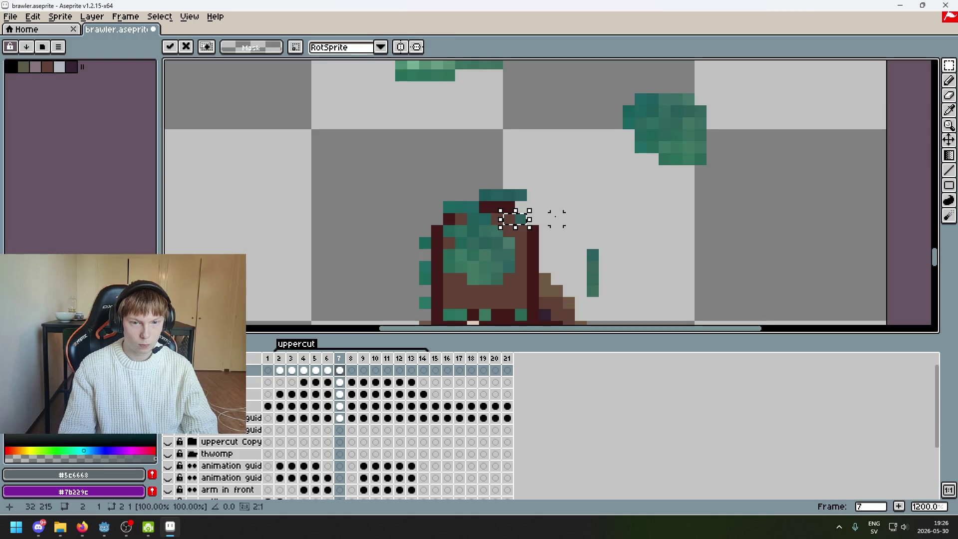
key(Return)
drag(606, 236, 626, 187)
drag(630, 249, 608, 196)
drag(617, 234, 554, 214)
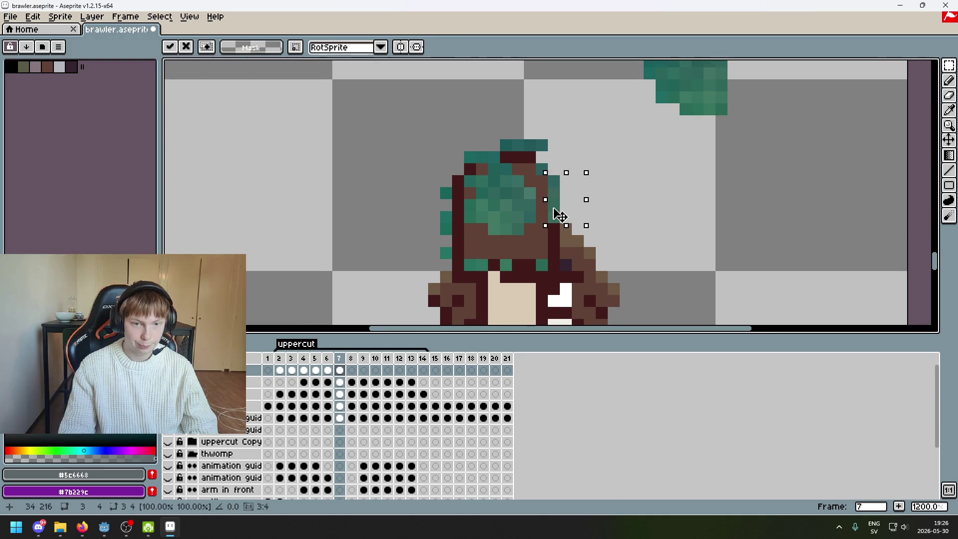
key(Return)
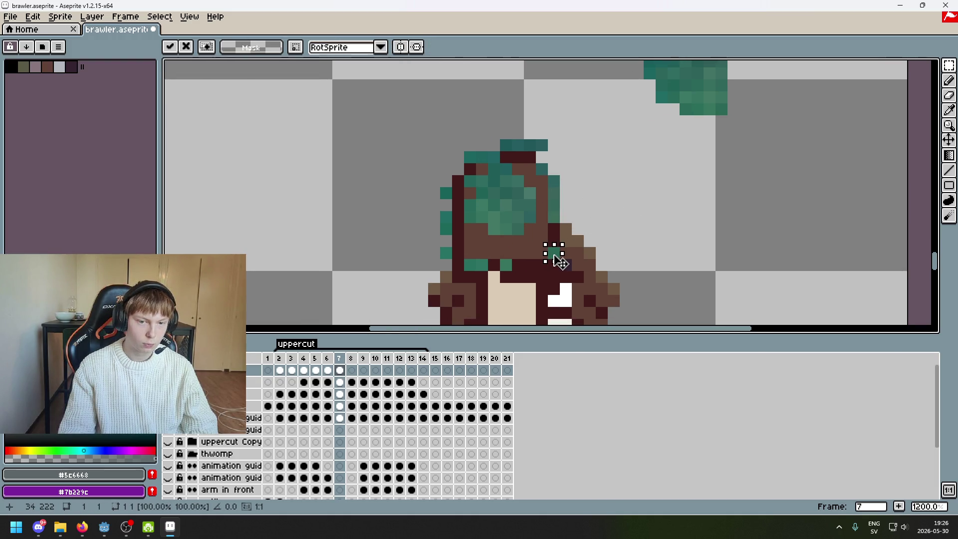